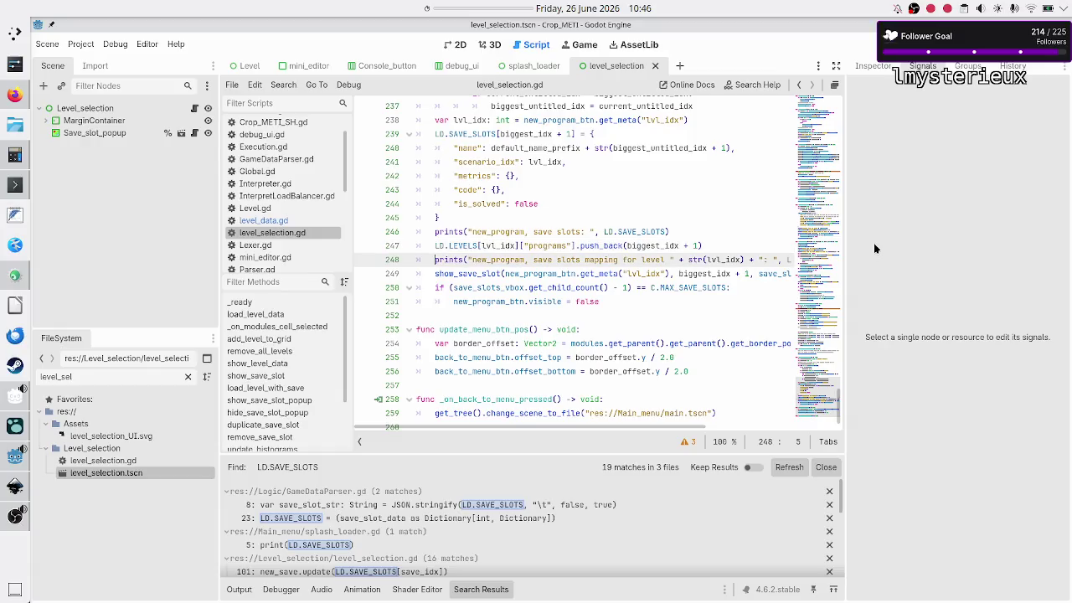
# - Insert GameDataParser.store_save_slot_data() above show_save_slot in _on_new_program_pressed and save the script
pyautogui.press('Up')
pyautogui.press('Down')
pyautogui.press('Down')
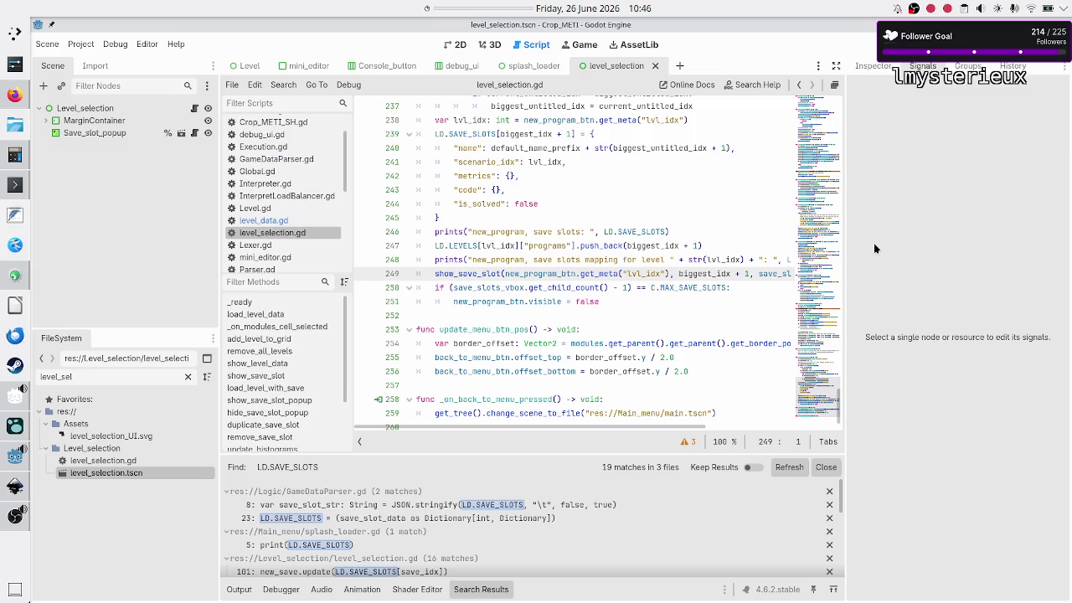
pyautogui.press('Up')
pyautogui.press('End')
pyautogui.press('Return')
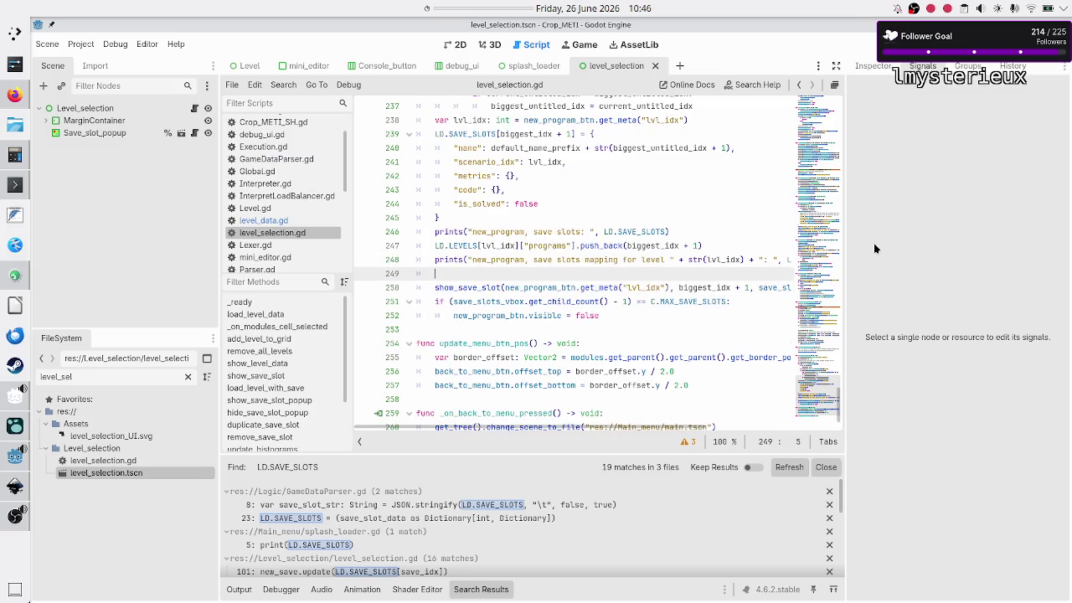
pyautogui.write('GAM')
pyautogui.press('Return')
pyautogui.write('.')
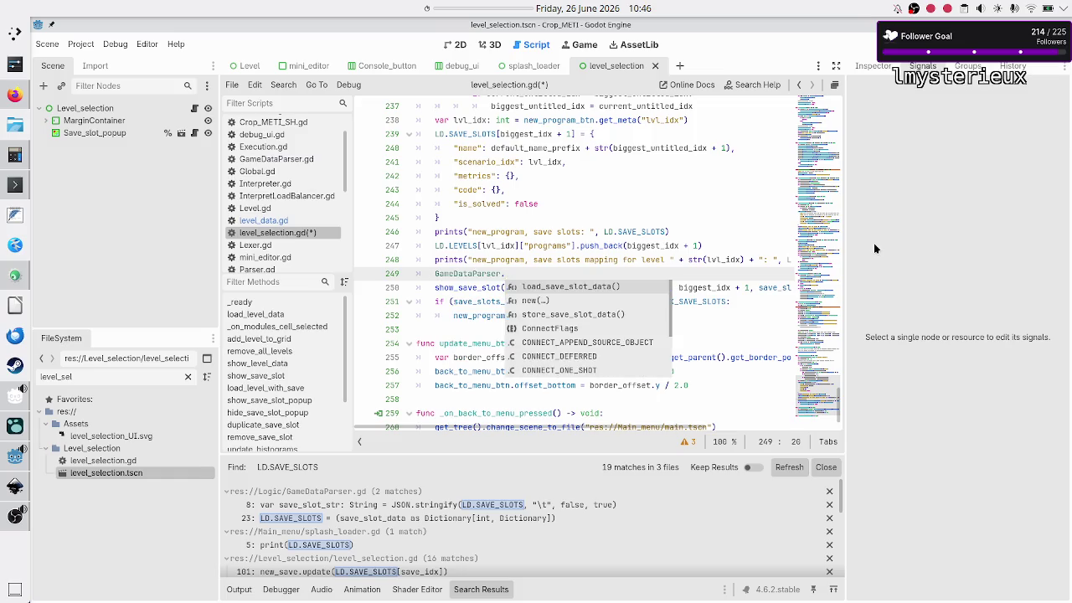
pyautogui.write('store')
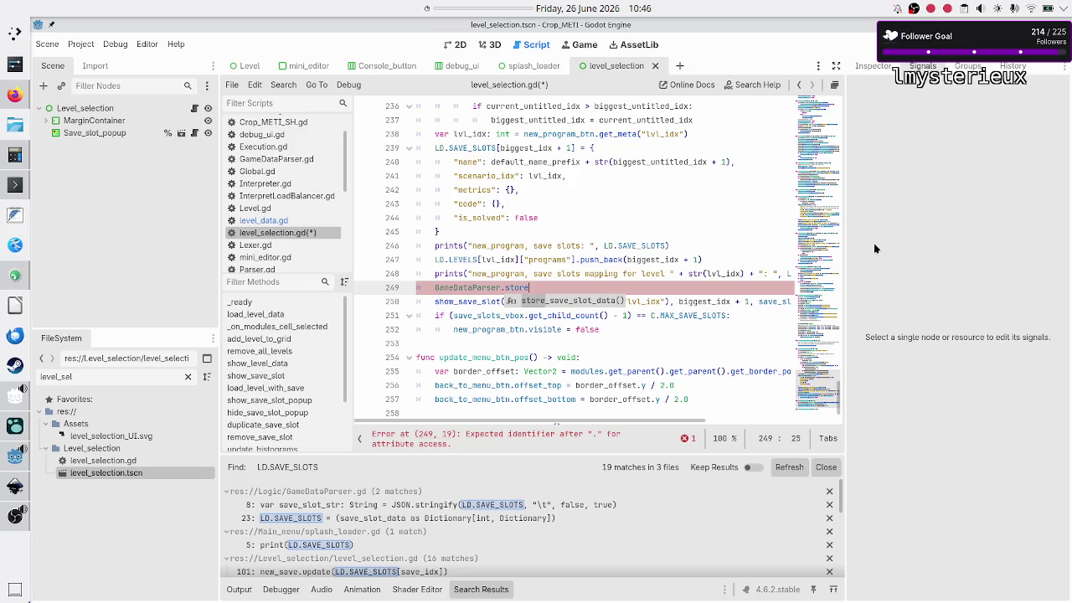
pyautogui.press('Return')
pyautogui.press('Home')
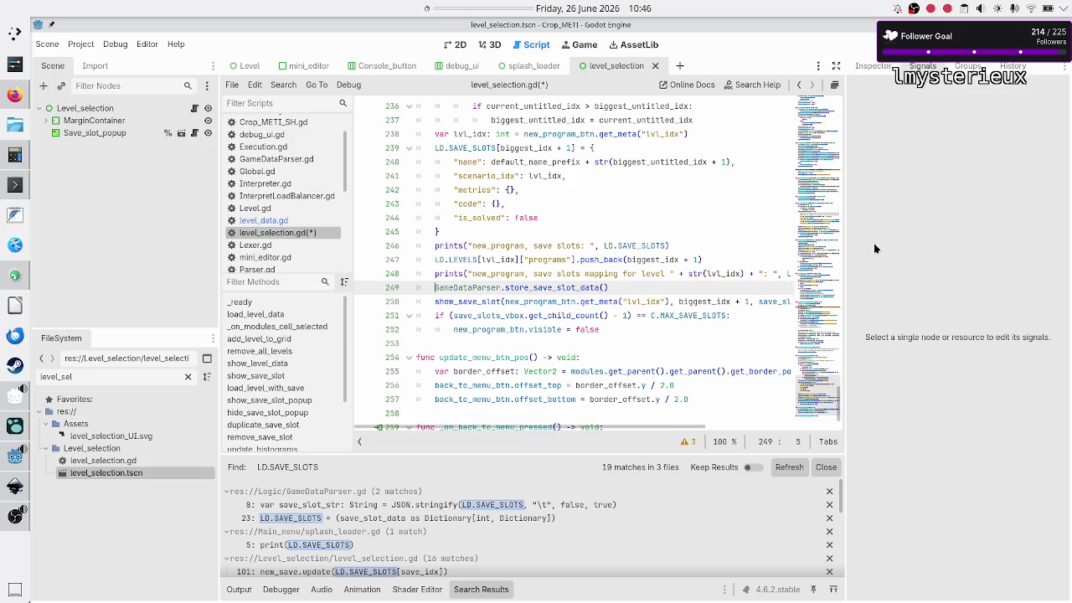
pyautogui.hotkey('ctrl', 's')
# - Select the new store_save_slot_data() call line, then move back up through the script
pyautogui.hotkey('shift', 'End')
pyautogui.hotkey('shift', 'Right')
pyautogui.hotkey('ctrl', 'c')
pyautogui.press('Home')
pyautogui.press('Up')
pyautogui.press('Up')
pyautogui.press('Up')
pyautogui.press('Up')
pyautogui.press('Up')
pyautogui.press('Up')
pyautogui.press('Up')
pyautogui.press('Up')
pyautogui.press('Up')
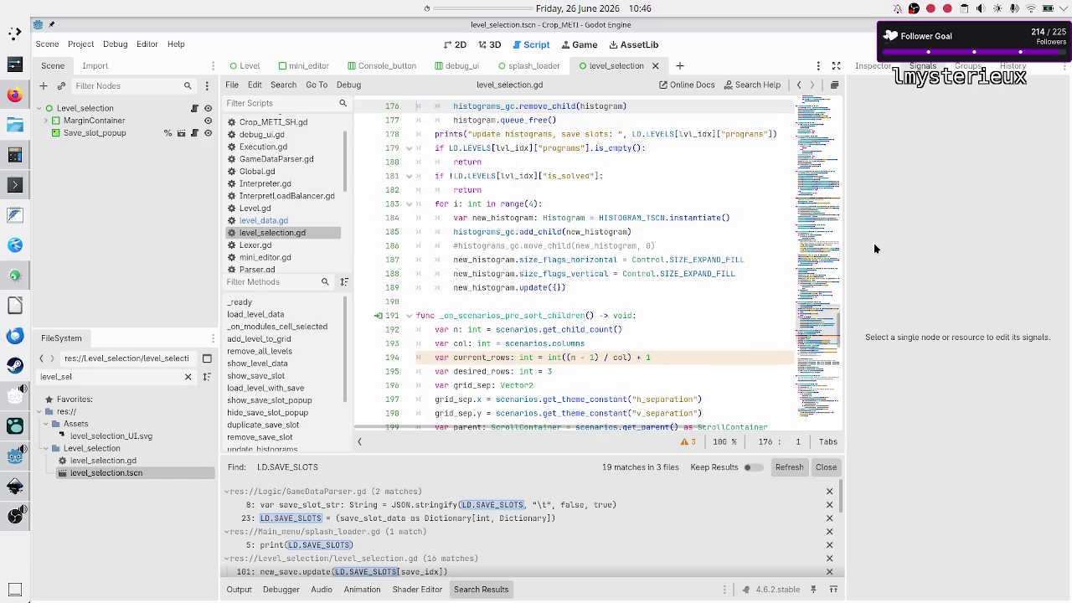
# - Paste the store_save_slot_data() call after the save slots mapping print in remove_save_slot
pyautogui.press('Up')
pyautogui.press('Up')
pyautogui.press('Up')
pyautogui.press('Up')
pyautogui.press('Up')
pyautogui.press('Up')
pyautogui.press('Down')
pyautogui.press('Down')
pyautogui.press('Down')
pyautogui.press('Up')
pyautogui.press('Up')
pyautogui.press('Up')
pyautogui.press('Down')
pyautogui.press('Down')
pyautogui.press('Down')
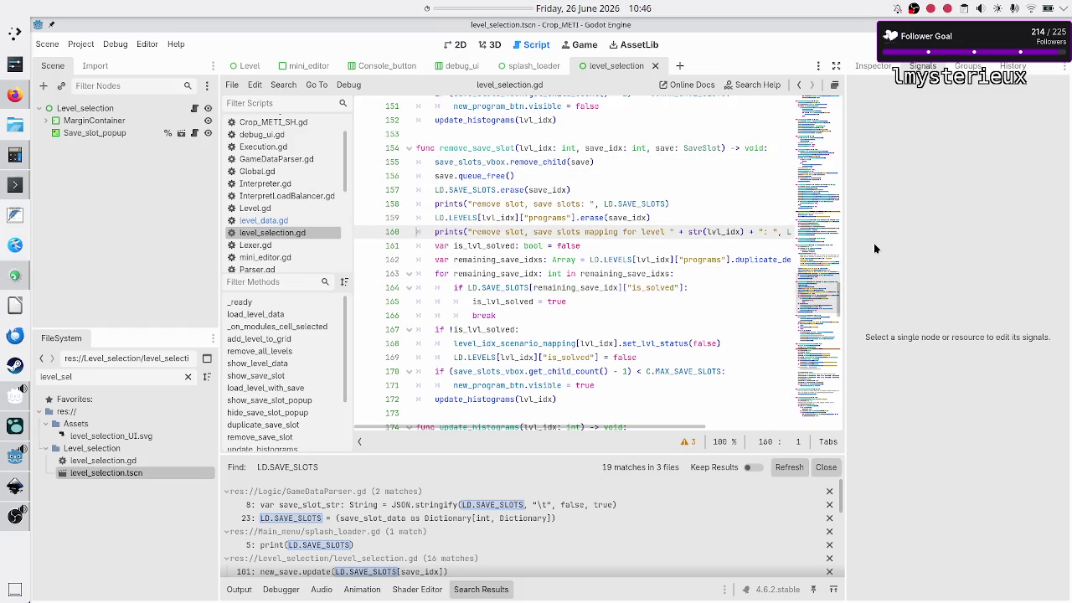
pyautogui.press('Up')
pyautogui.press('Up')
pyautogui.press('Up')
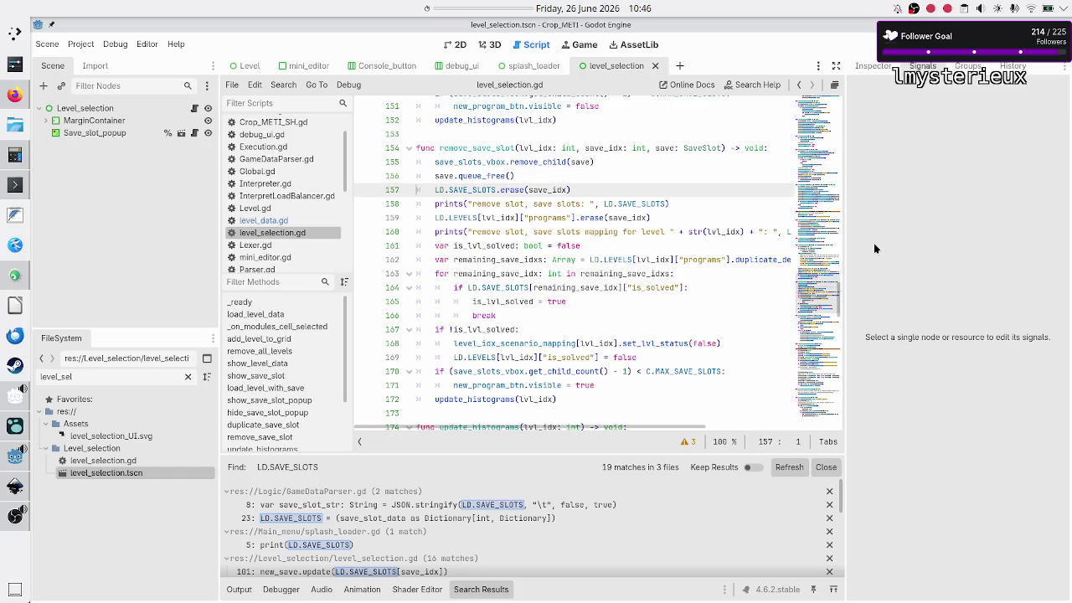
pyautogui.press('Down')
pyautogui.press('Down')
pyautogui.press('Down')
pyautogui.press('Up')
pyautogui.press('Down')
pyautogui.press('Down')
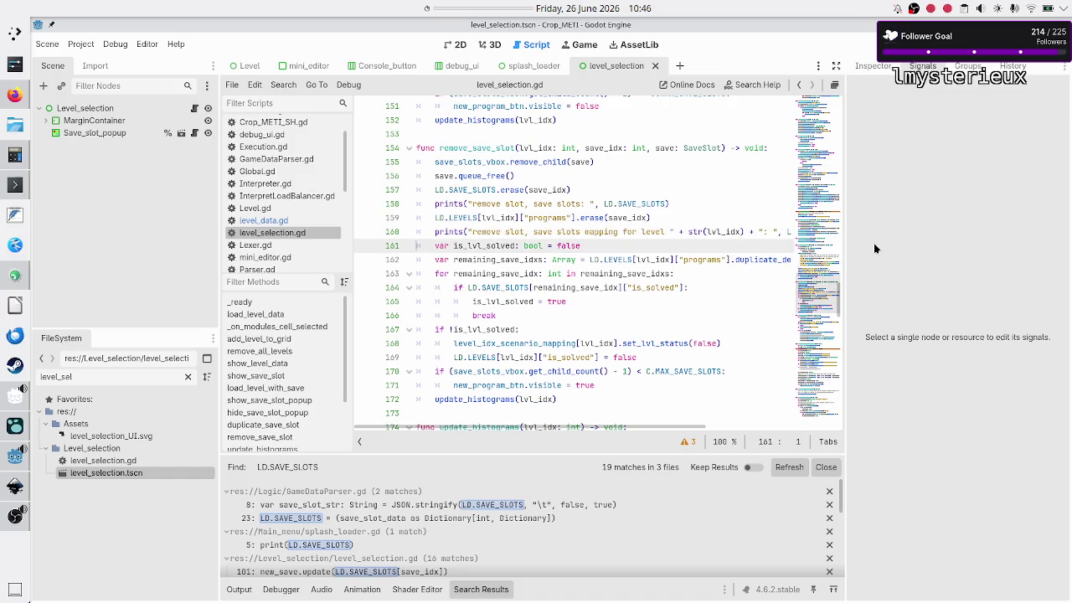
pyautogui.hotkey('ctrl', 'v')
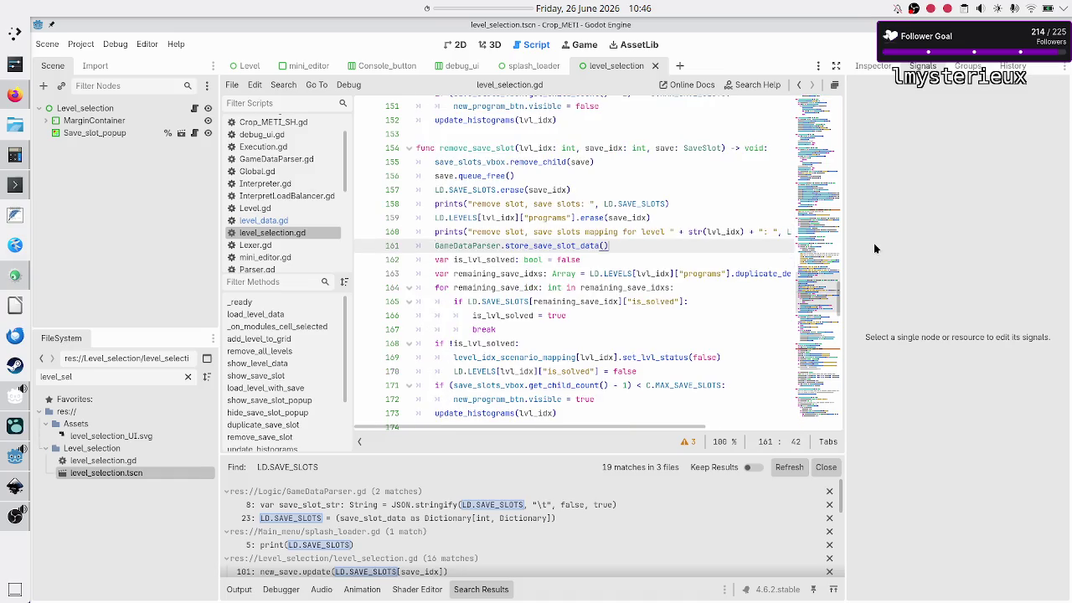
# - Read through remove_save_slot's remaining-slots loop and is_lvl_solved check down to set_lvl_status
pyautogui.press('Up')
pyautogui.press('Up')
pyautogui.press('Up')
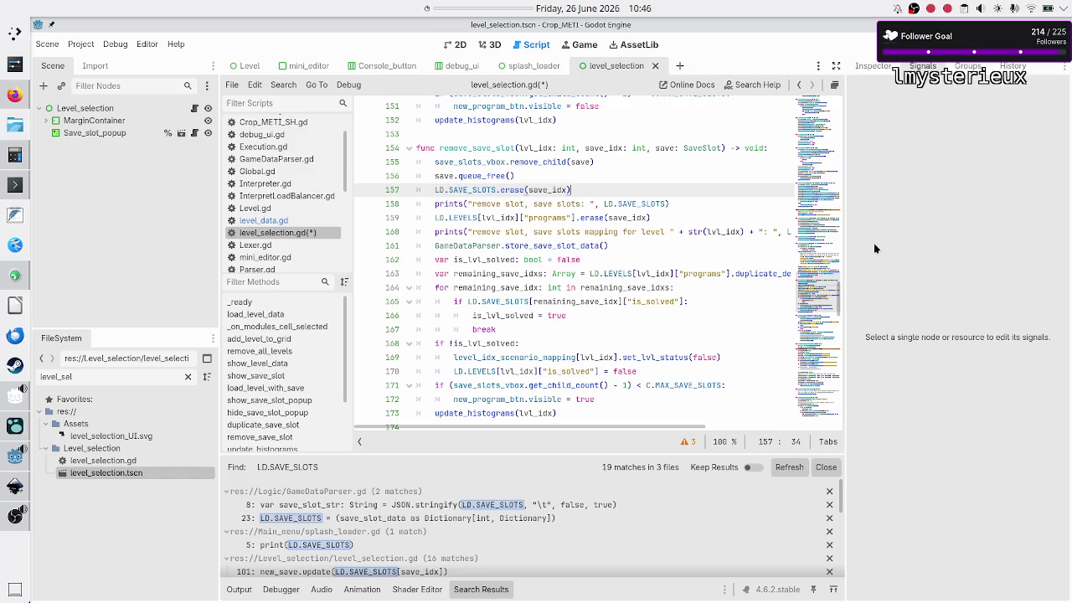
pyautogui.press('Down')
pyautogui.press('Down')
pyautogui.press('End')
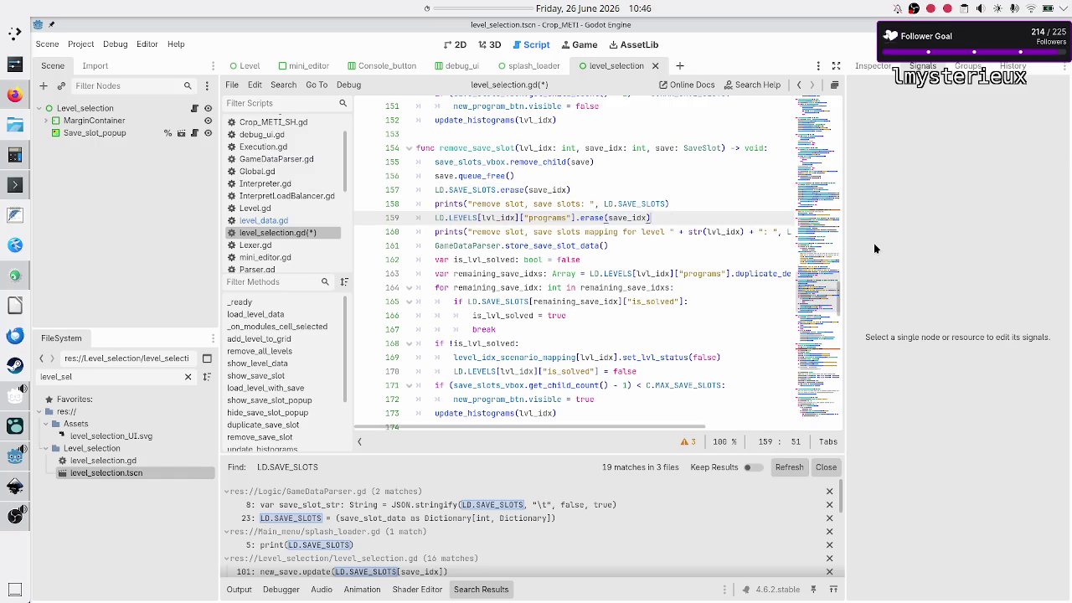
pyautogui.press('Down')
pyautogui.press('Down')
pyautogui.press('Down')
pyautogui.press('Home')
pyautogui.press('Up')
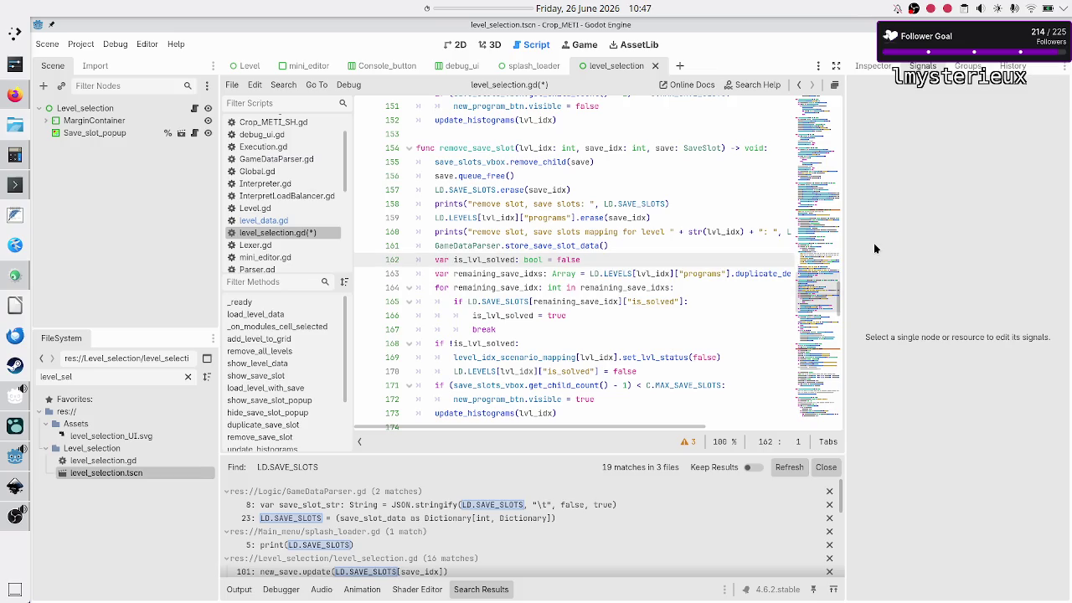
pyautogui.press('Down')
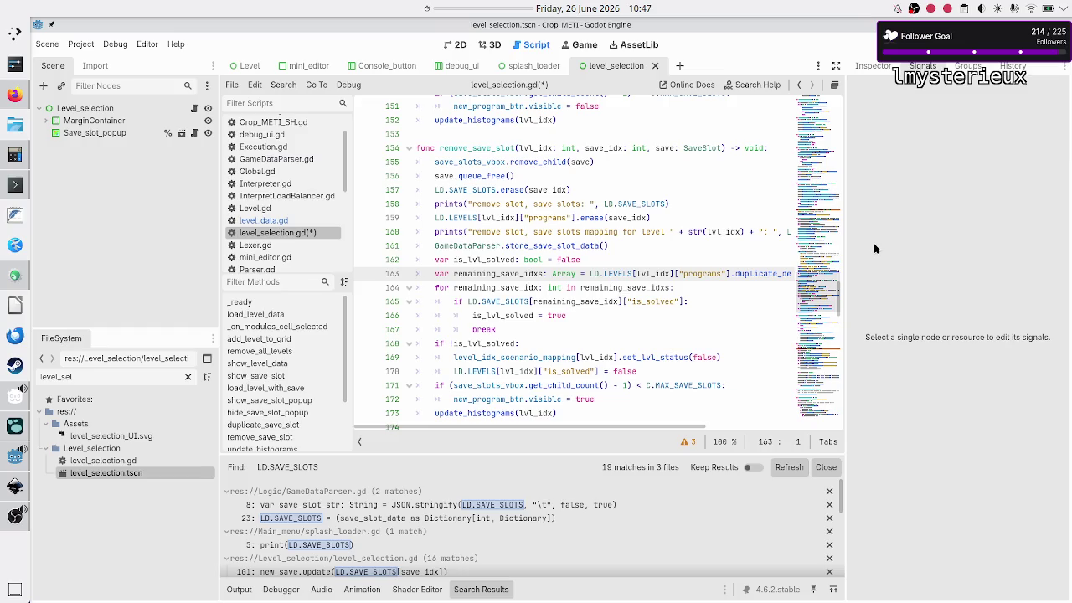
pyautogui.press('Down')
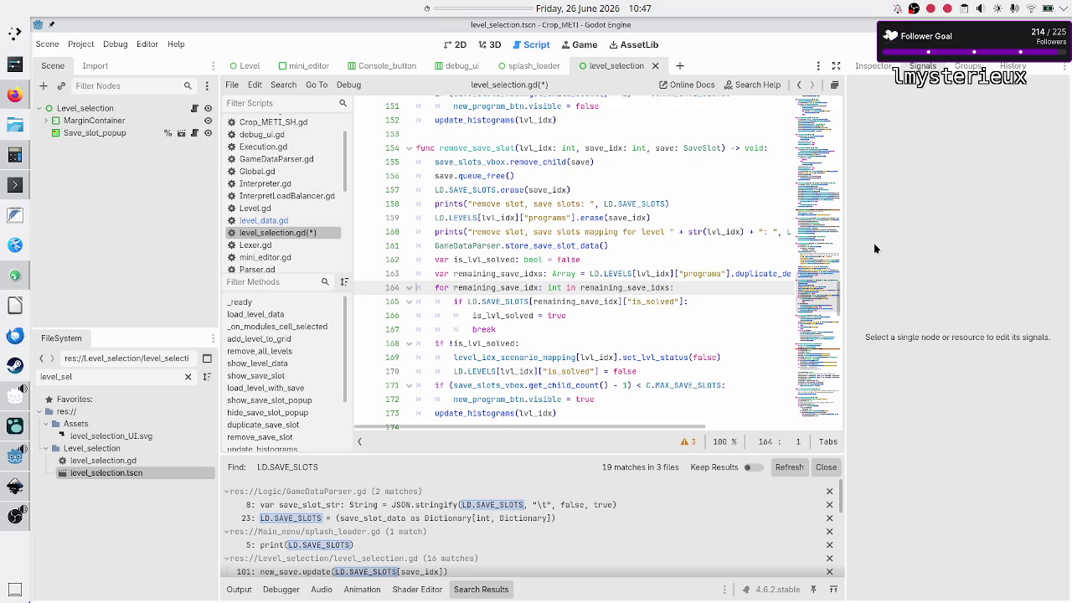
pyautogui.press('Down')
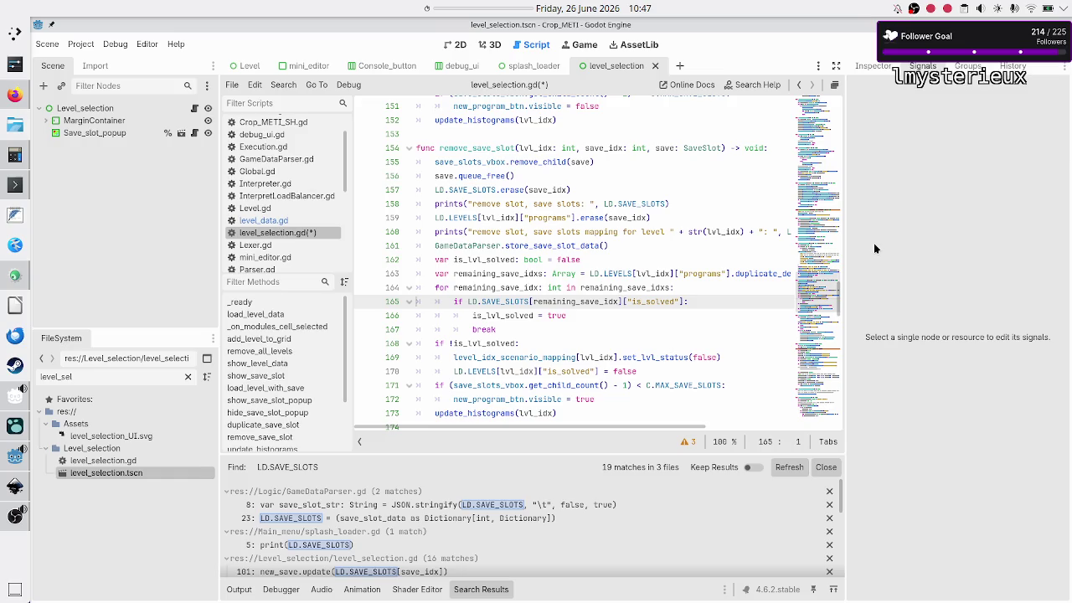
pyautogui.press('Down')
pyautogui.press('Down')
pyautogui.press('Down')
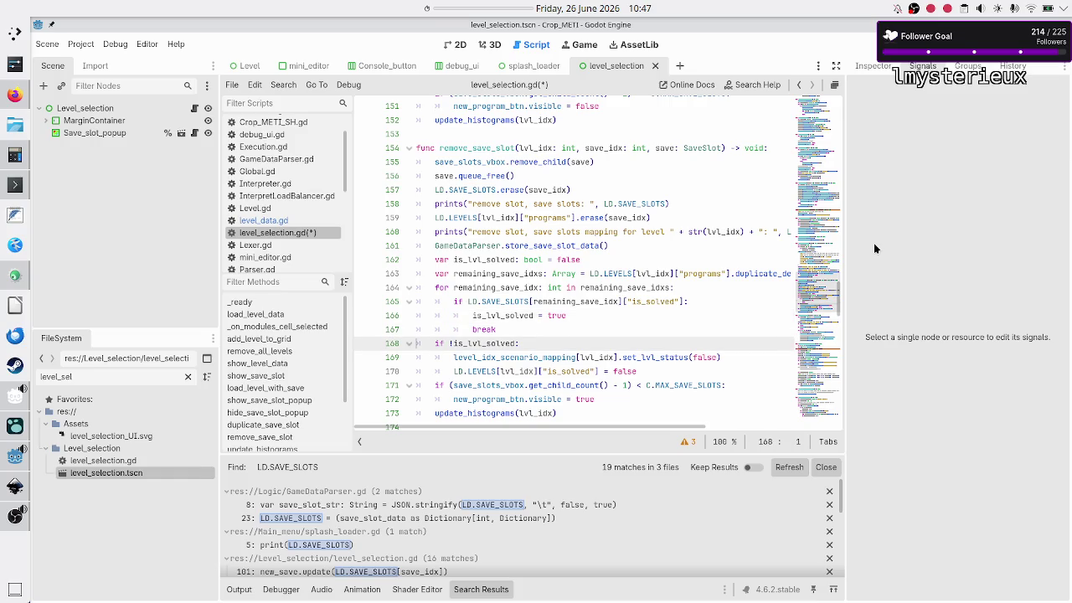
pyautogui.press('Down')
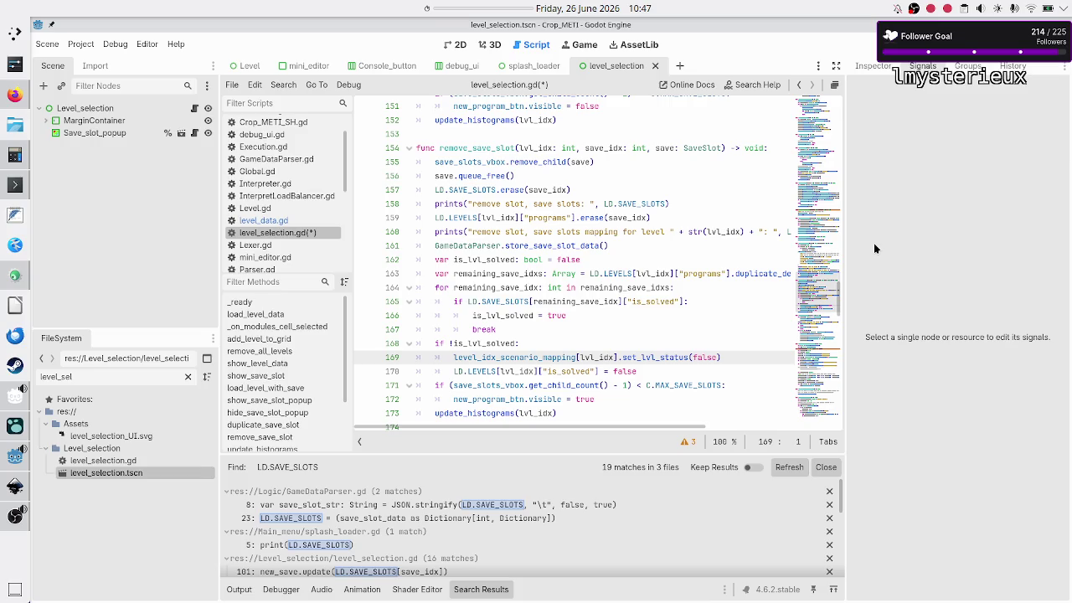
# - Highlight level_idx_scenario_mapping, scroll up the script and back, then place the caret on queue_free
pyautogui.doubleClick(525, 357)
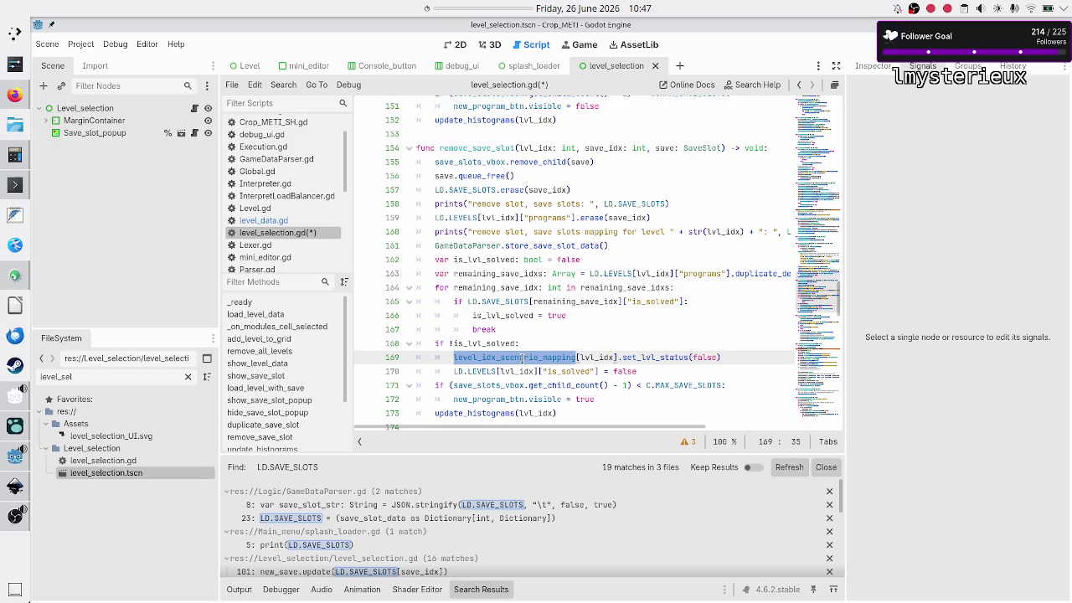
pyautogui.moveTo(554, 249)
pyautogui.scroll(20, 554, 249)
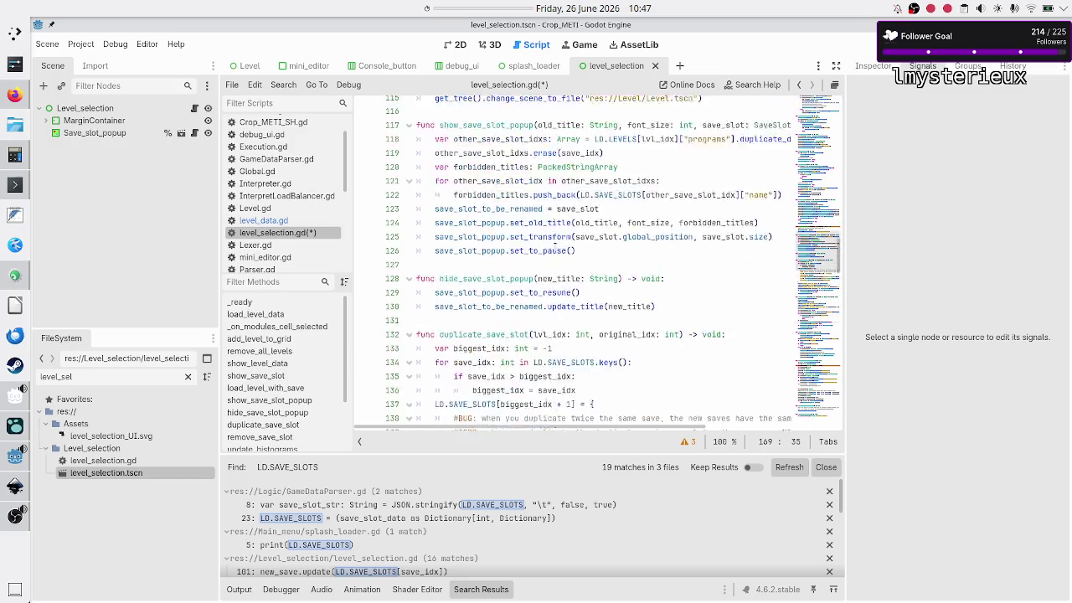
pyautogui.scroll(10, 554, 246)
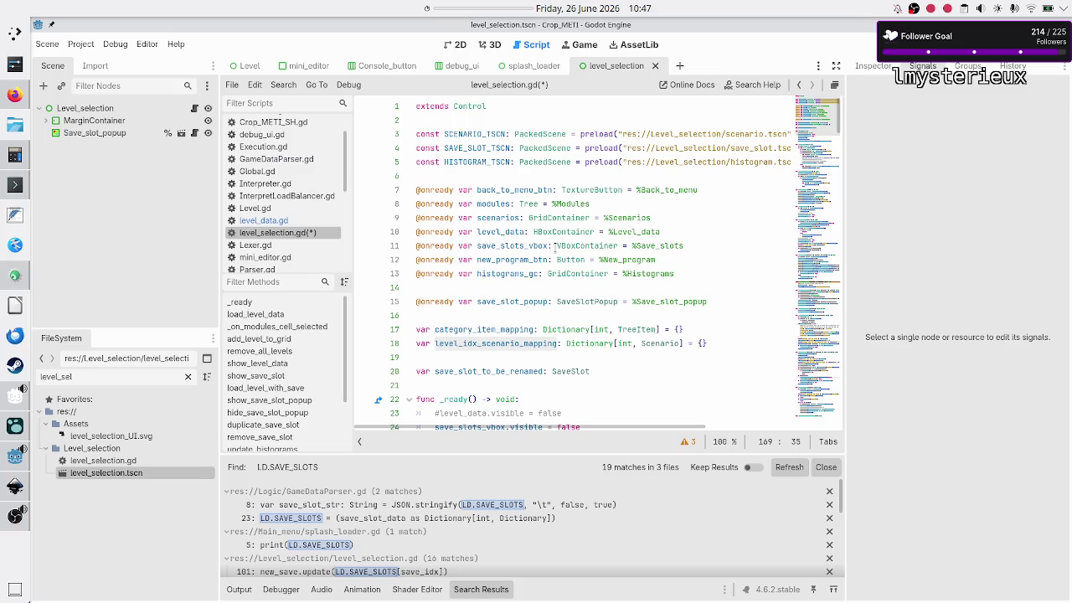
pyautogui.scroll(-8, 502, 336)
pyautogui.scroll(-20, 518, 329)
pyautogui.scroll(10, 517, 329)
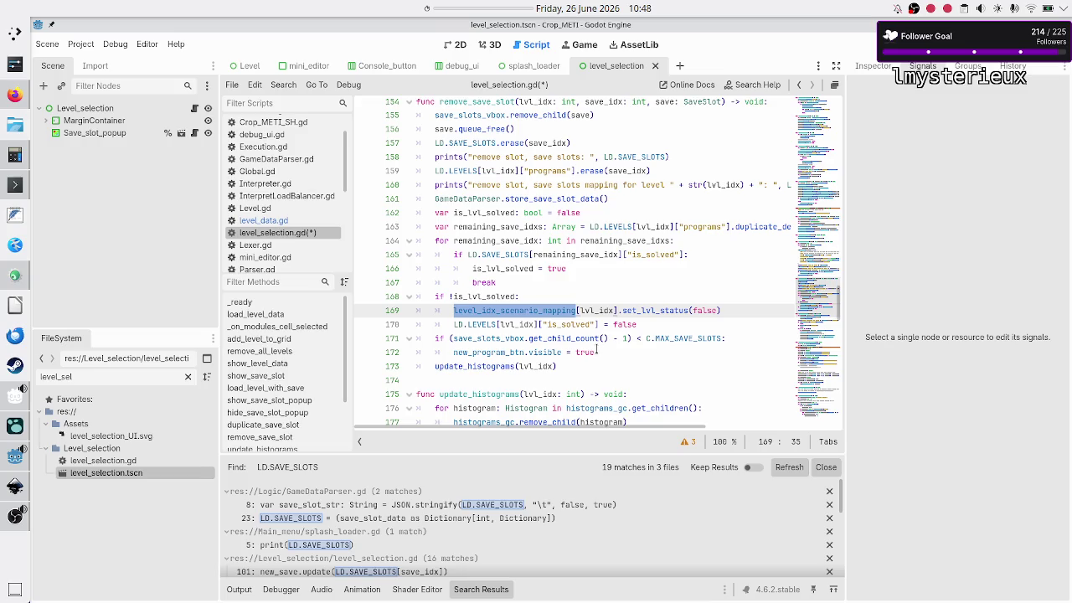
pyautogui.click(622, 128)
# - Remove the store_save_slot_data() call from its spot after the mapping print
pyautogui.press('Down')
pyautogui.press('Down')
pyautogui.press('Down')
pyautogui.press('Up')
pyautogui.press('Home')
pyautogui.press('Down')
pyautogui.press('Down')
pyautogui.press('Down')
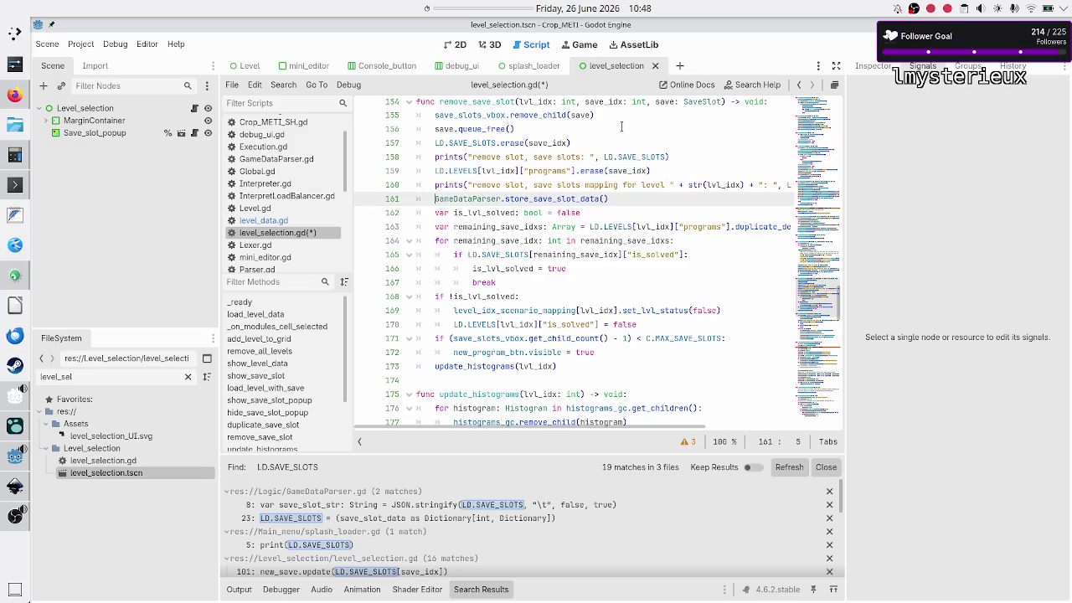
pyautogui.press('Home')
pyautogui.press('Up')
pyautogui.hotkey('shift', 'End')
pyautogui.hotkey('ctrl', 'c')
pyautogui.press('BackSpace')
pyautogui.press('BackSpace')
pyautogui.press('BackSpace')
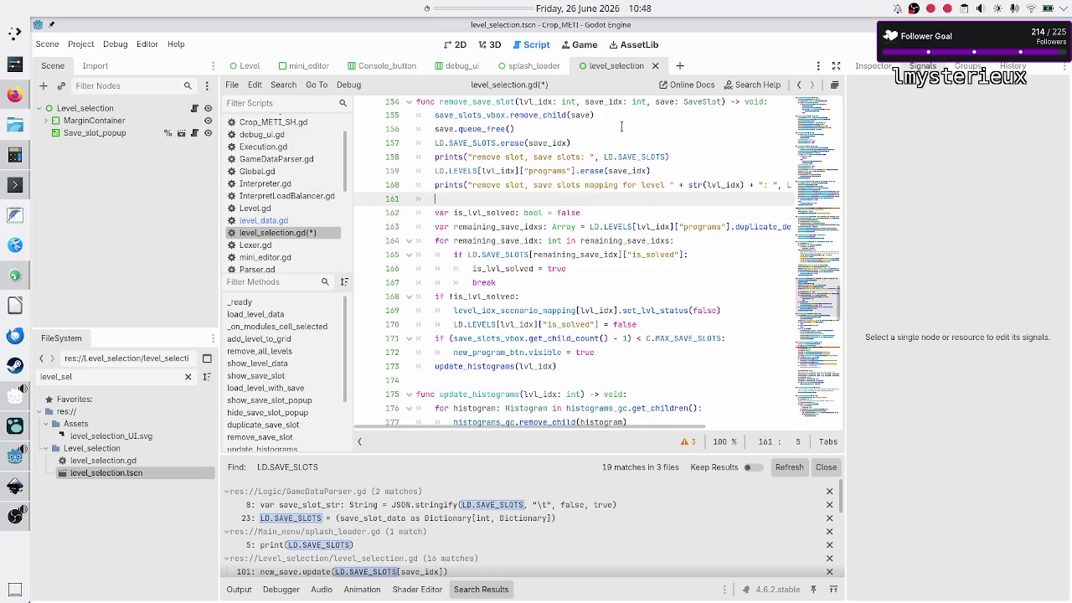
pyautogui.press('Down')
pyautogui.press('Down')
pyautogui.press('Home')
# - Paste the call after the if !is_lvl_solved block and save level_selection.gd
pyautogui.press('Down')
pyautogui.press('Down')
pyautogui.hotkey('shift', 'Down')
pyautogui.hotkey('shift', 'Up')
pyautogui.press('Down')
pyautogui.press('Down')
pyautogui.press('Down')
pyautogui.press('Home')
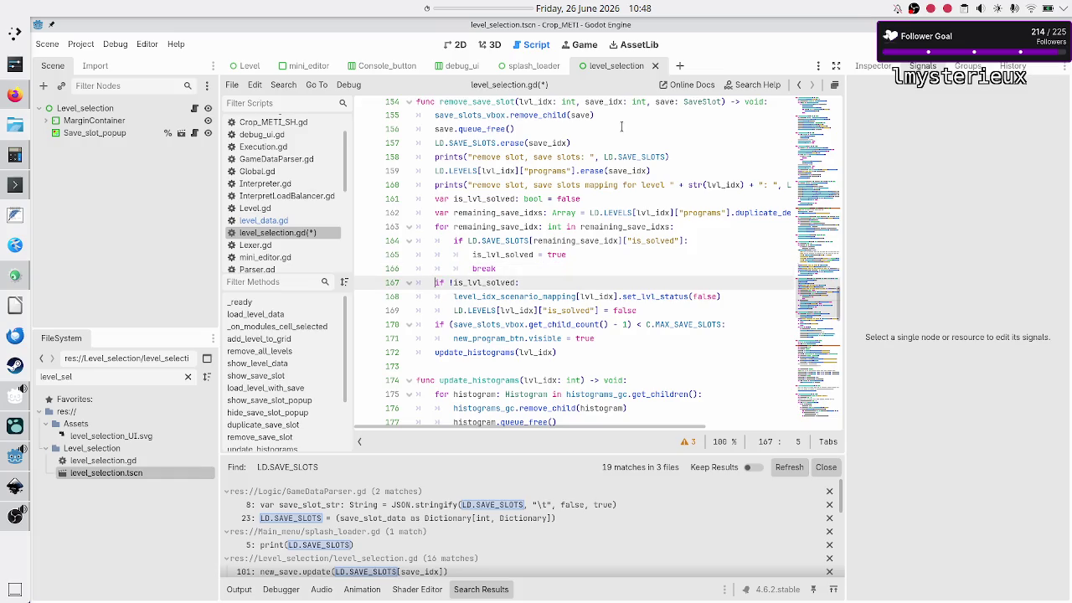
pyautogui.press('Down')
pyautogui.press('Down')
pyautogui.press('Down')
pyautogui.press('Return')
pyautogui.press('Up')
pyautogui.hotkey('ctrl', 'v')
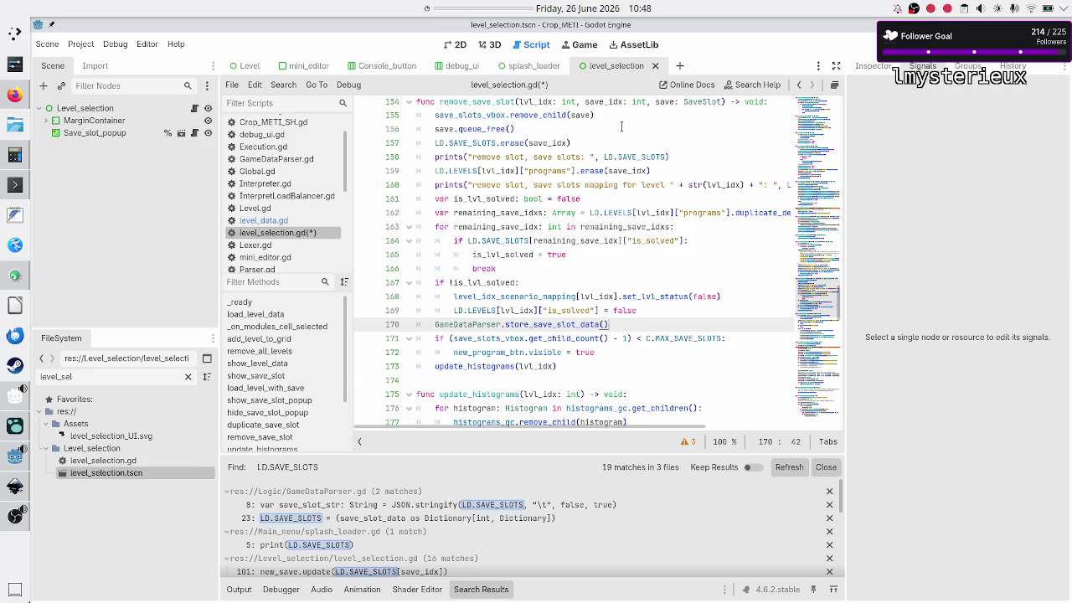
pyautogui.press('Down')
pyautogui.hotkey('ctrl', 's')
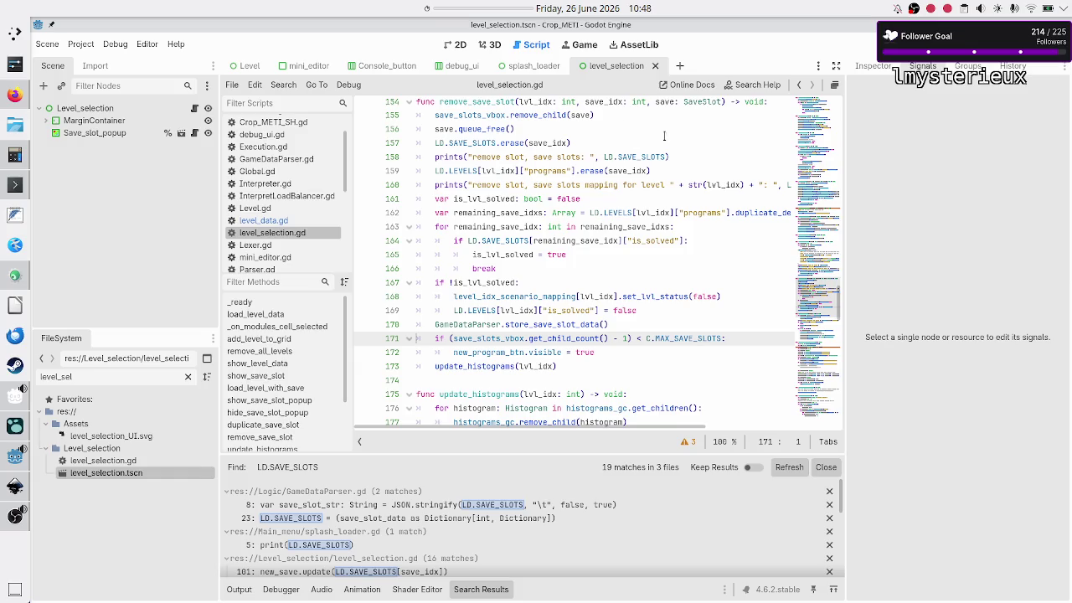
# - Review the MAX_SAVE_SLOTS check, new_program_btn visibility and update_histograms lines
pyautogui.click(628, 339)
pyautogui.press('Down')
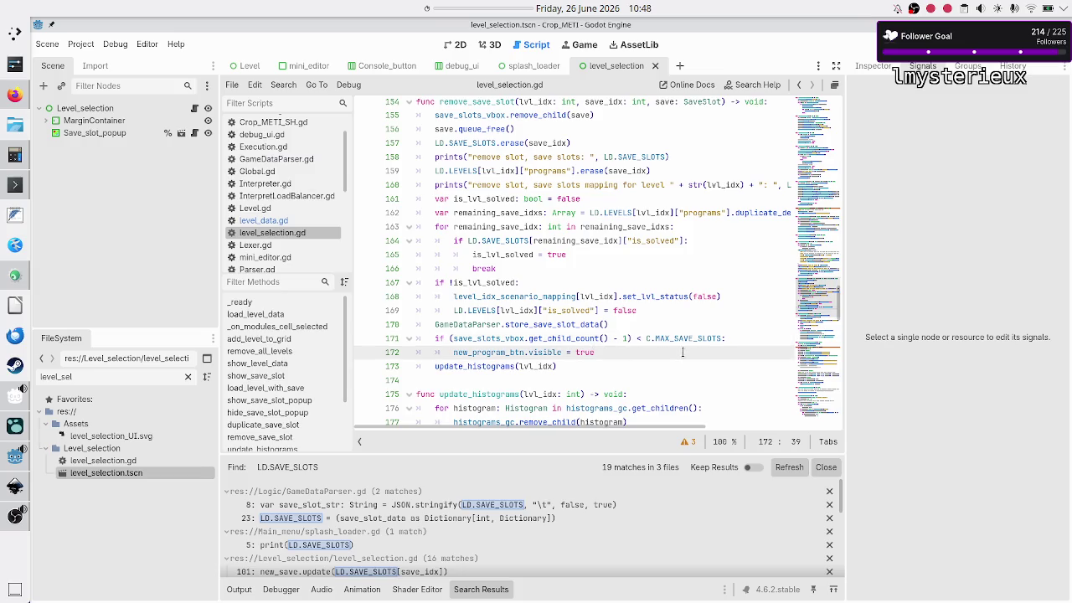
pyautogui.press('Down')
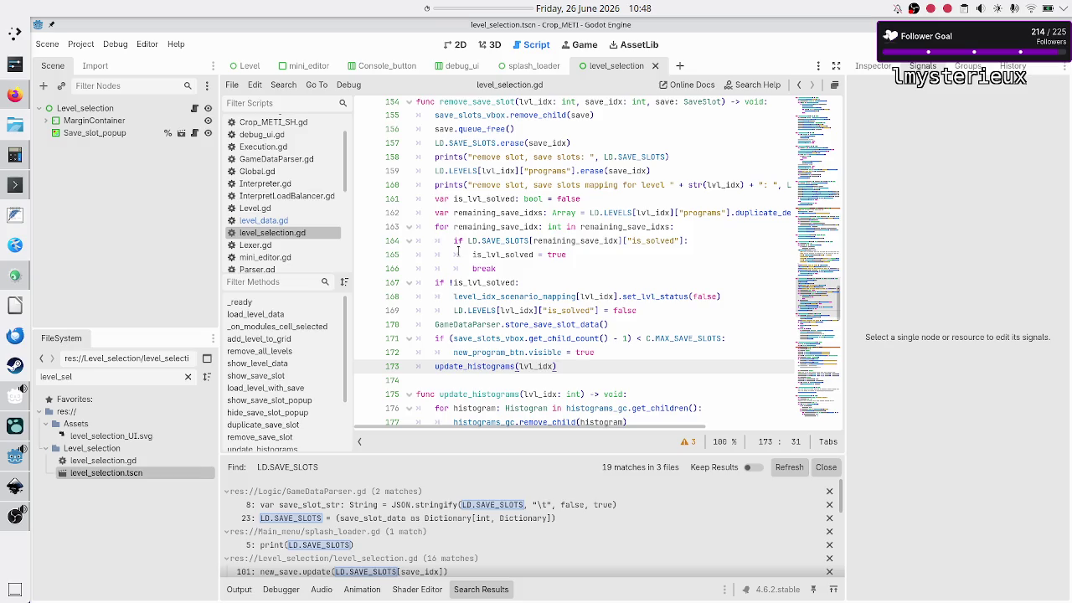
# - Scroll to duplicate_save_slot and place the caret at the end of line 148
pyautogui.scroll(3, 458, 251)
pyautogui.scroll(-1, 454, 210)
pyautogui.scroll(2, 453, 197)
pyautogui.scroll(10, 452, 197)
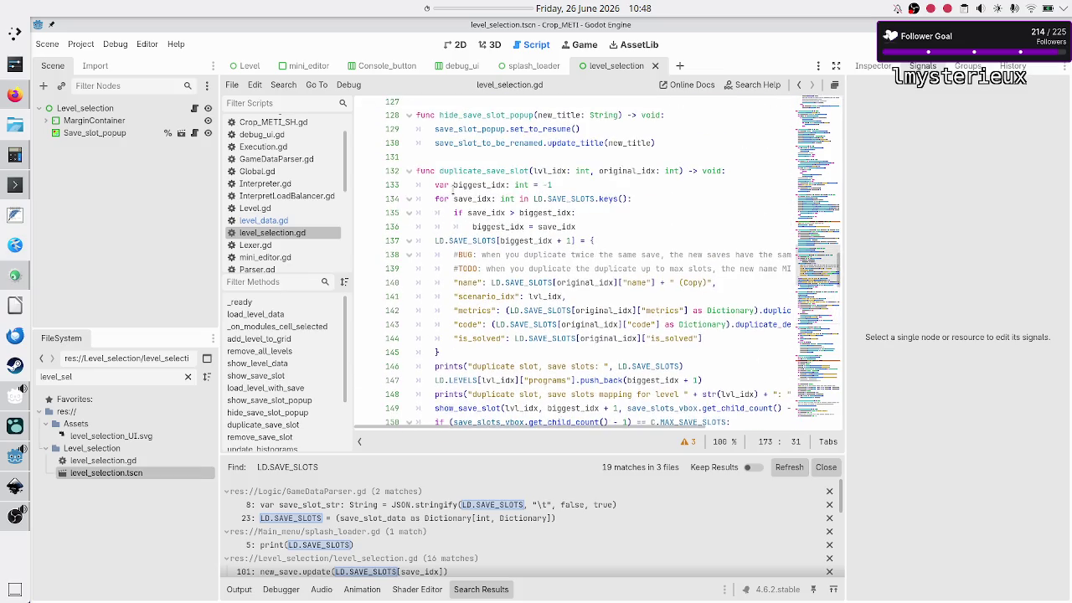
pyautogui.scroll(-3, 452, 192)
pyautogui.click(608, 237)
pyautogui.press('Down')
pyautogui.press('Down')
pyautogui.press('Down')
pyautogui.press('Down')
pyautogui.press('Down')
pyautogui.press('Down')
pyautogui.press('Up')
pyautogui.press('Up')
pyautogui.press('Up')
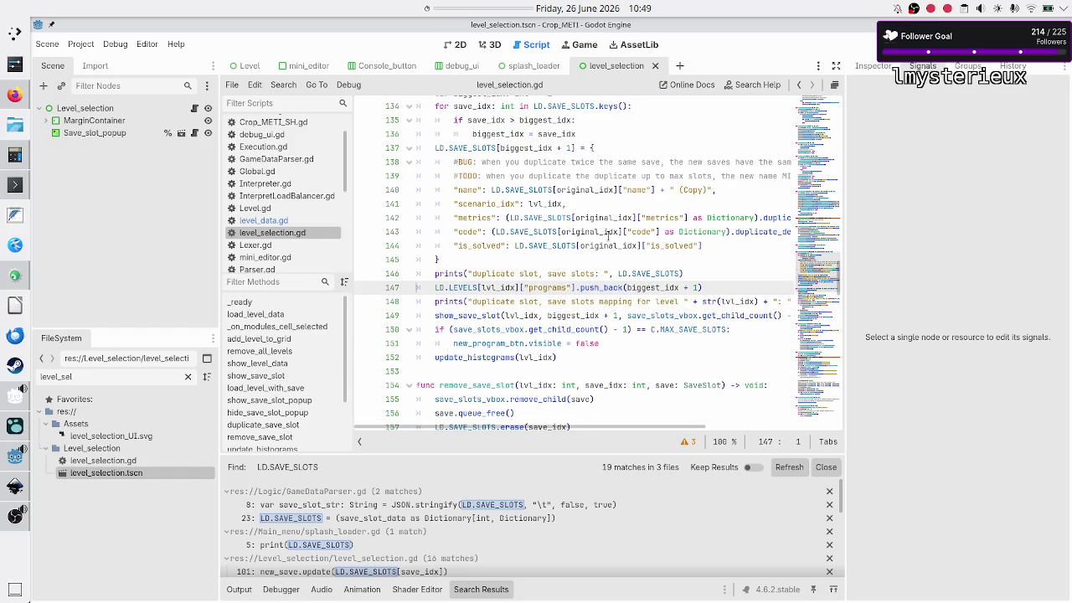
pyautogui.press('Down')
pyautogui.press('Down')
pyautogui.press('Up')
pyautogui.press('End')
# - Add GameDataParser.store_save_slot_data() on a new line after line 148 and save the script
pyautogui.press('Return')
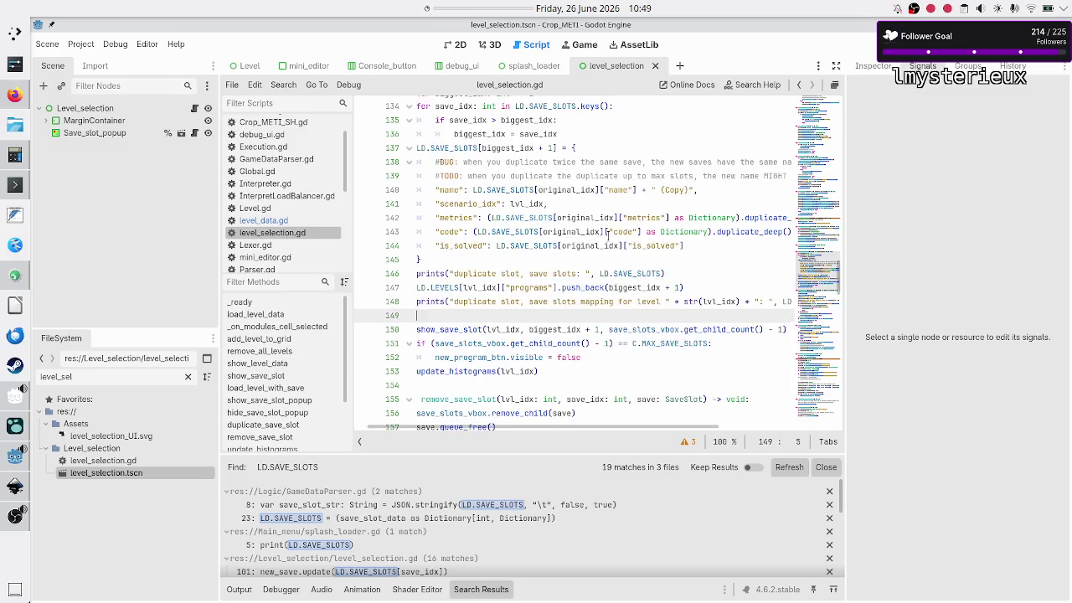
pyautogui.write('GameDataParser.store_save_slot_data()')
pyautogui.press('Down')
pyautogui.press('Down')
pyautogui.press('Home')
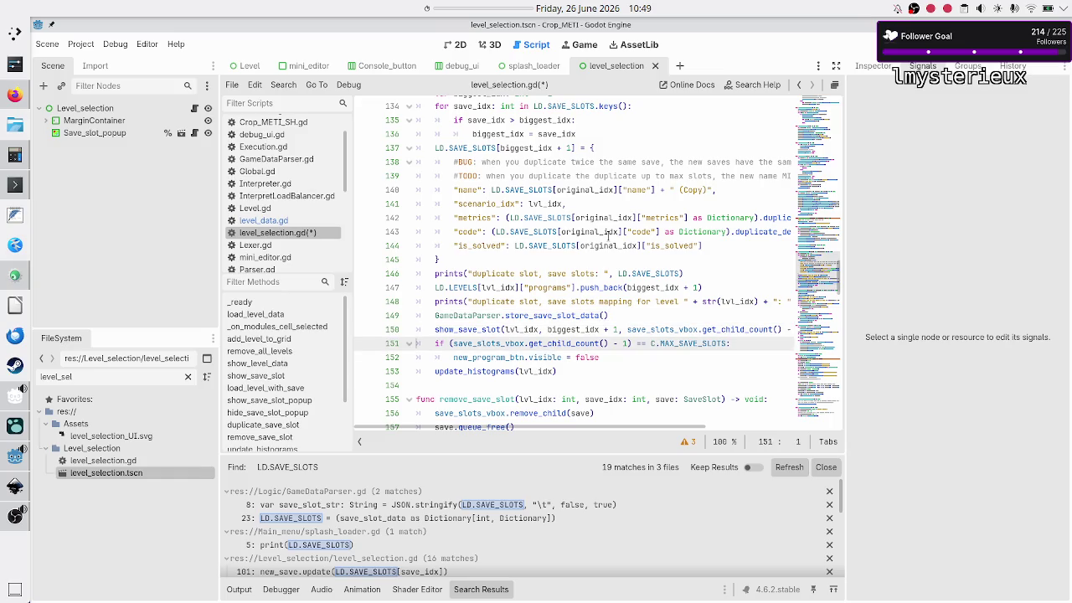
pyautogui.press('Down')
pyautogui.press('Down')
pyautogui.press('Down')
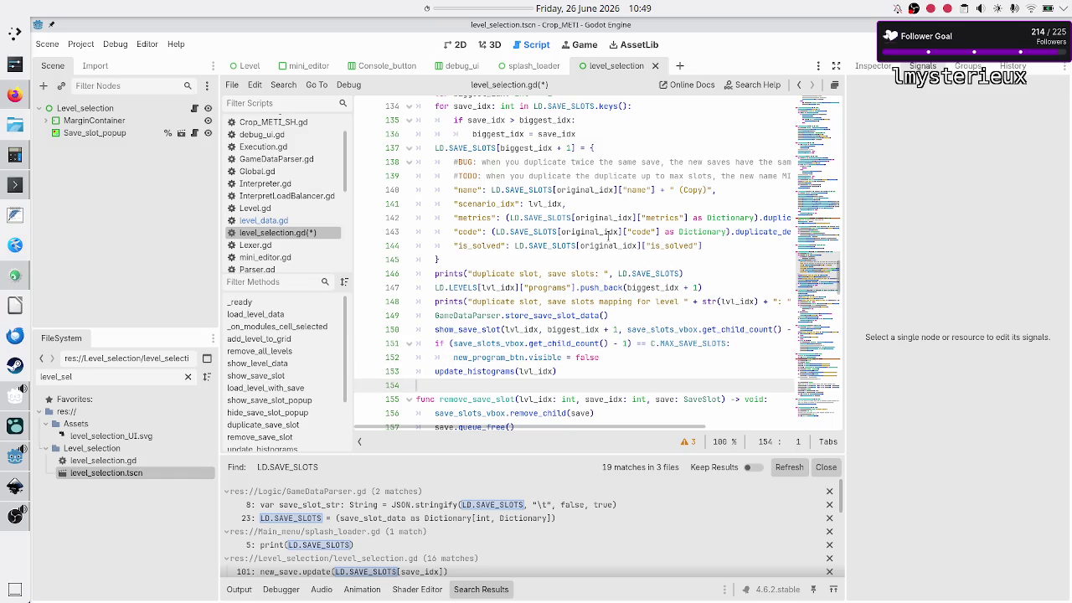
pyautogui.hotkey('ctrl', 's')
pyautogui.scroll(6, 609, 236)
pyautogui.scroll(-4, 609, 236)
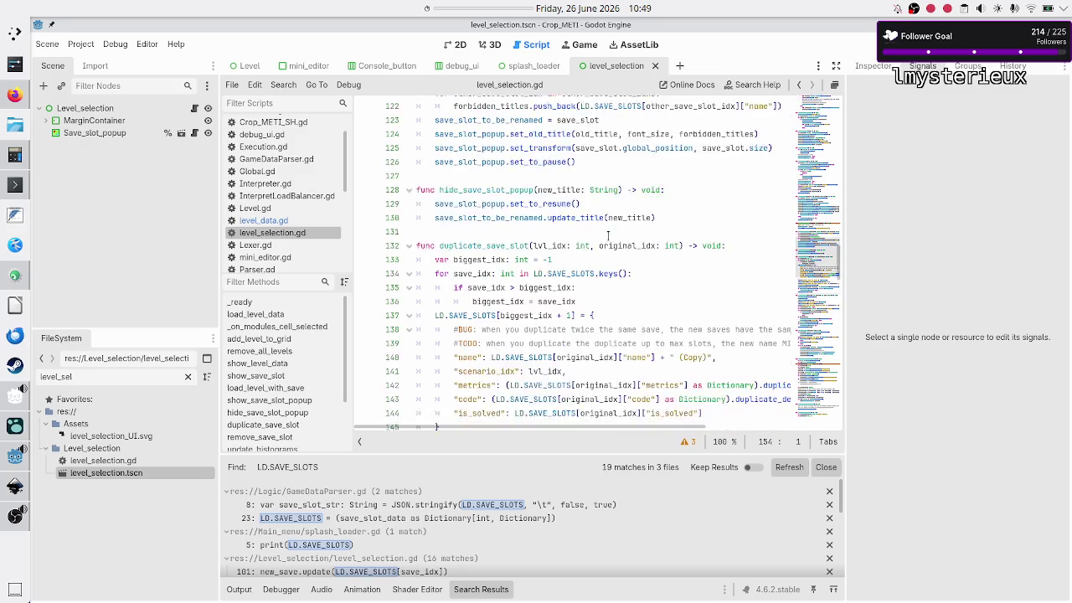
pyautogui.scroll(-8, 608, 236)
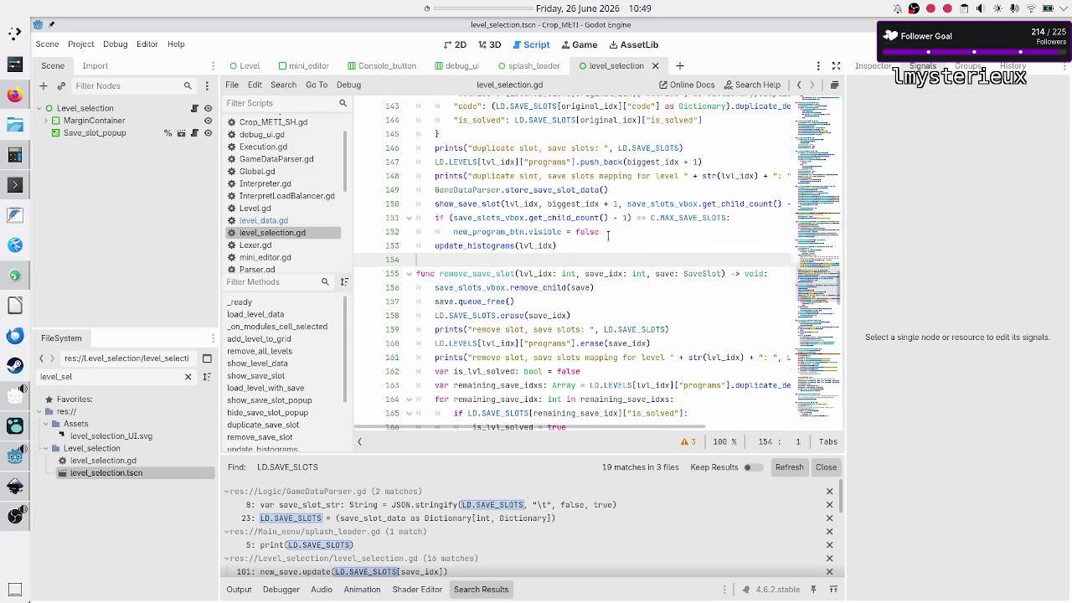
pyautogui.scroll(-3, 608, 236)
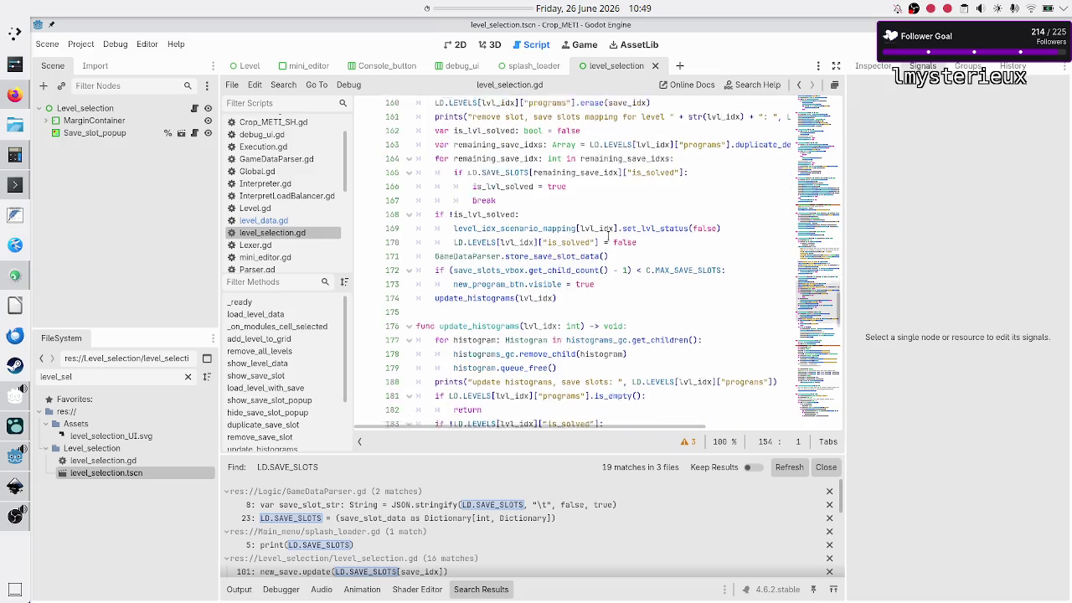
pyautogui.scroll(-7, 608, 236)
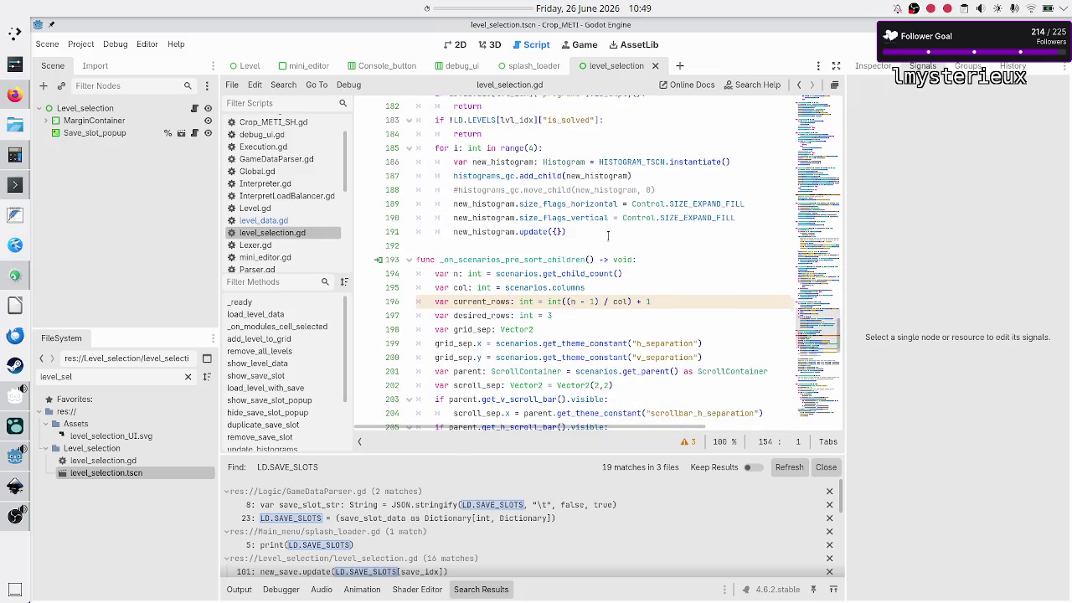
pyautogui.scroll(-5, 609, 235)
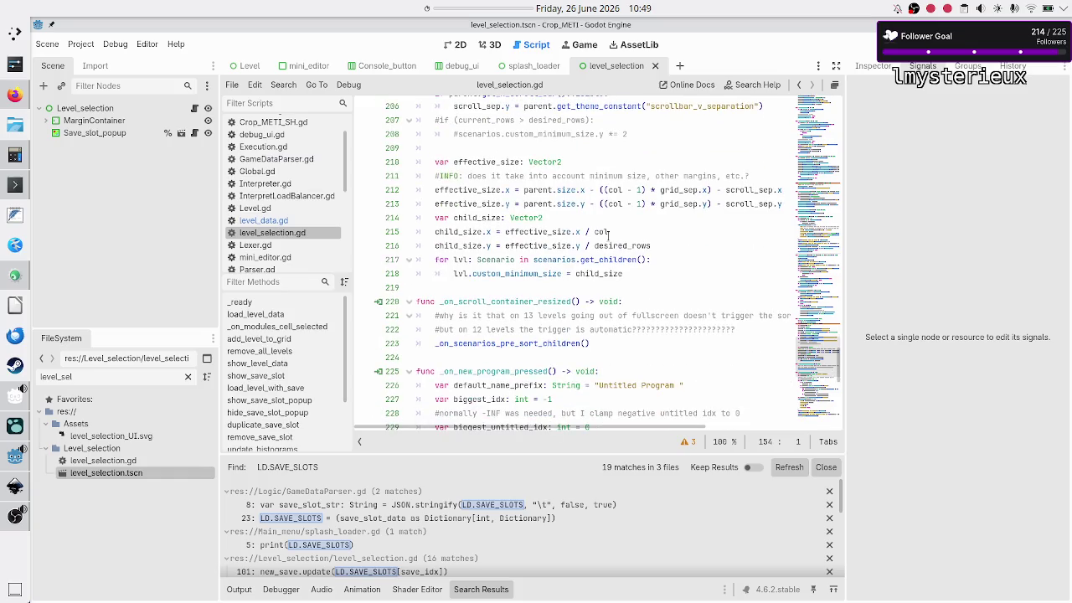
pyautogui.scroll(-3, 608, 236)
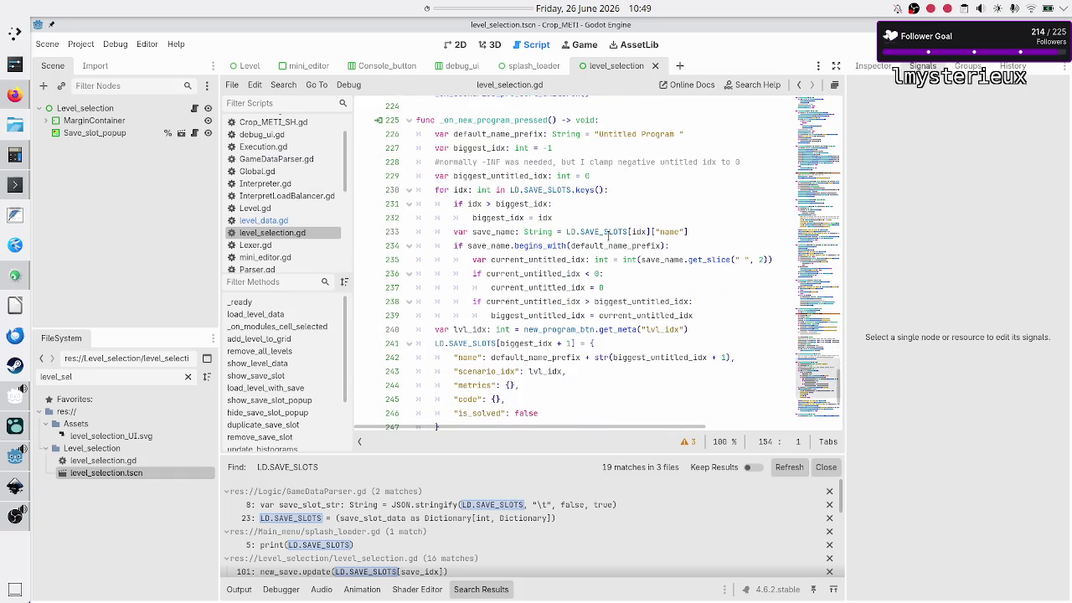
pyautogui.scroll(-3, 608, 236)
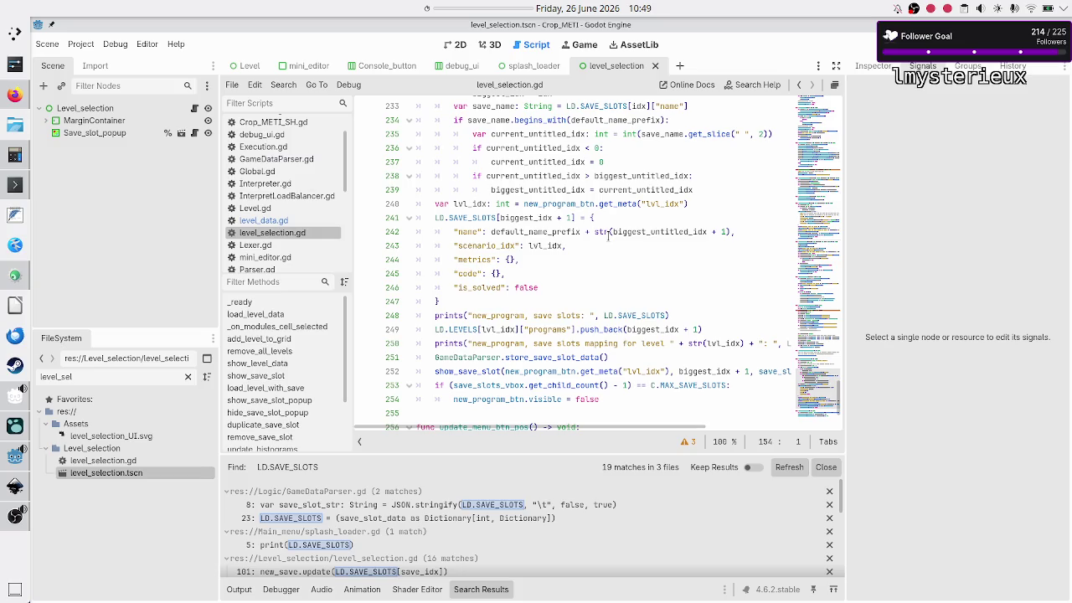
pyautogui.scroll(-2, 608, 236)
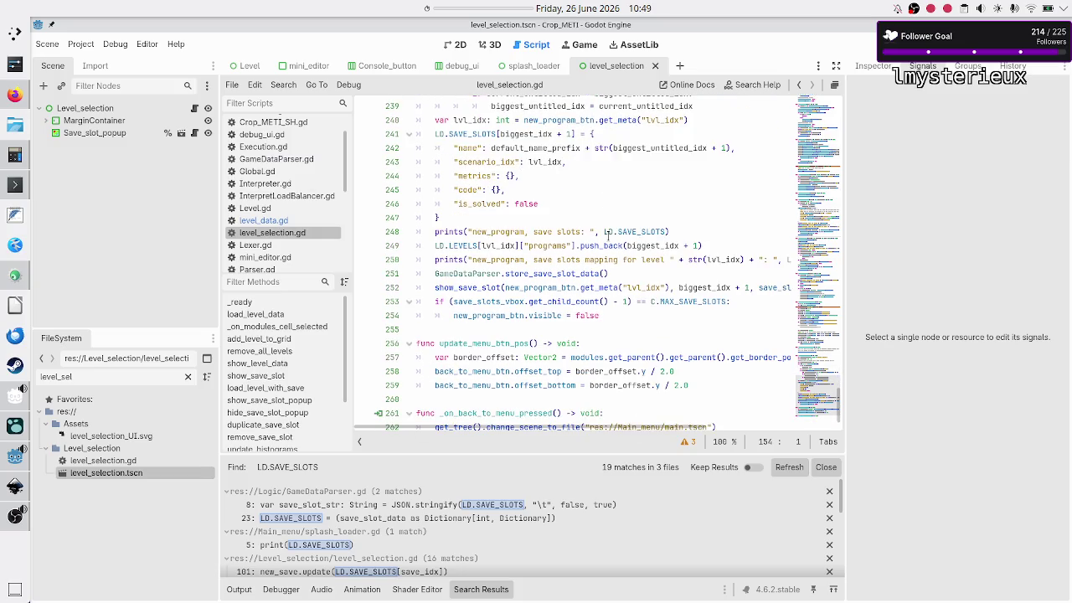
pyautogui.scroll(-1, 608, 236)
pyautogui.scroll(10, 609, 236)
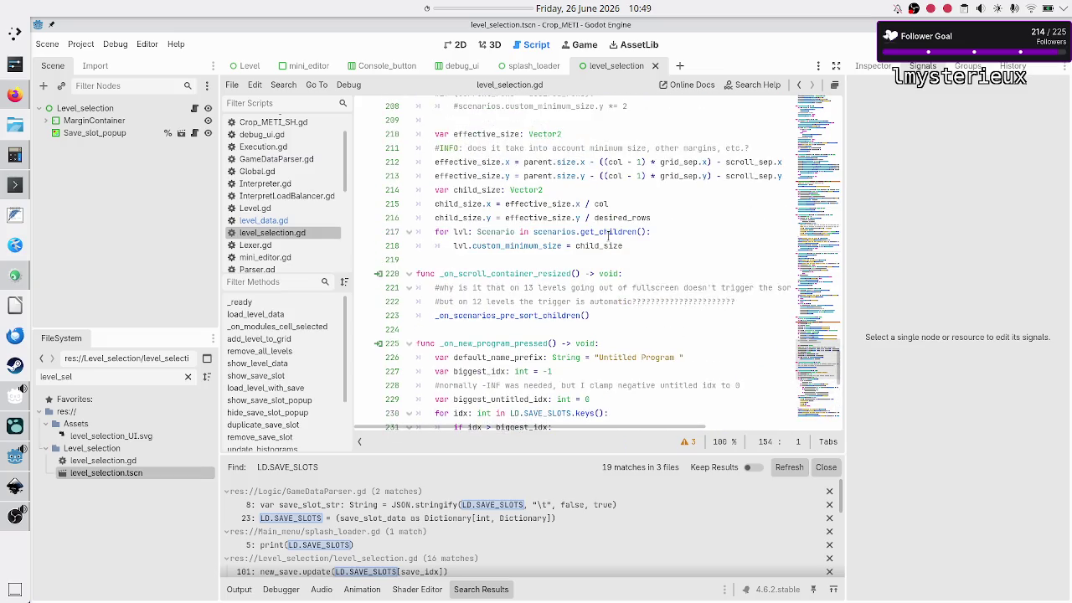
pyautogui.scroll(4, 609, 235)
pyautogui.scroll(5, 608, 235)
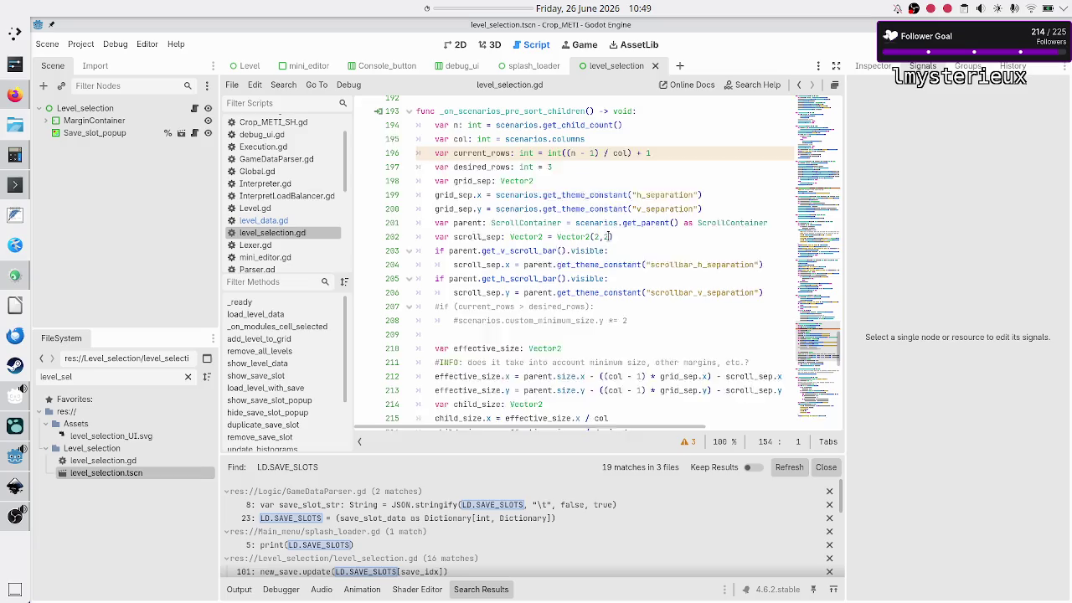
pyautogui.click(458, 44)
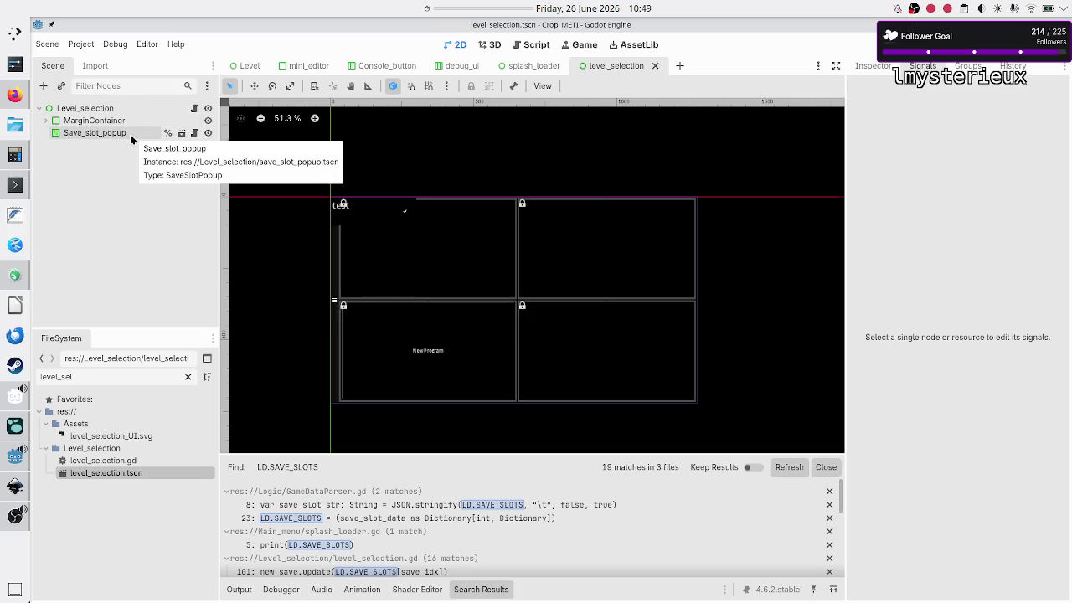
pyautogui.click(194, 109)
pyautogui.scroll(20, 534, 259)
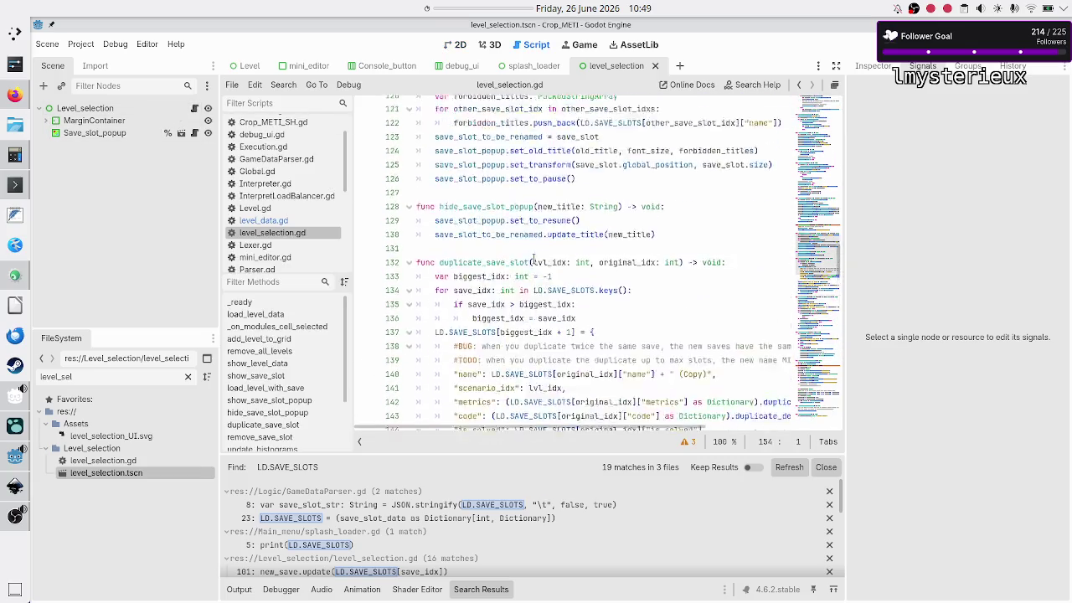
pyautogui.scroll(20, 534, 259)
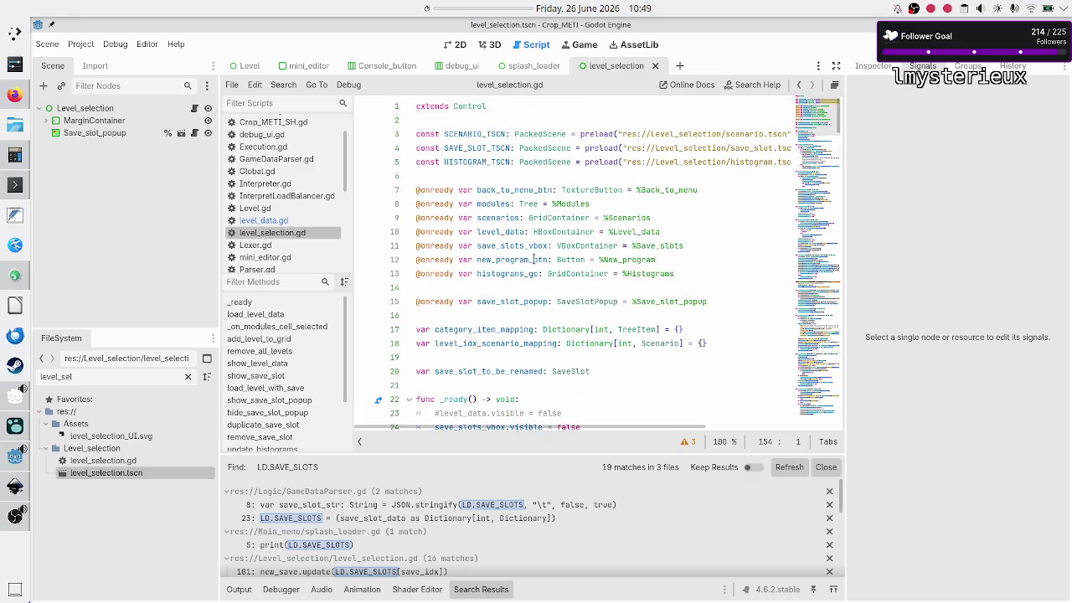
pyautogui.scroll(-6, 522, 241)
pyautogui.scroll(-1, 522, 240)
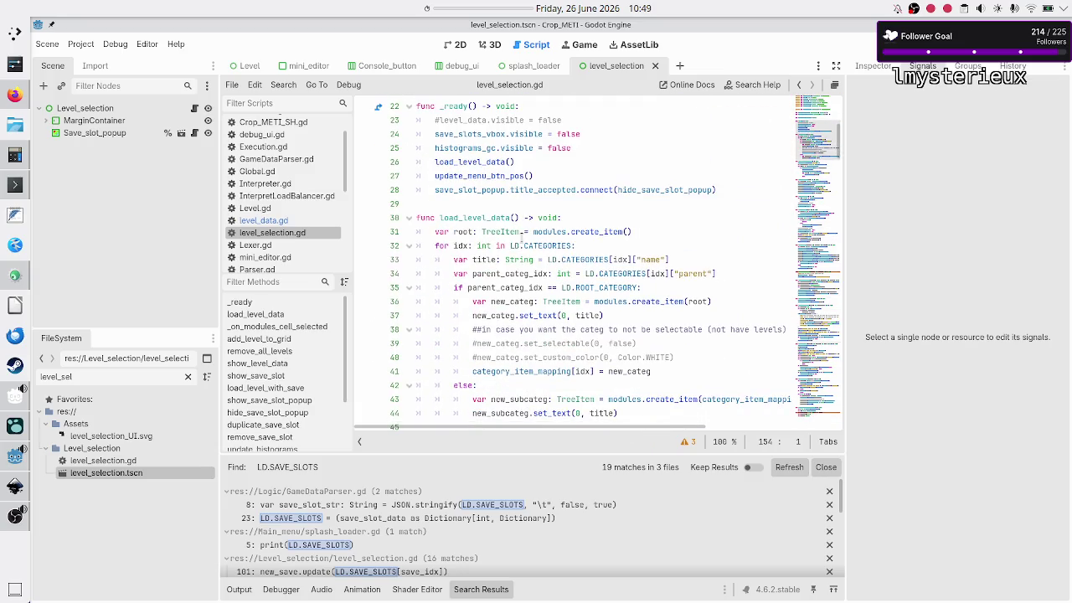
pyautogui.scroll(1, 522, 239)
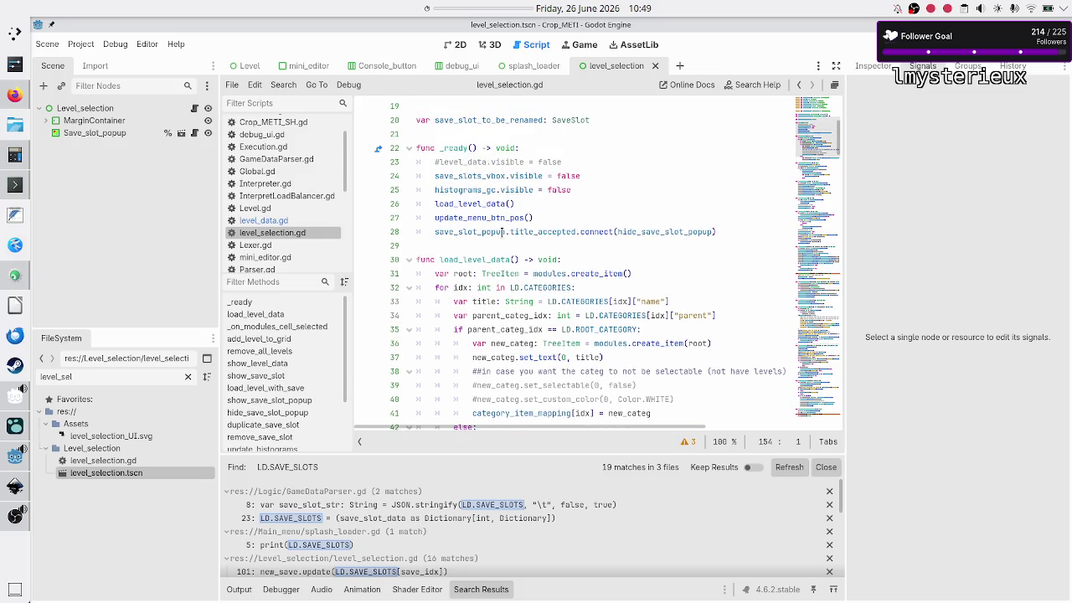
pyautogui.moveTo(501, 233)
pyautogui.doubleClick(521, 120)
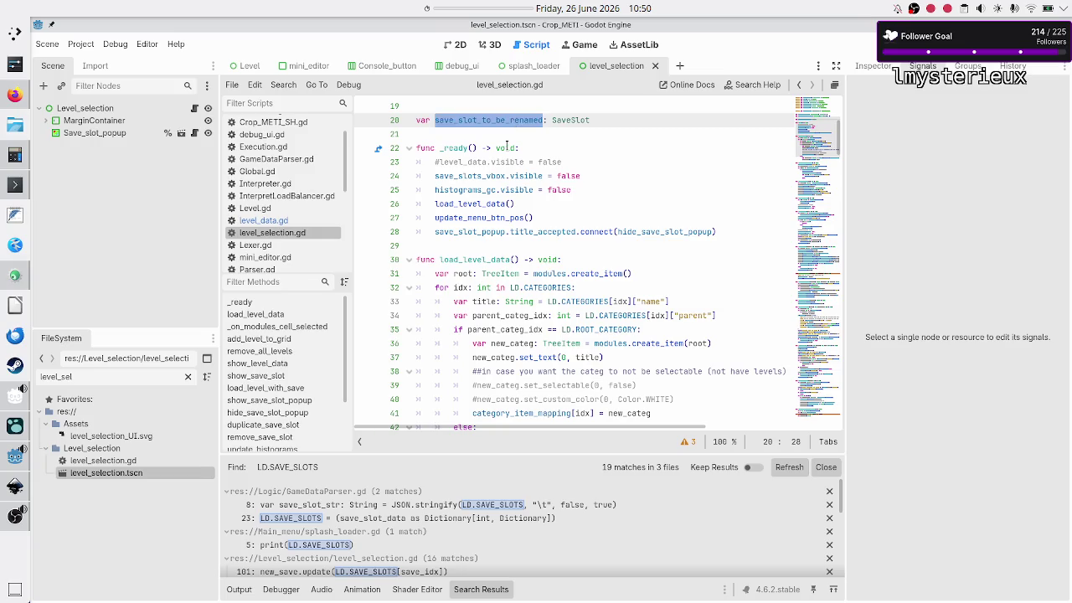
pyautogui.click(497, 244)
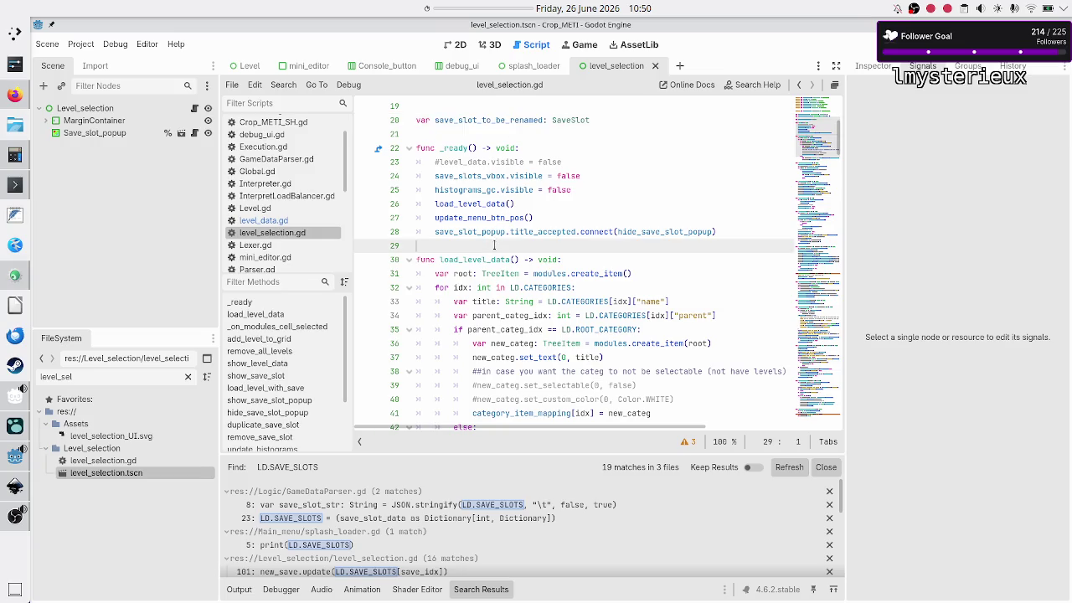
pyautogui.scroll(-1, 534, 242)
pyautogui.scroll(-3, 533, 242)
pyautogui.scroll(2, 534, 242)
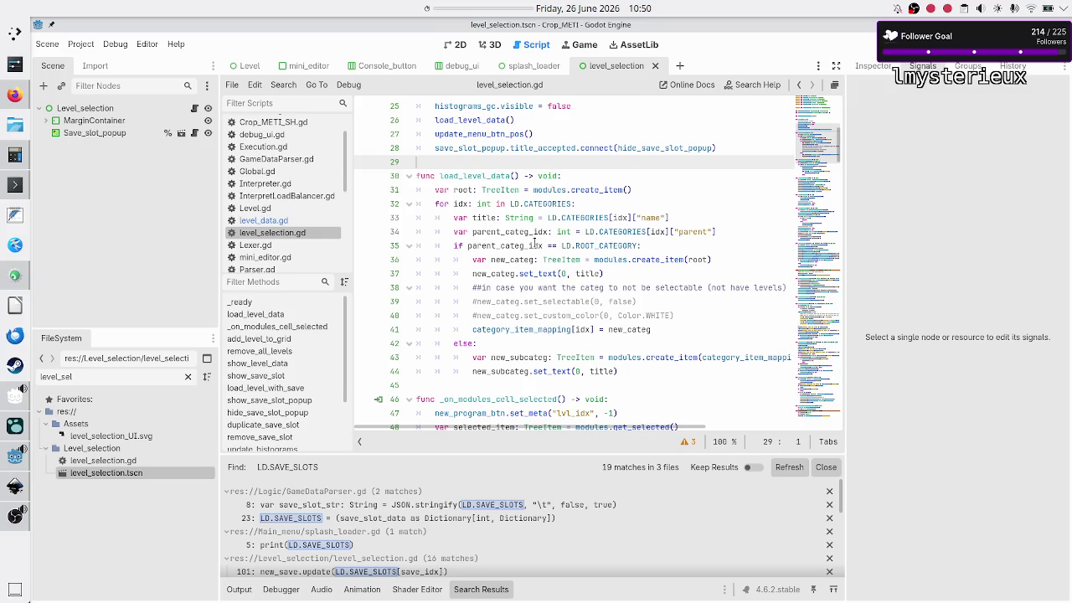
pyautogui.scroll(-3, 534, 243)
pyautogui.scroll(-4, 535, 242)
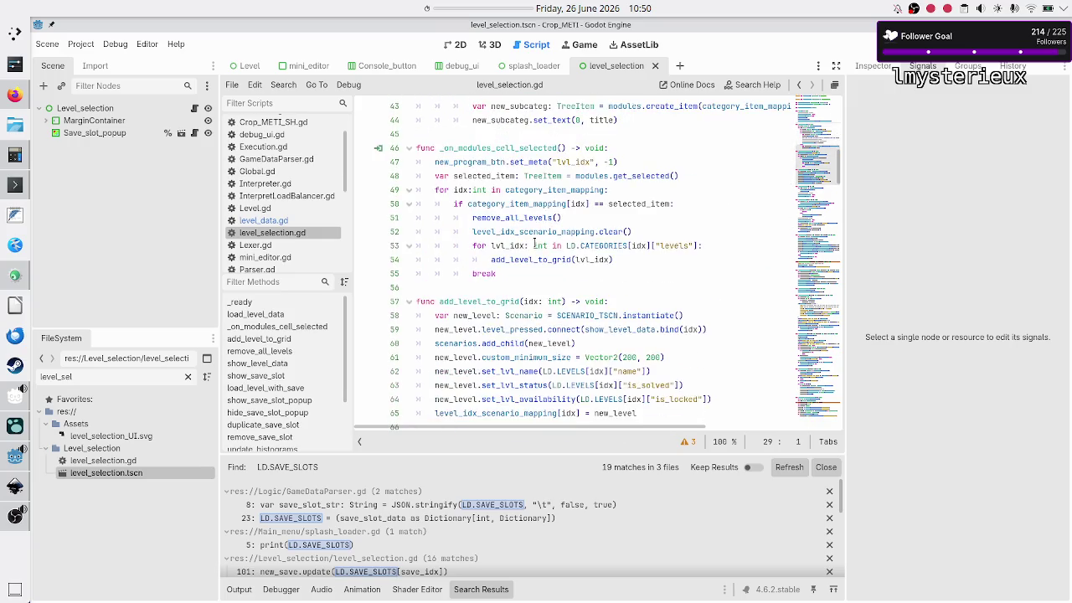
pyautogui.scroll(-4, 534, 242)
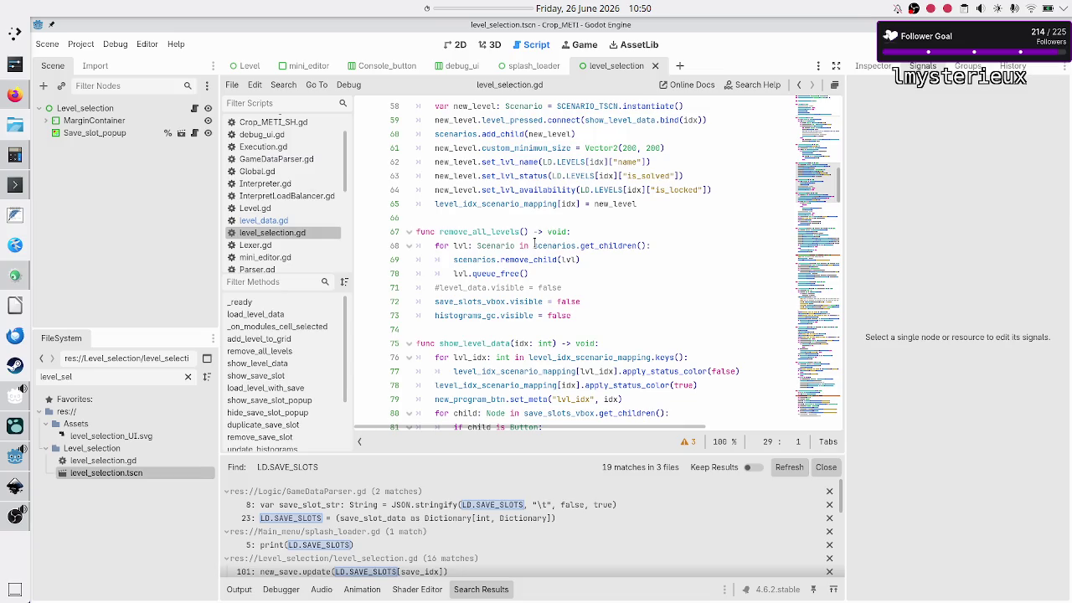
pyautogui.scroll(-2, 534, 242)
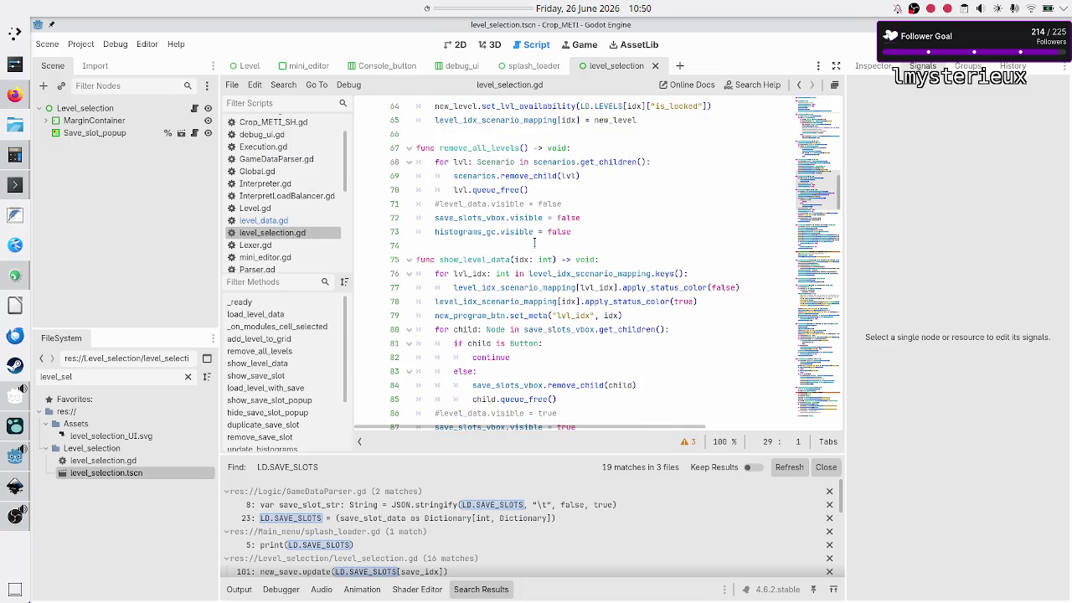
pyautogui.scroll(-7, 534, 242)
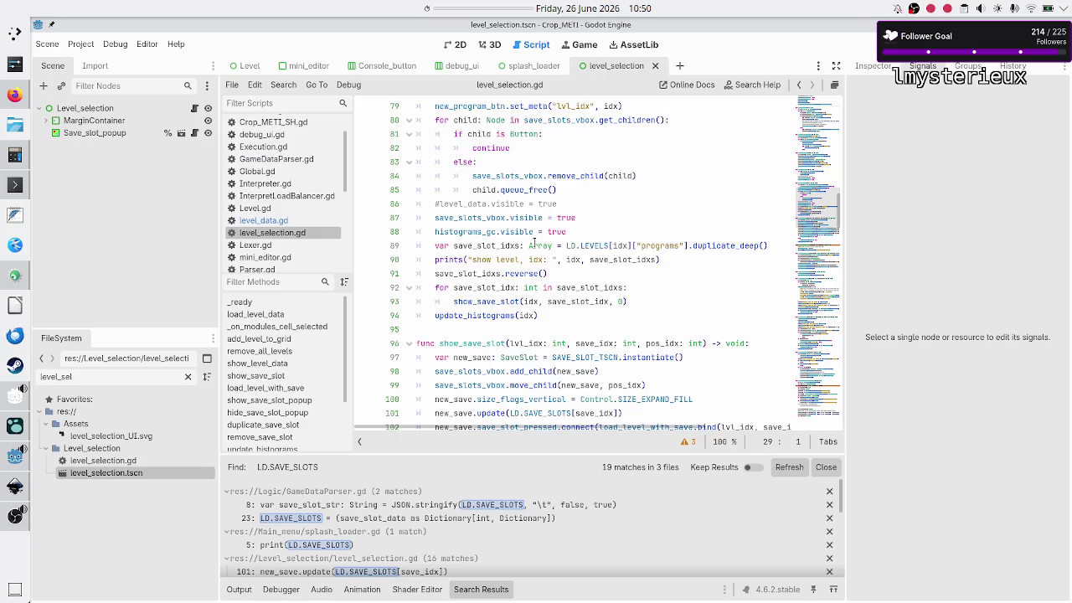
pyautogui.scroll(-5, 534, 242)
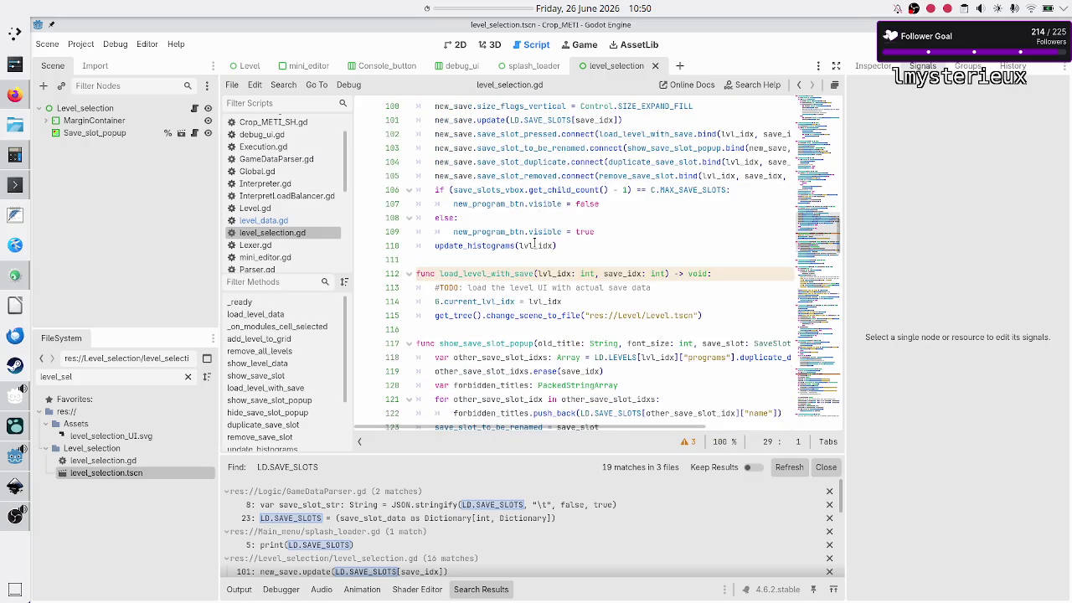
pyautogui.scroll(-3, 534, 244)
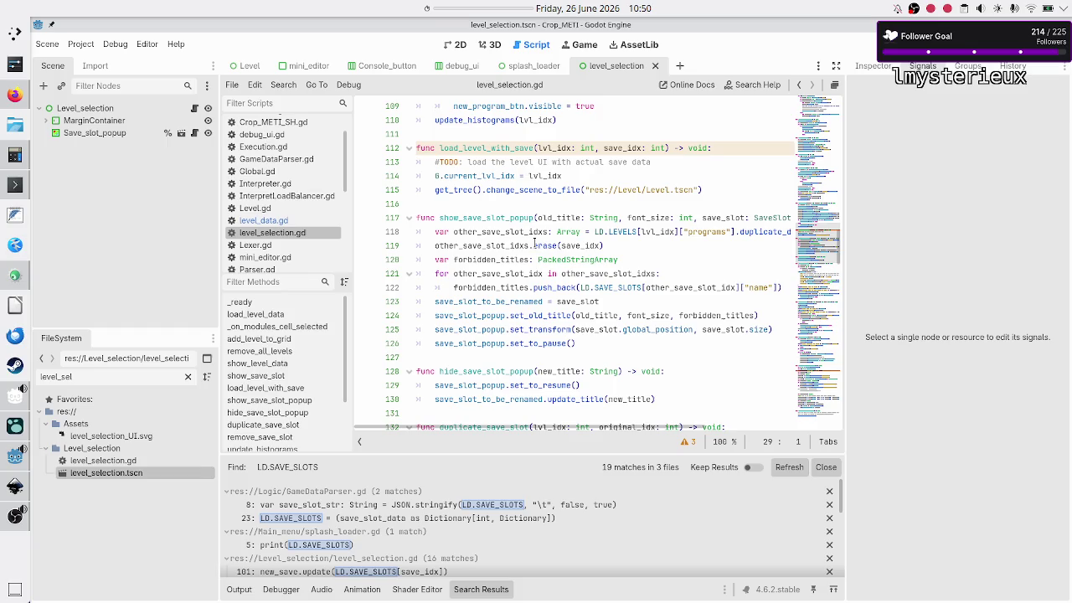
pyautogui.scroll(-1, 534, 242)
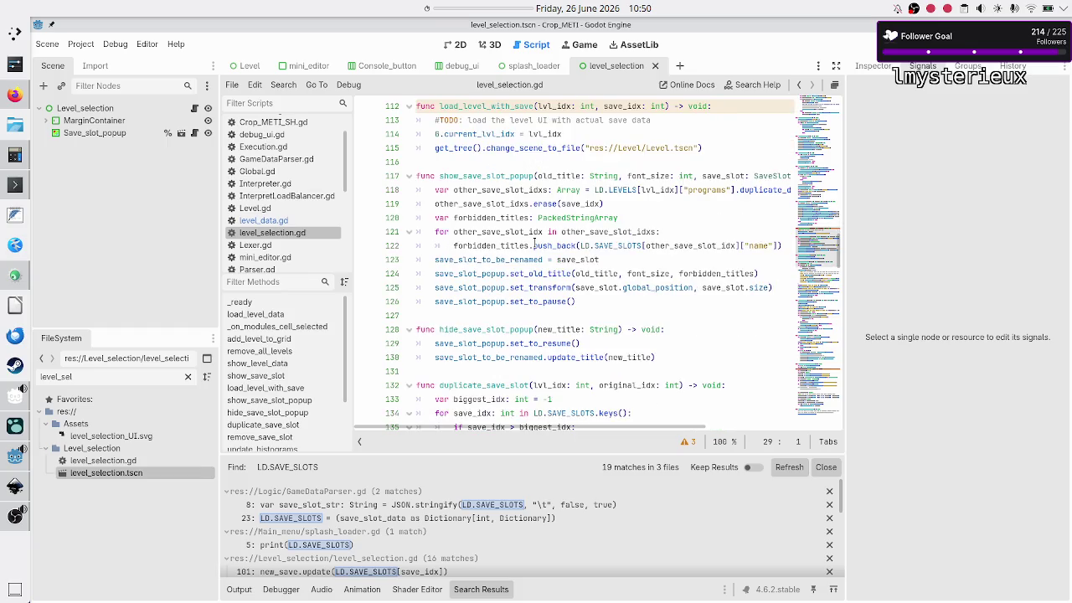
pyautogui.doubleClick(509, 172)
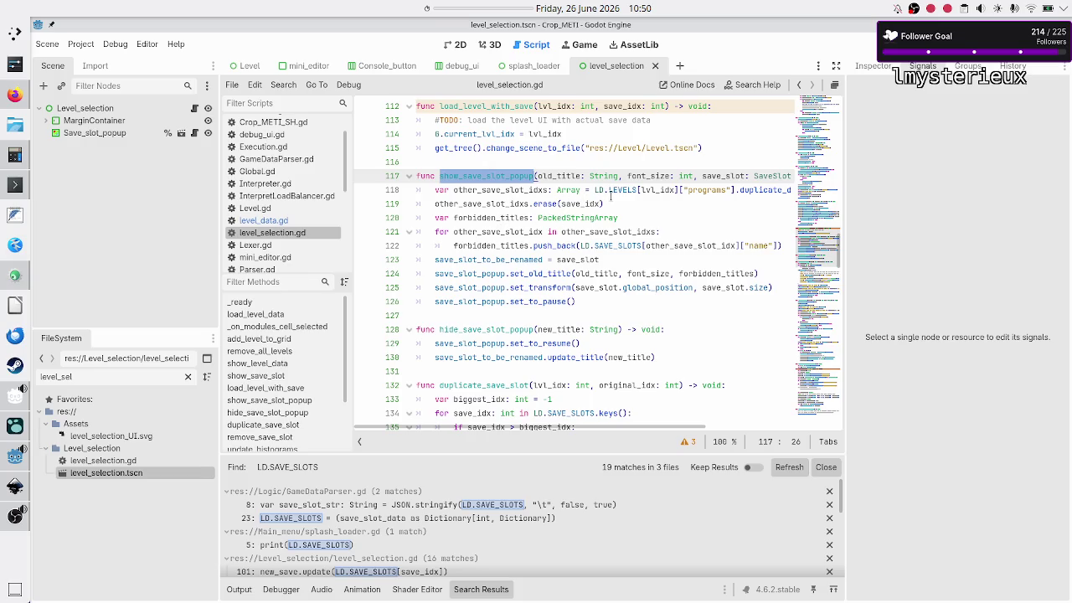
pyautogui.doubleClick(474, 262)
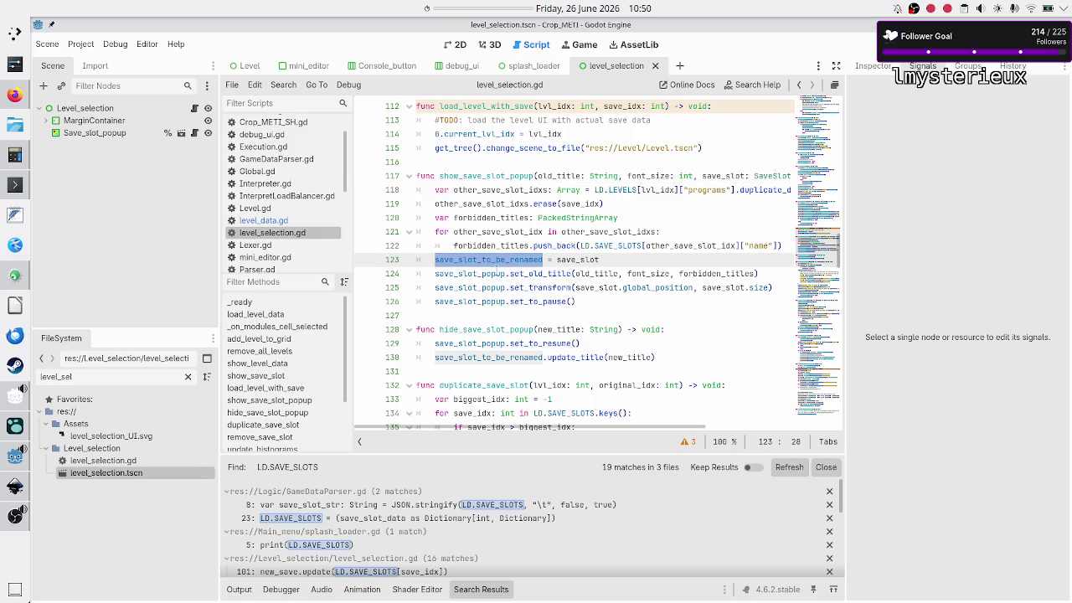
pyautogui.click(541, 274)
pyautogui.doubleClick(542, 274)
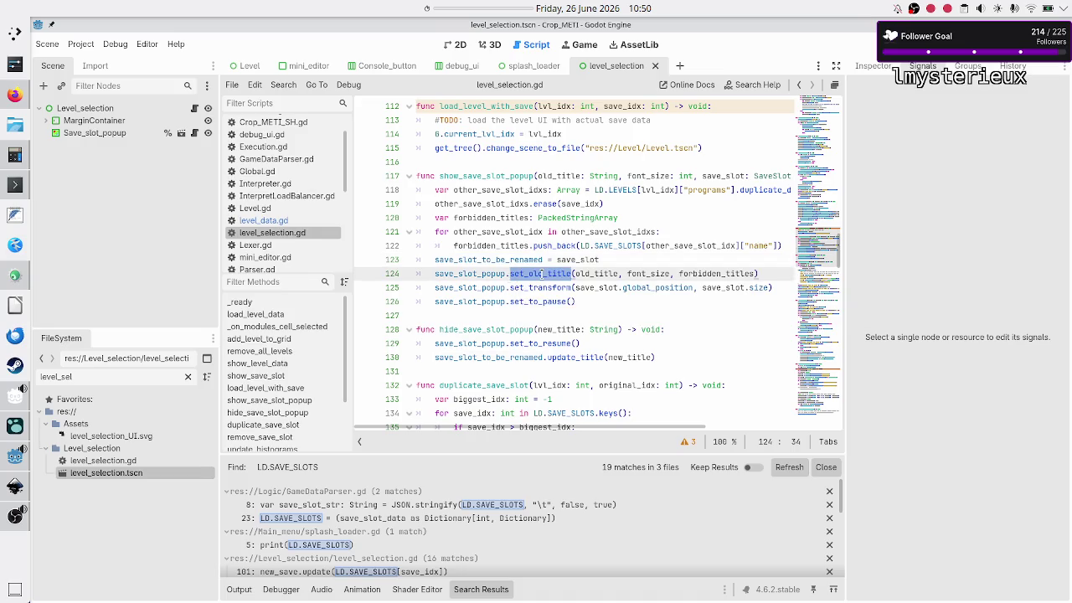
pyautogui.doubleClick(543, 287)
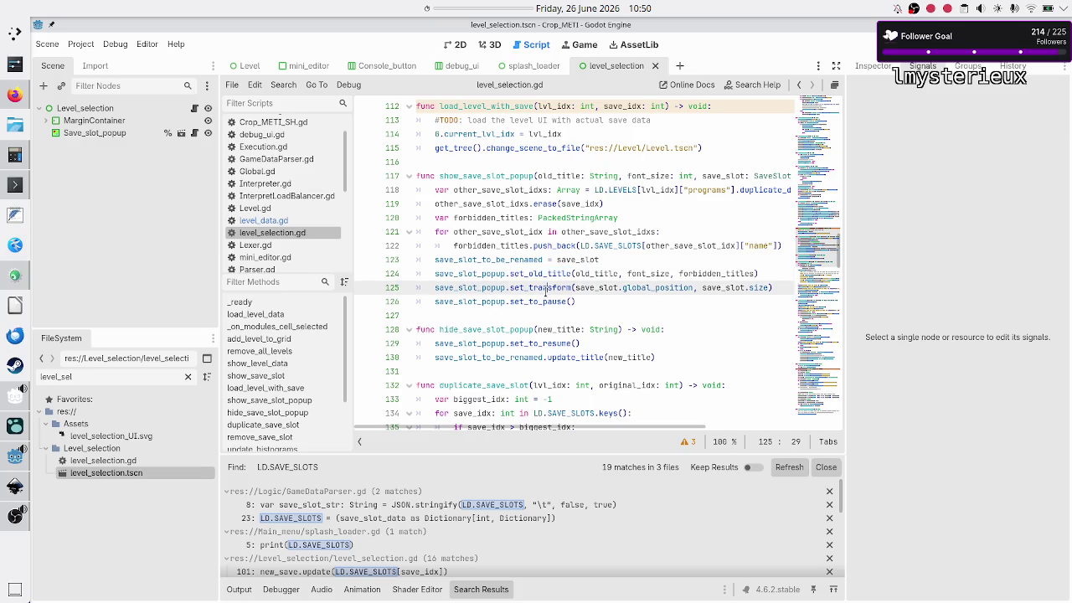
pyautogui.click(543, 287)
pyautogui.doubleClick(539, 302)
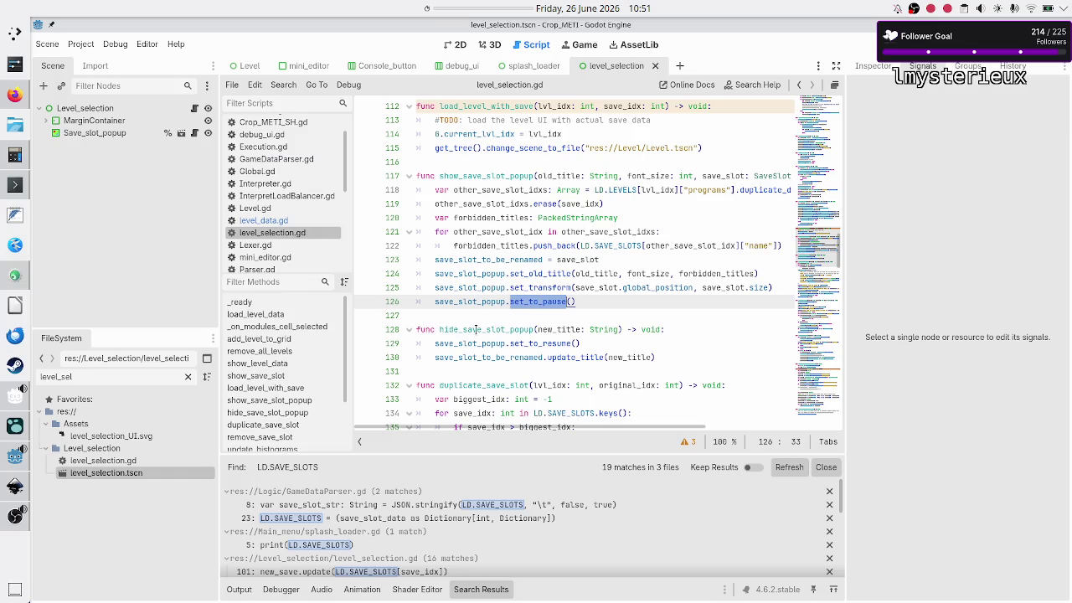
pyautogui.scroll(-3, 507, 345)
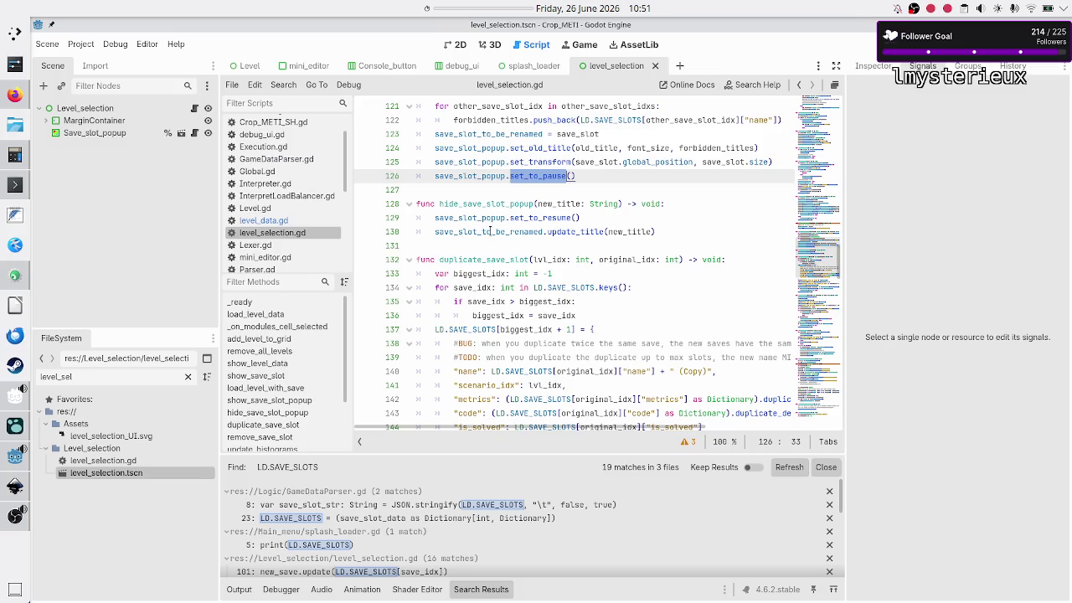
pyautogui.scroll(-7, 491, 227)
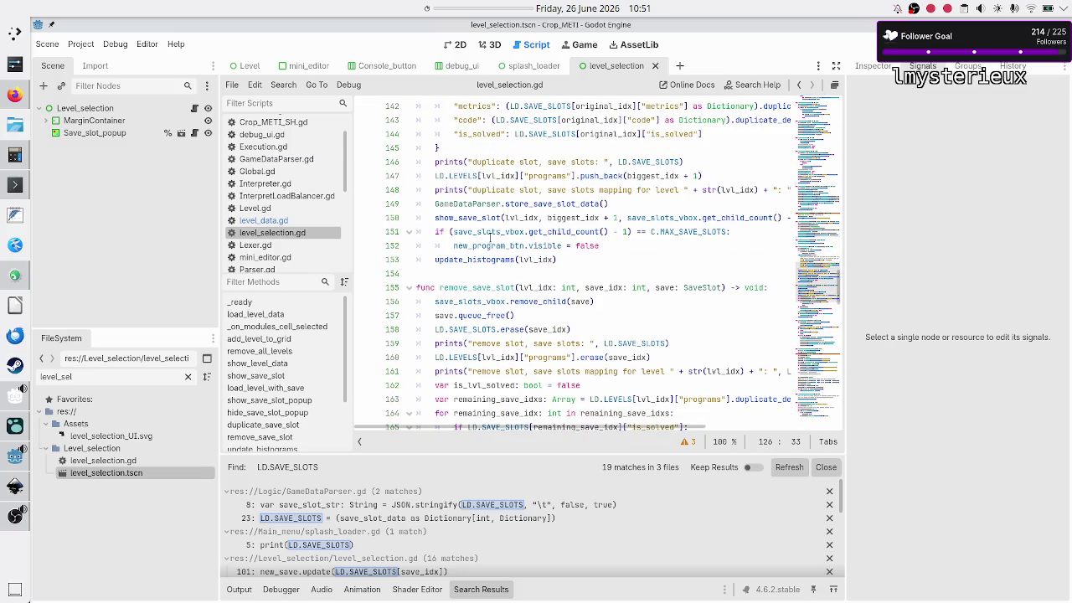
pyautogui.scroll(-7, 491, 238)
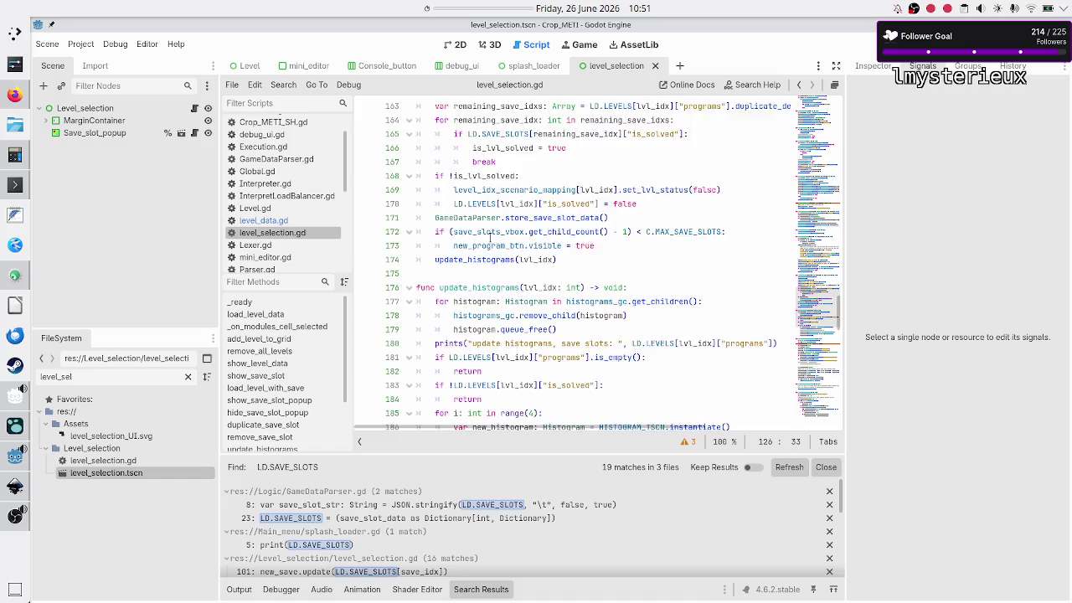
pyautogui.scroll(-7, 491, 238)
pyautogui.scroll(-8, 491, 238)
pyautogui.scroll(-2, 491, 238)
pyautogui.scroll(-9, 491, 238)
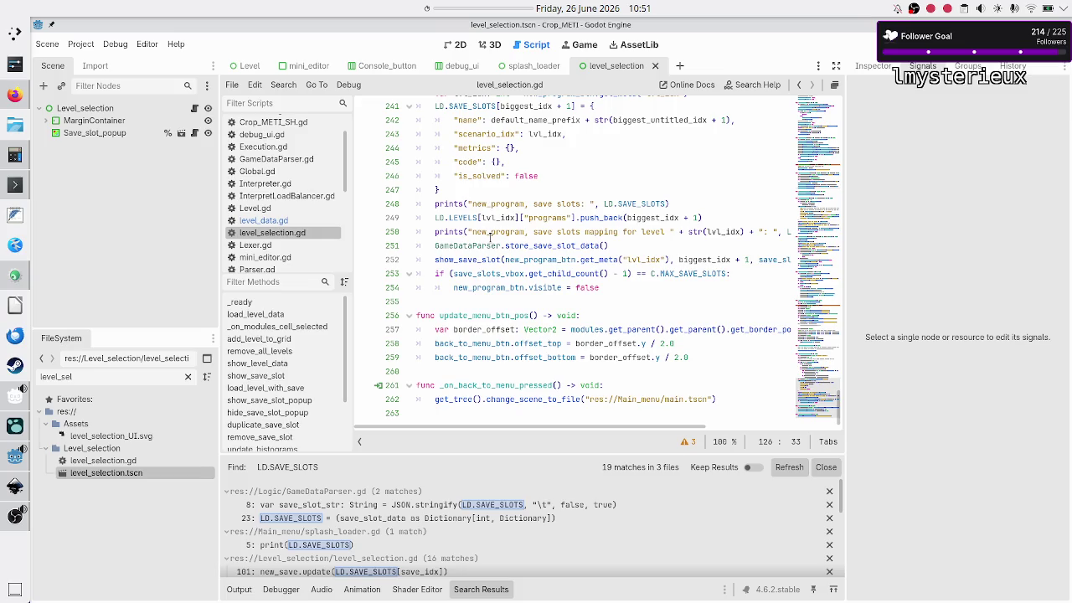
pyautogui.click(491, 235)
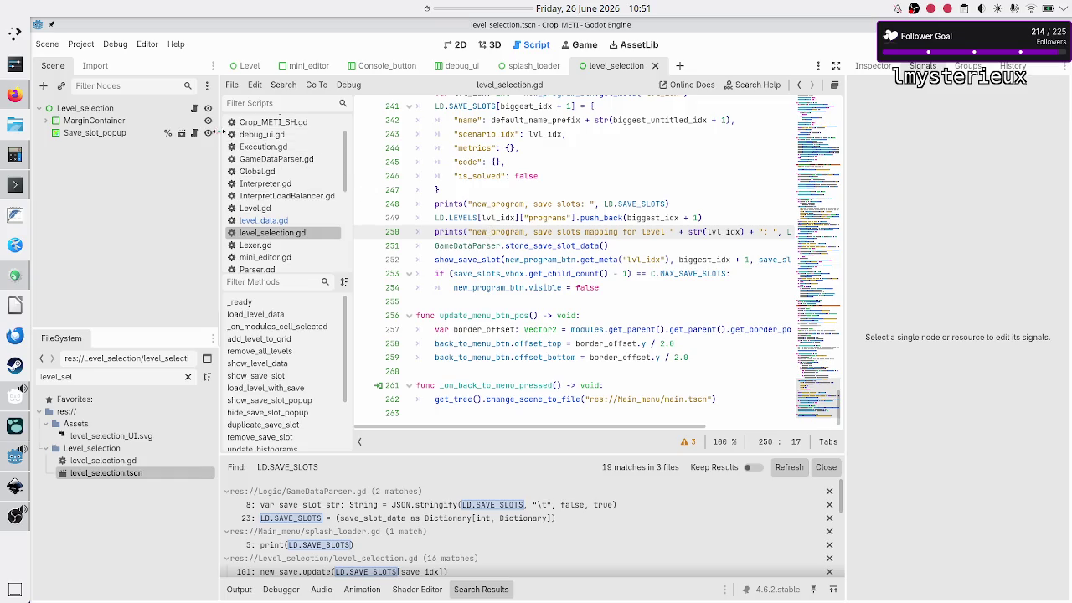
# - Open save_slot_popup.gd from the Scene tree and select the set_old_title function on line 25
pyautogui.click(194, 135)
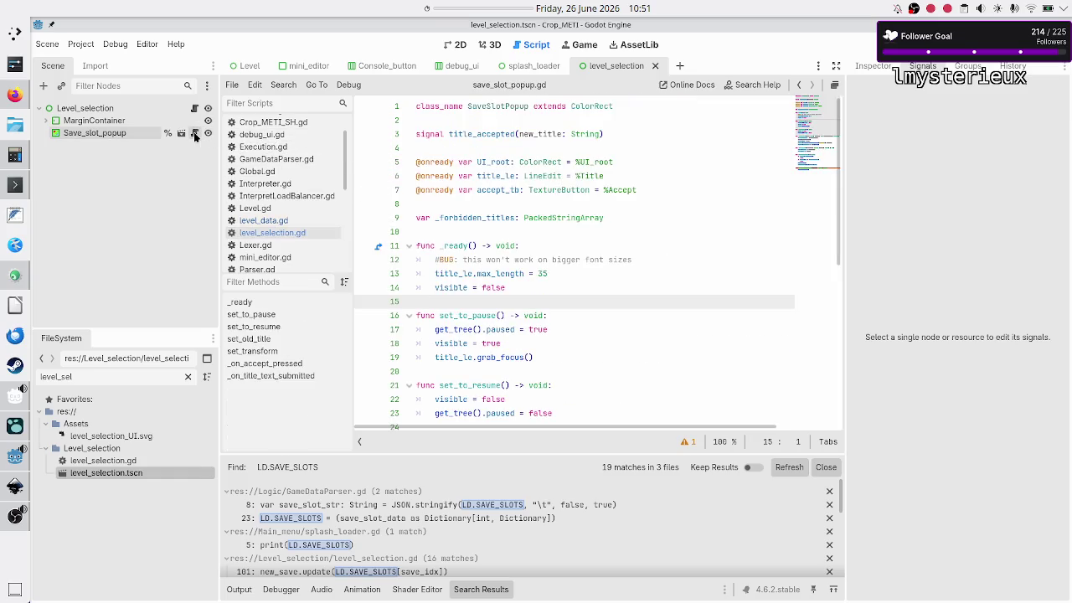
pyautogui.scroll(-3, 514, 293)
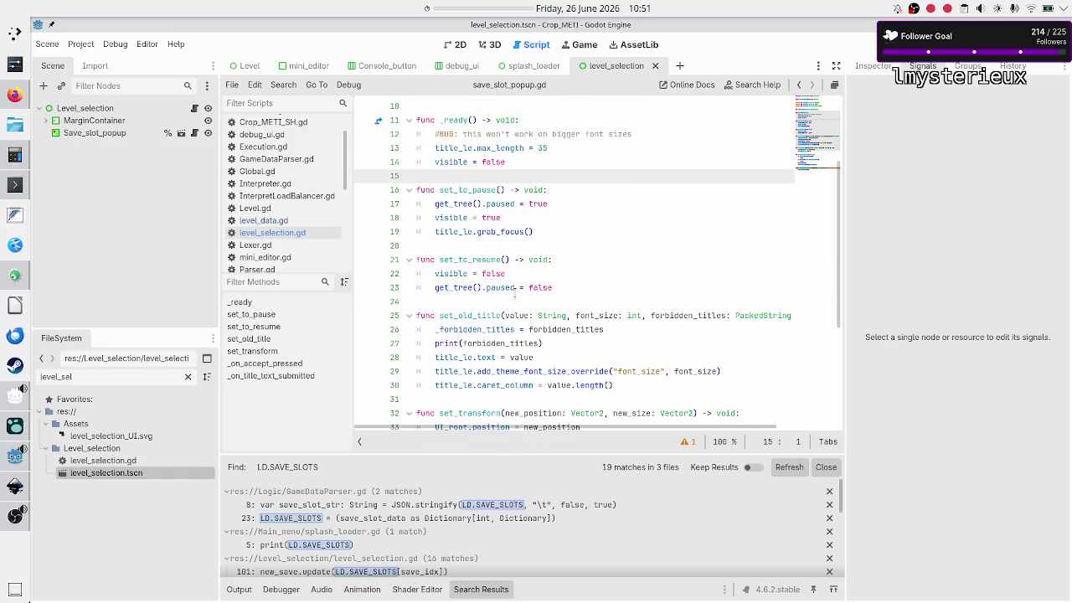
pyautogui.scroll(-3, 514, 293)
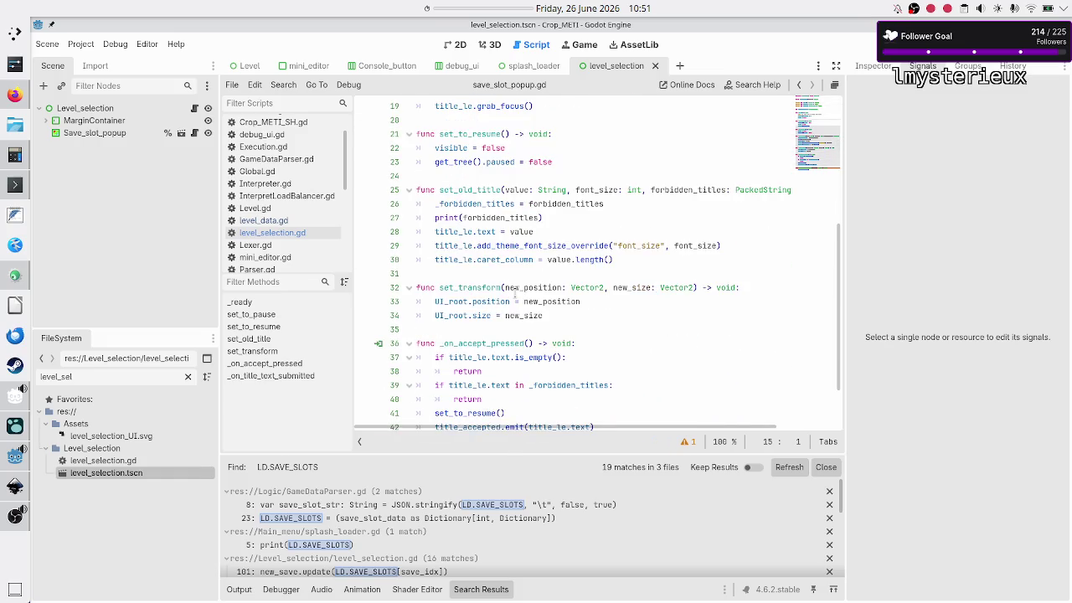
pyautogui.doubleClick(486, 191)
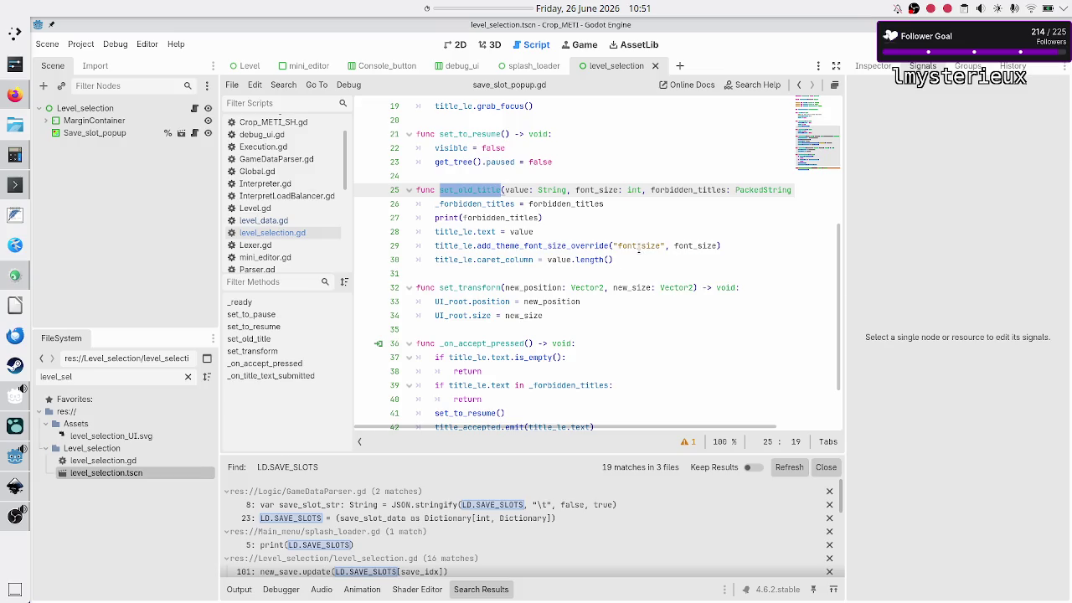
pyautogui.doubleClick(473, 288)
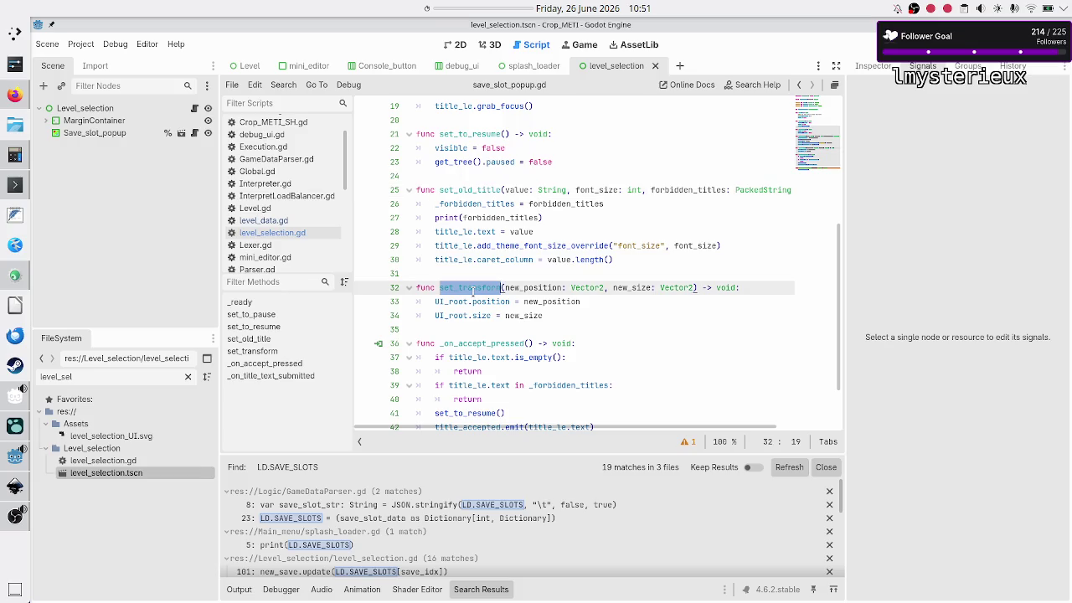
pyautogui.scroll(-1, 498, 288)
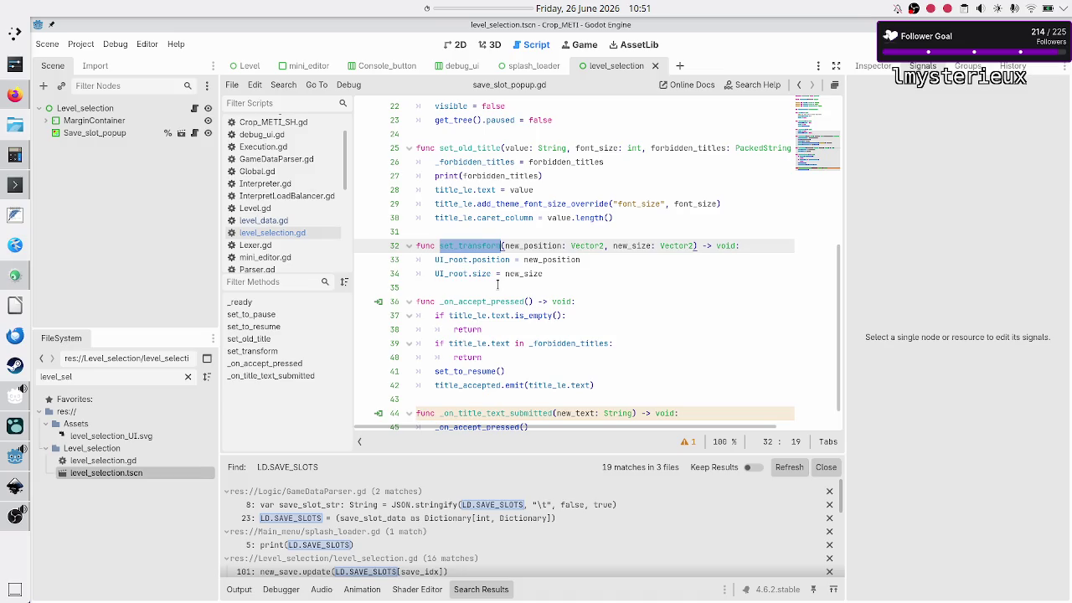
pyautogui.scroll(-1, 498, 285)
pyautogui.doubleClick(496, 273)
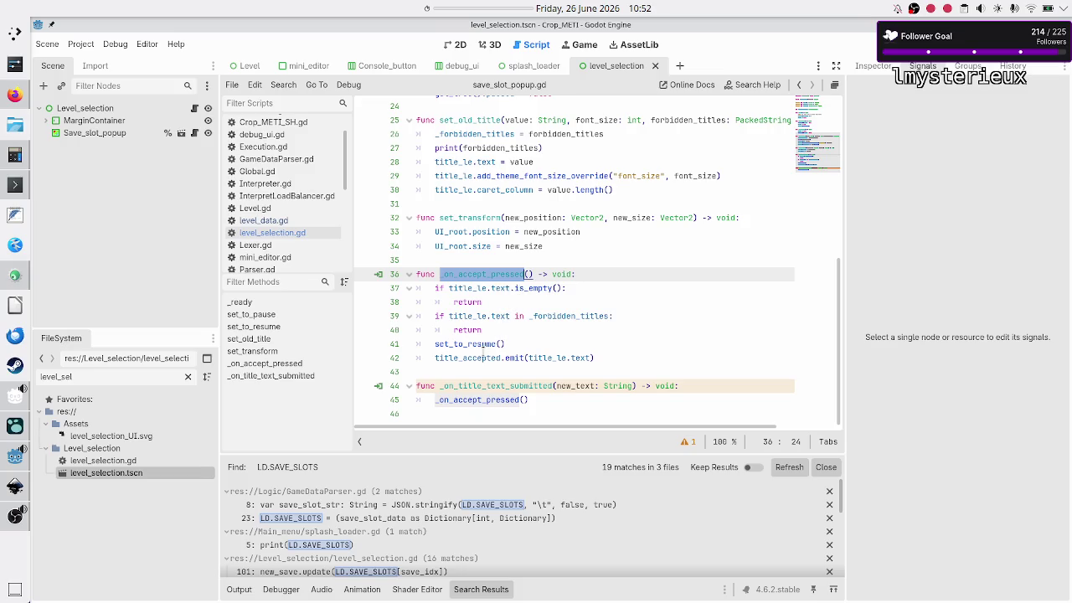
pyautogui.doubleClick(480, 358)
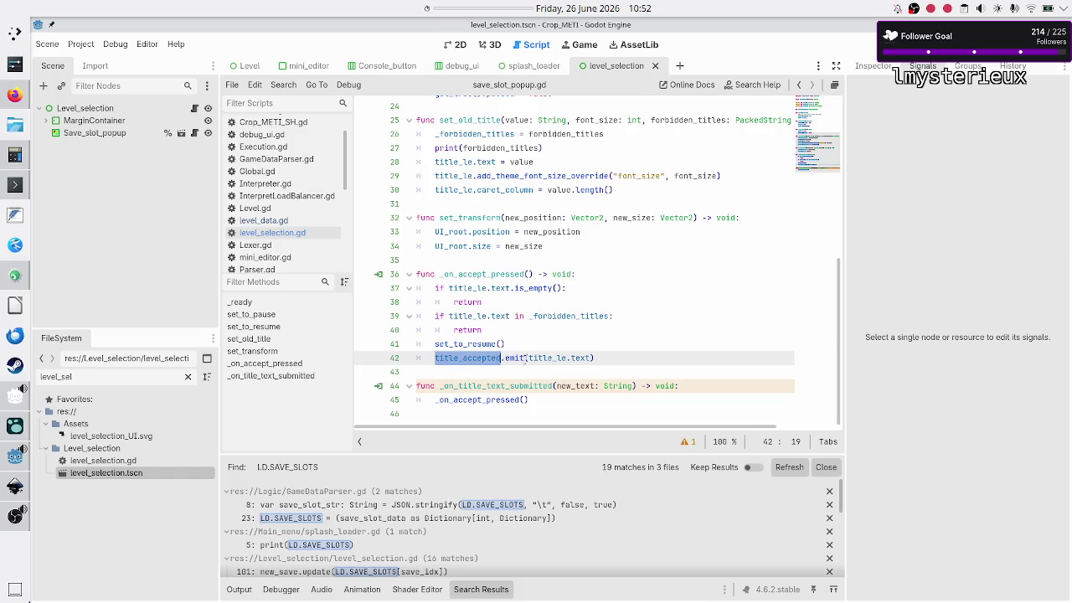
pyautogui.doubleClick(543, 359)
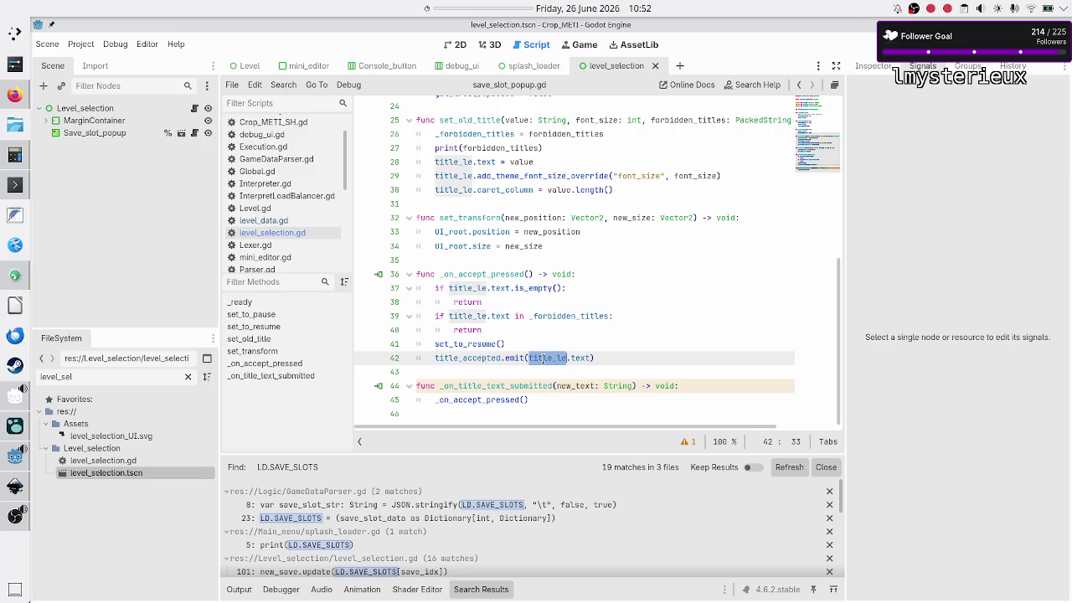
pyautogui.doubleClick(466, 358)
pyautogui.scroll(14, 465, 360)
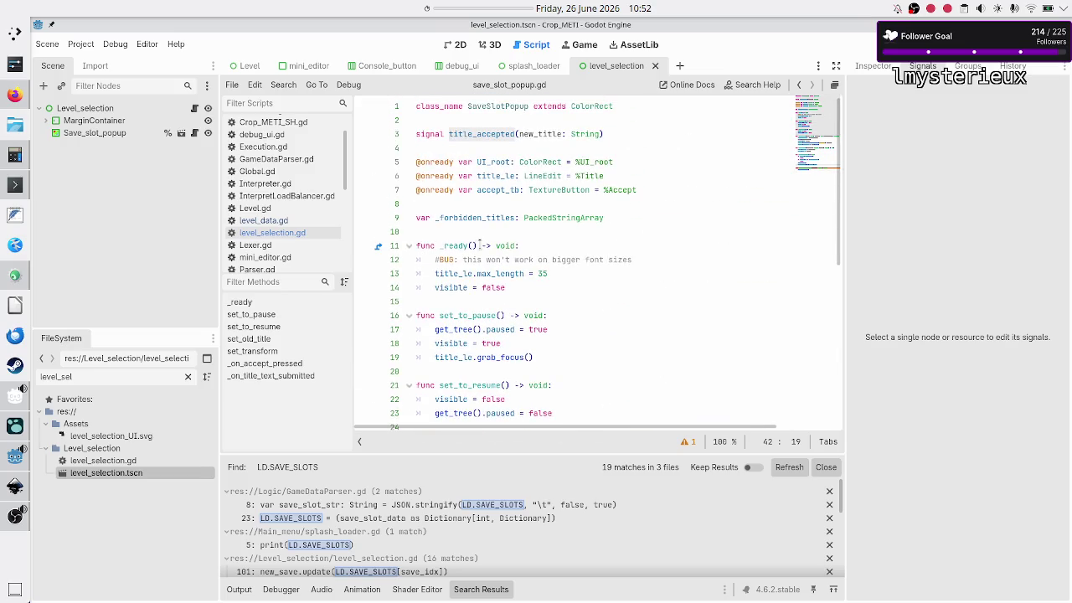
pyautogui.doubleClick(540, 134)
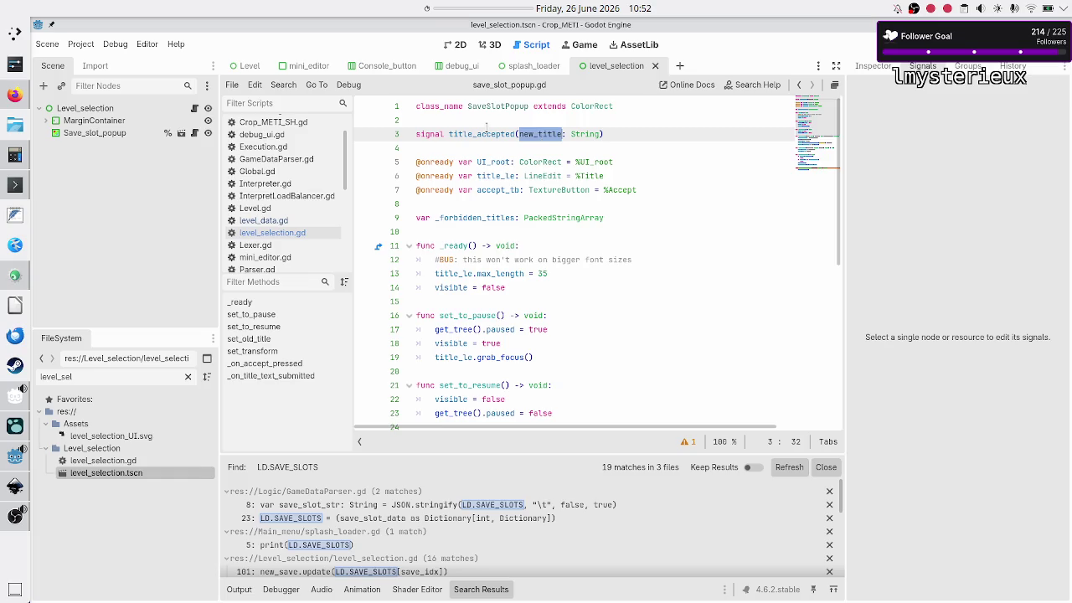
pyautogui.doubleClick(480, 134)
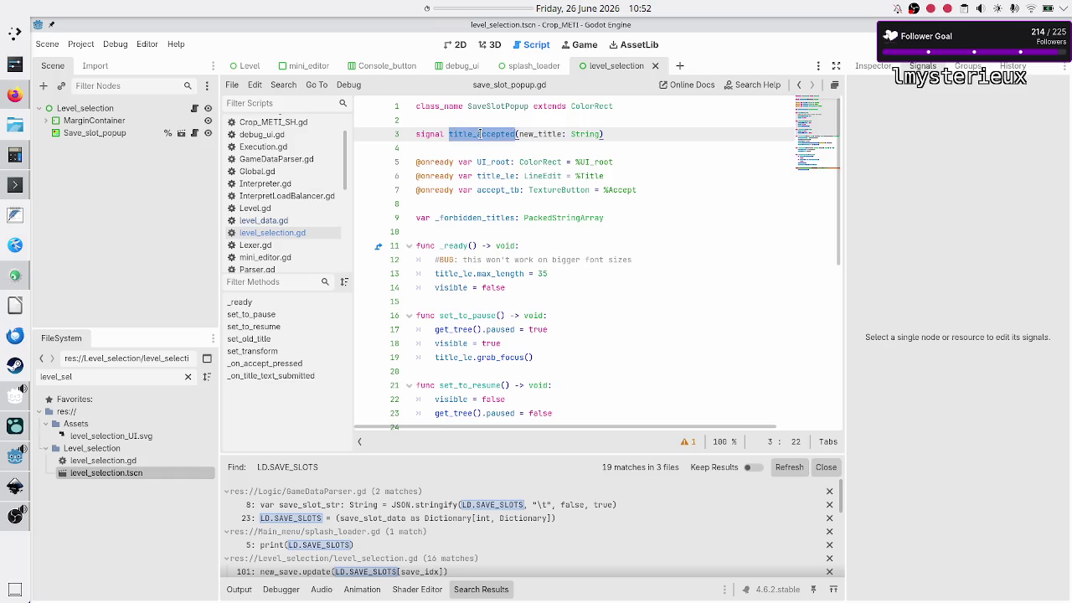
pyautogui.click(309, 227)
pyautogui.scroll(20, 490, 216)
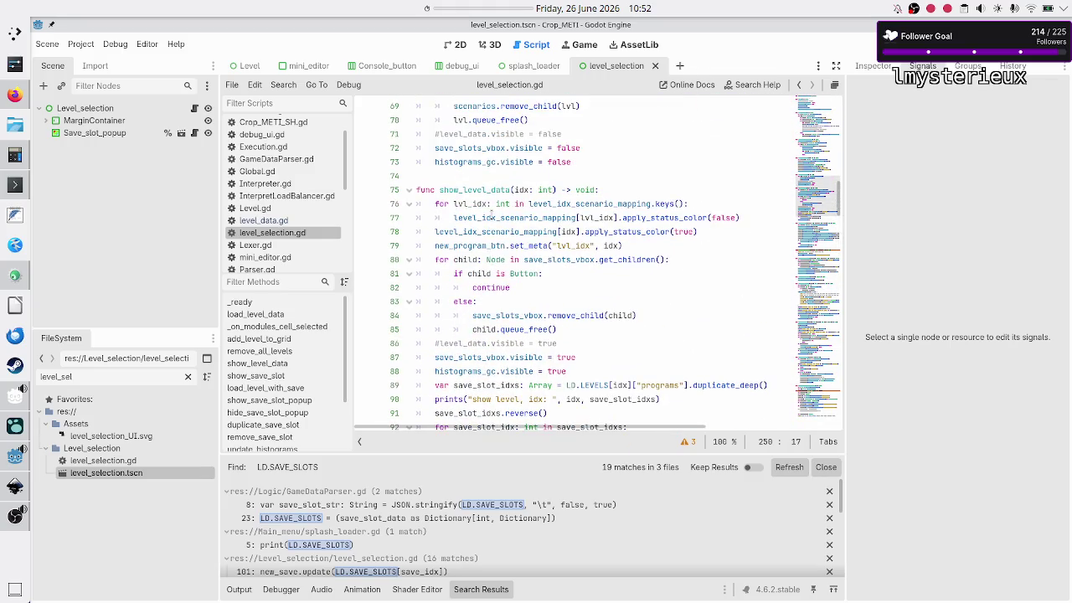
pyautogui.scroll(14, 490, 216)
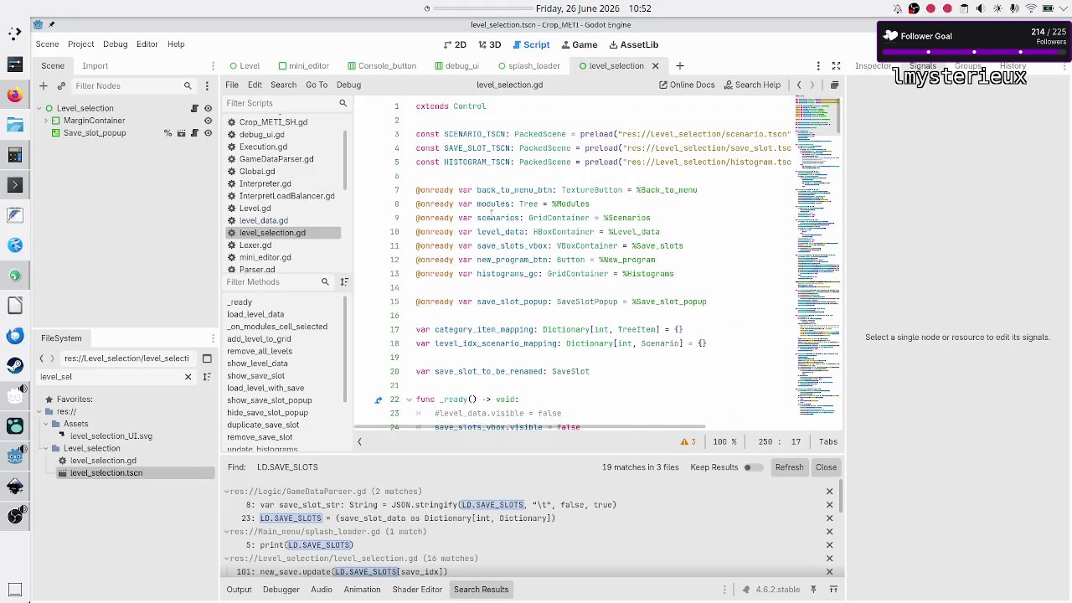
pyautogui.scroll(-4, 491, 214)
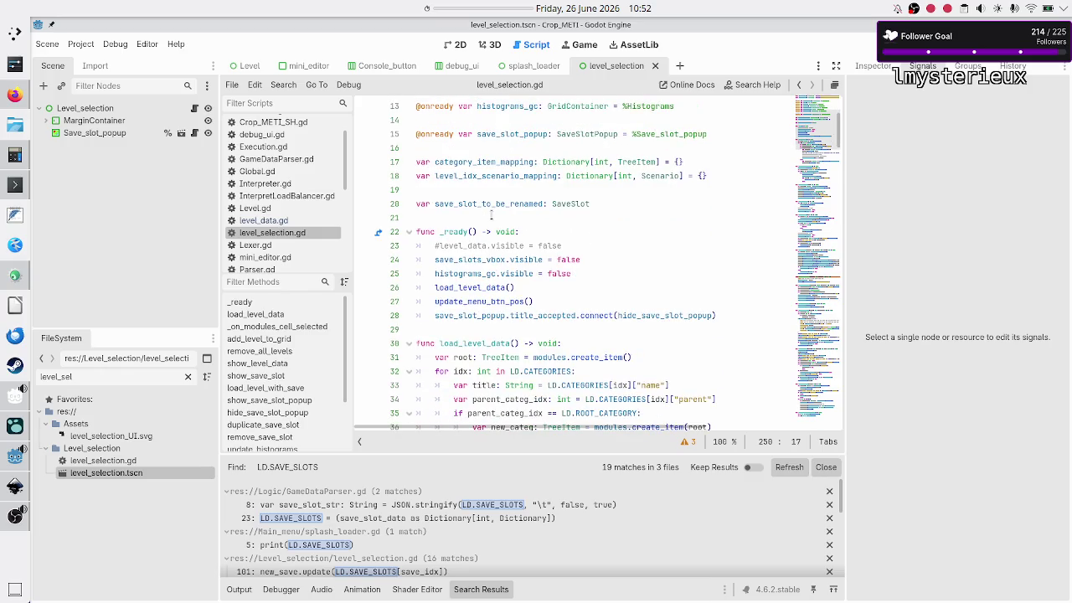
pyautogui.doubleClick(531, 312)
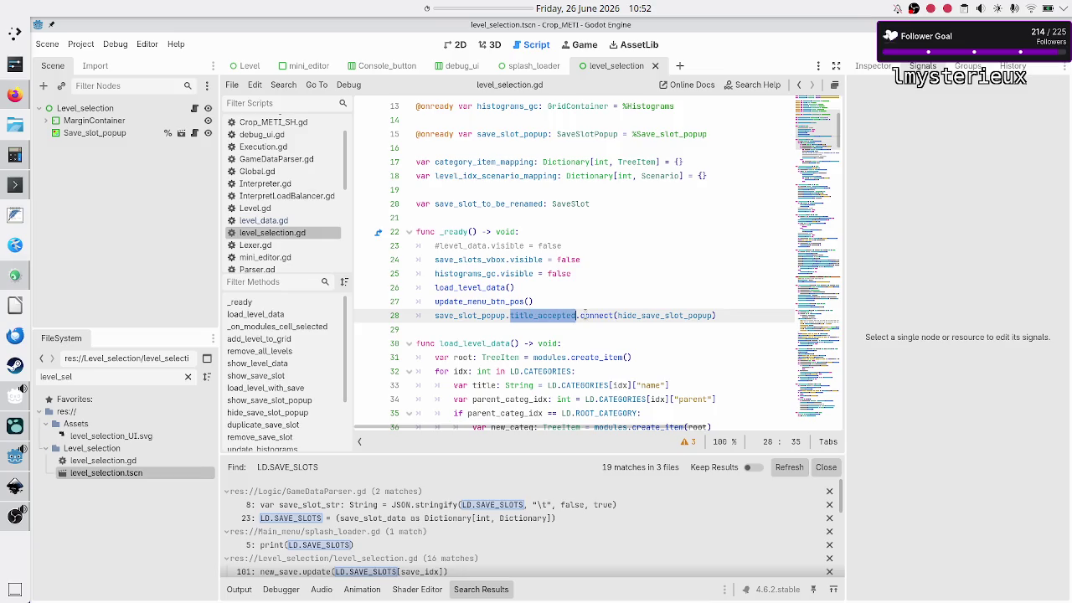
pyautogui.doubleClick(586, 315)
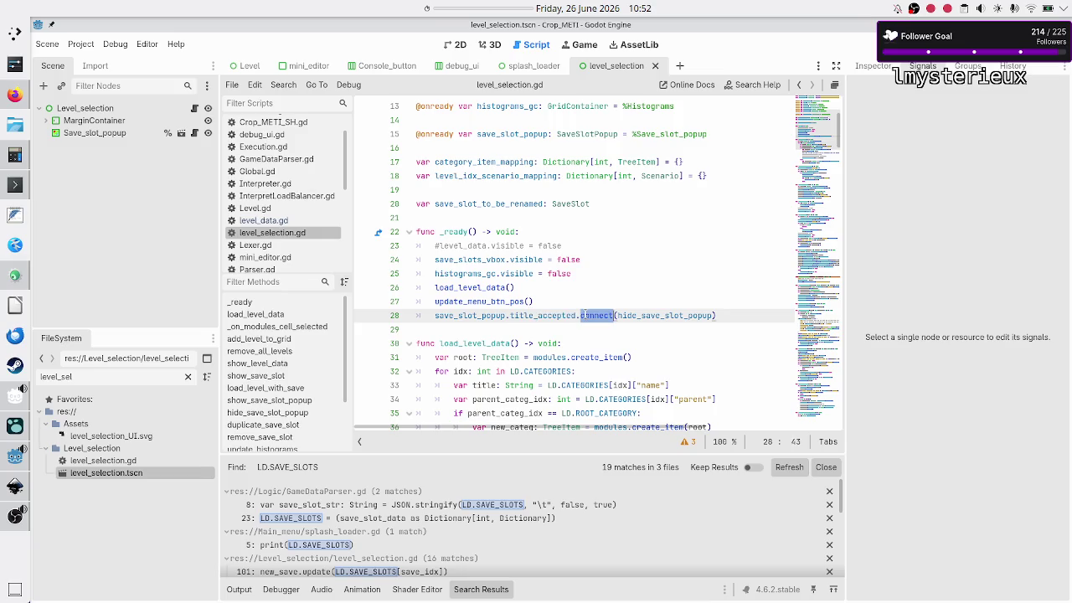
pyautogui.doubleClick(683, 315)
pyautogui.scroll(-5, 669, 239)
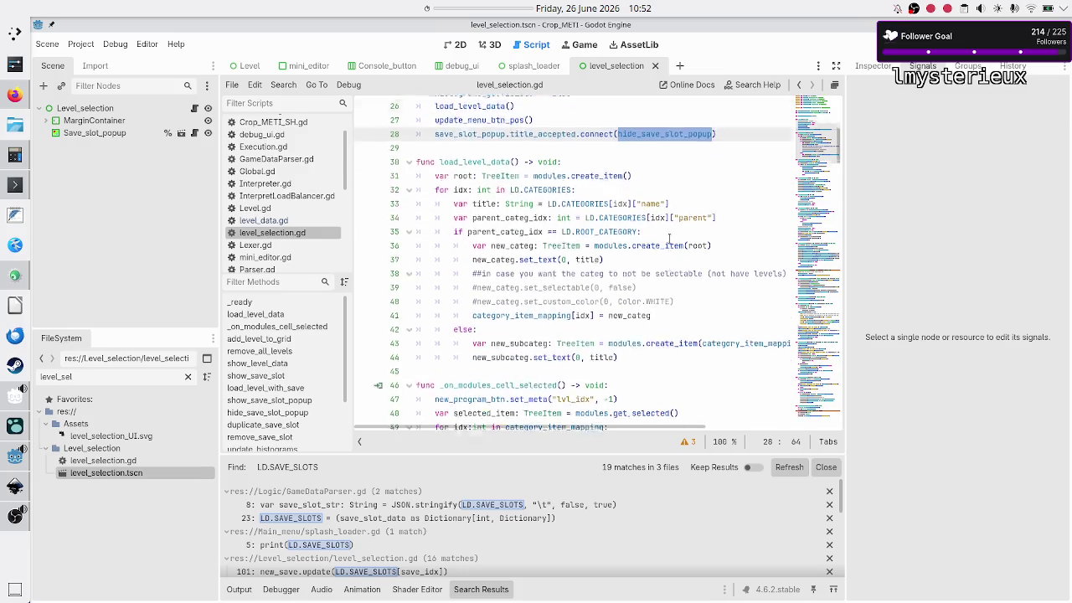
pyautogui.scroll(-4, 670, 238)
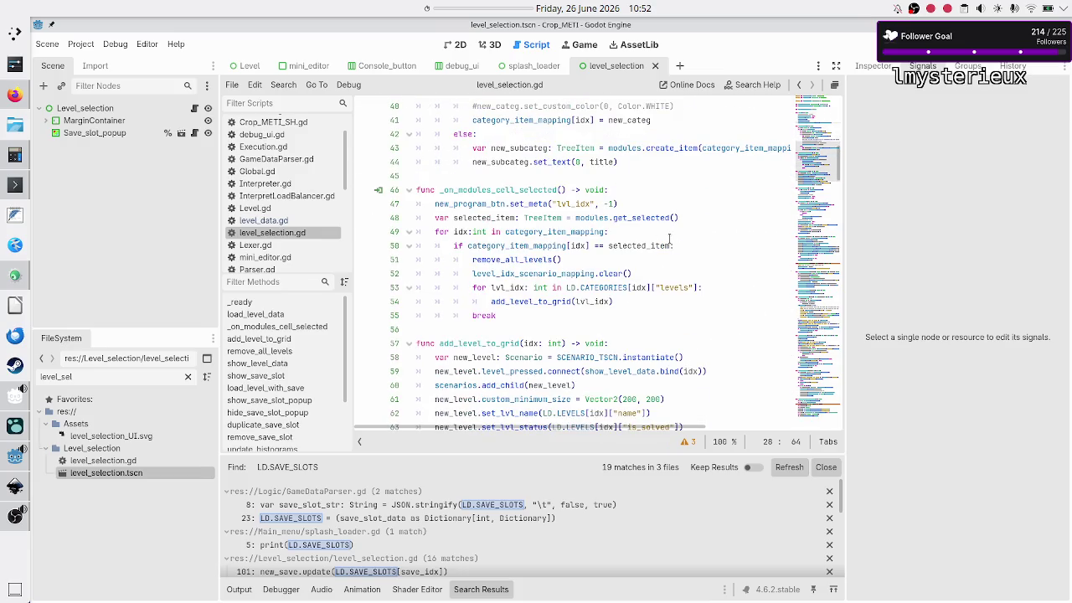
pyautogui.scroll(-3, 669, 238)
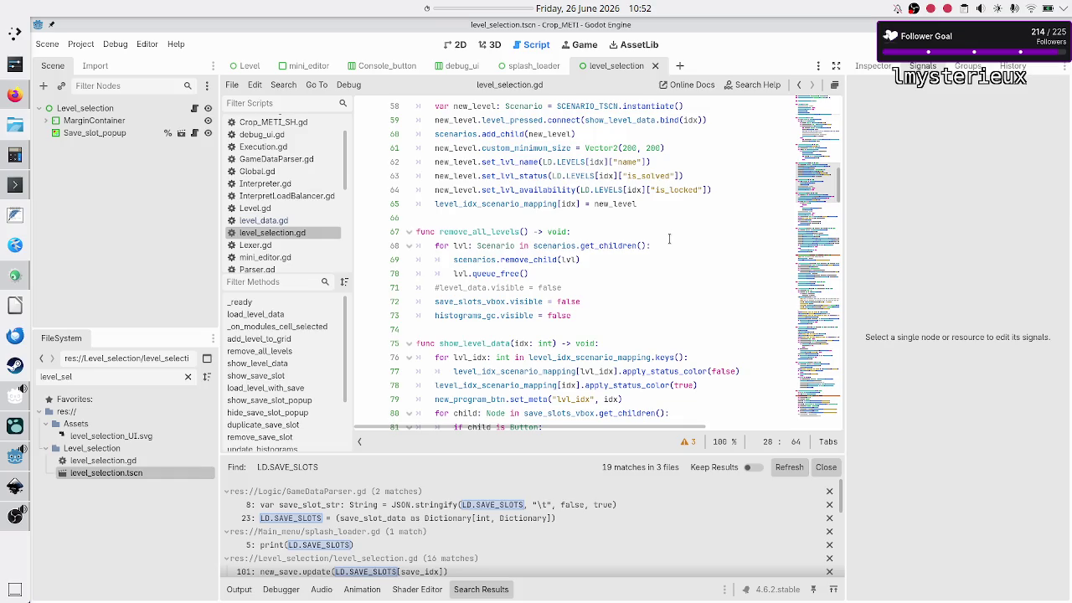
pyautogui.scroll(-3, 669, 239)
pyautogui.scroll(-11, 670, 239)
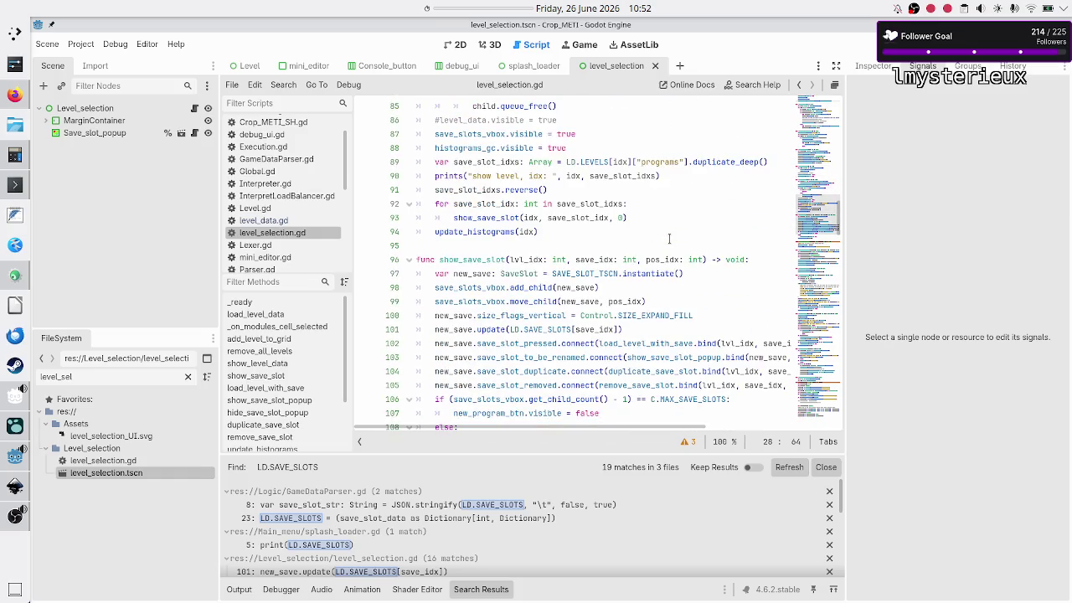
pyautogui.scroll(-4, 669, 239)
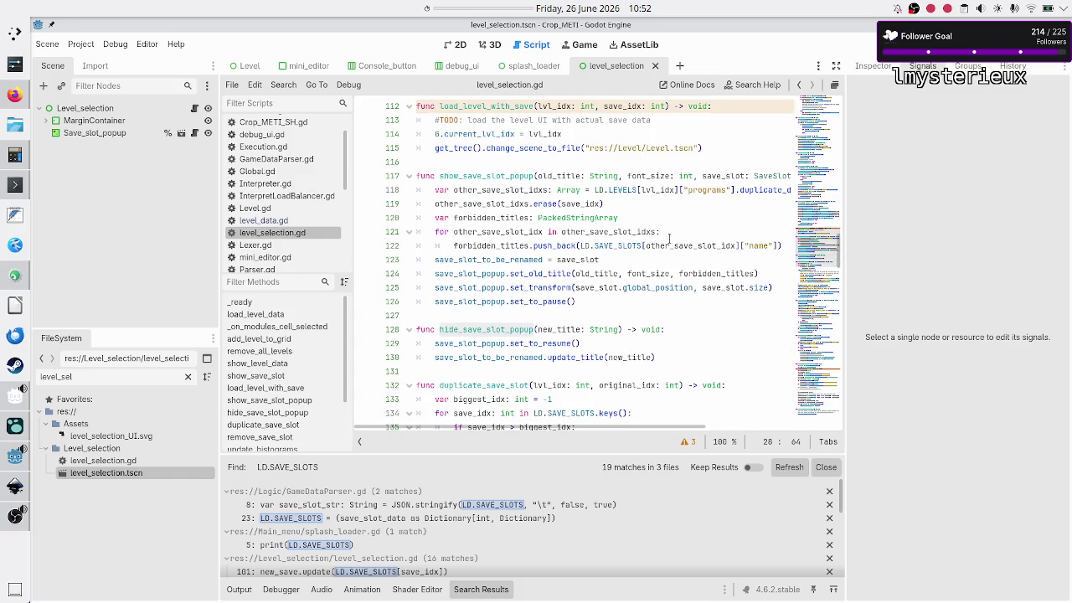
pyautogui.scroll(-2, 669, 239)
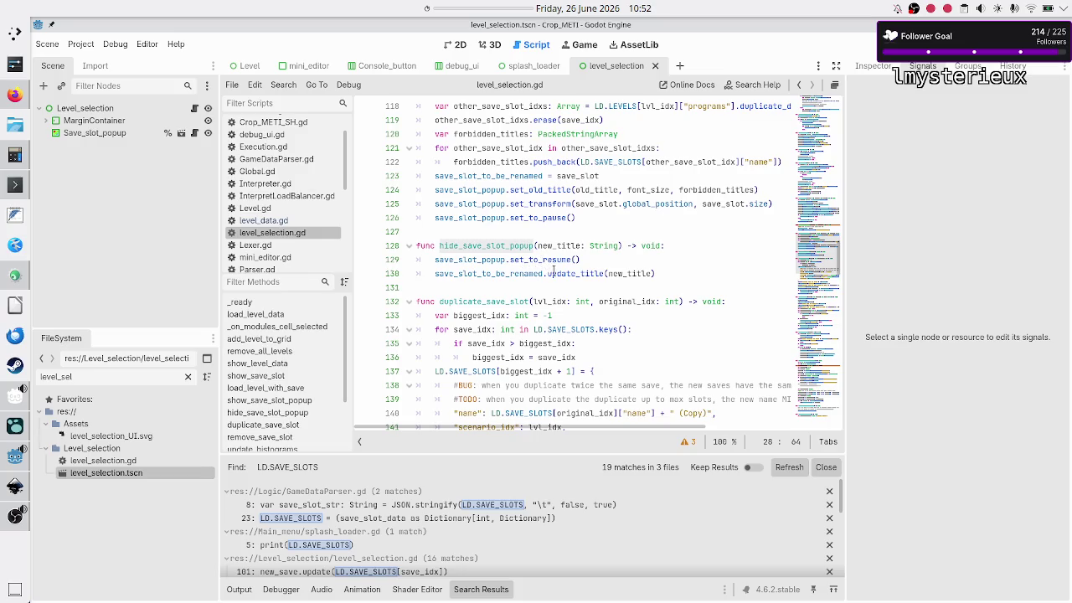
pyautogui.doubleClick(511, 273)
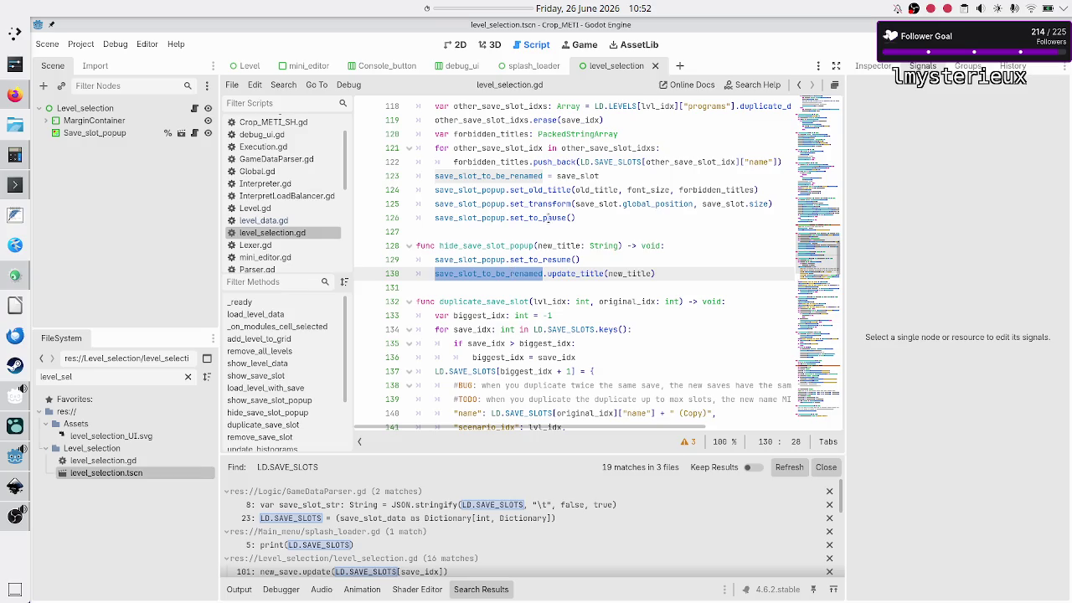
pyautogui.moveTo(580, 177)
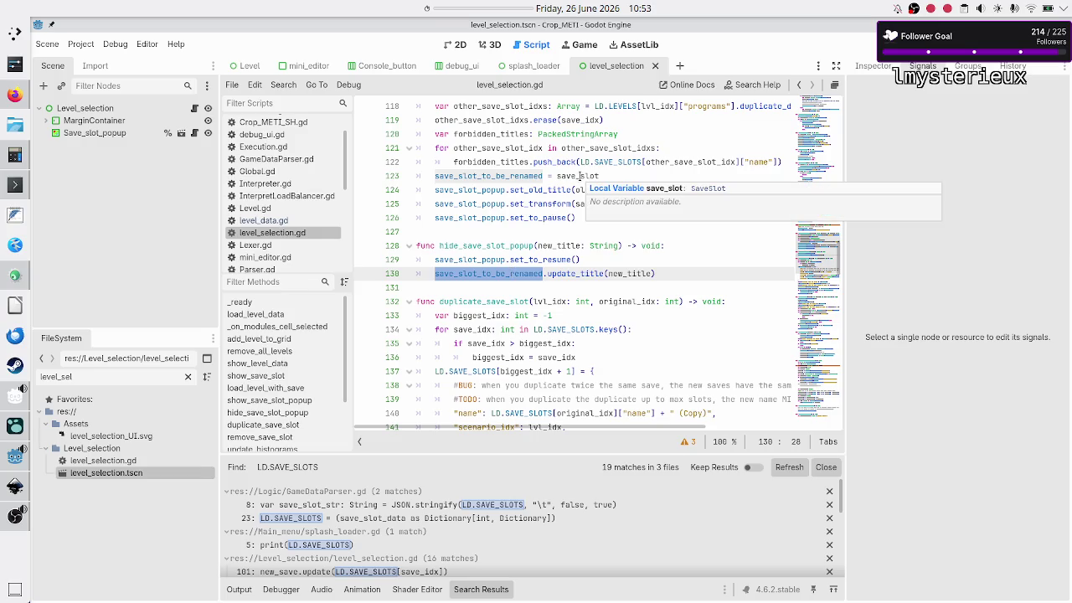
pyautogui.scroll(2, 507, 194)
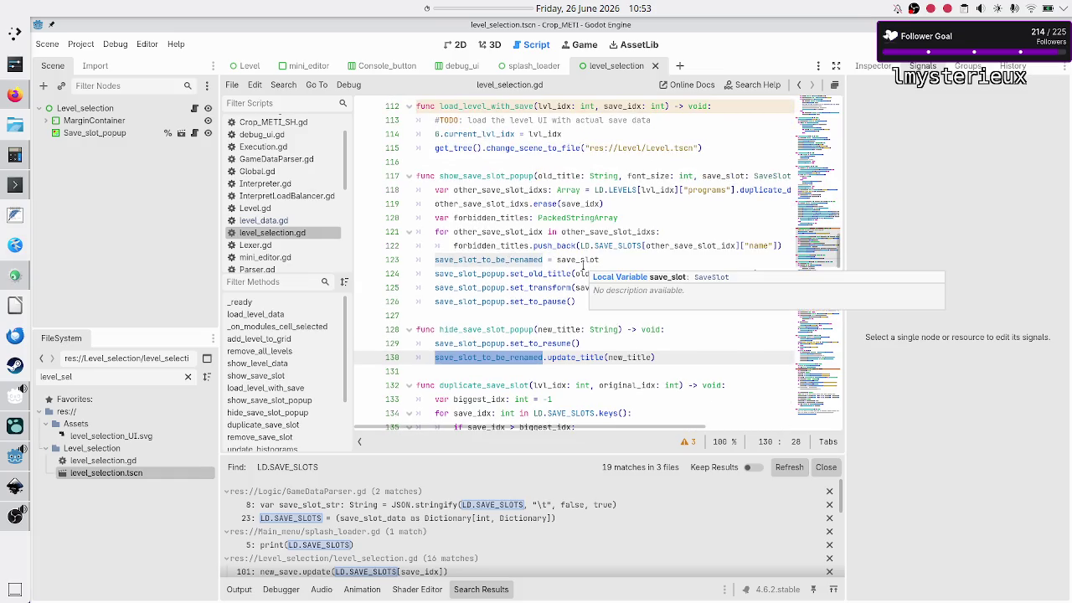
pyautogui.doubleClick(590, 260)
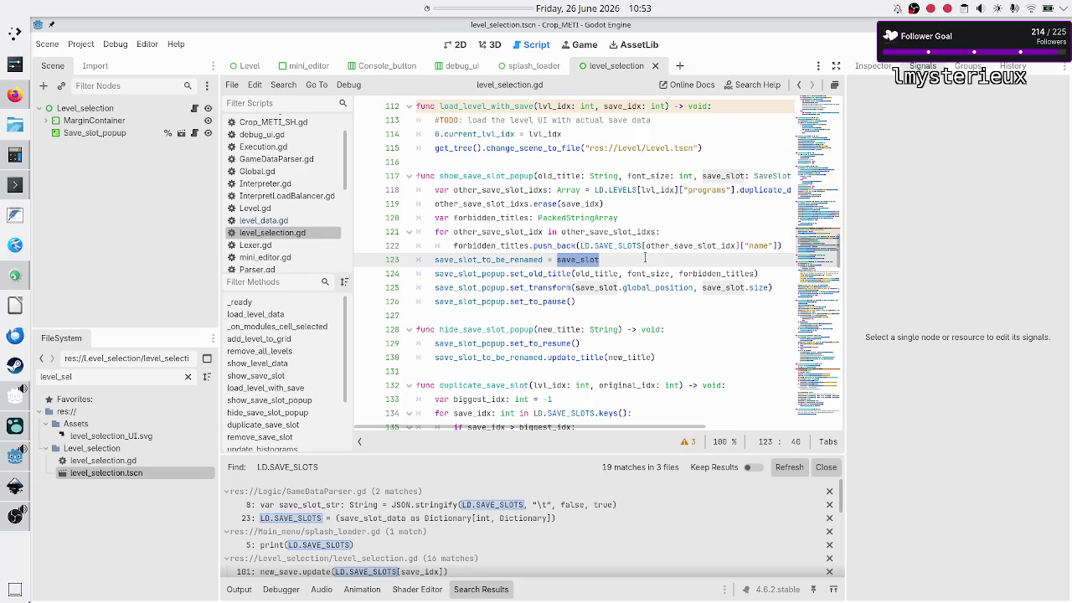
pyautogui.doubleClick(575, 357)
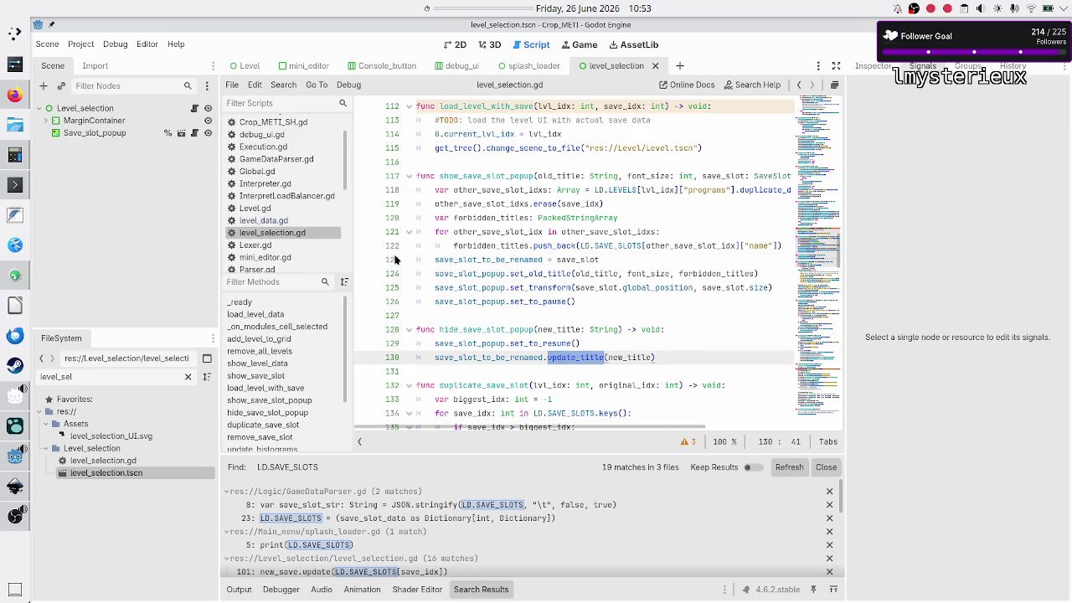
pyautogui.doubleClick(143, 376)
pyautogui.write('save')
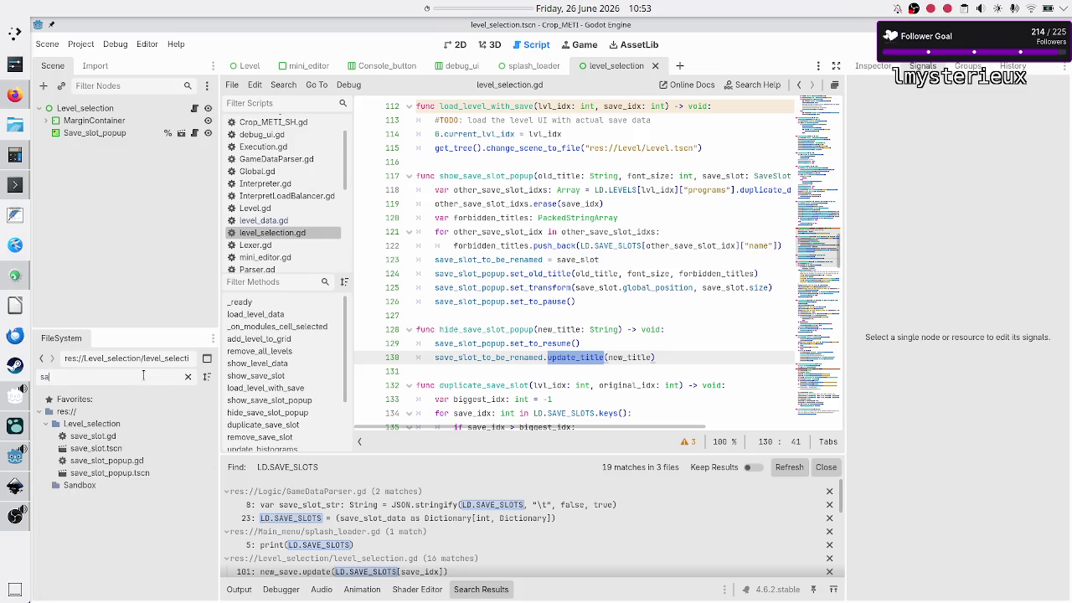
# - Open save_slot.gd, briefly switch back to level_selection.gd, then return to save_slot.gd
pyautogui.doubleClick(93, 437)
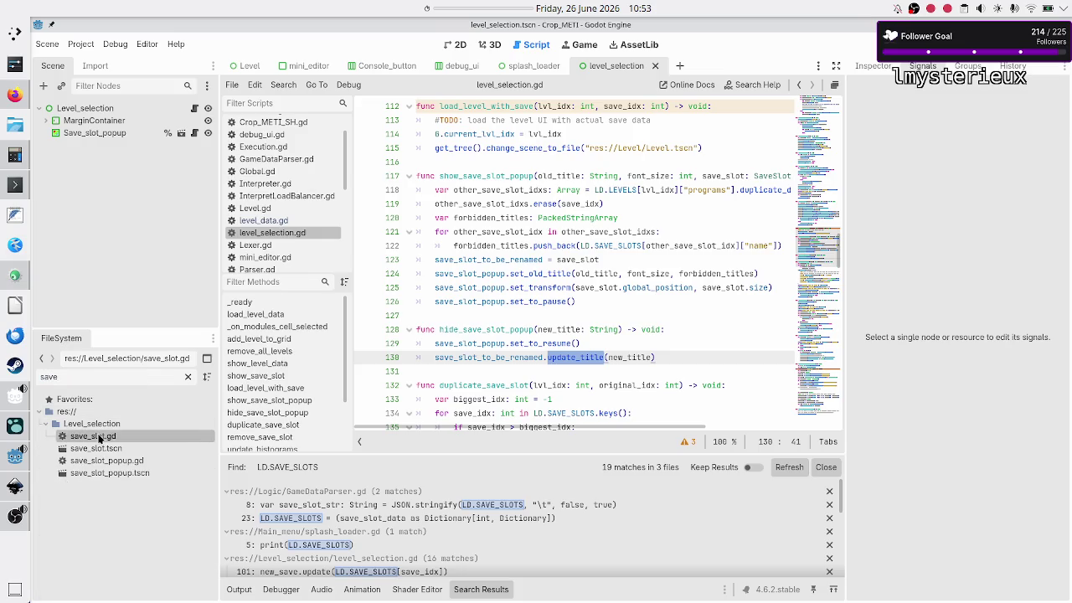
pyautogui.scroll(-2, 496, 267)
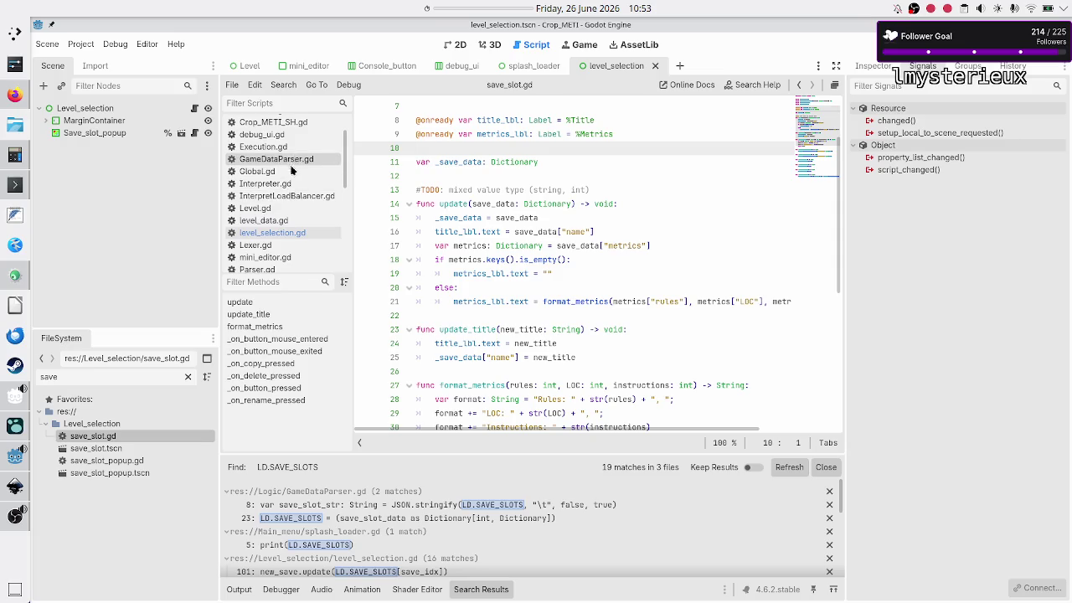
pyautogui.click(275, 221)
pyautogui.click(280, 233)
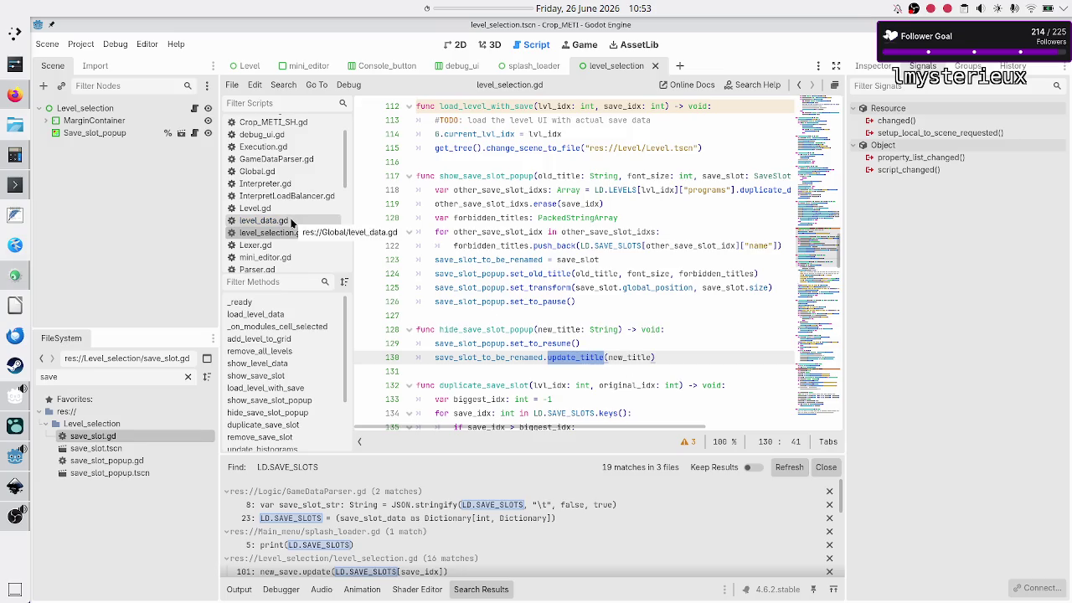
pyautogui.scroll(3, 294, 158)
pyautogui.scroll(-5, 294, 158)
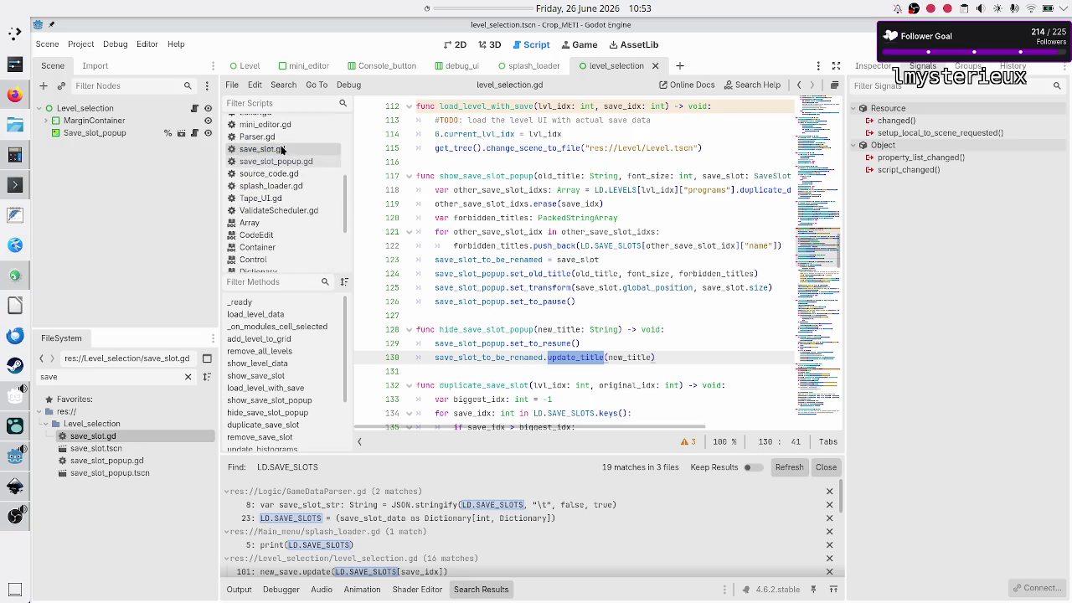
pyautogui.click(282, 149)
# - Highlight update_title, its new_title parameter, and every _save_data use on lines 23–25
pyautogui.doubleClick(467, 329)
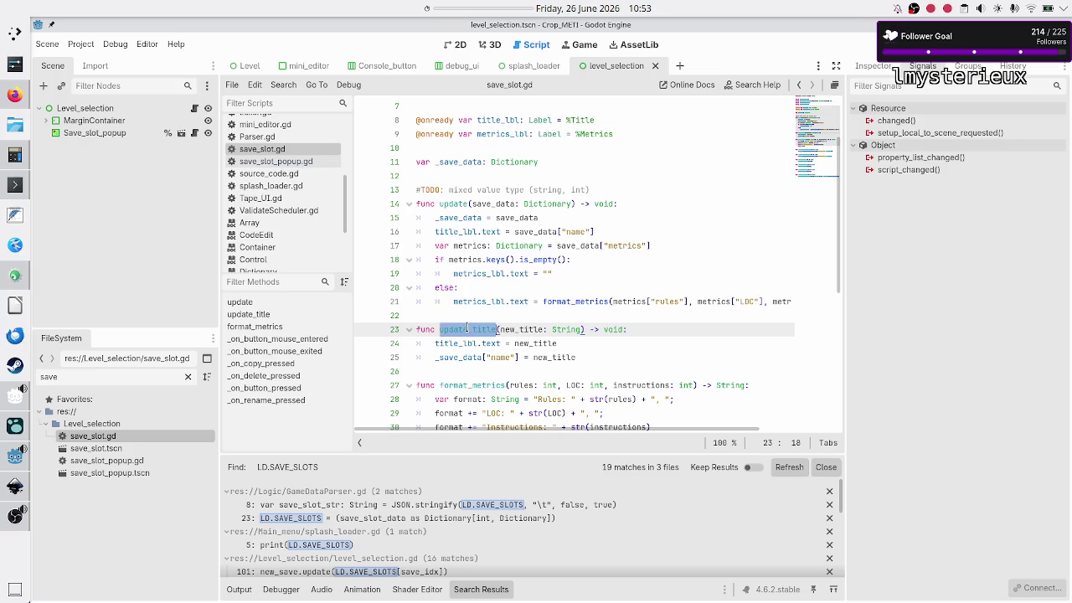
pyautogui.doubleClick(529, 329)
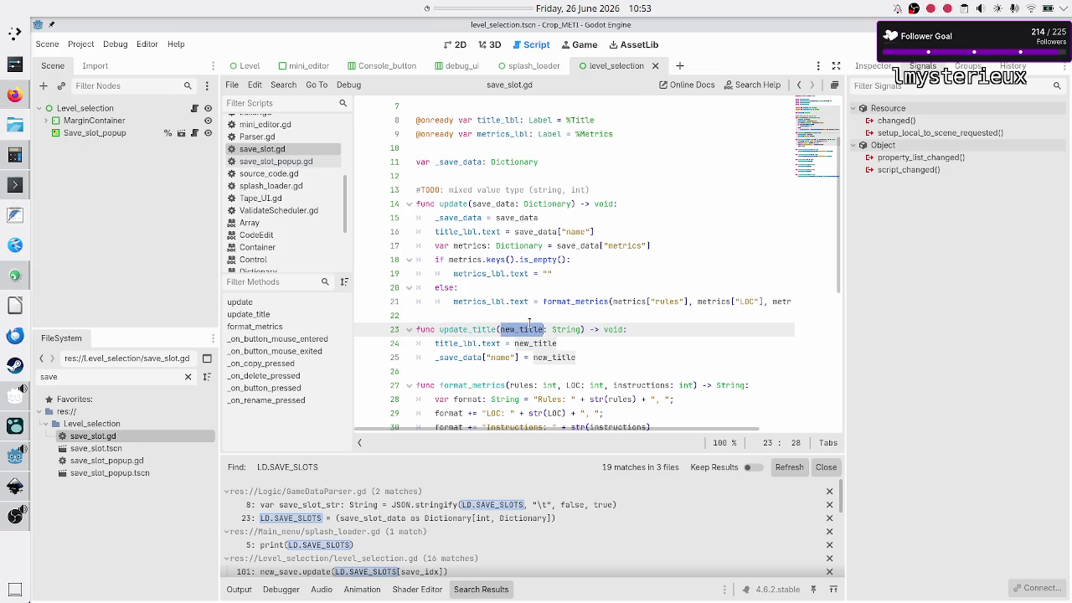
pyautogui.doubleClick(467, 357)
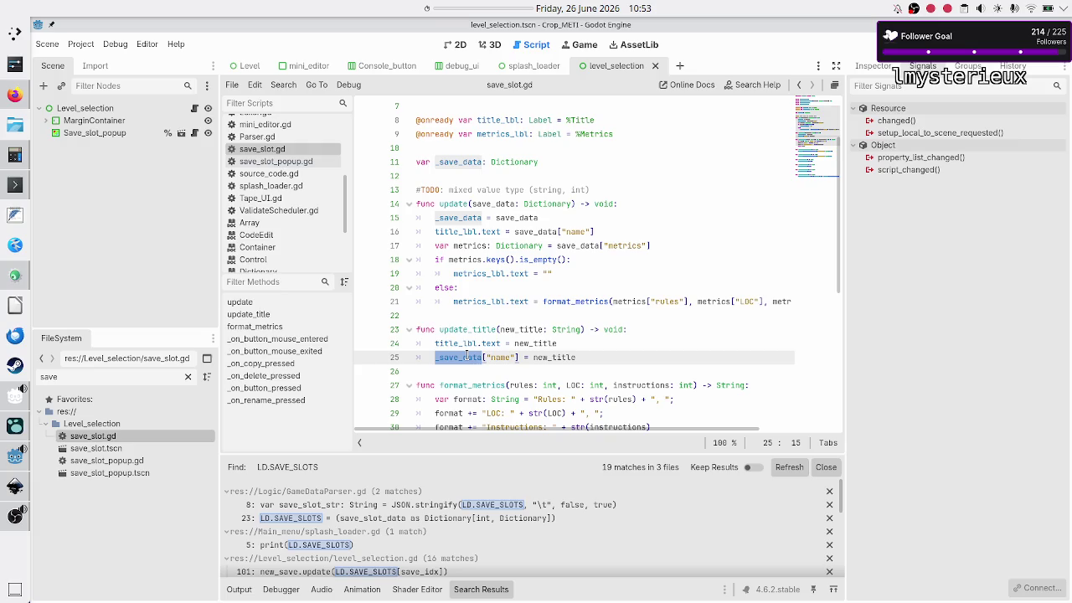
# - Add a #BUG comment below line 25 asking if LD.SAVE_SLOTS is updated too, suggesting store()
pyautogui.click(589, 356)
pyautogui.press('Return')
pyautogui.write('#BUG')
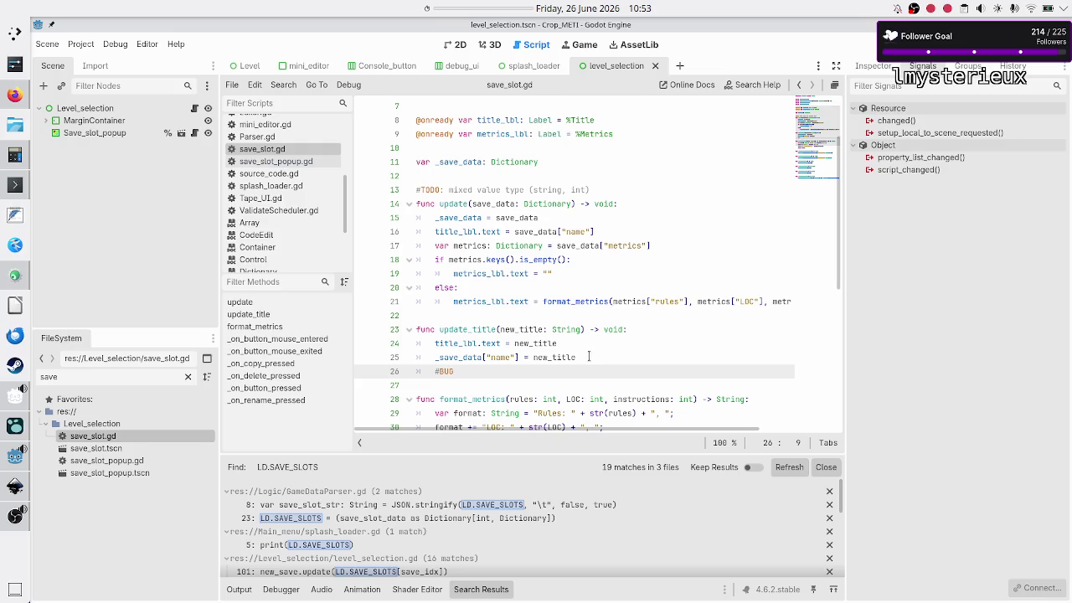
pyautogui.press('Up')
pyautogui.press('Home')
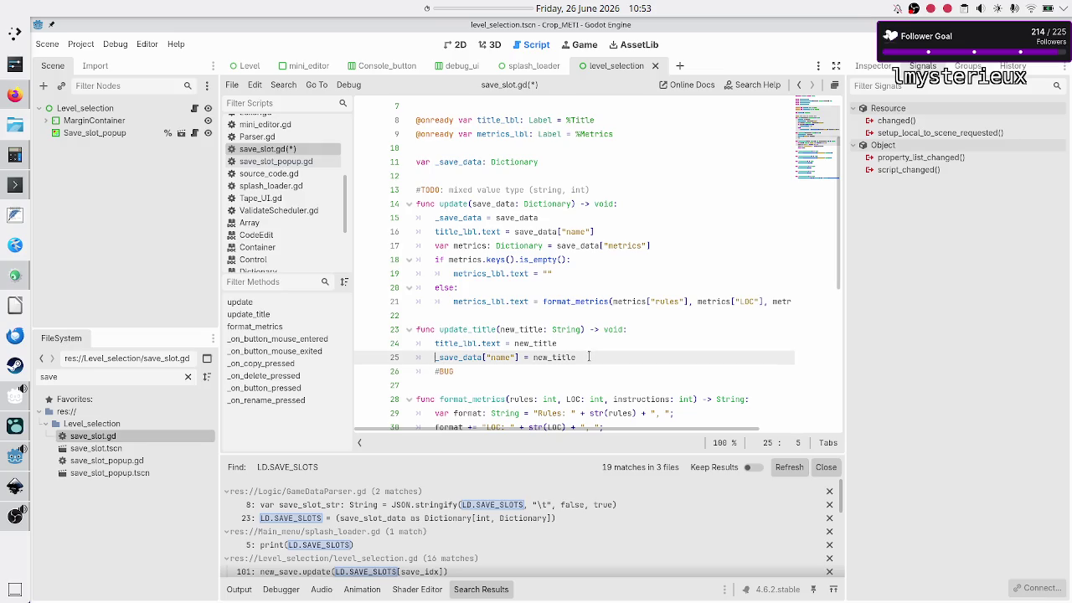
pyautogui.press('Down')
pyautogui.press('End')
pyautogui.write(': are also updating it in th')
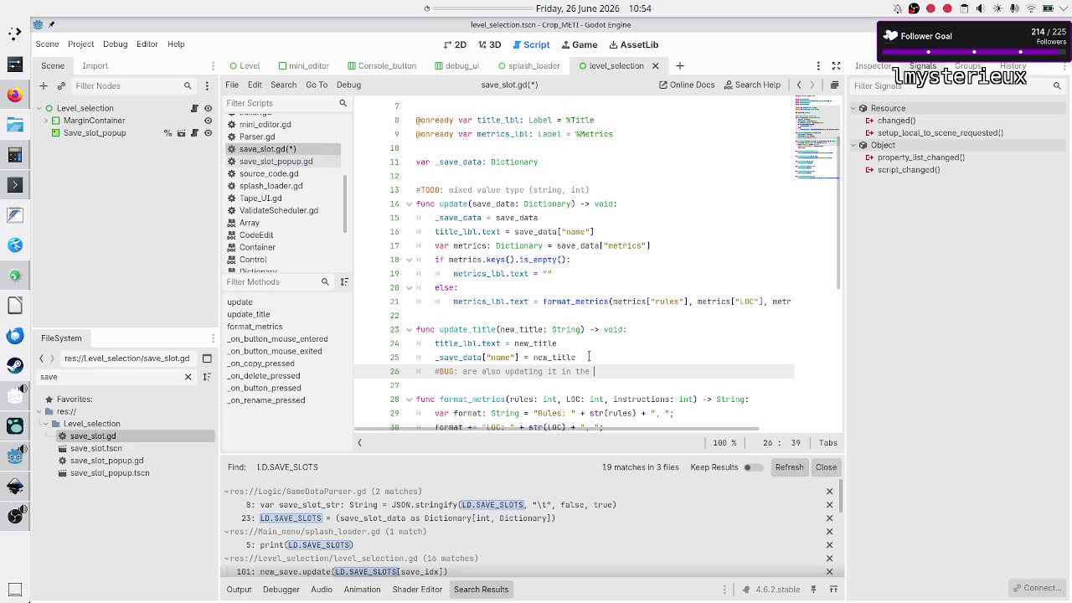
pyautogui.write('LD.SAV')
pyautogui.write('E_SLOT ')
pyautogui.write('s DICT')
pyautogui.write('??')
pyautogui.write('s')
pyautogui.write(' if so,')
pyautogui.write(' call store')
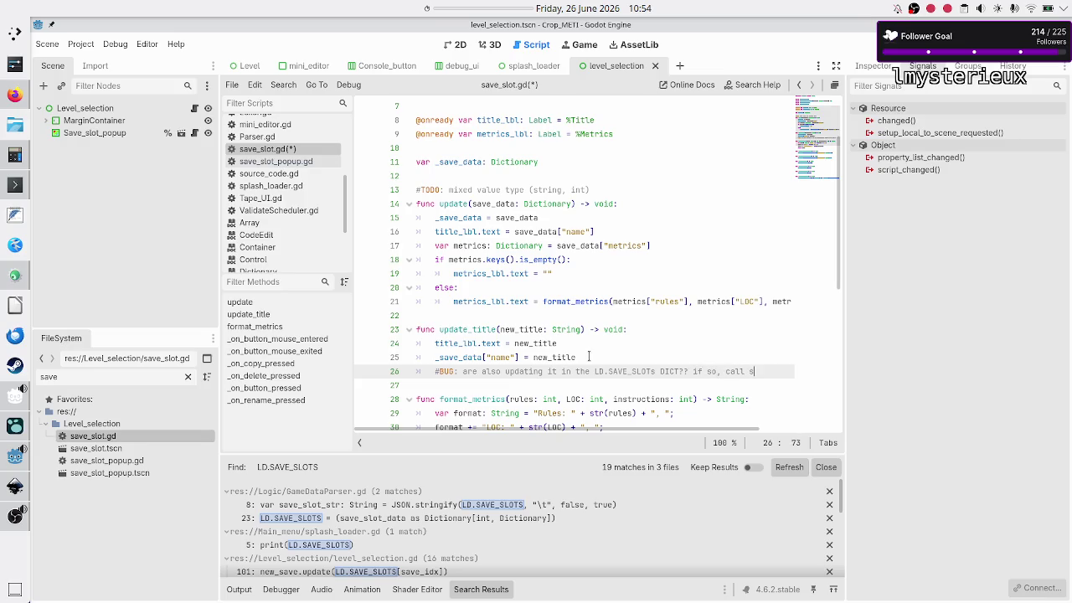
pyautogui.moveTo(573, 329)
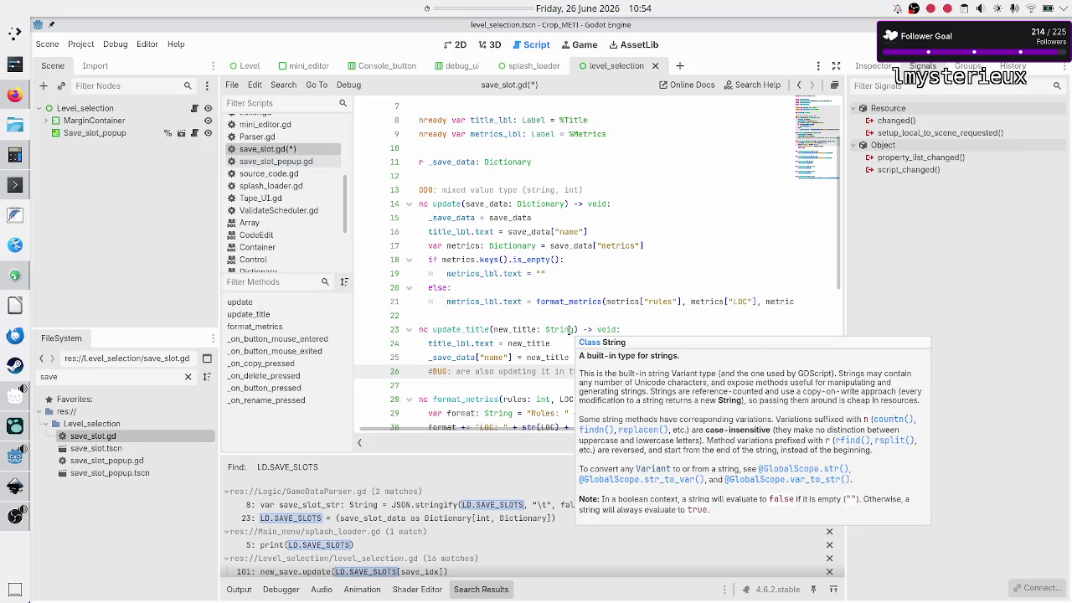
pyautogui.write('()')
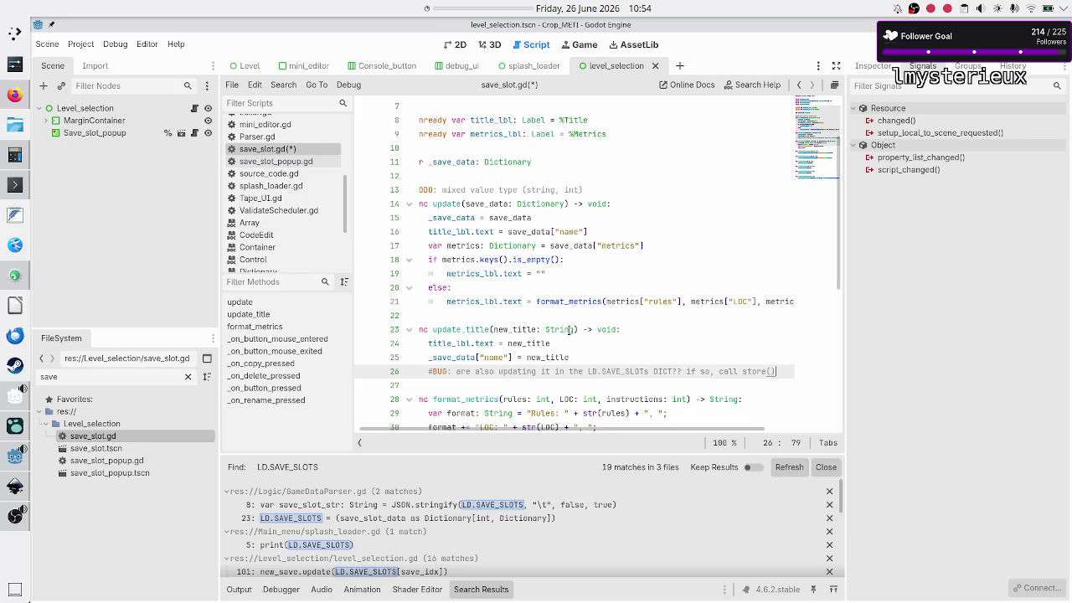
# - Select the start of _save_data on line 25 to view its uses
pyautogui.press('Up')
pyautogui.press('Home')
pyautogui.press('Home')
pyautogui.hotkey('shift', 'Right')
pyautogui.hotkey('shift', 'Right')
pyautogui.hotkey('shift', 'Right')
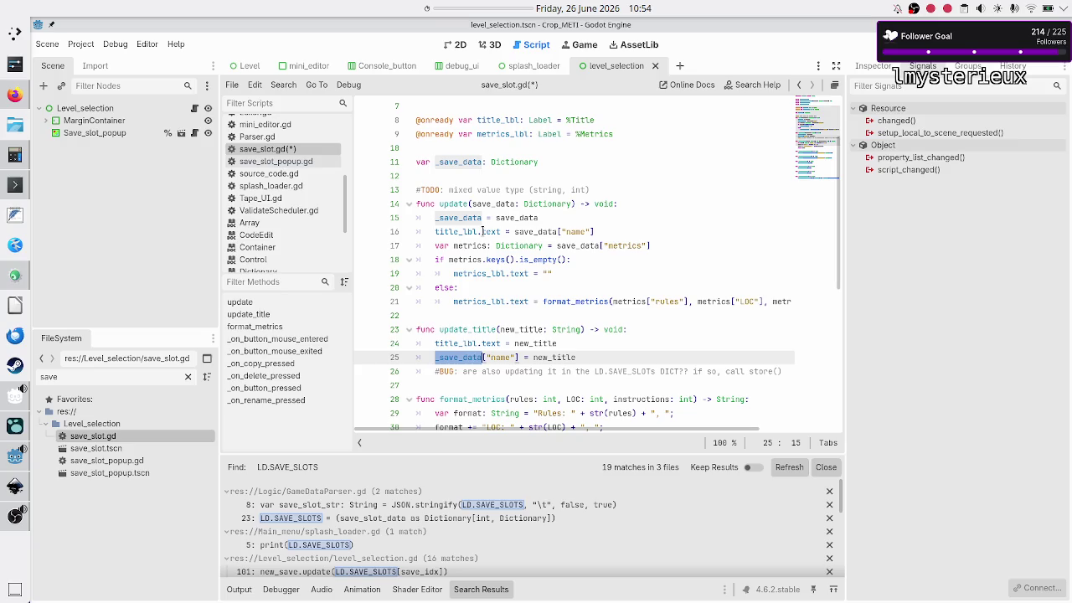
pyautogui.doubleClick(552, 232)
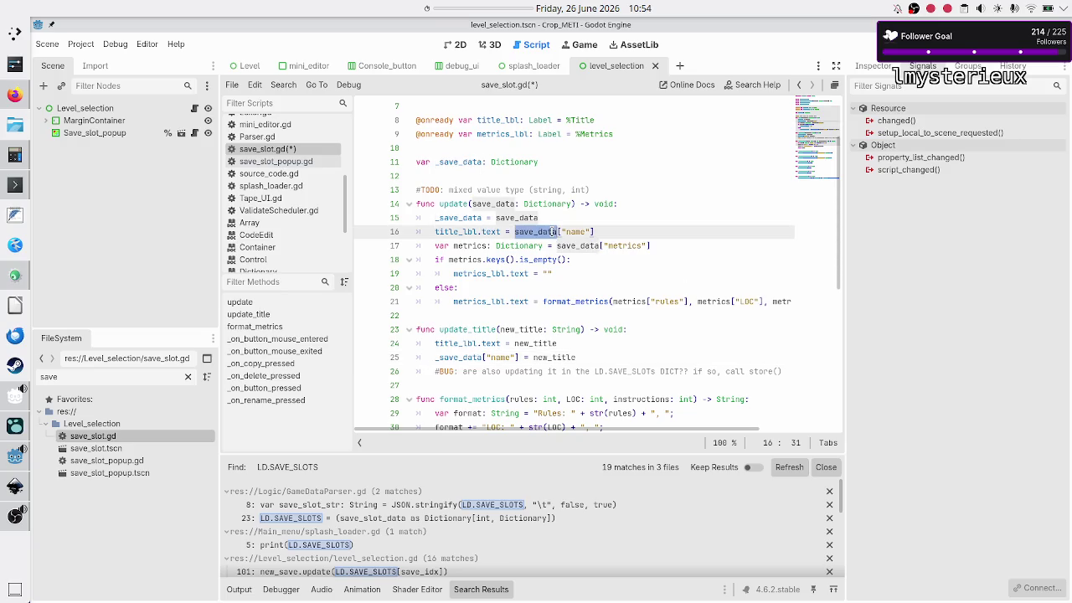
pyautogui.doubleClick(621, 246)
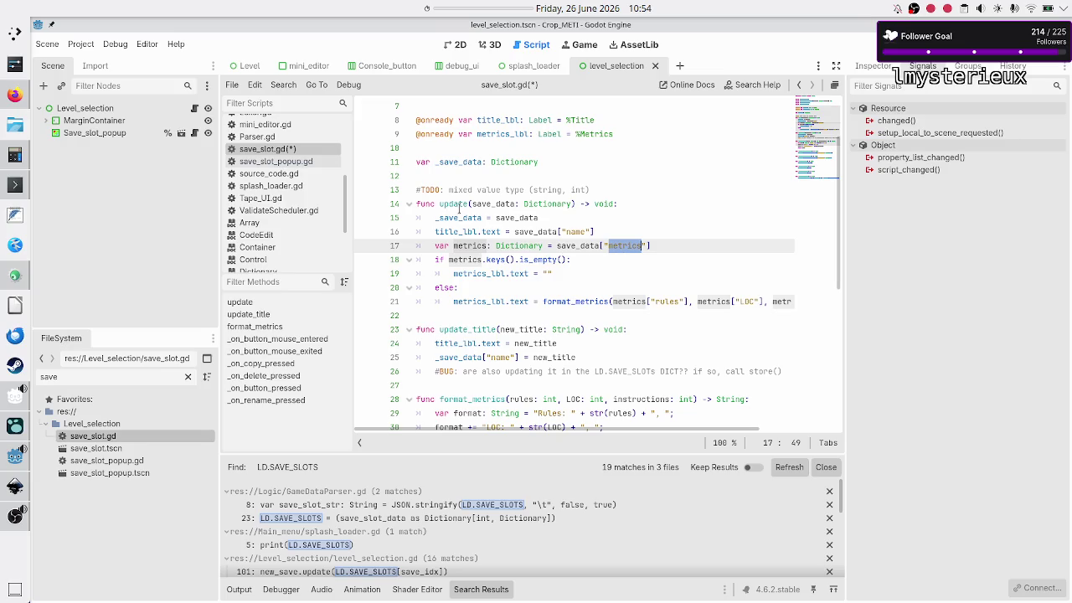
pyautogui.doubleClick(470, 357)
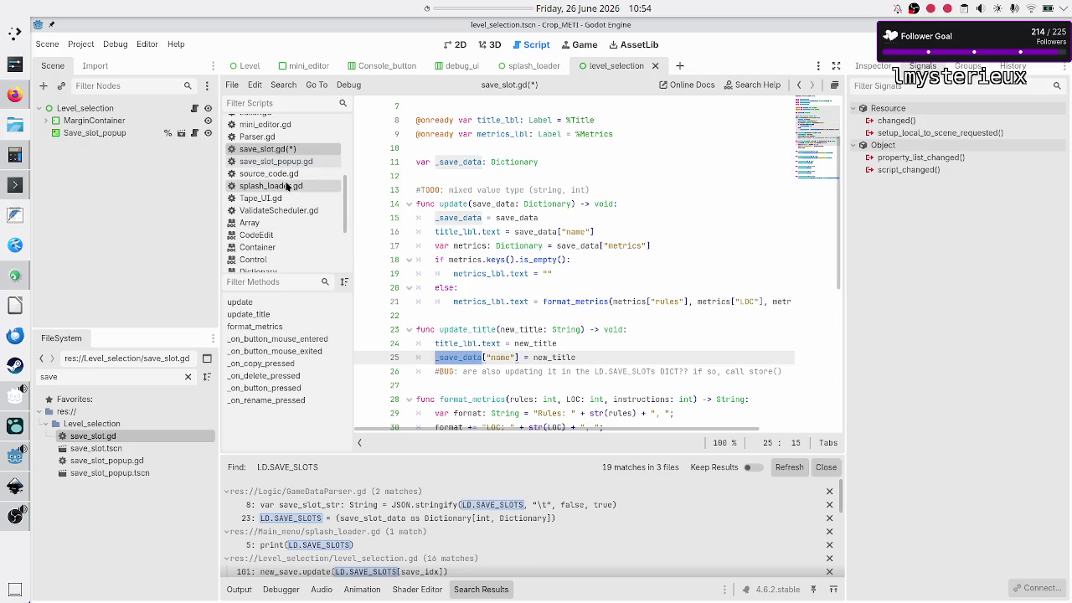
pyautogui.scroll(3, 285, 212)
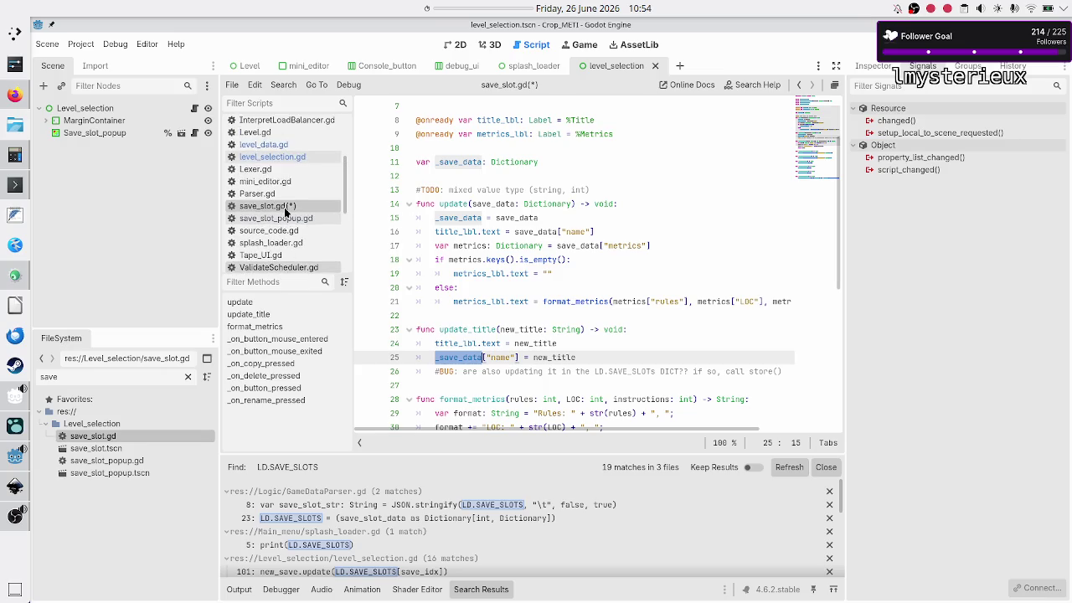
pyautogui.click(286, 146)
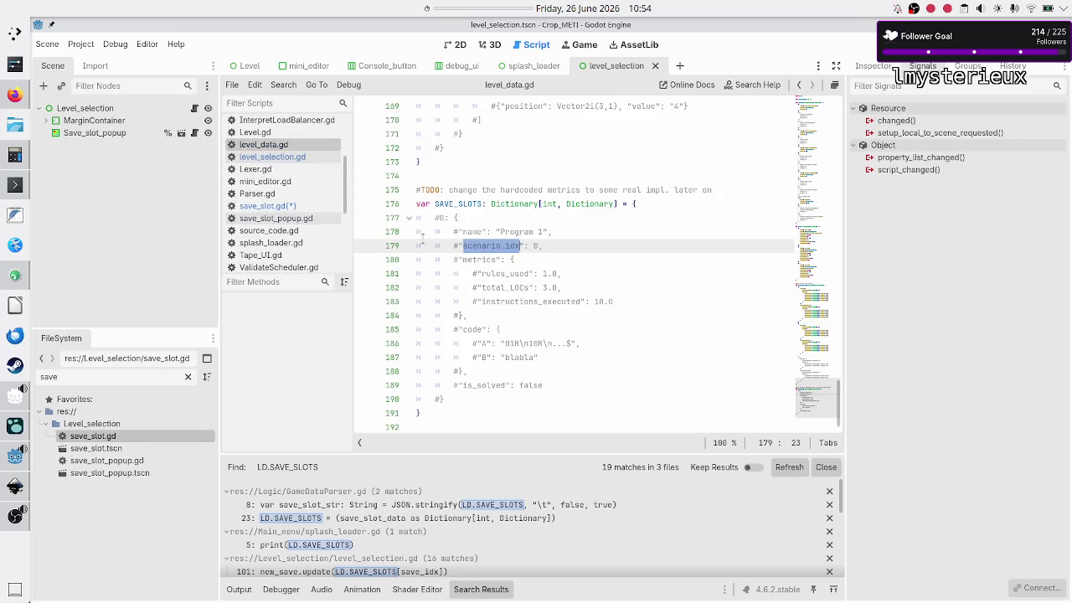
pyautogui.moveTo(454, 218)
pyautogui.mouseDown()
pyautogui.moveTo(472, 293)
pyautogui.moveTo(461, 395)
pyautogui.mouseUp()
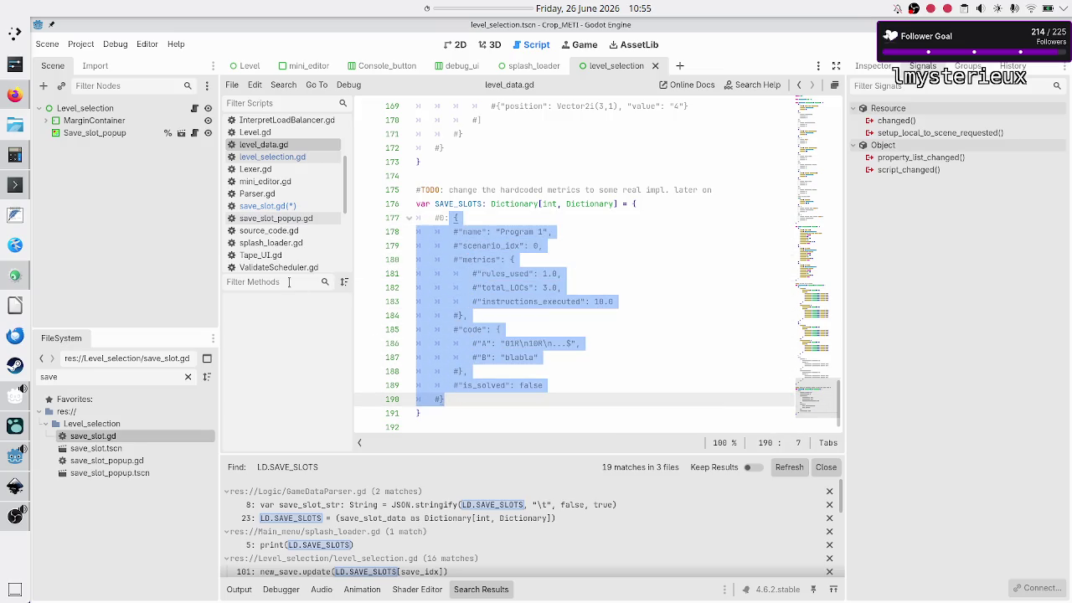
pyautogui.click(281, 206)
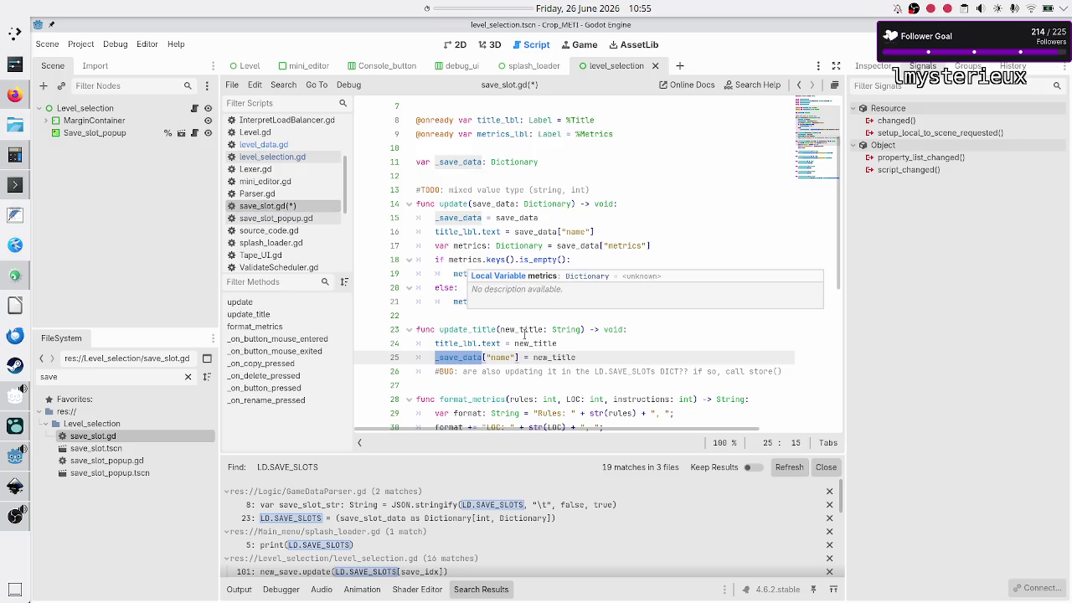
pyautogui.scroll(-1, 527, 340)
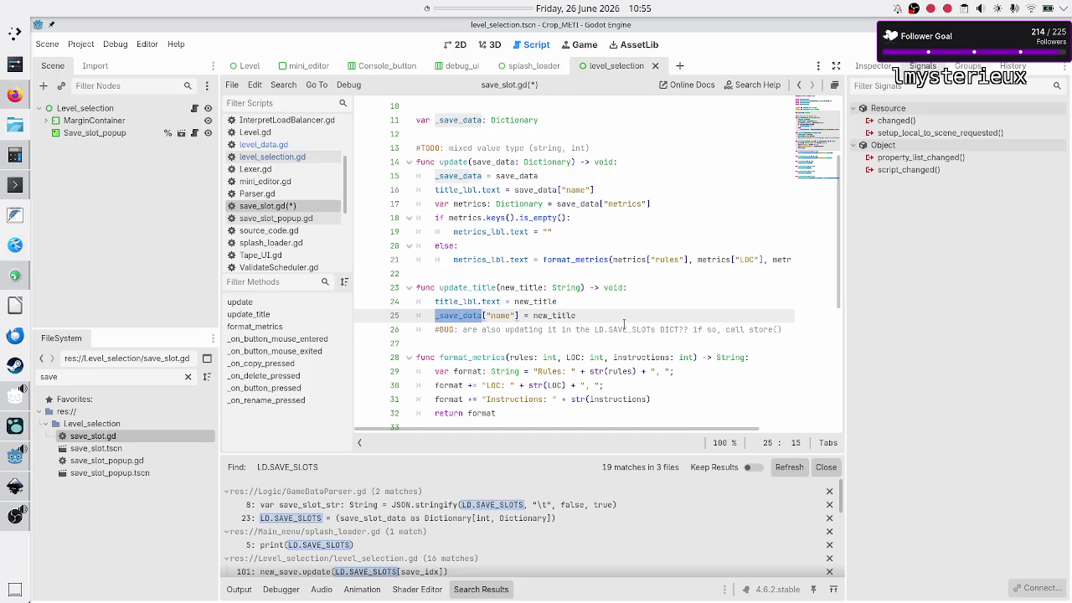
# - Replace the #BUG comment on line 26 with GameDataParser.store_save_slot_data() and save save_slot.gd
pyautogui.press('Down')
pyautogui.press('Home')
pyautogui.hotkey('shift', 'End')
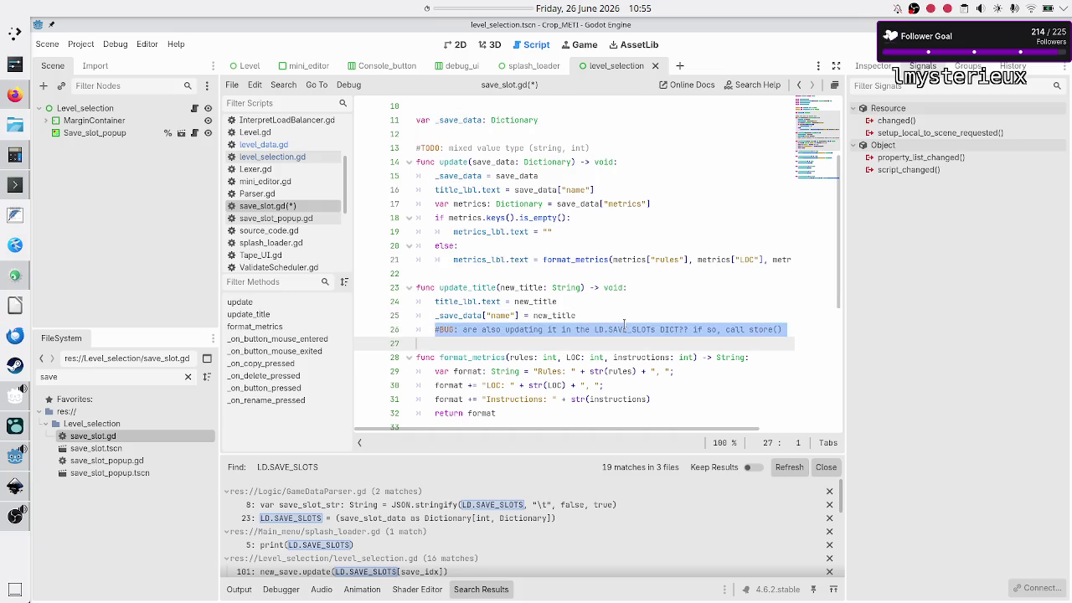
pyautogui.press('BackSpace')
pyautogui.write('Game')
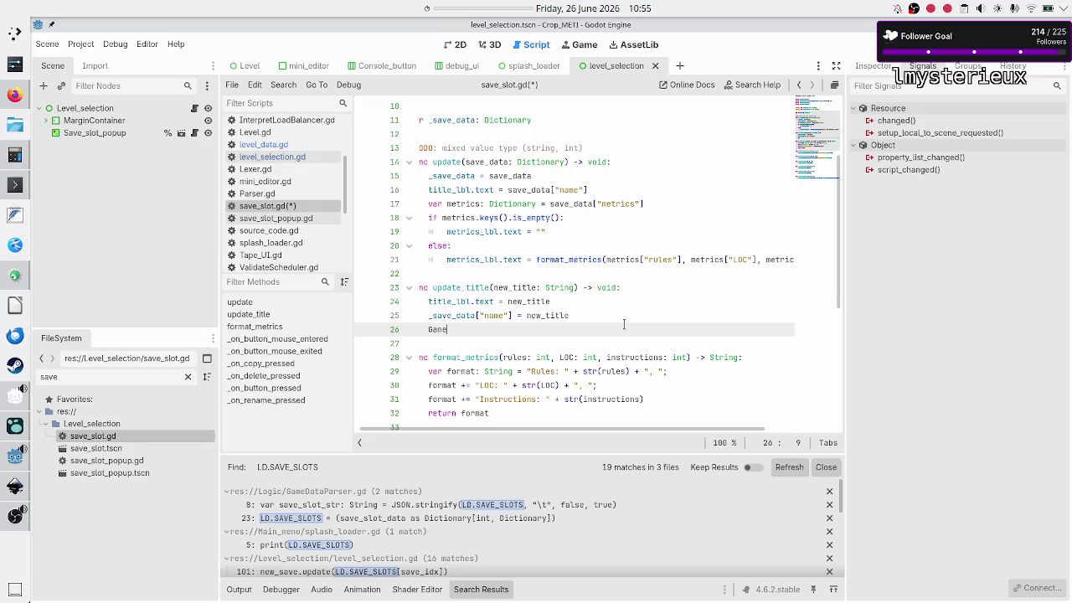
pyautogui.press('Return')
pyautogui.write('.store')
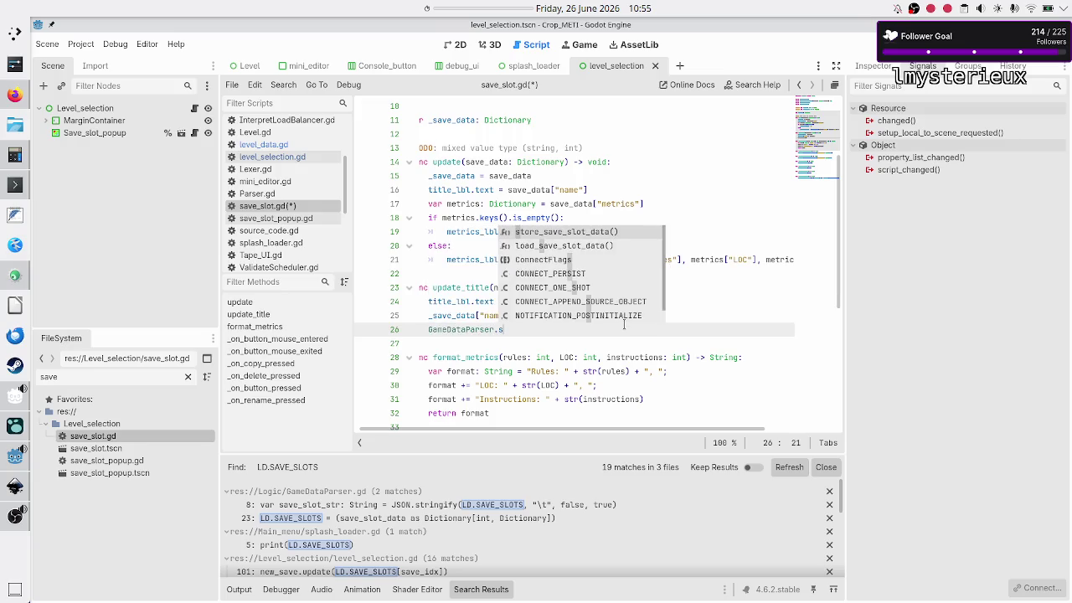
pyautogui.press('Return')
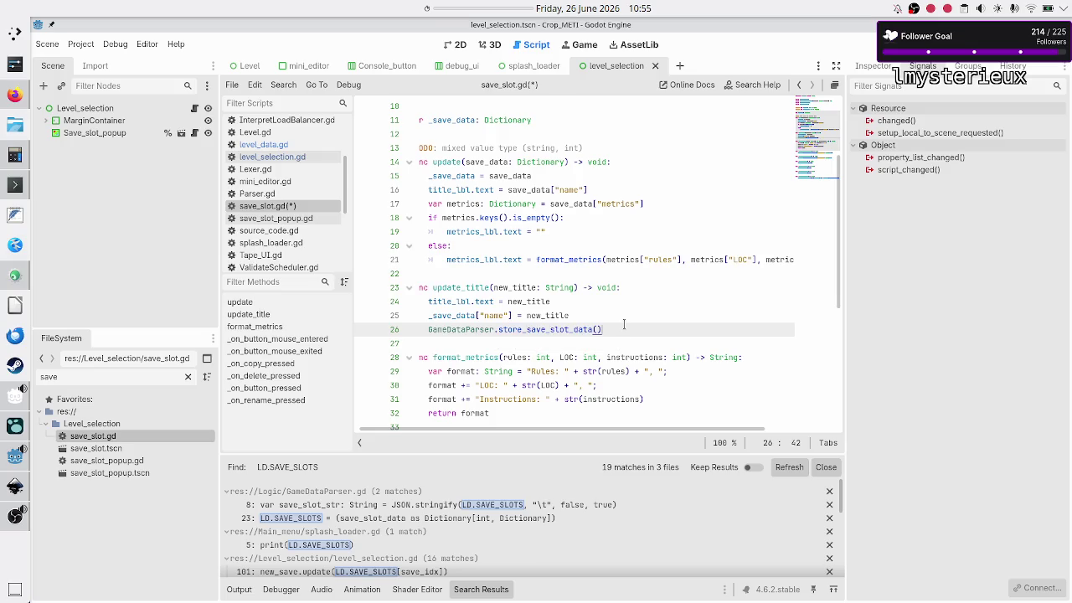
pyautogui.press('Down')
pyautogui.hotkey('ctrl', 's')
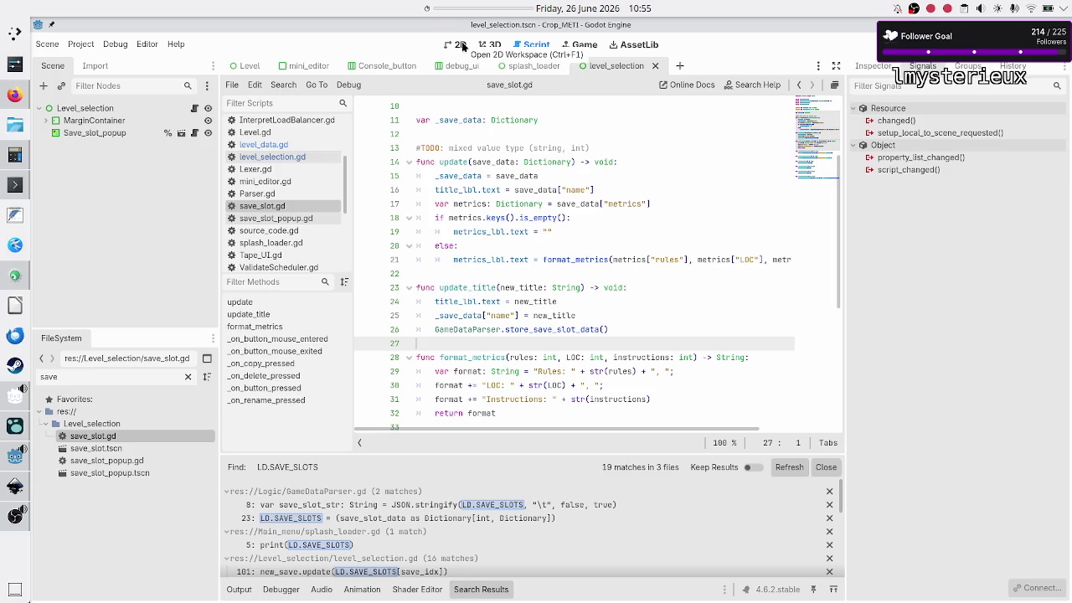
# - Run the project, add a new program for Binary manipulation's Flip bit scenario, then switch to Konsole
pyautogui.click(871, 43)
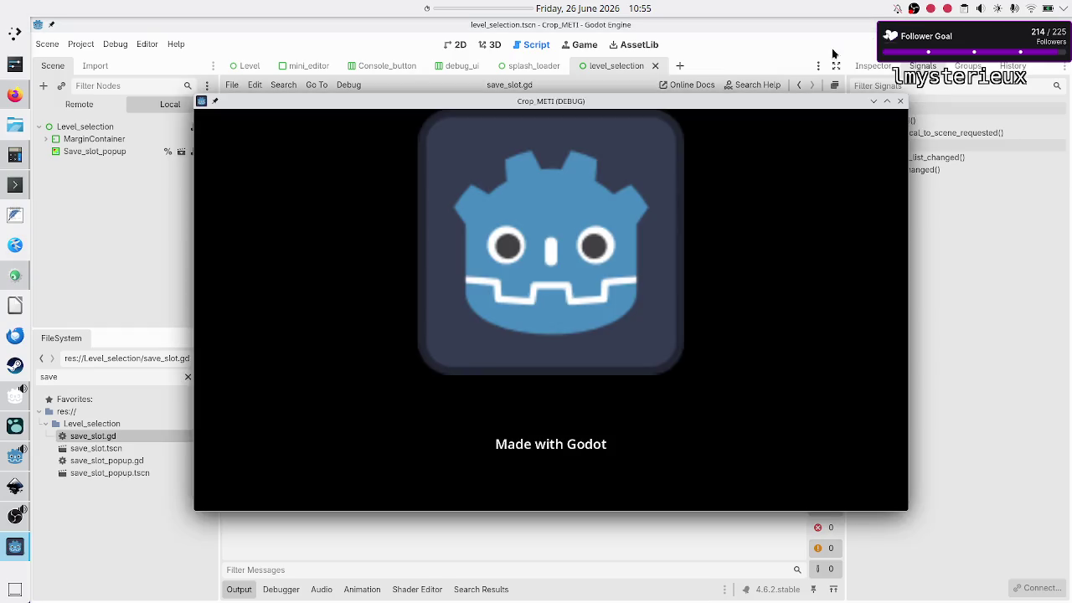
pyautogui.moveTo(614, 107); pyautogui.dragTo(702, 71)
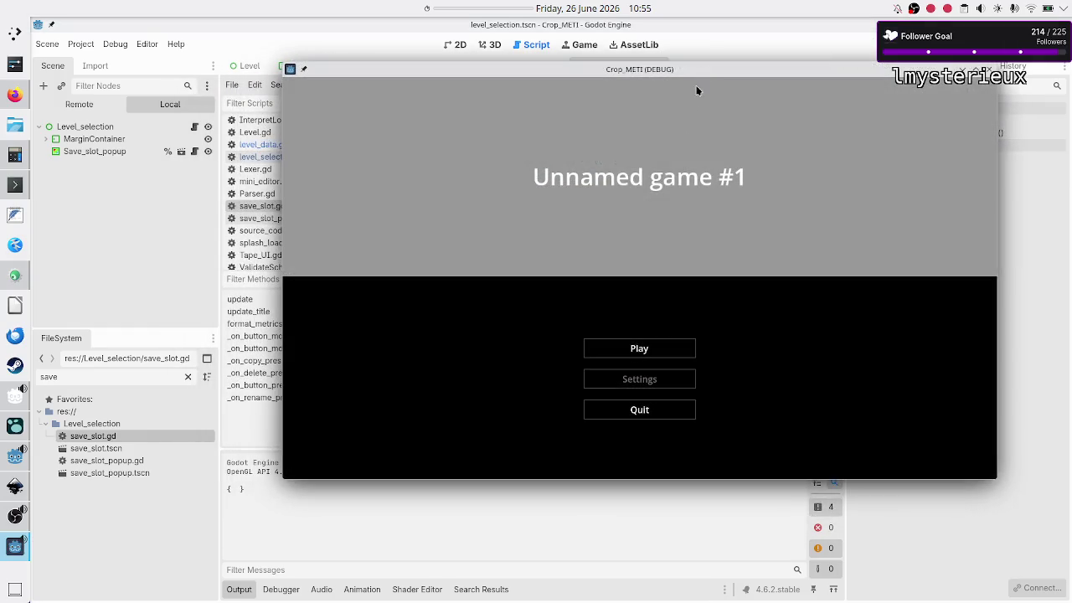
pyautogui.click(643, 355)
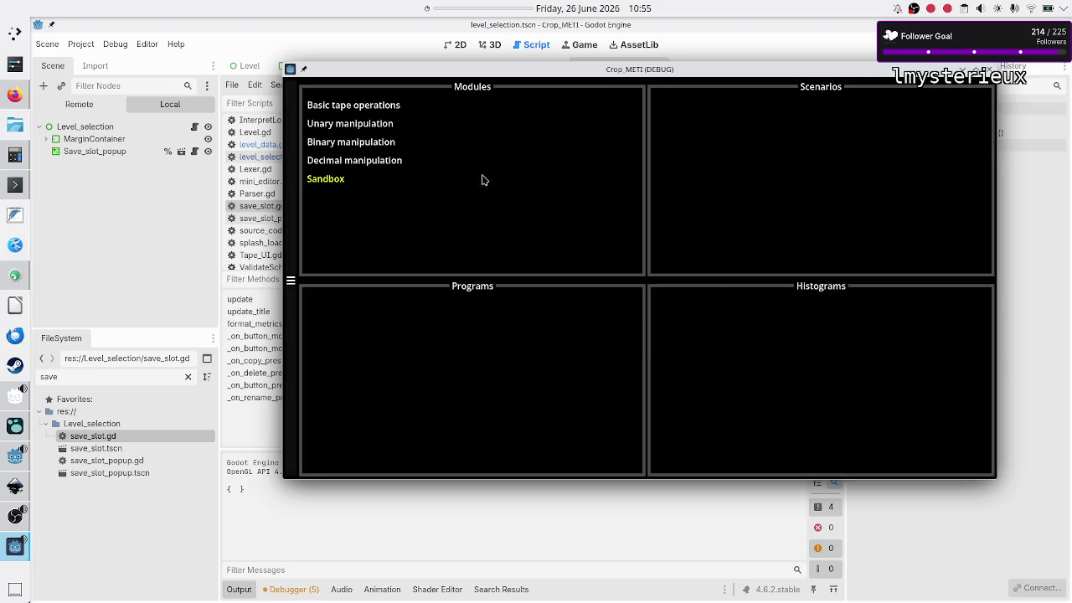
pyautogui.click(386, 141)
pyautogui.click(676, 124)
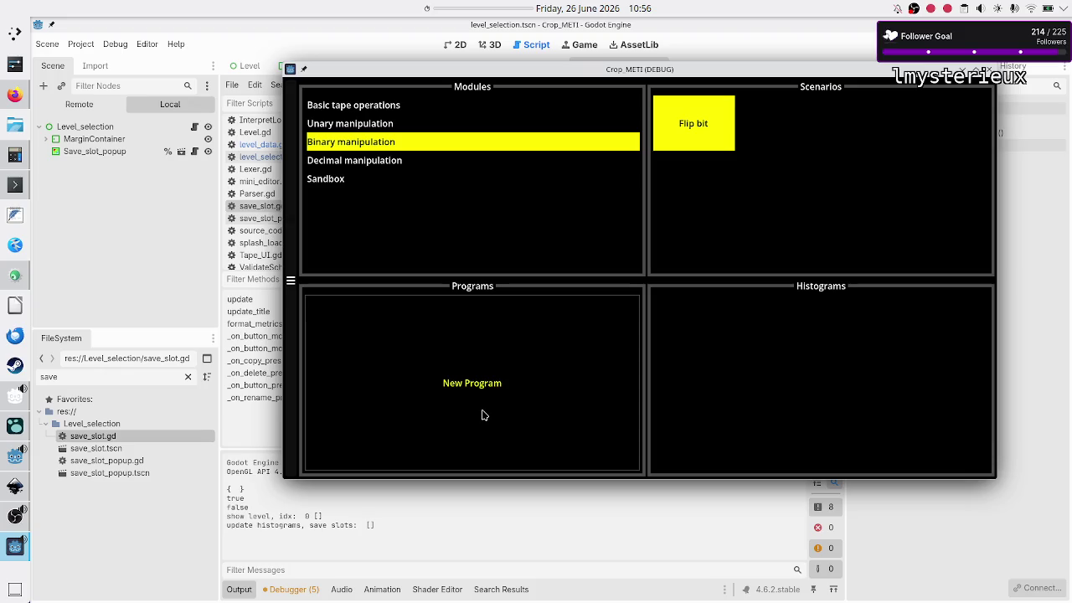
pyautogui.click(483, 415)
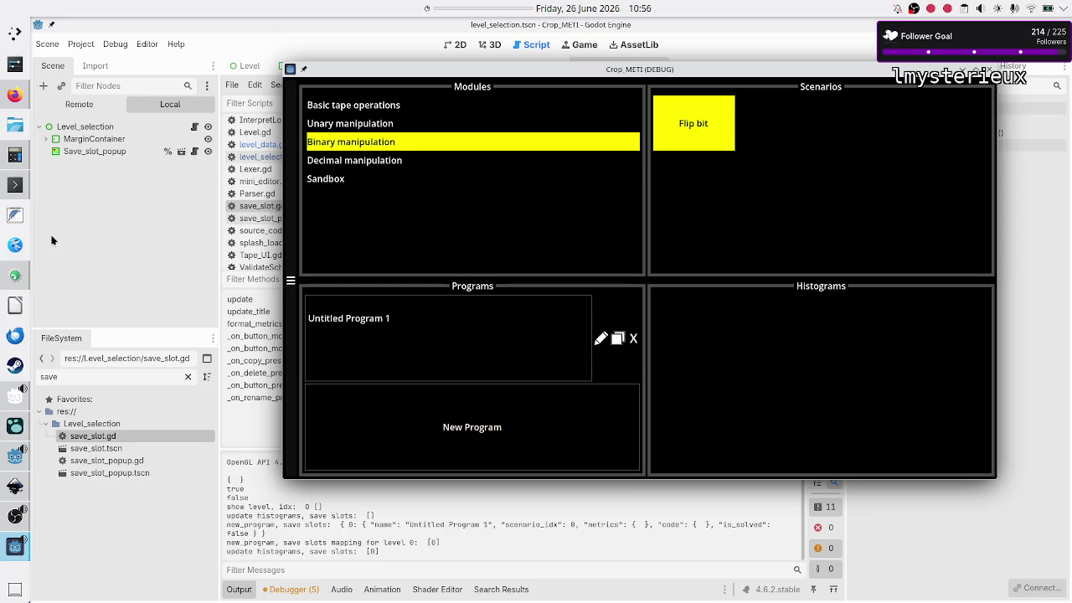
pyautogui.click(16, 191)
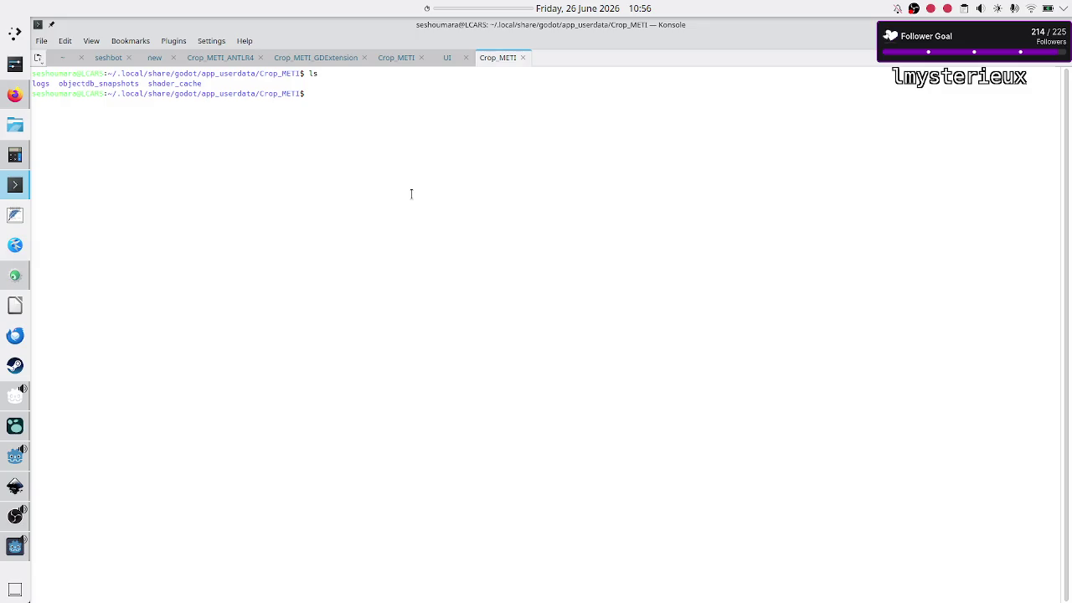
# - List the save folder and view save_data.json, showing slot 0 named 'Untitled Program 1'
pyautogui.write('ls')
pyautogui.press('Return')
pyautogui.write('less sa')
pyautogui.press('Tab')
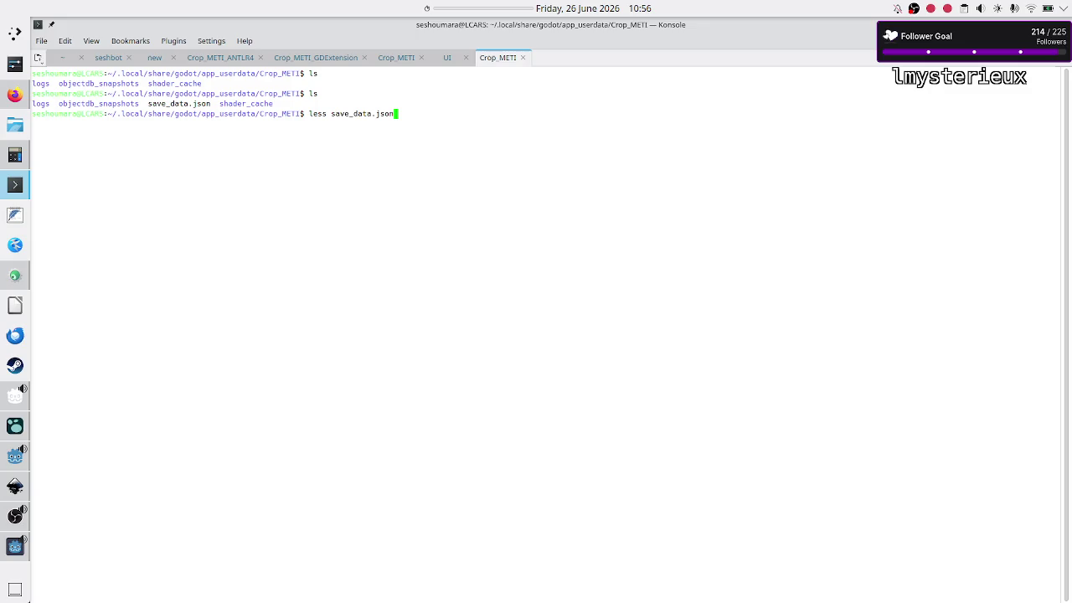
pyautogui.press('Return')
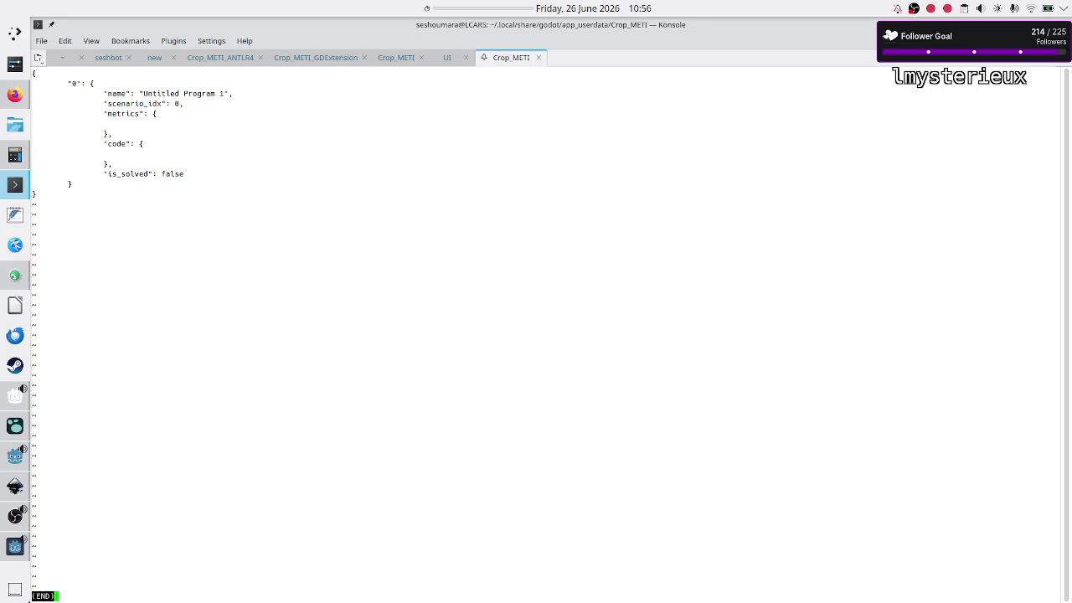
pyautogui.hotkey('alt', 'Tab')
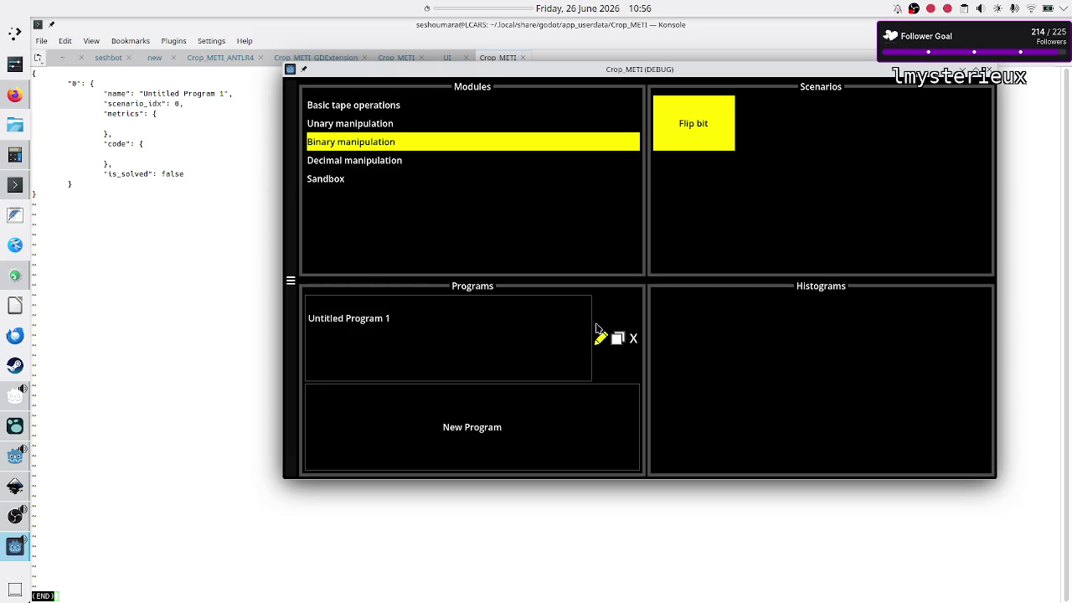
pyautogui.click(123, 276)
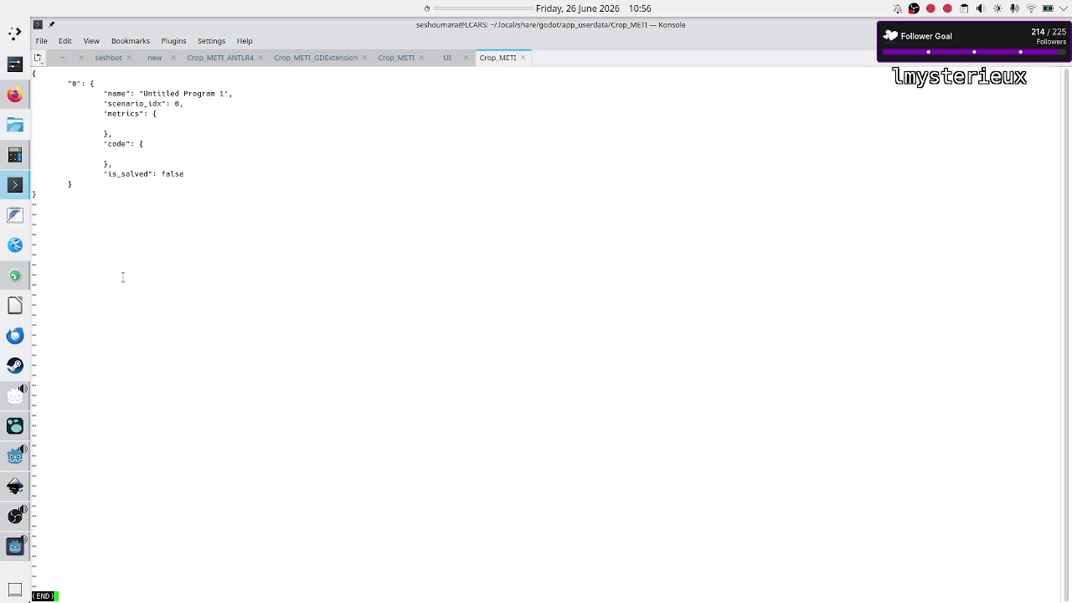
# - Rename the Crop_METI program 'Untitled Program 1' to 'Test'
pyautogui.press('q')
pyautogui.hotkey('alt', 'Tab')
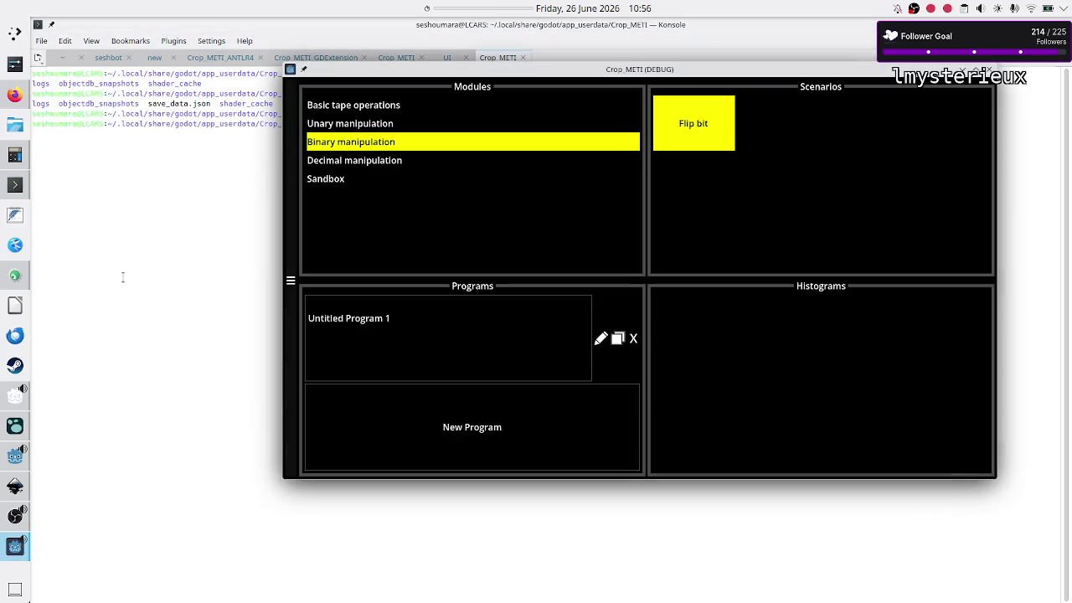
pyautogui.click(601, 339)
pyautogui.press('BackSpace')
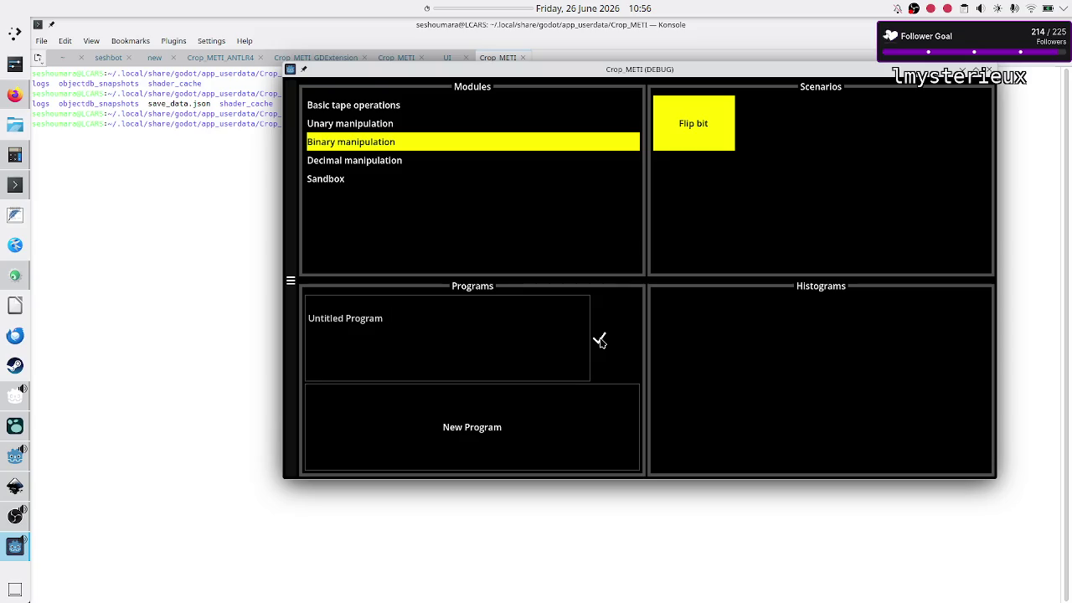
pyautogui.press('BackSpace')
pyautogui.press('BackSpace')
pyautogui.press('BackSpace')
pyautogui.write('Test')
pyautogui.click(600, 340)
# - Reopen save_data.json and check that entry 0 now has the name 'Test'
pyautogui.click(199, 281)
pyautogui.press('Up')
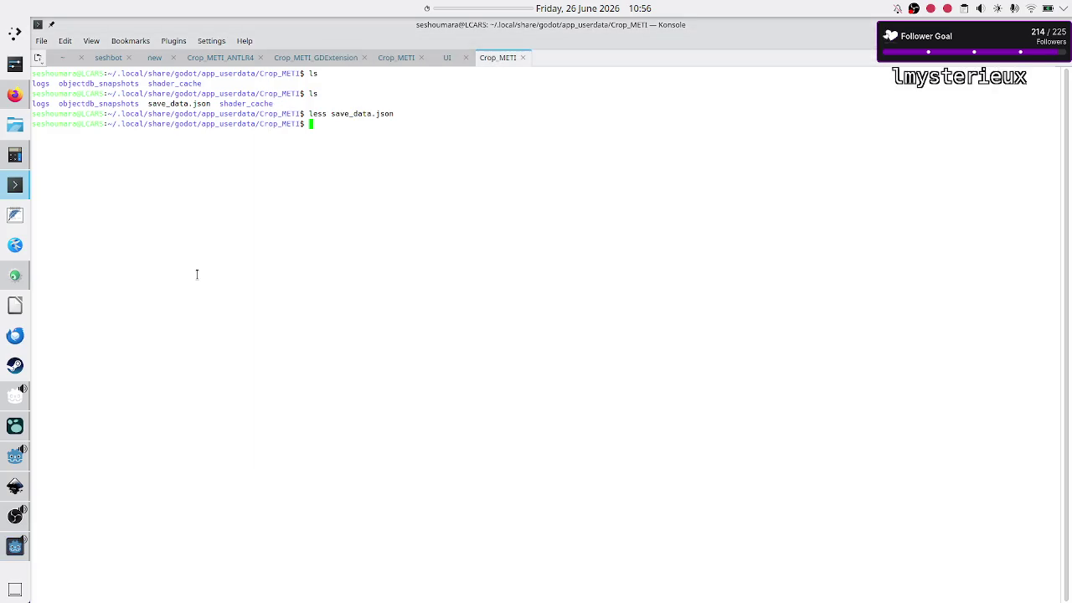
pyautogui.press('Return')
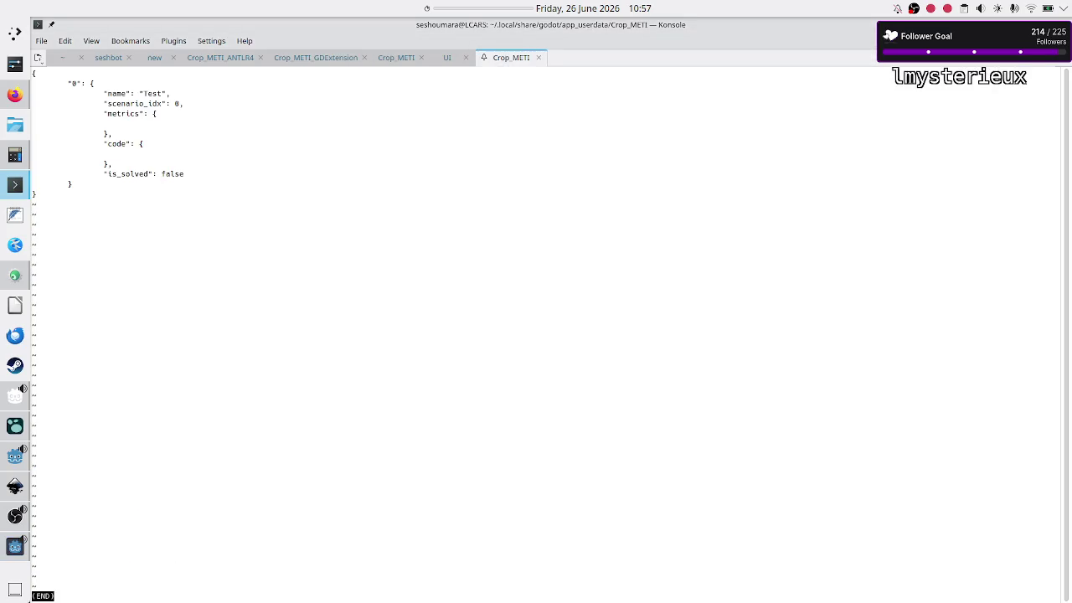
pyautogui.tripleClick(156, 92)
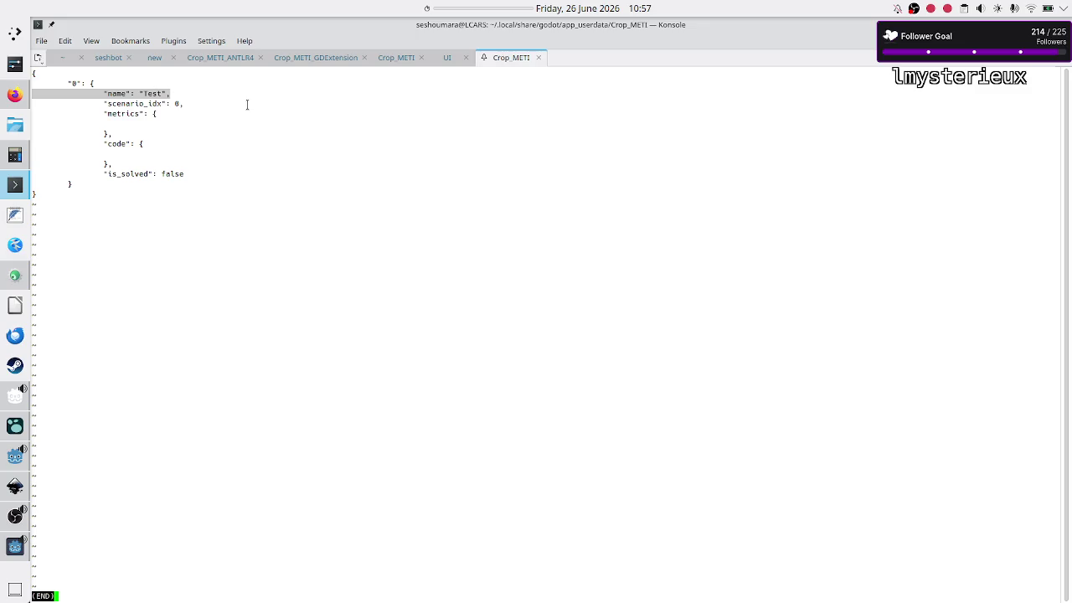
pyautogui.click(285, 155)
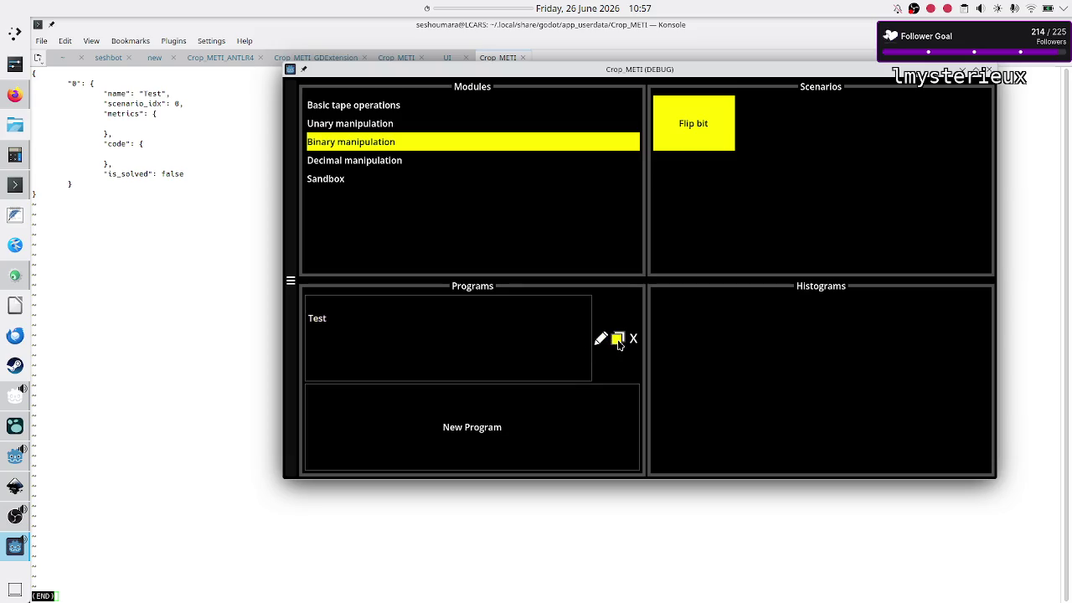
# - Duplicate the Test program and check the new copy in save_data.json
pyautogui.click(246, 328)
pyautogui.press('q')
pyautogui.hotkey('alt', 'Tab')
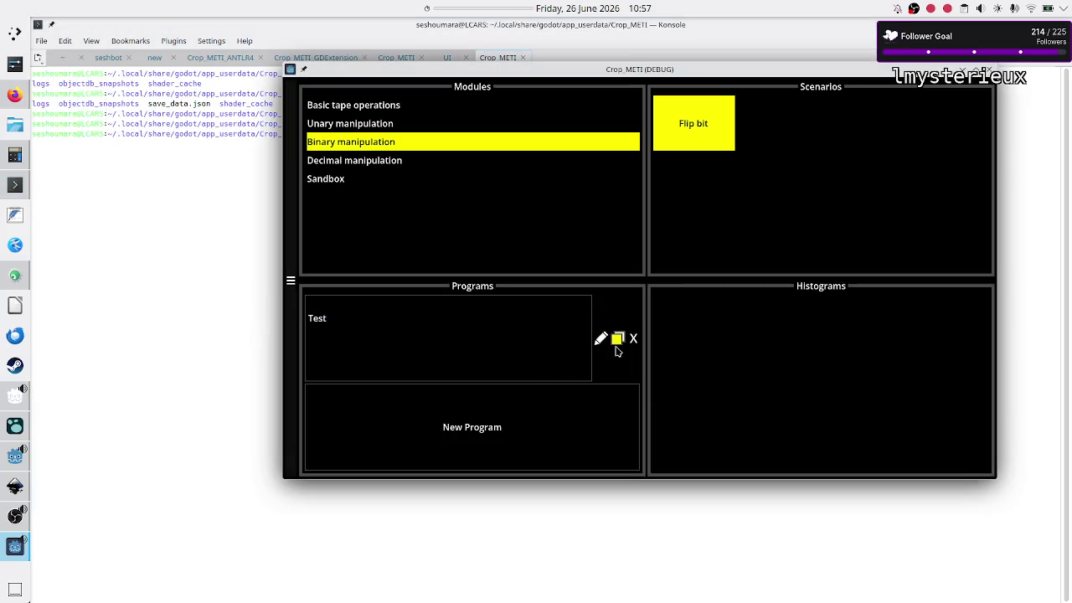
pyautogui.click(619, 347)
pyautogui.click(246, 358)
pyautogui.press('Up')
pyautogui.press('Return')
pyautogui.press('Down')
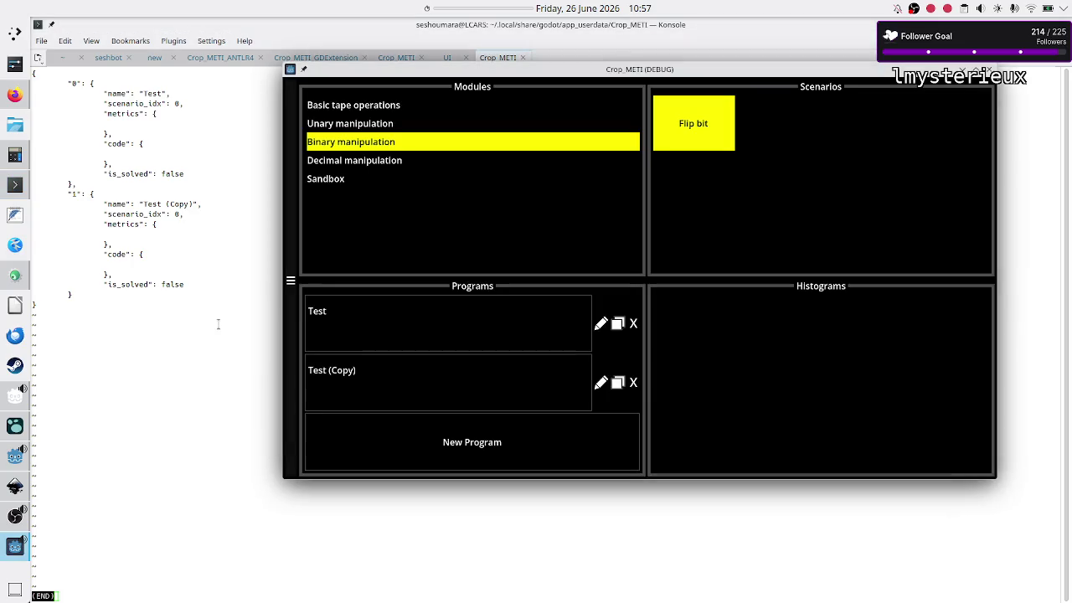
pyautogui.press('q')
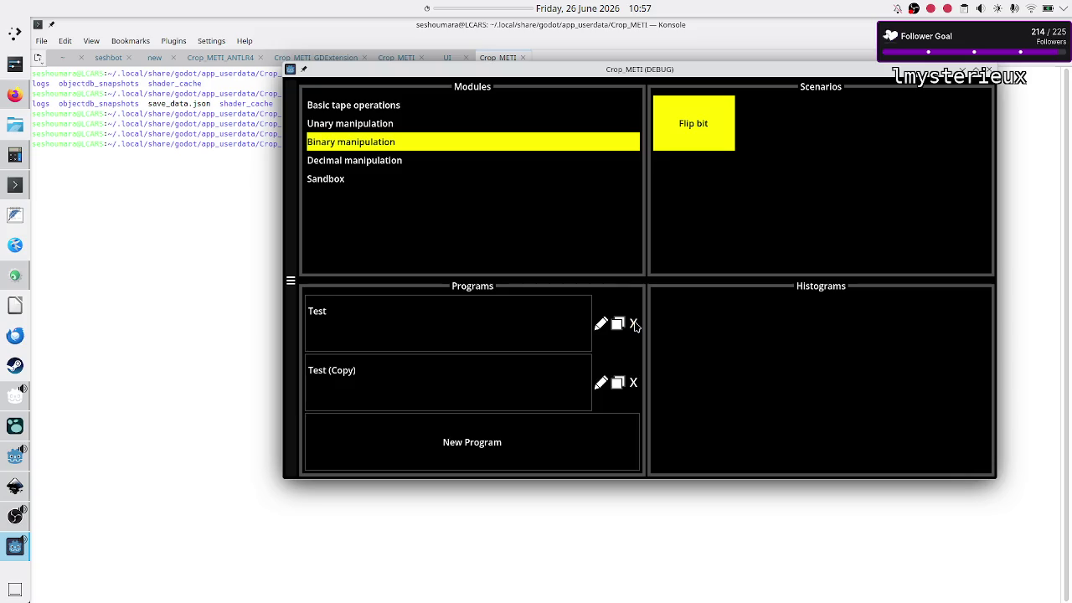
# - Delete the original Test program and verify that save_data.json holds only slot '1', Test (Copy)
pyautogui.click(634, 325)
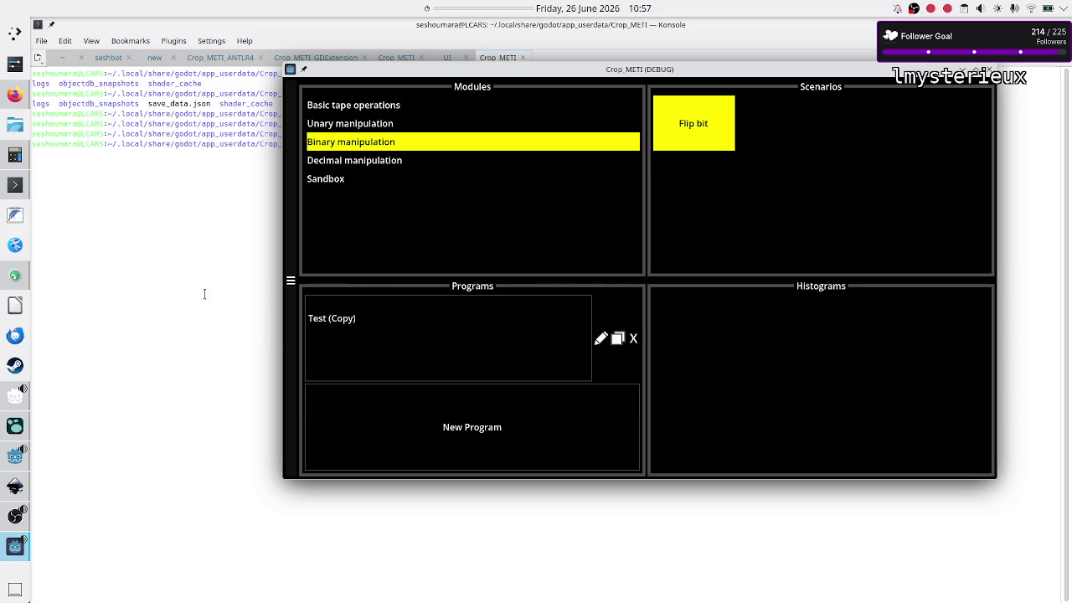
pyautogui.click(204, 294)
pyautogui.press('Up')
pyautogui.press('Return')
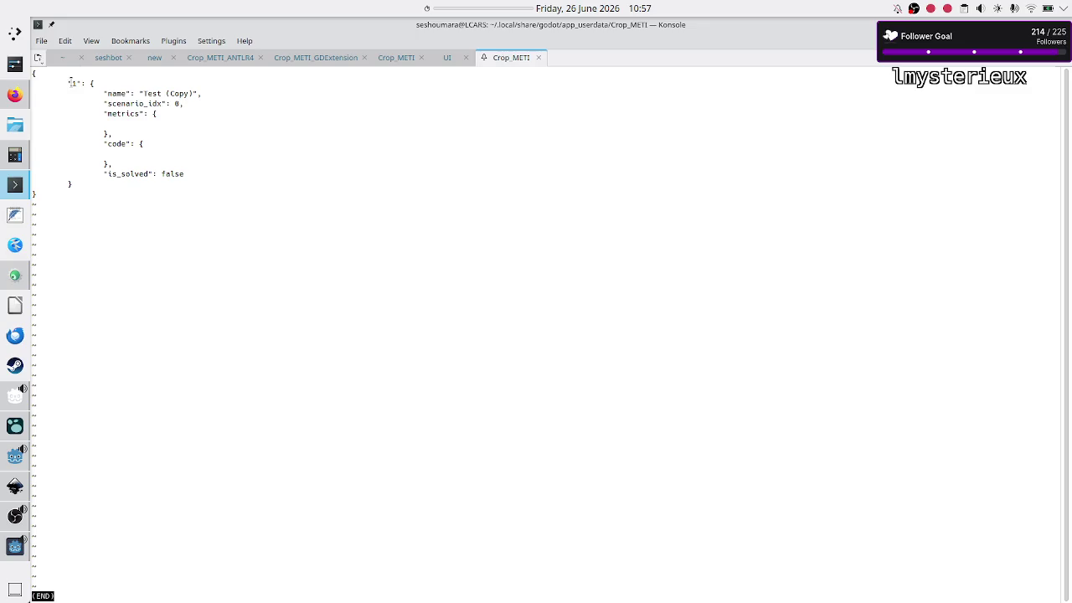
pyautogui.moveTo(69, 82); pyautogui.dragTo(92, 83)
pyautogui.press('q')
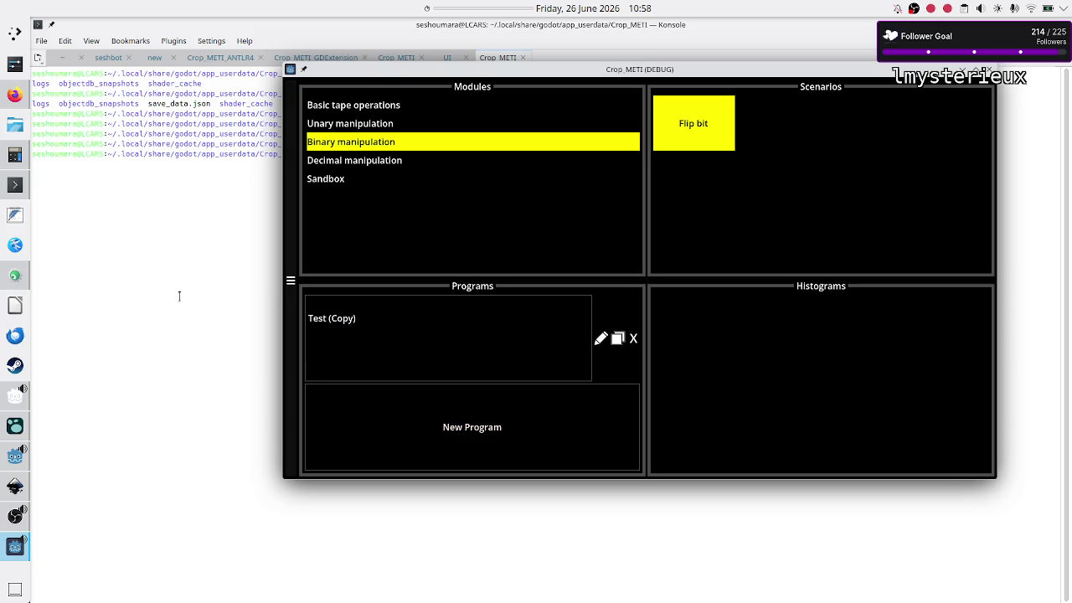
pyautogui.click(180, 243)
pyautogui.press('Up')
pyautogui.press('Return')
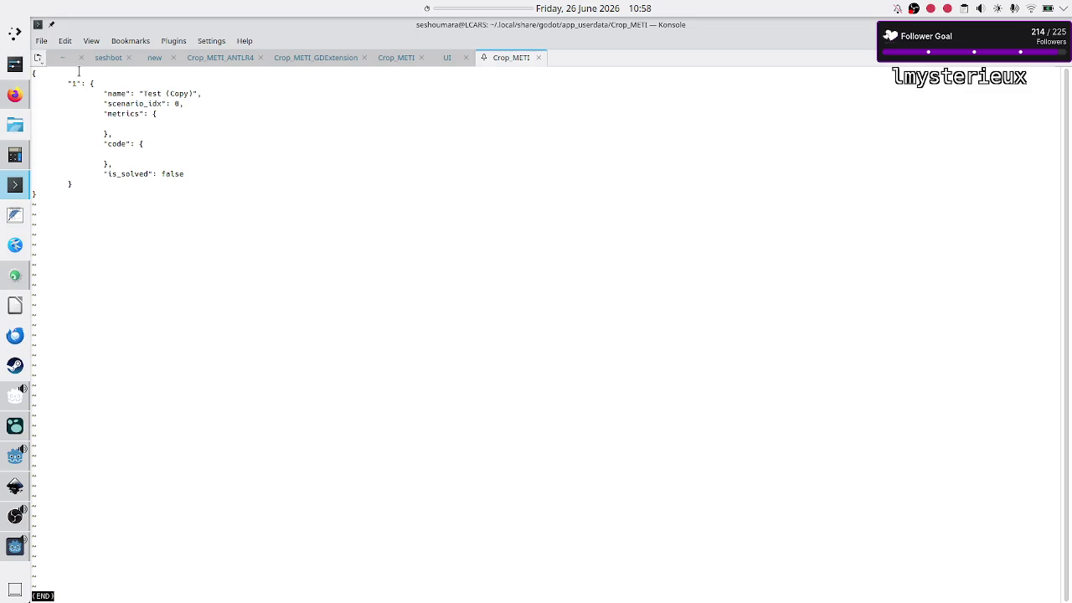
pyautogui.press('q')
pyautogui.hotkey('alt', 'Tab')
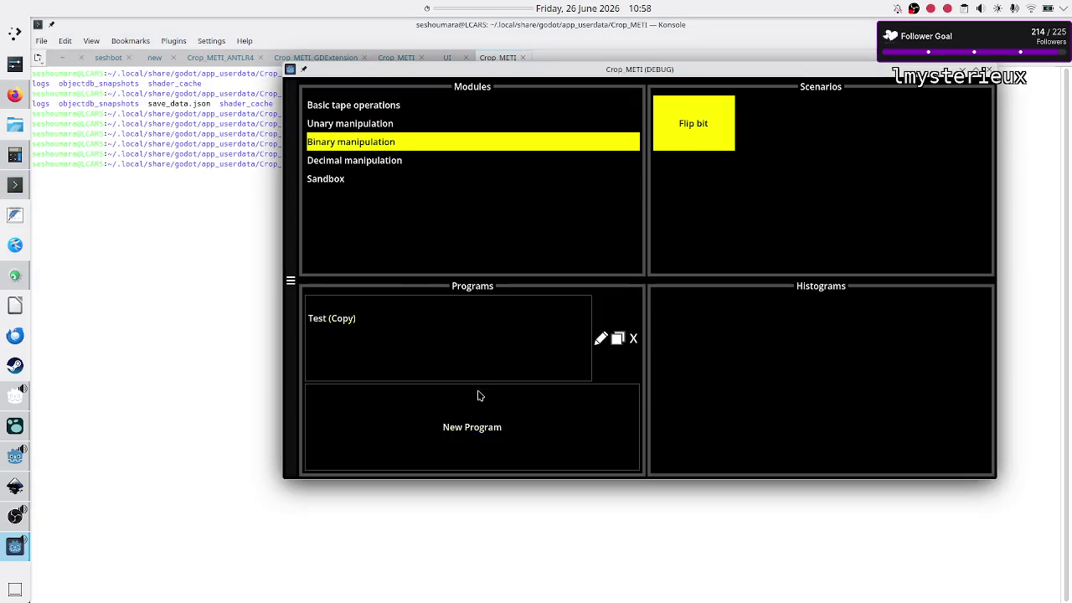
# - Add a new program and inspect its slot entries in save_data.json
pyautogui.click(476, 409)
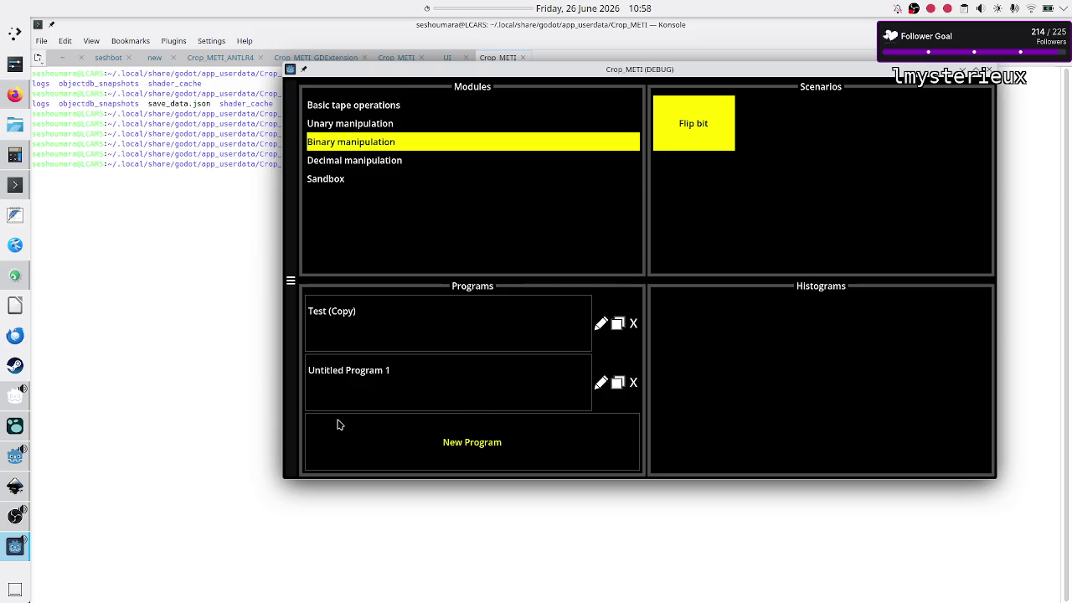
pyautogui.hotkey('alt', 'Tab')
pyautogui.press('Up')
pyautogui.press('Return')
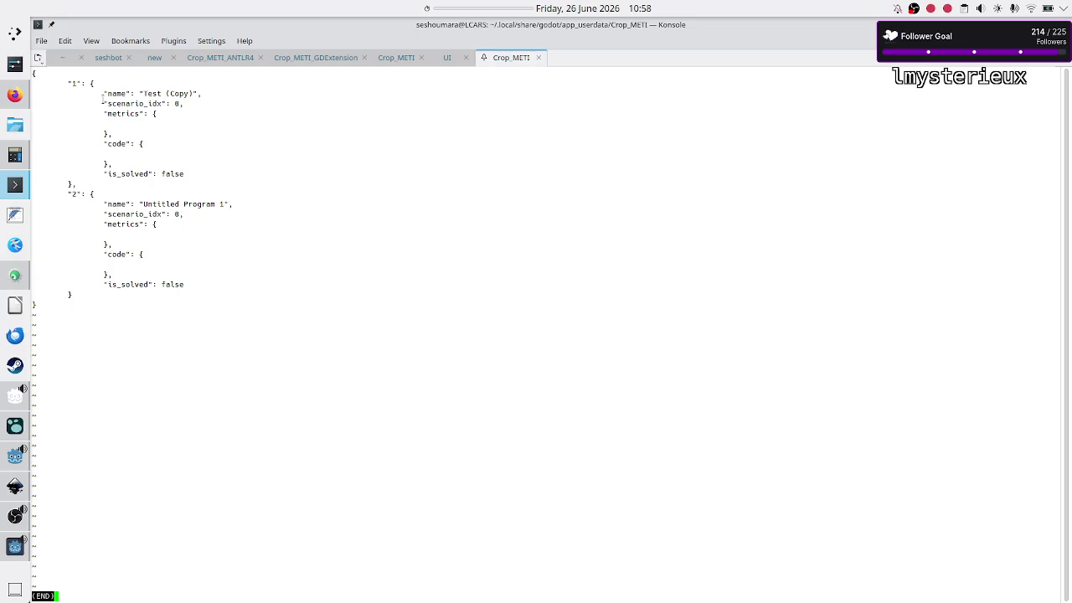
pyautogui.moveTo(67, 84)
pyautogui.mouseDown()
pyautogui.moveTo(42, 97)
pyautogui.moveTo(67, 219)
pyautogui.moveTo(73, 196)
pyautogui.mouseUp()
pyautogui.click(74, 196)
pyautogui.moveTo(87, 195); pyautogui.dragTo(75, 192)
pyautogui.click(70, 192)
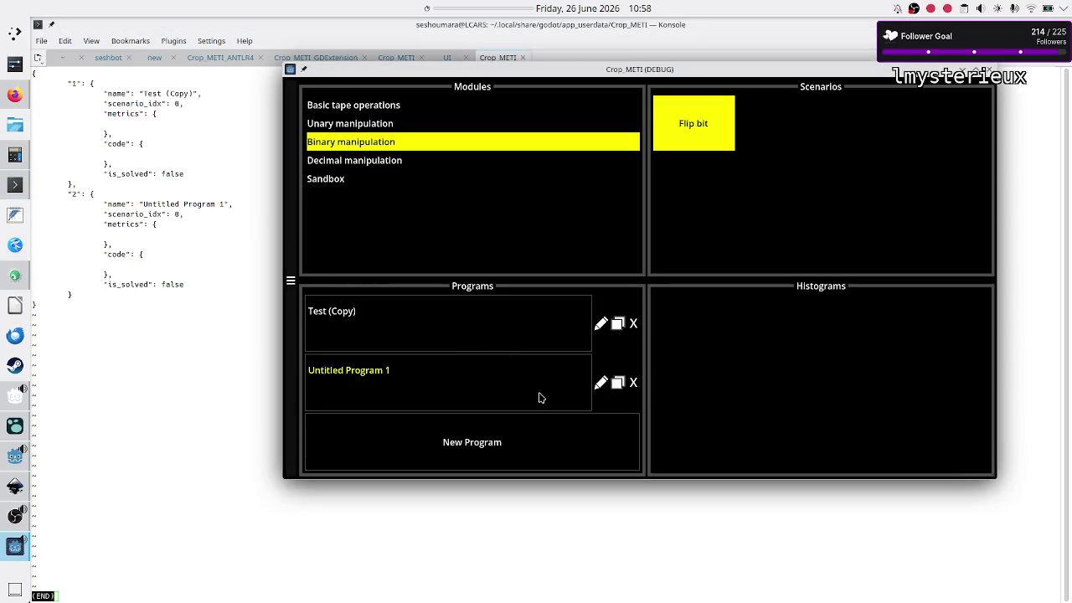
# - Add three more programs and recheck save_data.json for the new entries
pyautogui.click(530, 436)
pyautogui.click(509, 458)
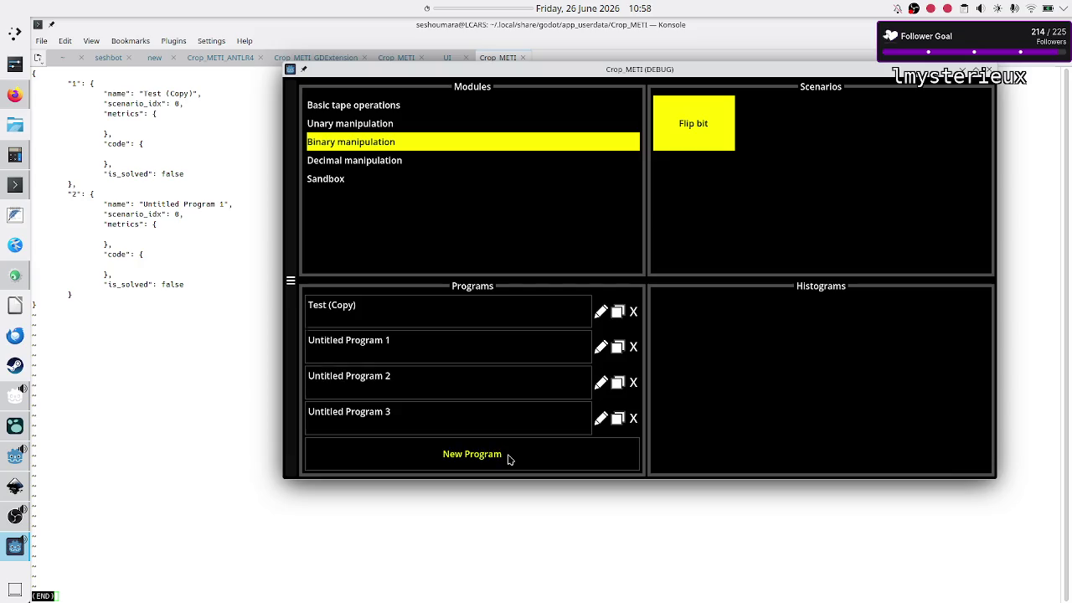
pyautogui.click(509, 458)
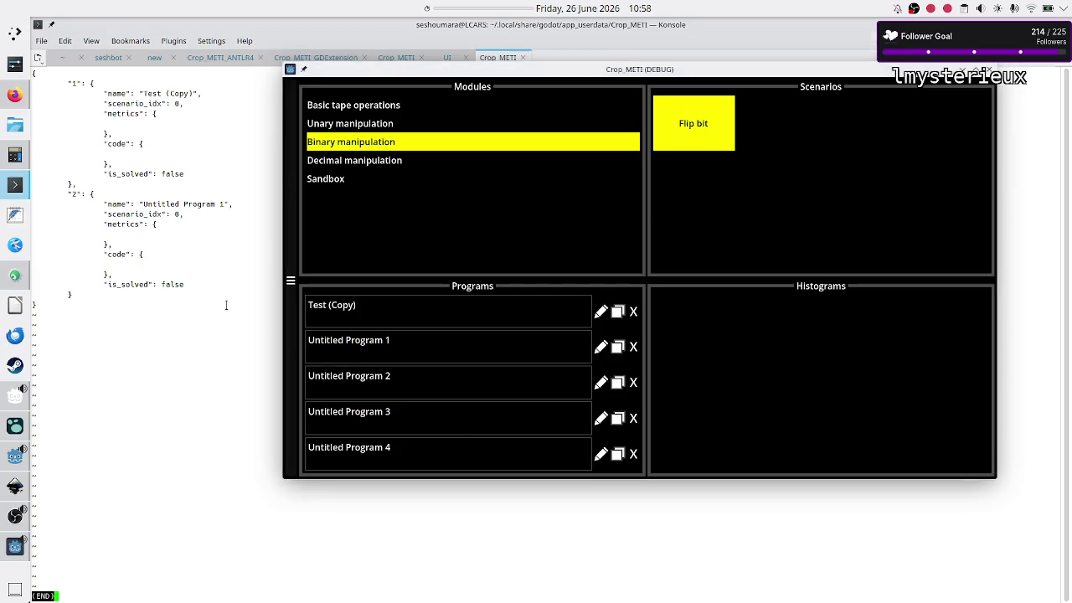
pyautogui.click(235, 308)
pyautogui.press('q')
pyautogui.press('Up')
pyautogui.press('Return')
pyautogui.scroll(2, 213, 227)
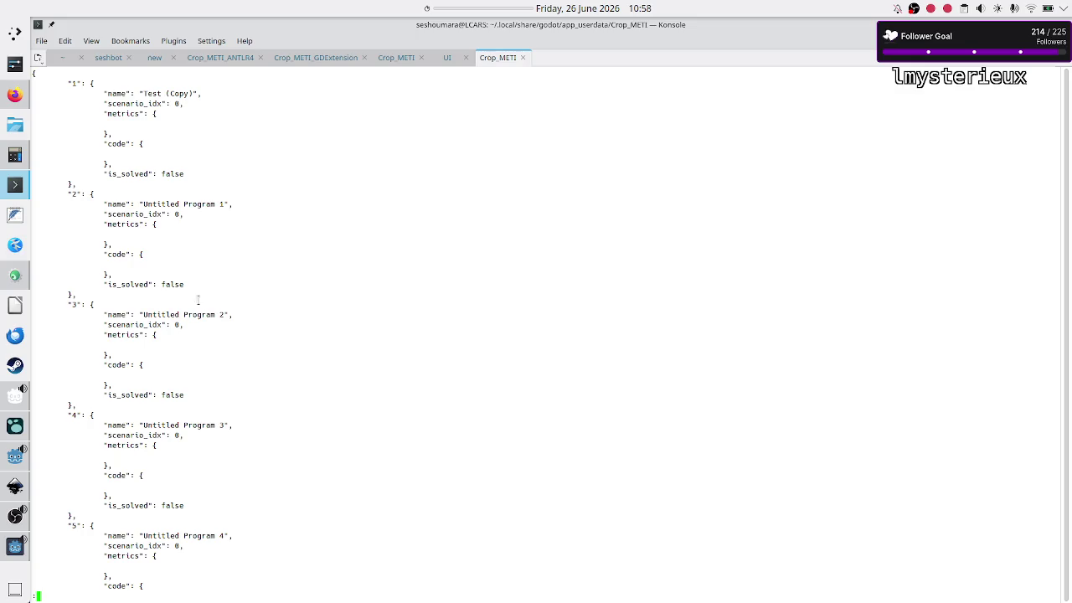
pyautogui.hotkey('alt', 'Tab')
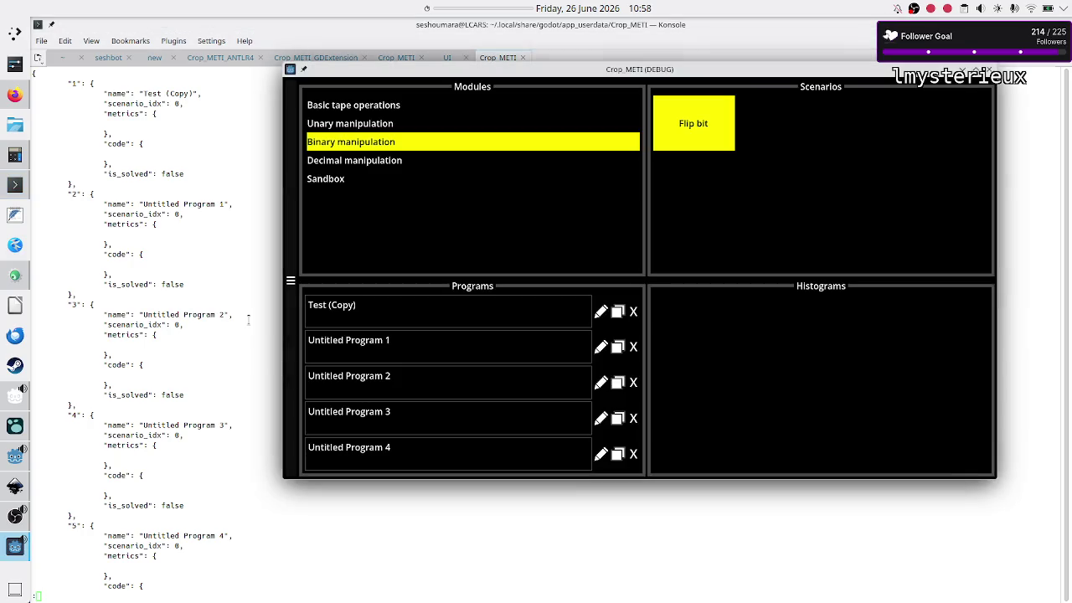
pyautogui.hotkey('alt', 'Tab')
pyautogui.scroll(-1, 230, 483)
pyautogui.scroll(-3, 230, 483)
pyautogui.scroll(3, 230, 483)
# - Delete the Untitled Programs and Test (Copy) from the Programs list
pyautogui.press('q')
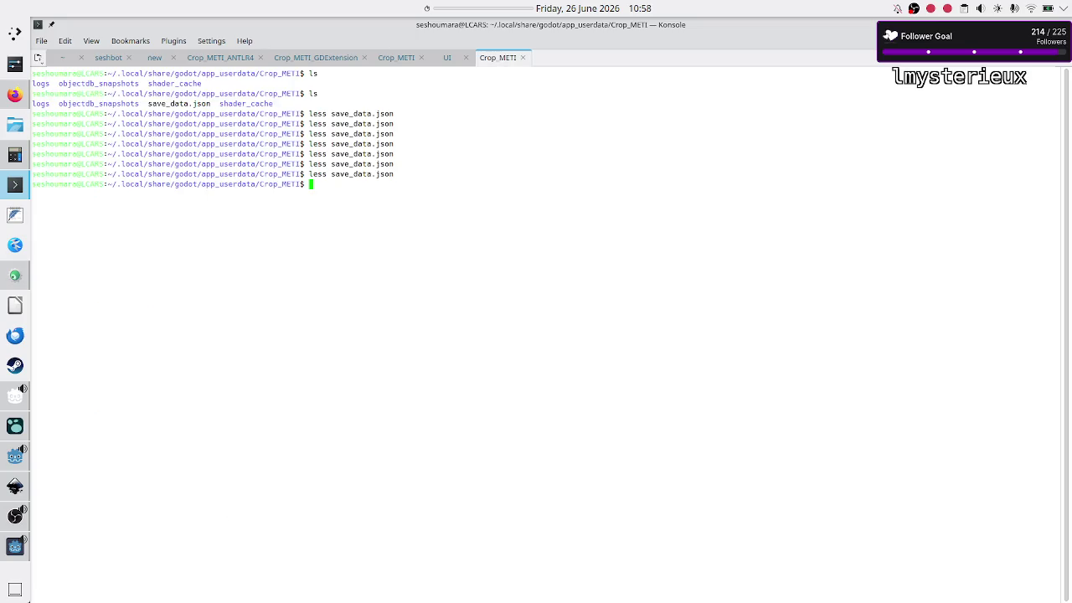
pyautogui.hotkey('alt', 'Tab')
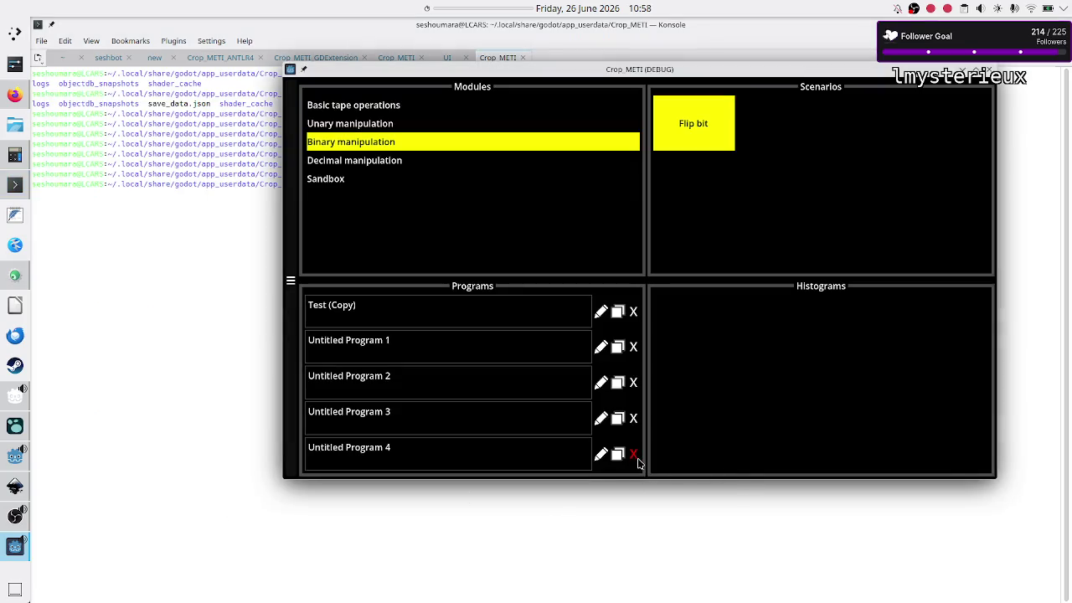
pyautogui.click(633, 453)
pyautogui.click(634, 382)
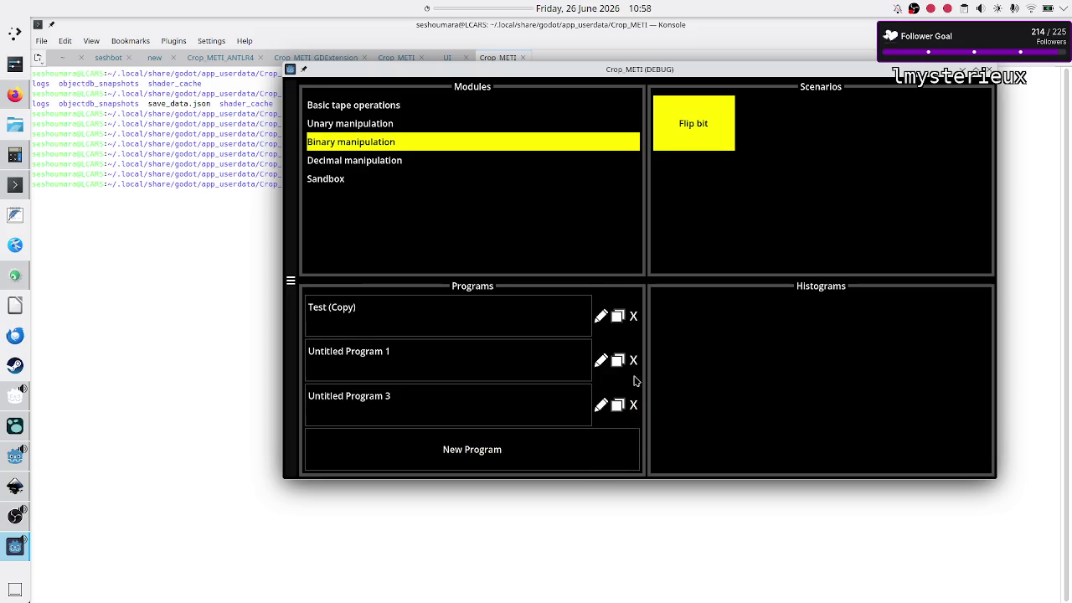
pyautogui.click(634, 381)
pyautogui.click(634, 384)
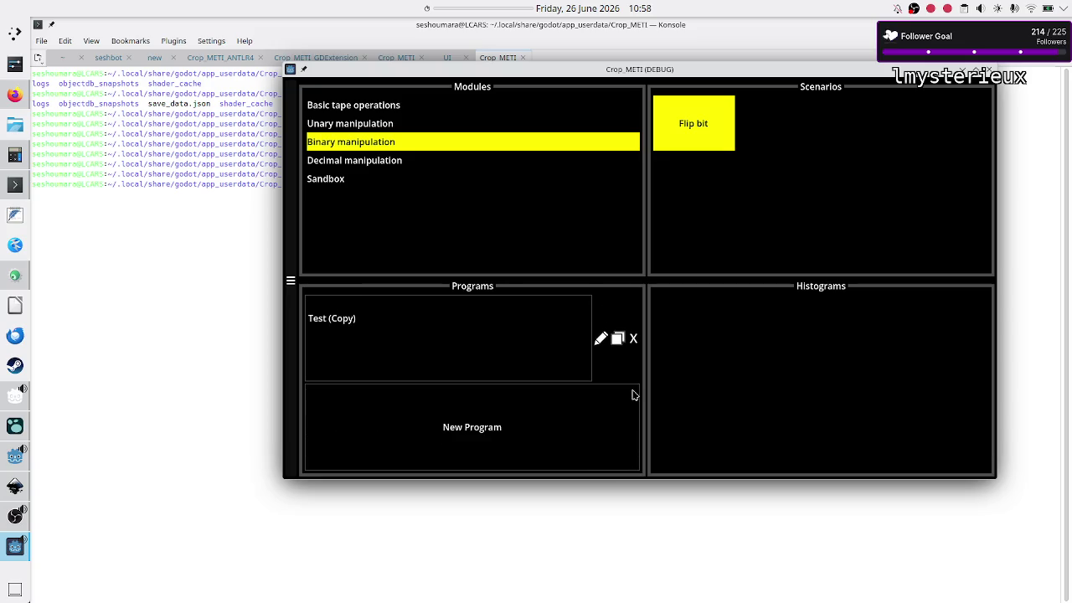
pyautogui.click(634, 339)
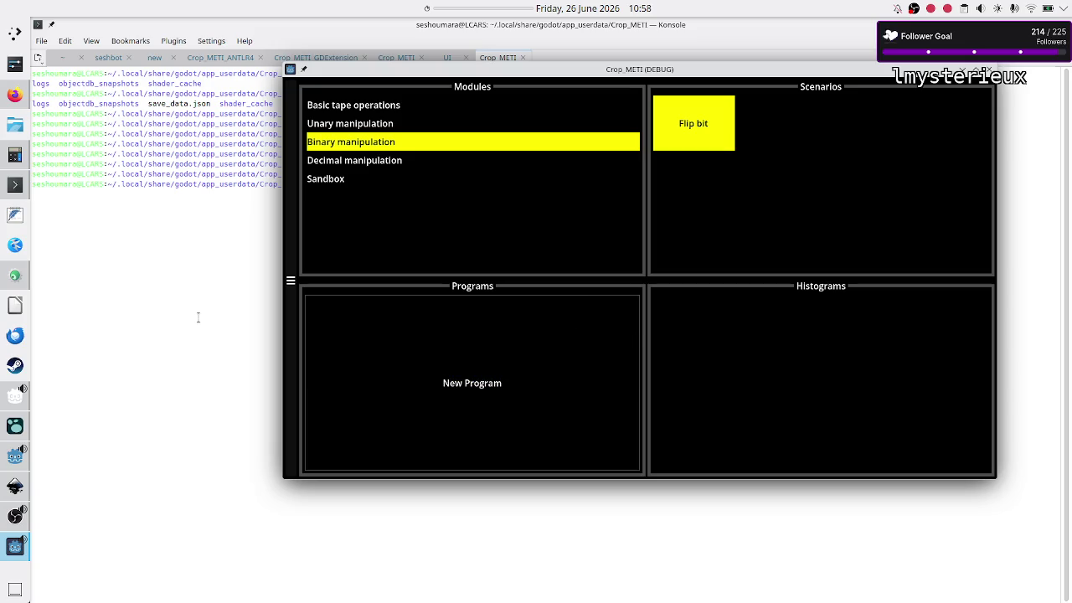
# - Confirm save_data.json is now an empty object, then create a fresh program
pyautogui.click(199, 317)
pyautogui.press('Up')
pyautogui.press('Return')
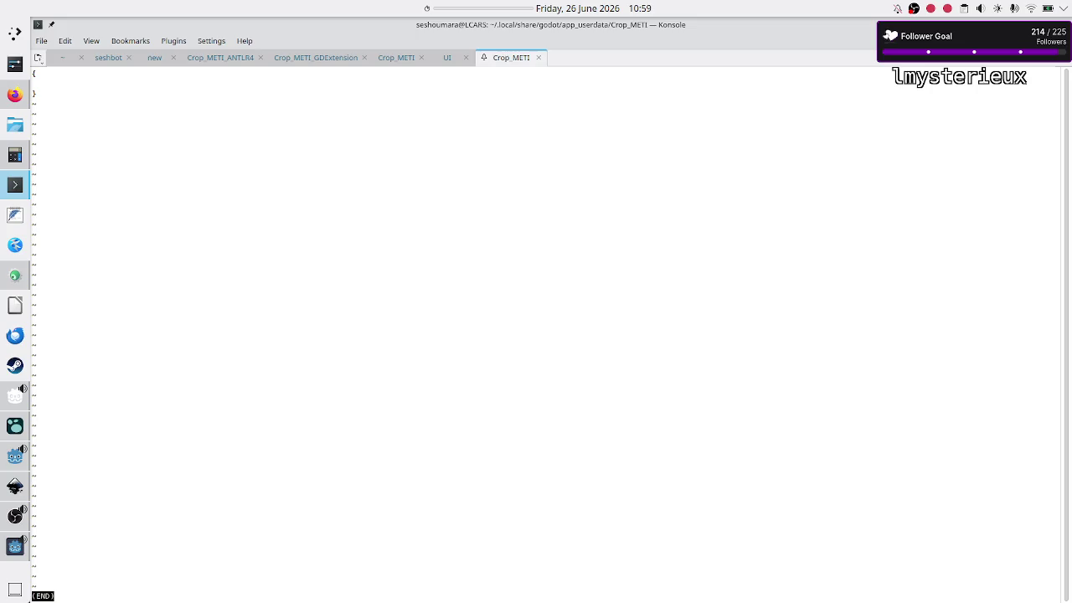
pyautogui.press('q')
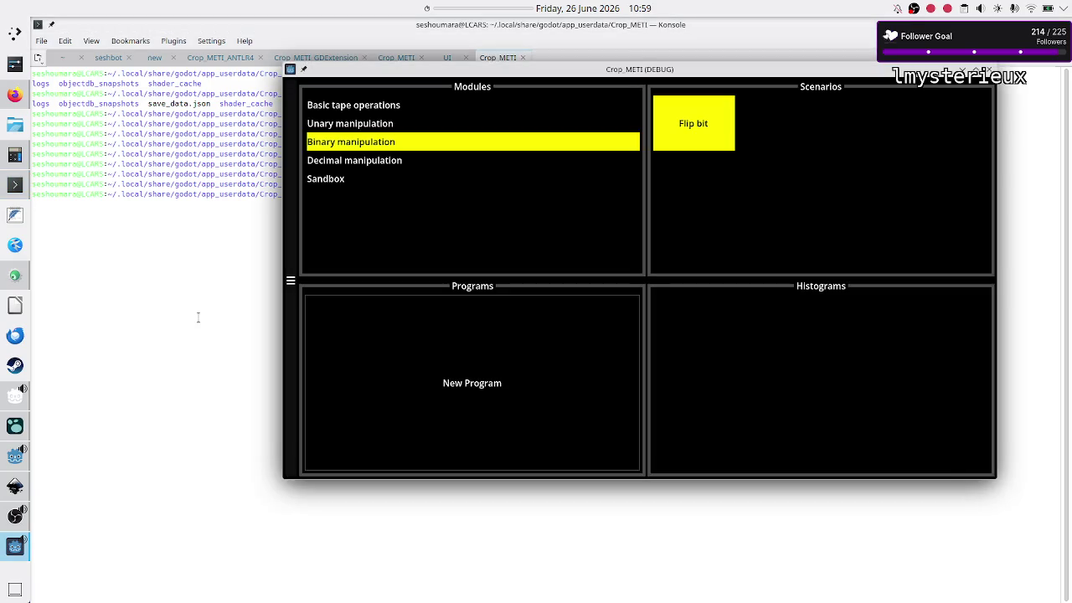
pyautogui.click(364, 376)
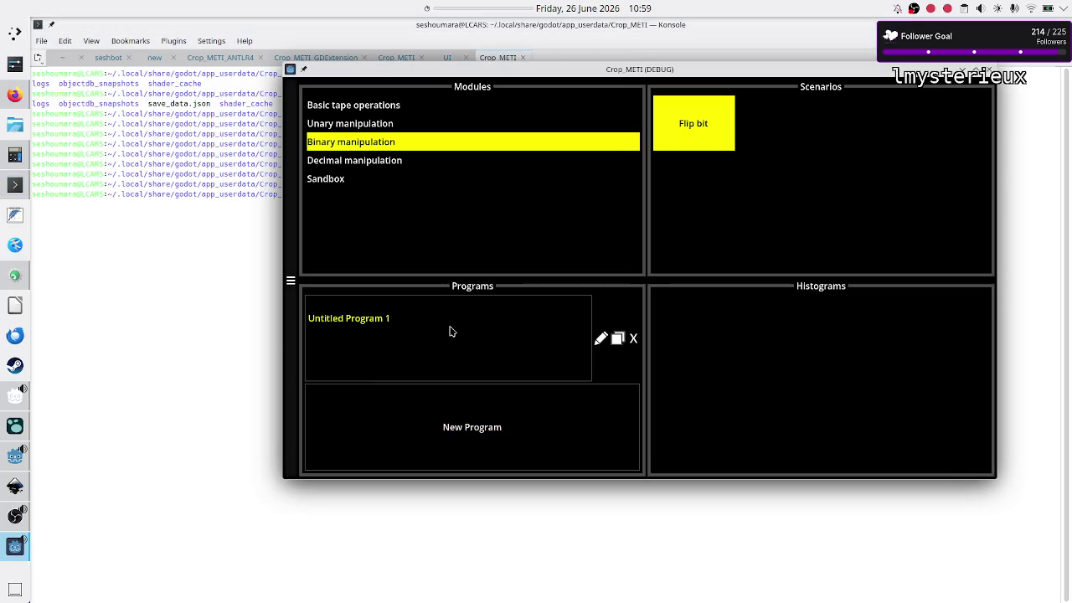
# - Open the new Flip bit program, enter code 10 in Rule A, and run the validation tests
pyautogui.click(449, 331)
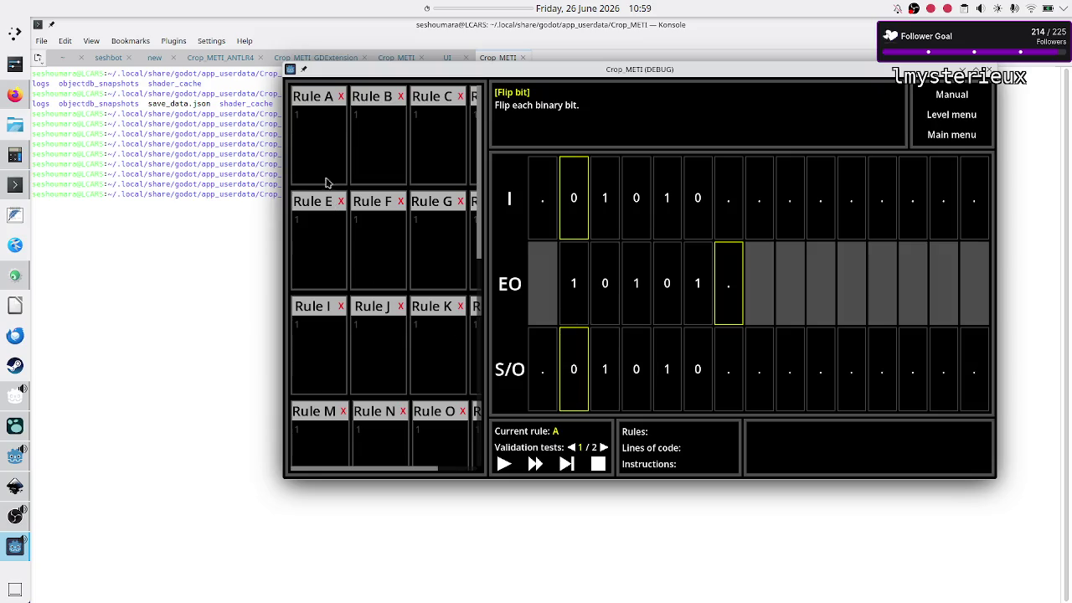
pyautogui.click(312, 139)
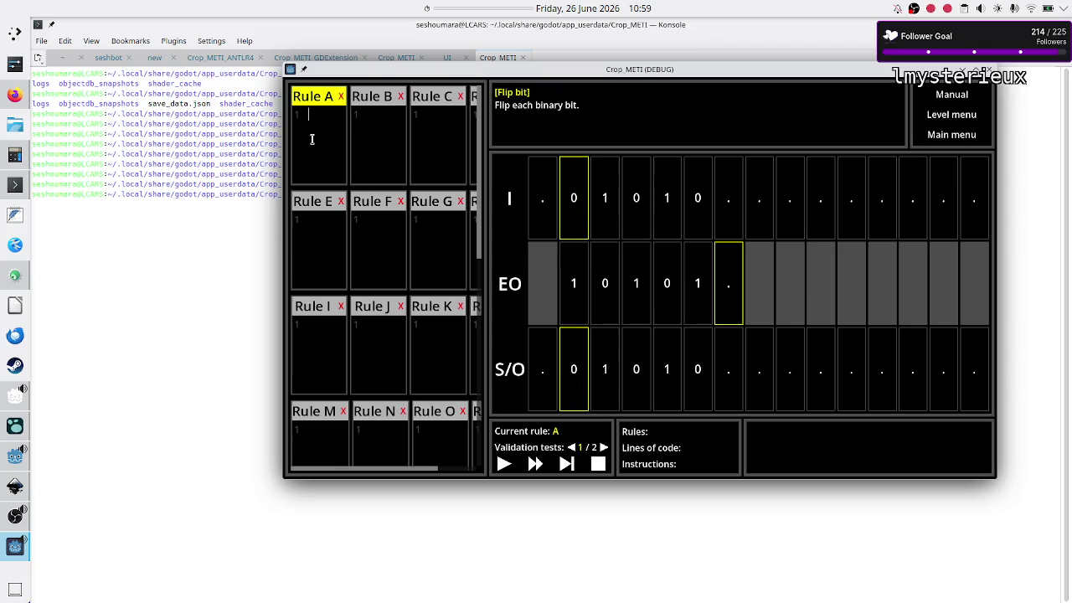
pyautogui.write('10')
pyautogui.write('0')
pyautogui.click(503, 465)
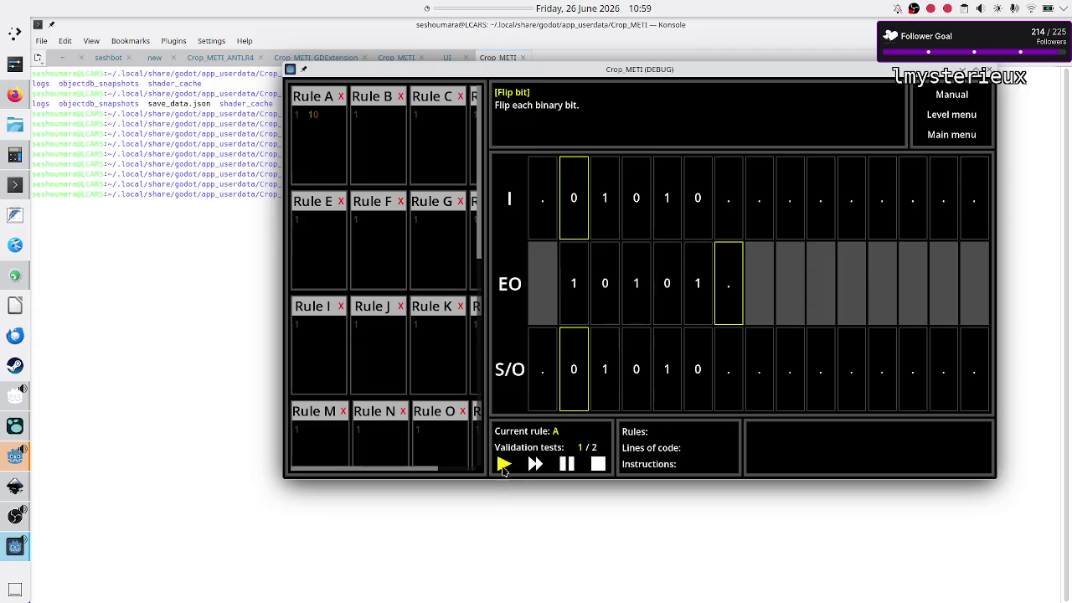
pyautogui.click(15, 457)
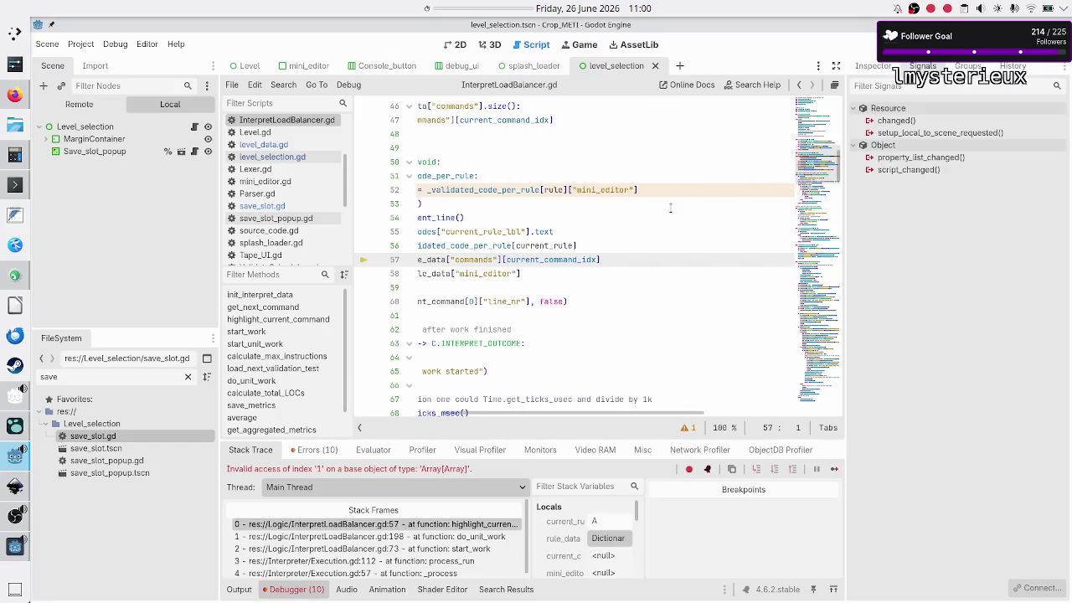
# - Inspect the Array[Array] index error at line 57 of InterpretLoadBalancer.gd, then go to Logseq's Current bugs
pyautogui.hscroll(3, 670, 208)
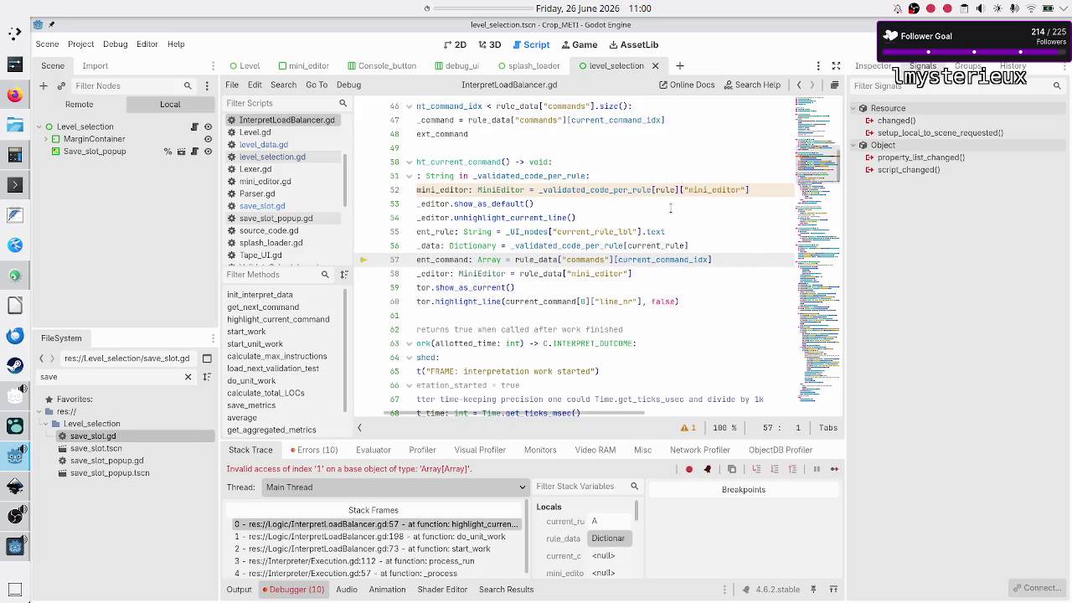
pyautogui.hscroll(-3, 670, 208)
pyautogui.scroll(-2, 670, 207)
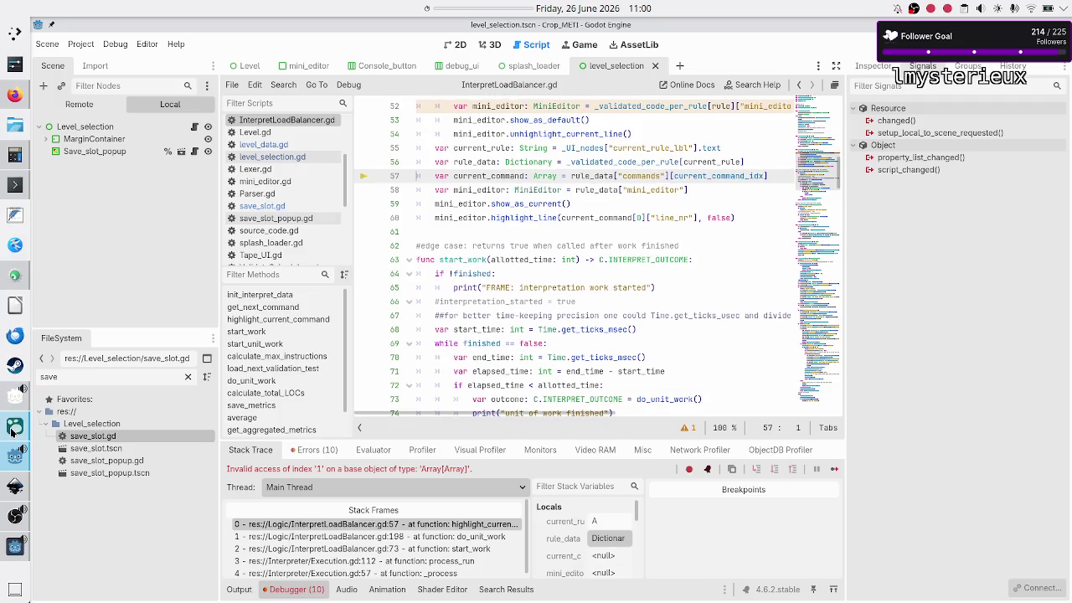
pyautogui.click(15, 424)
pyautogui.scroll(-3, 484, 328)
pyautogui.scroll(-8, 485, 329)
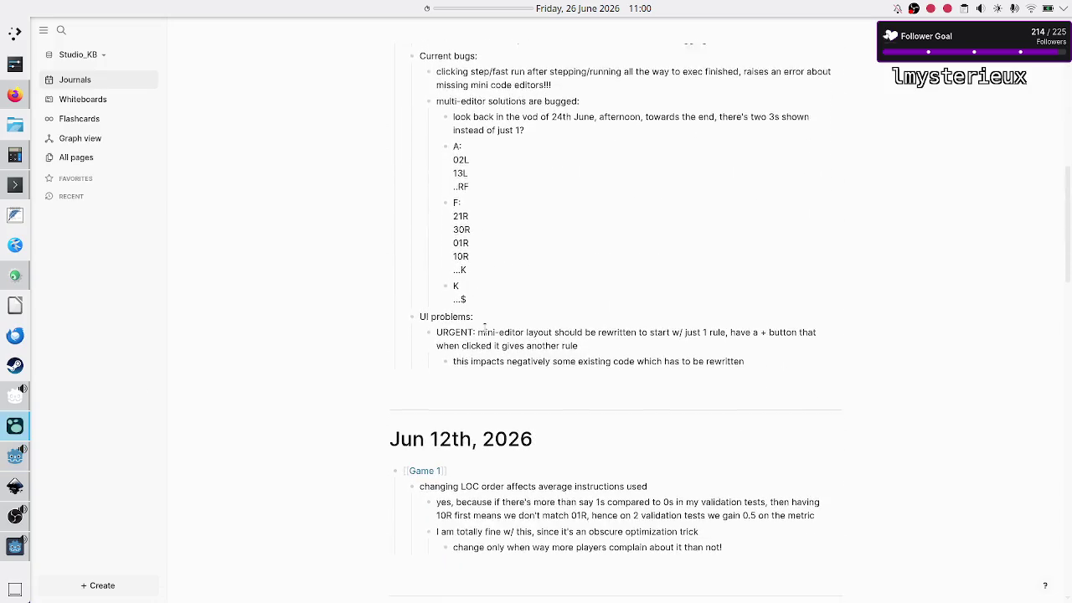
# - Add the Current bugs note 'code without movement breaks game' in Logseq
pyautogui.scroll(2, 484, 328)
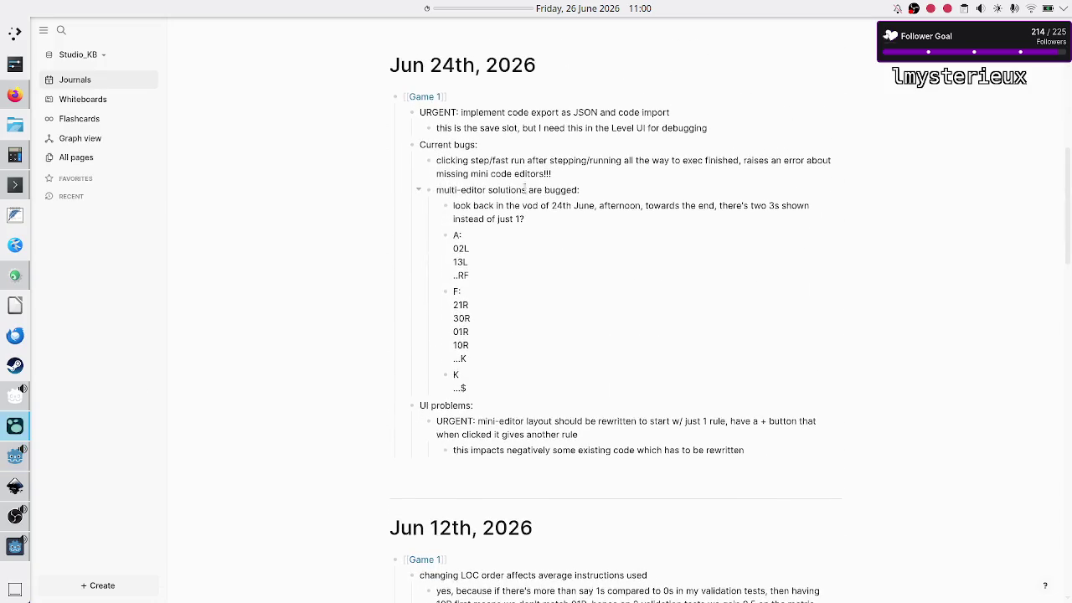
pyautogui.press('Return')
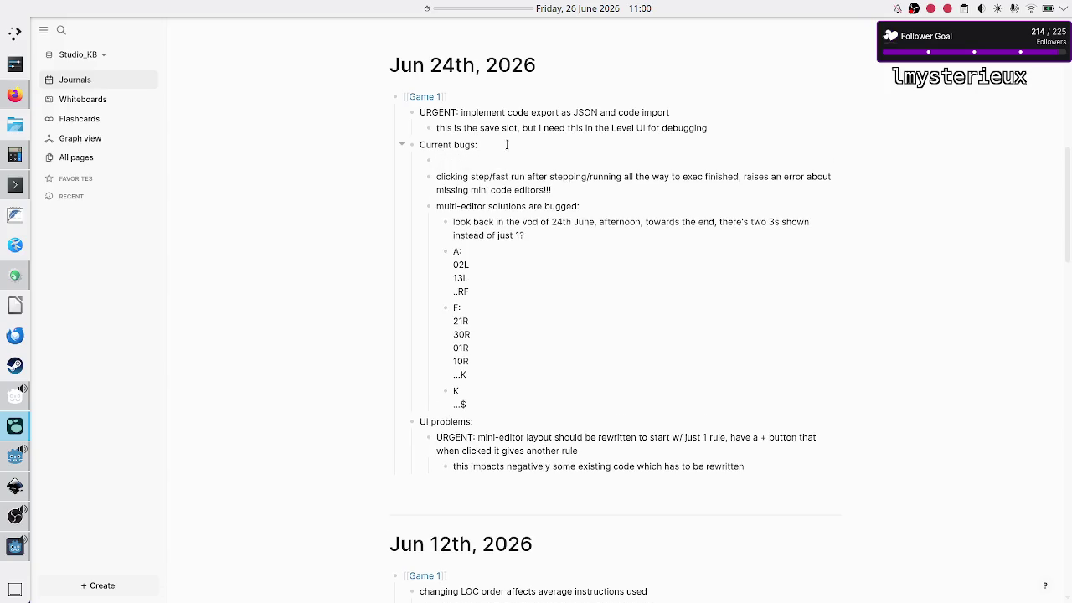
pyautogui.write('code: 01')
pyautogui.hotkey('alt', 'Tab')
pyautogui.hotkey('alt', 'Tab')
pyautogui.hotkey('alt', 'Tab')
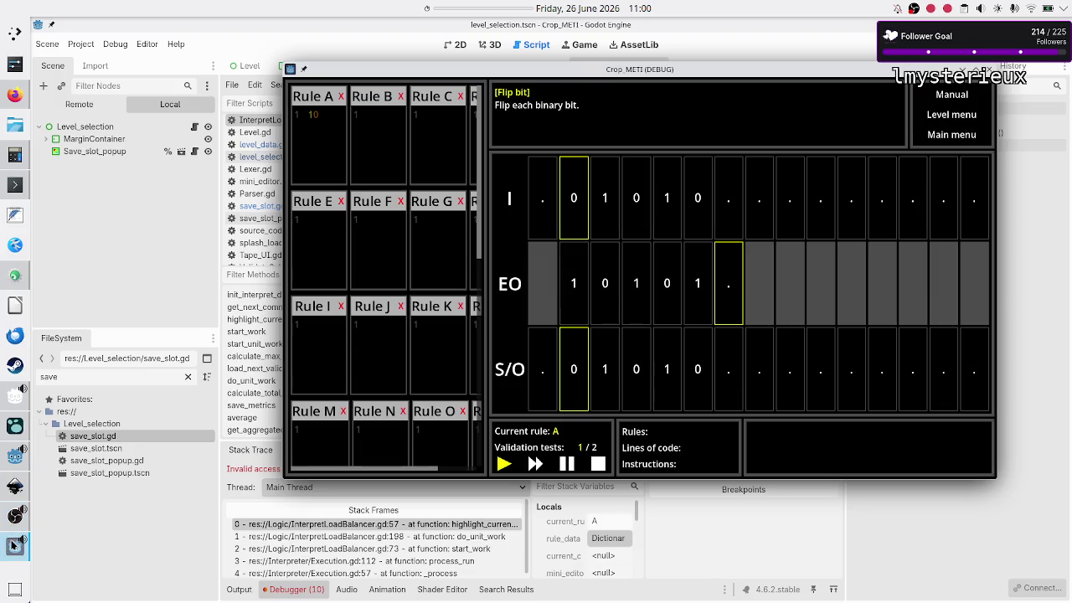
pyautogui.moveTo(13, 423)
pyautogui.click(80, 404)
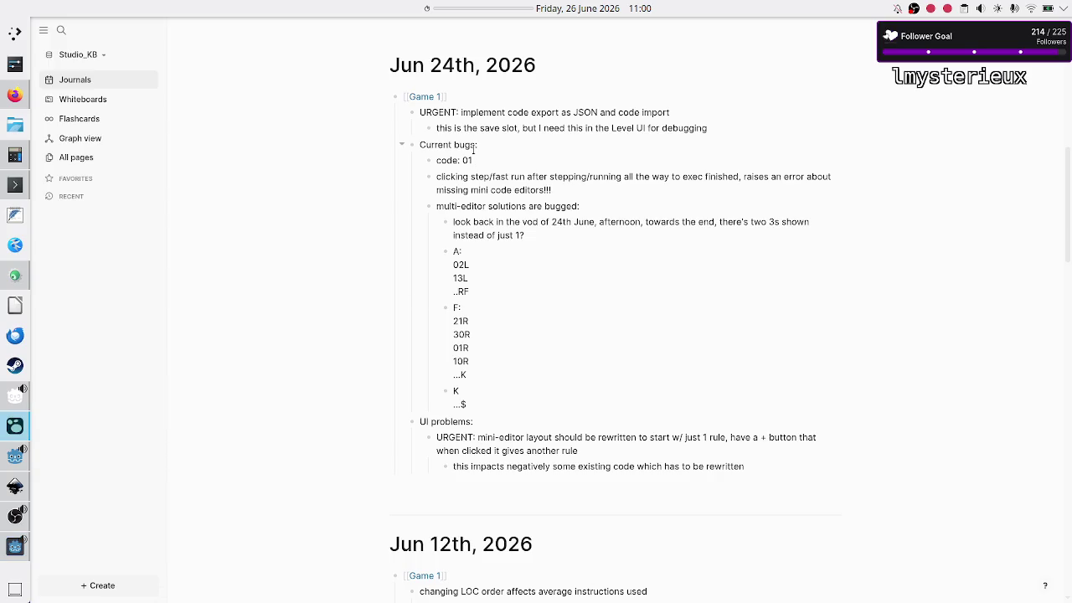
pyautogui.press('BackSpace')
pyautogui.press('BackSpace')
pyautogui.press('BackSpace')
pyautogui.write('e without movement breaks game')
pyautogui.hotkey('alt', 'Tab')
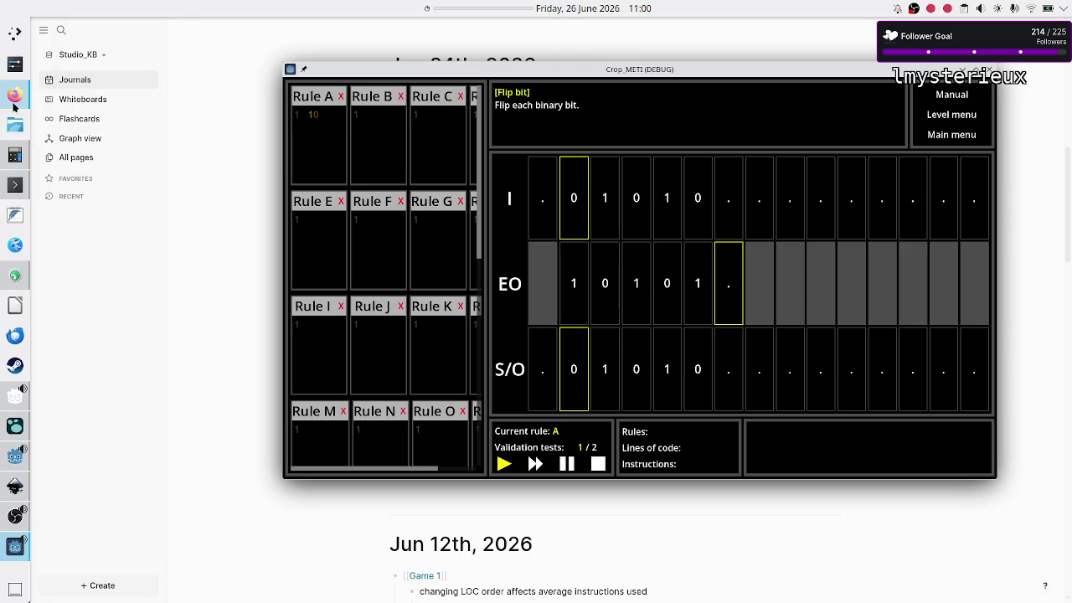
pyautogui.click(15, 456)
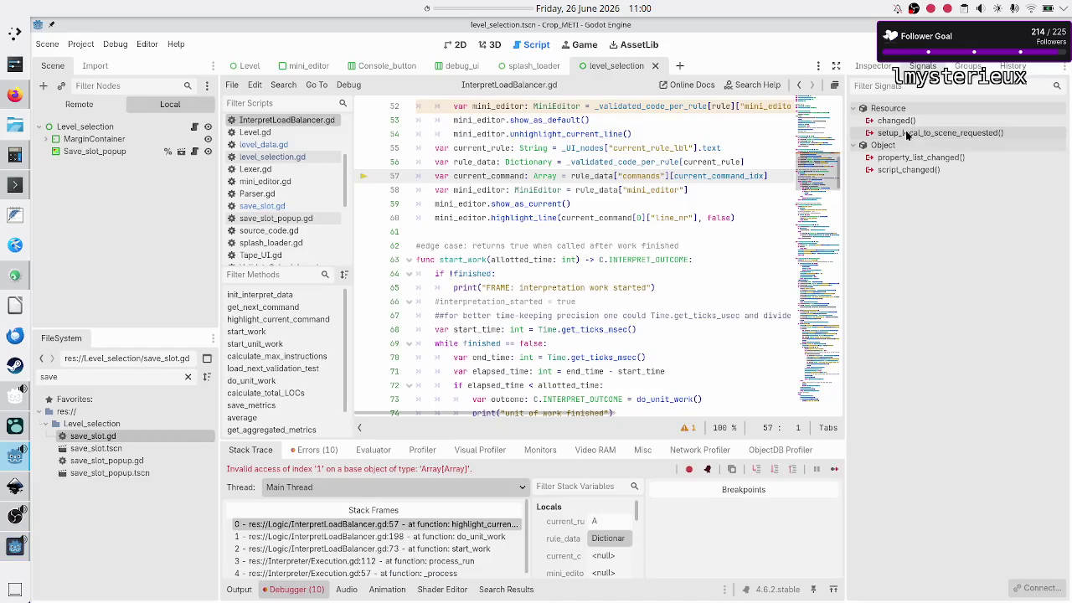
# - Rerun the game, examine the failing SAVE_SLOTS assignment on GameDataParser.gd line 23, and stop debugging
pyautogui.press('F5')
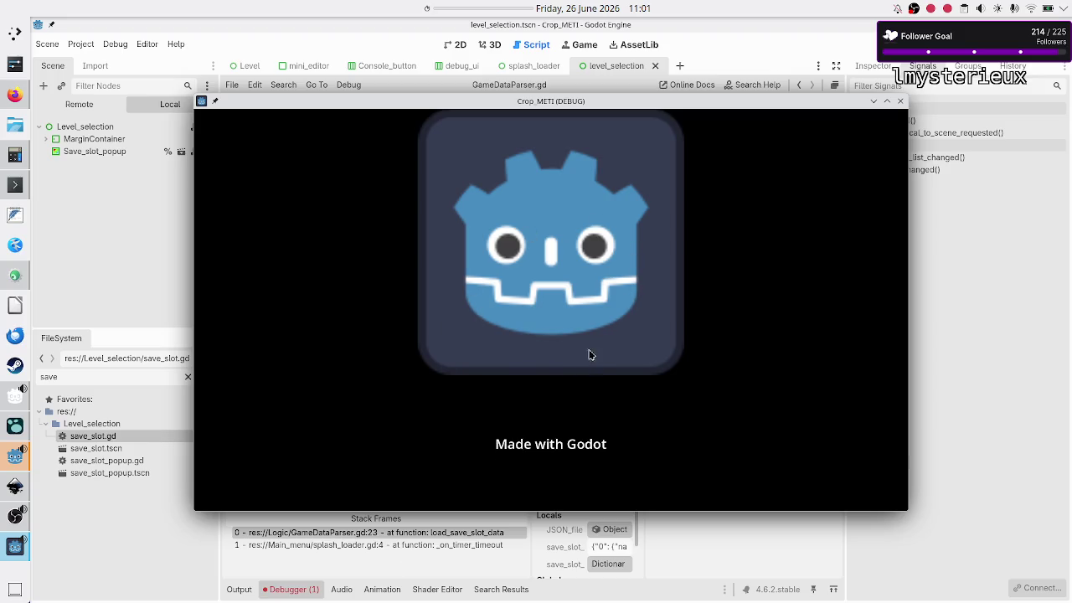
pyautogui.click(695, 545)
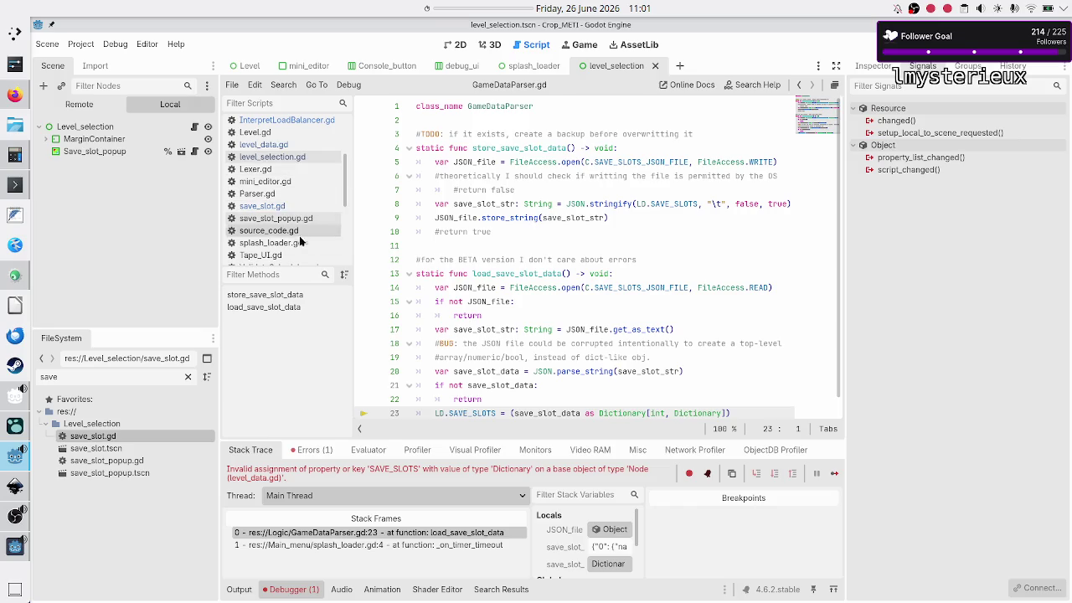
pyautogui.scroll(-1, 539, 308)
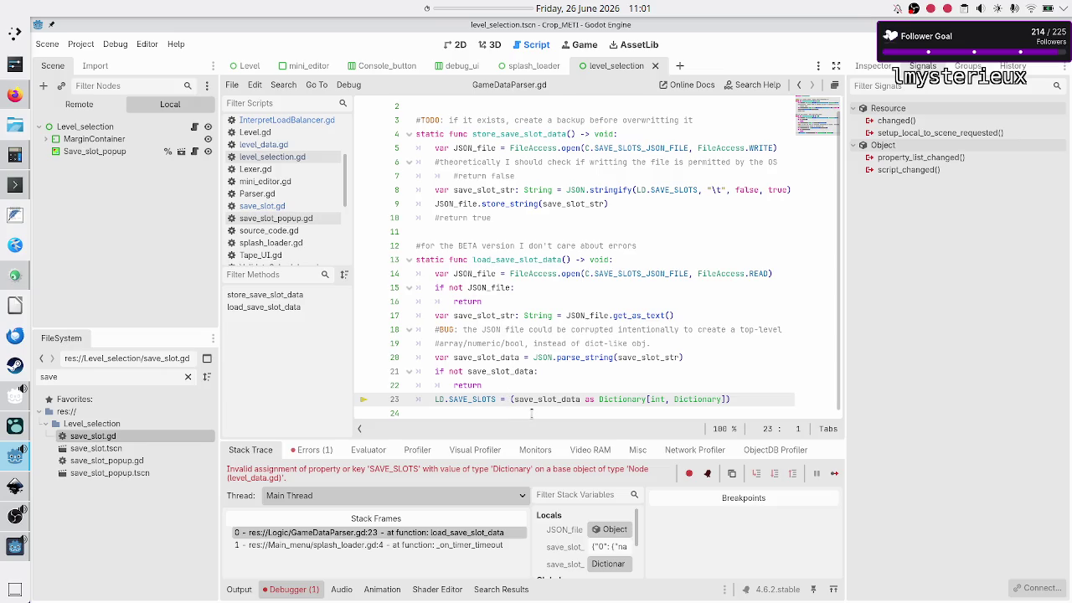
pyautogui.moveTo(746, 407); pyautogui.dragTo(404, 394)
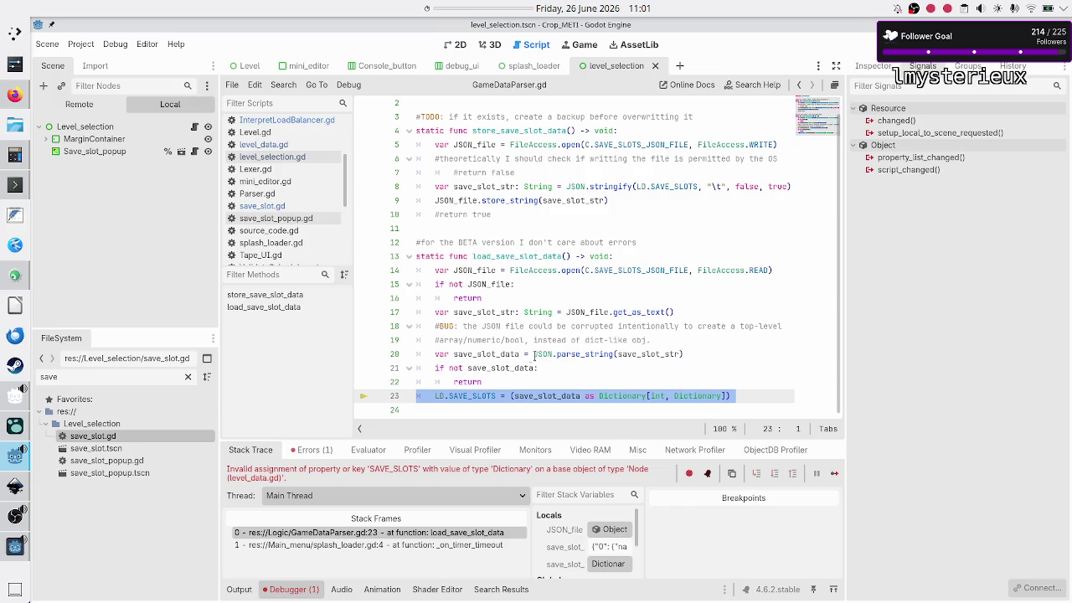
pyautogui.moveTo(466, 396)
pyautogui.mouseDown()
pyautogui.moveTo(494, 397)
pyautogui.moveTo(459, 424)
pyautogui.moveTo(465, 416)
pyautogui.mouseUp()
pyautogui.click(464, 416)
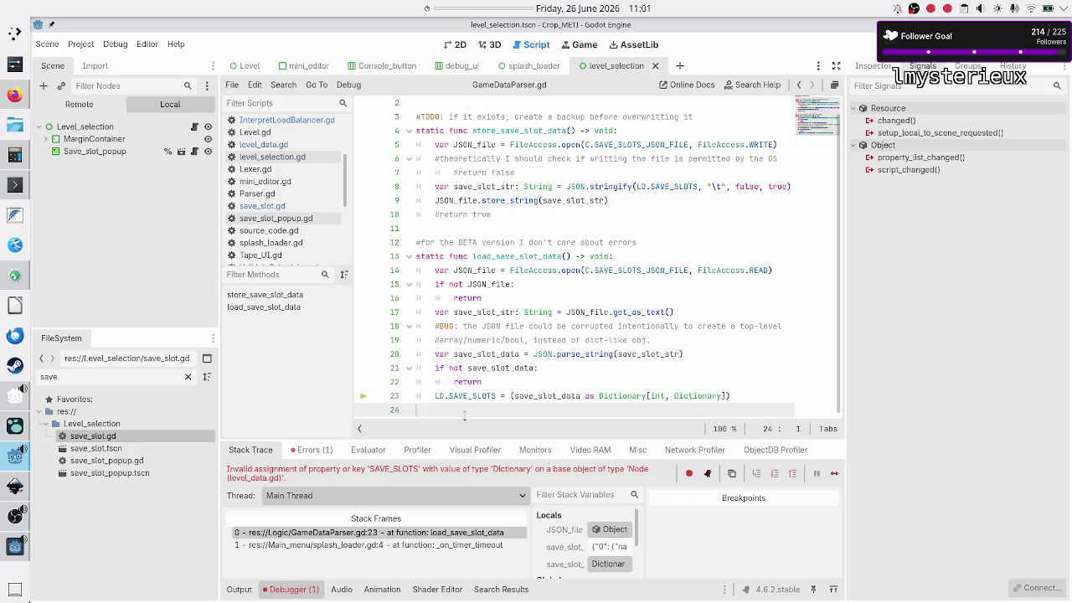
pyautogui.press('F8')
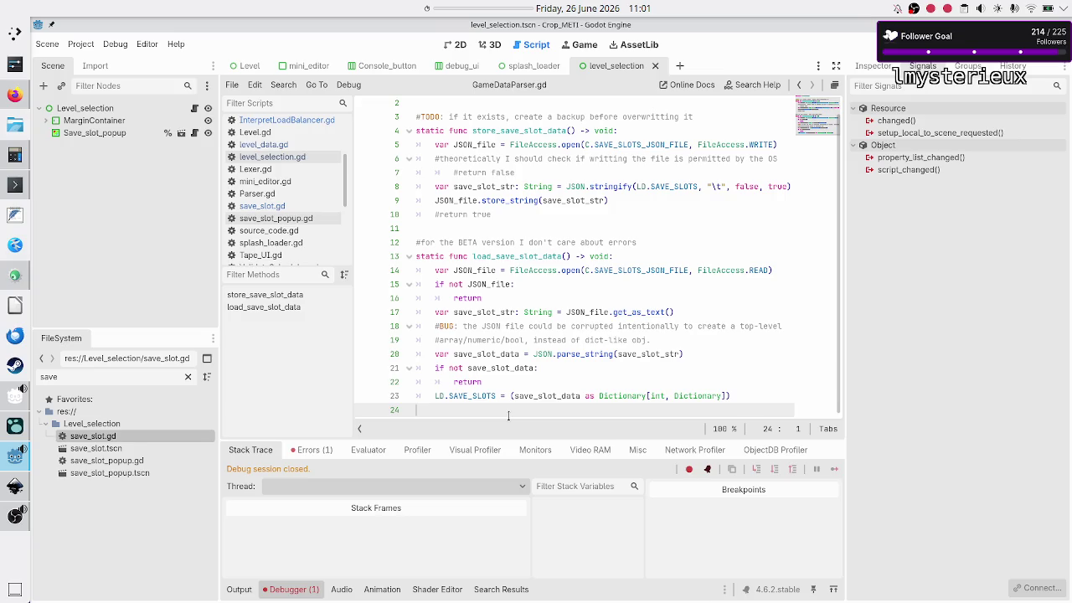
pyautogui.click(744, 395)
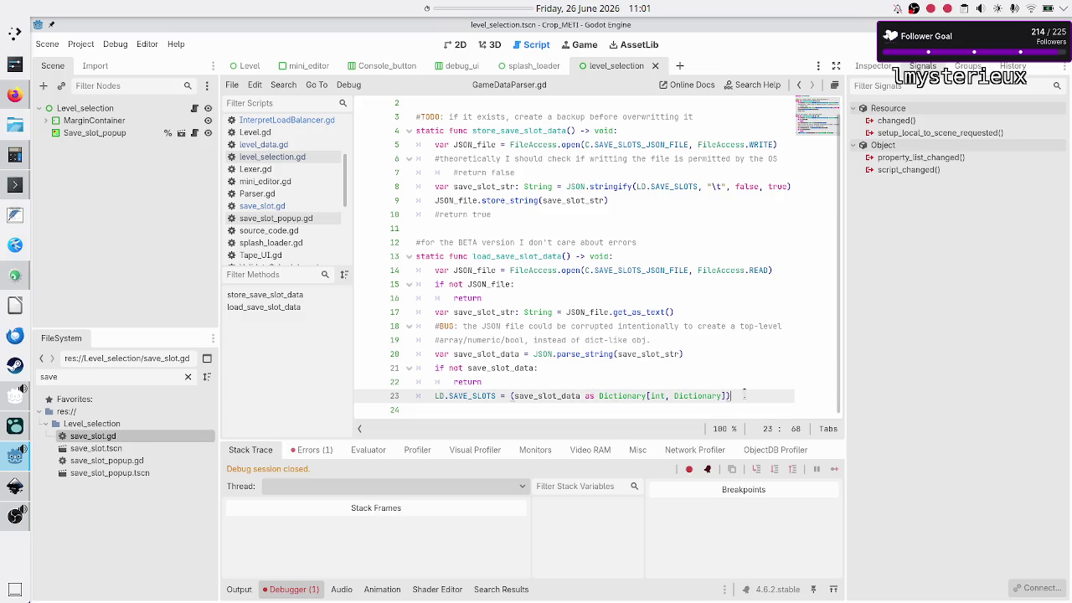
# - View save_data.json again in Konsole, showing unsolved slot 0 'Untitled Program 1'
pyautogui.hotkey('alt', 'Tab')
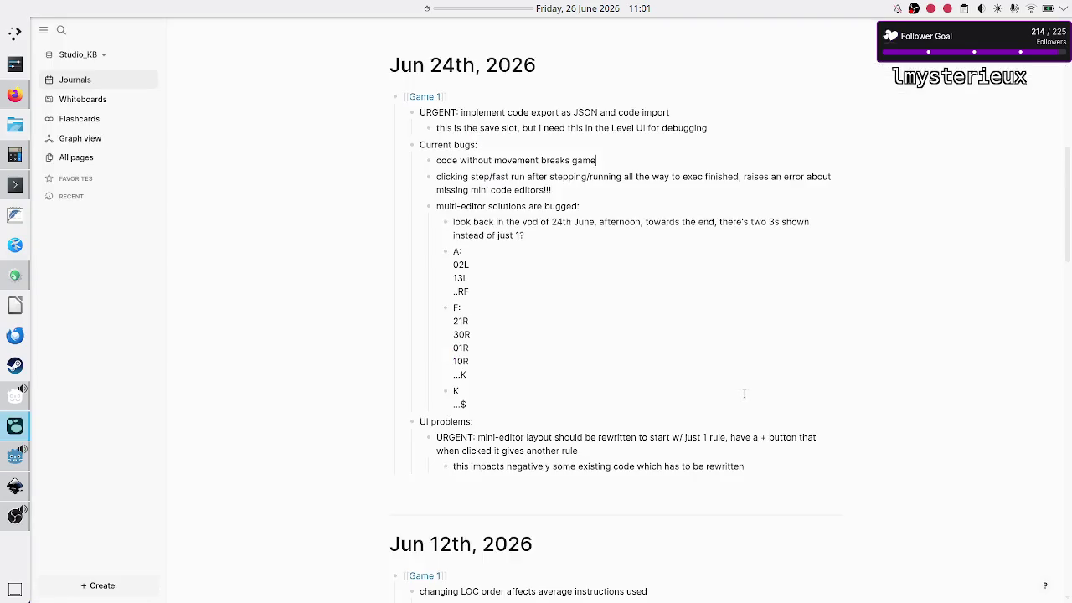
pyautogui.hotkey('alt', 'Tab')
pyautogui.press('Up')
pyautogui.press('Return')
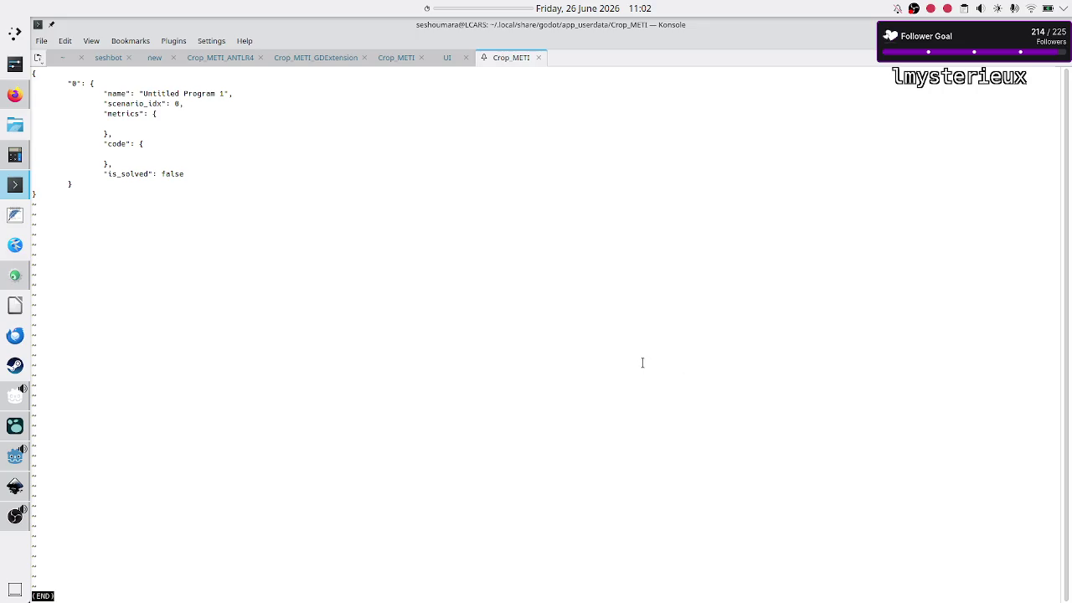
pyautogui.moveTo(99, 113)
pyautogui.mouseDown()
pyautogui.moveTo(113, 116)
pyautogui.moveTo(114, 134)
pyautogui.mouseUp()
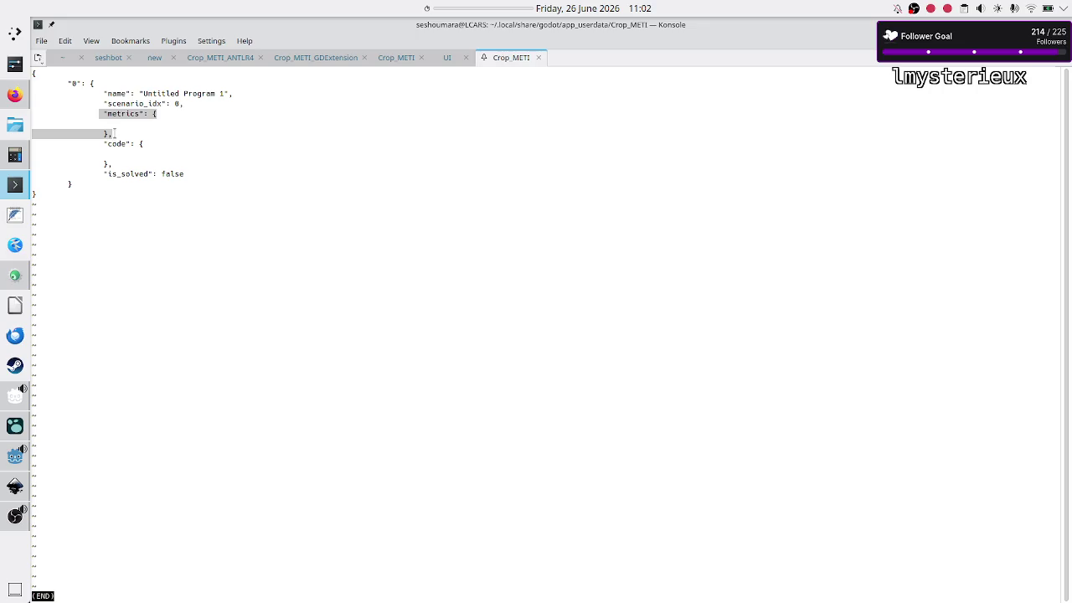
pyautogui.click(123, 132)
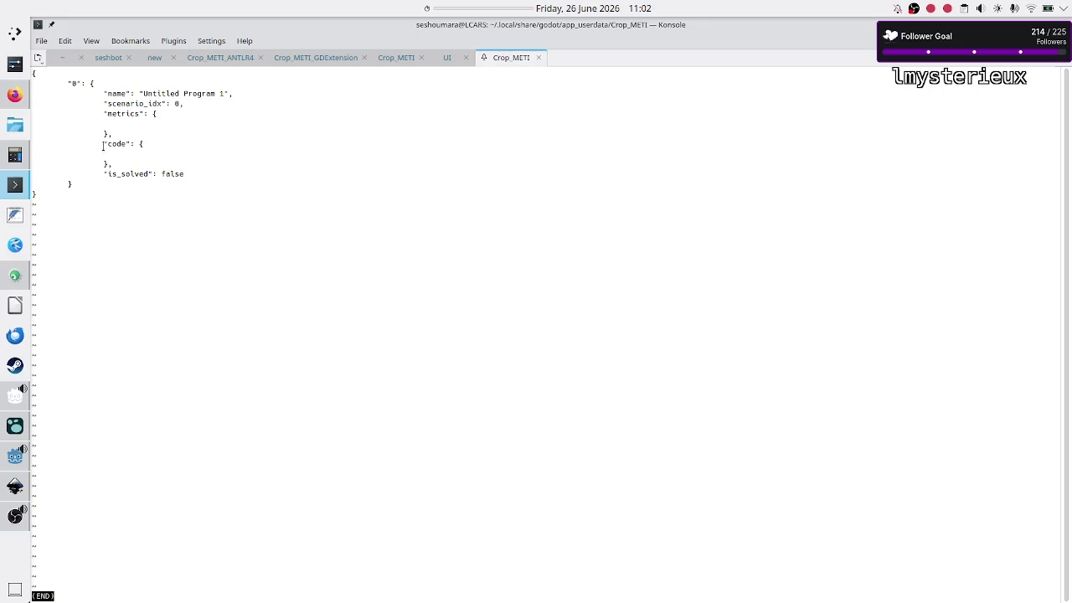
pyautogui.moveTo(104, 146); pyautogui.dragTo(112, 157)
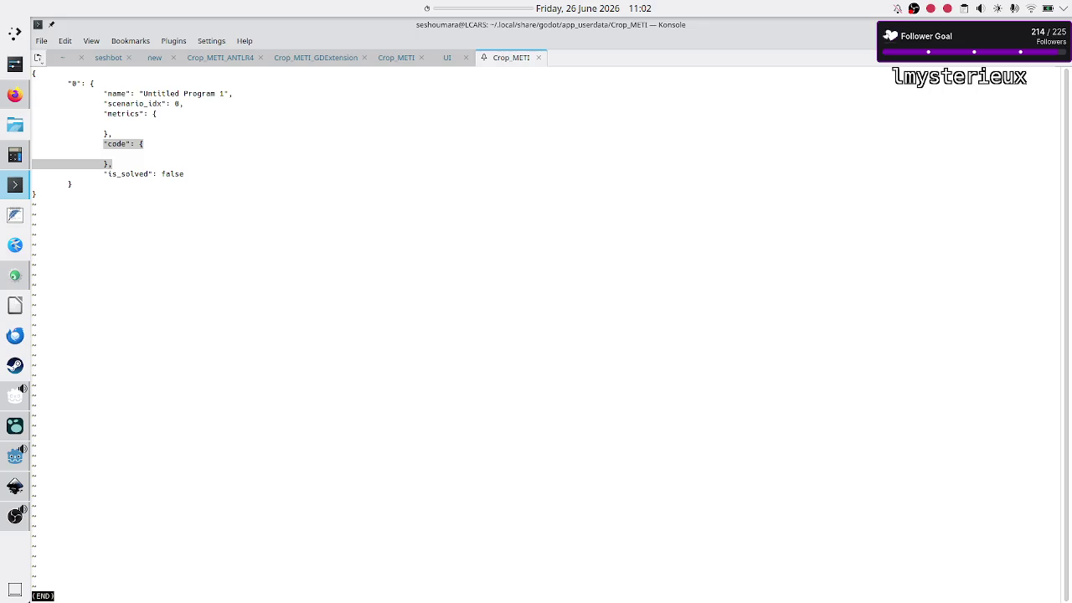
pyautogui.click(15, 94)
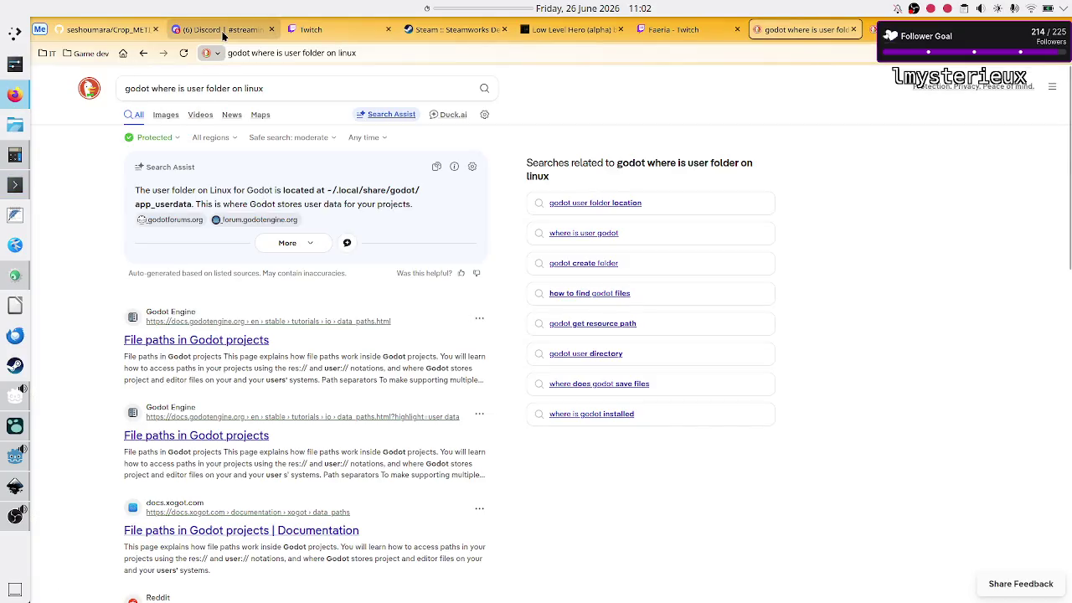
# - Check the week's stream schedule on Discord and start a 00:30:00 countdown on the panel timer
pyautogui.click(222, 30)
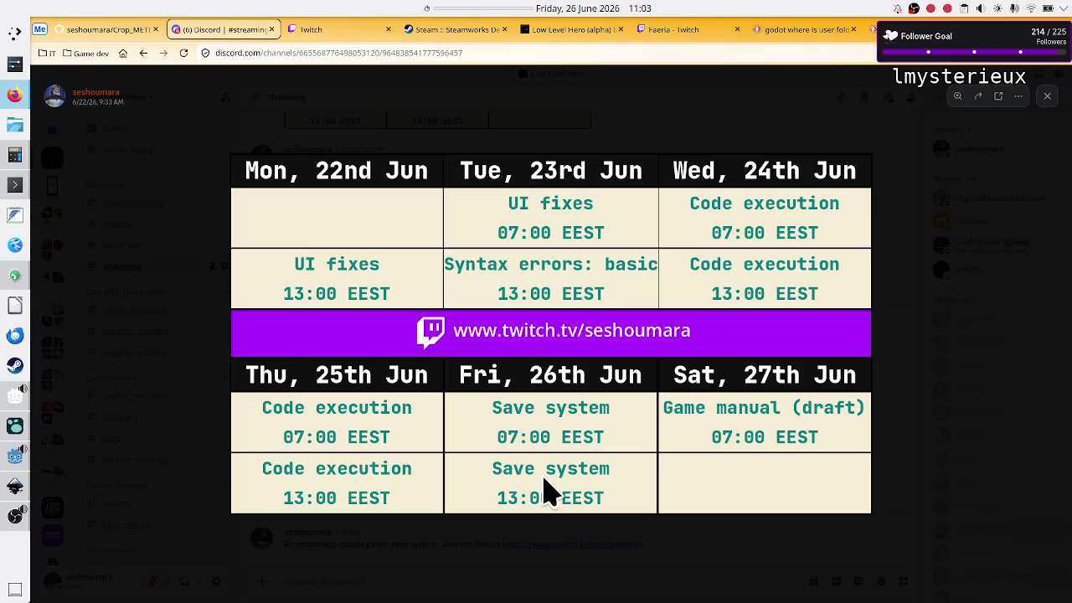
pyautogui.rightClick(512, 9)
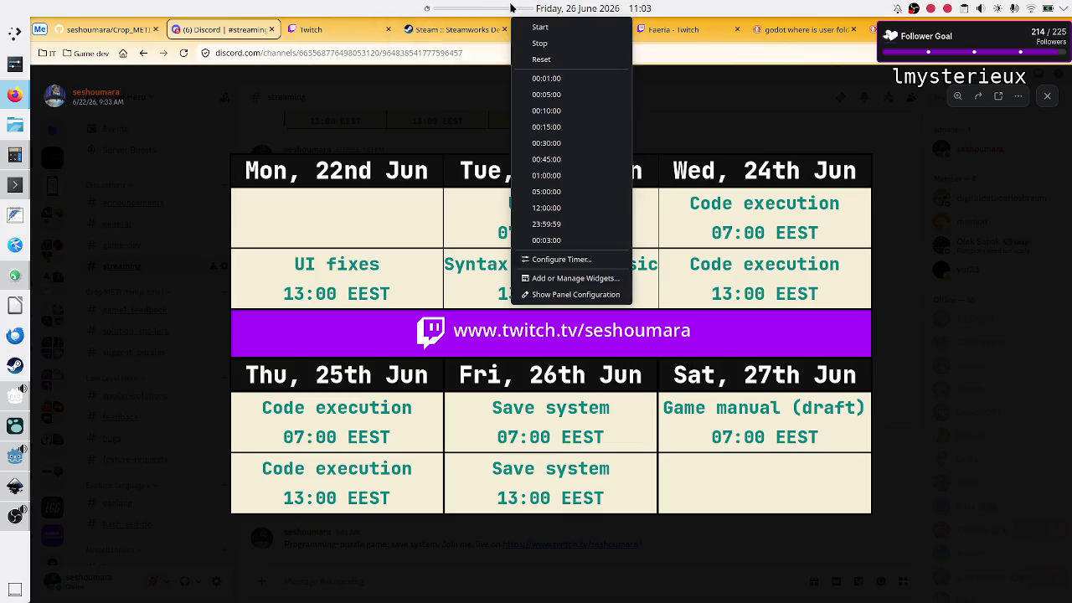
pyautogui.click(567, 143)
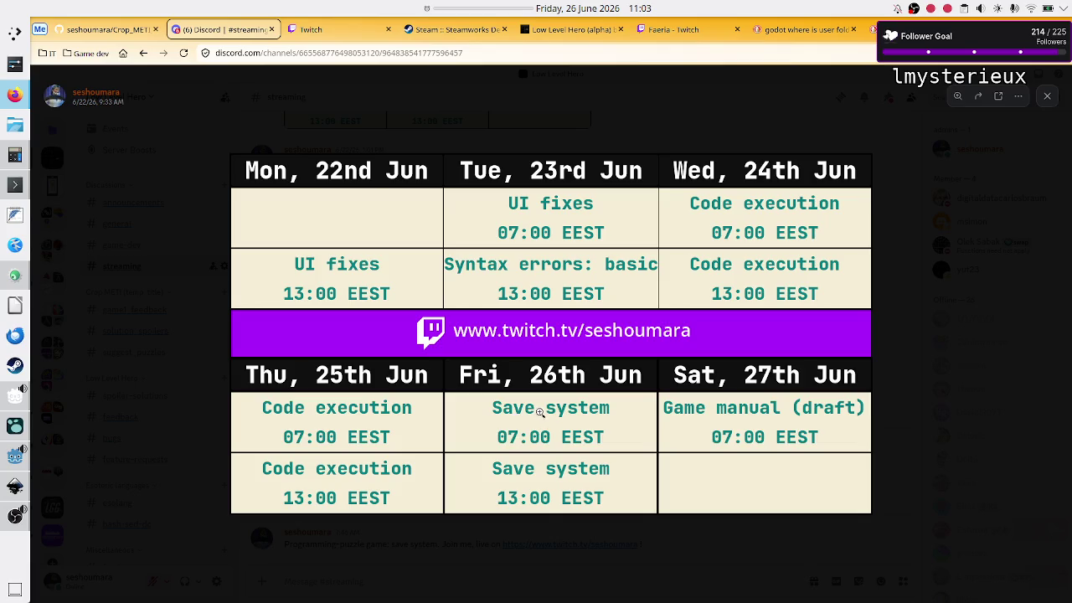
pyautogui.hotkey('alt', 'Tab')
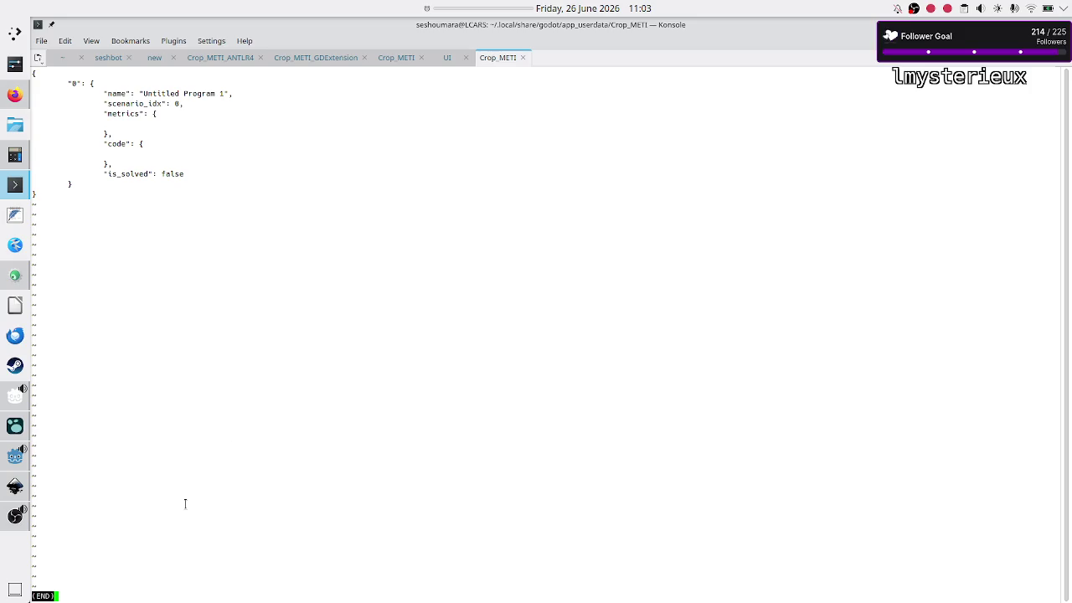
# - Bring Godot forward and check lines 23–24 of the open script
pyautogui.click(12, 459)
pyautogui.click(511, 406)
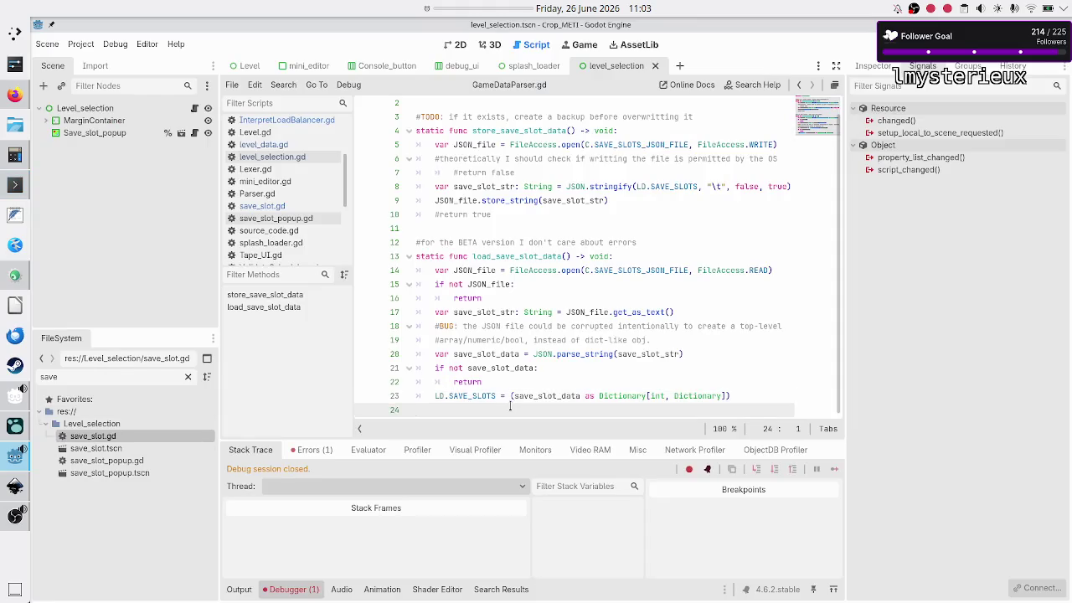
pyautogui.press('Up')
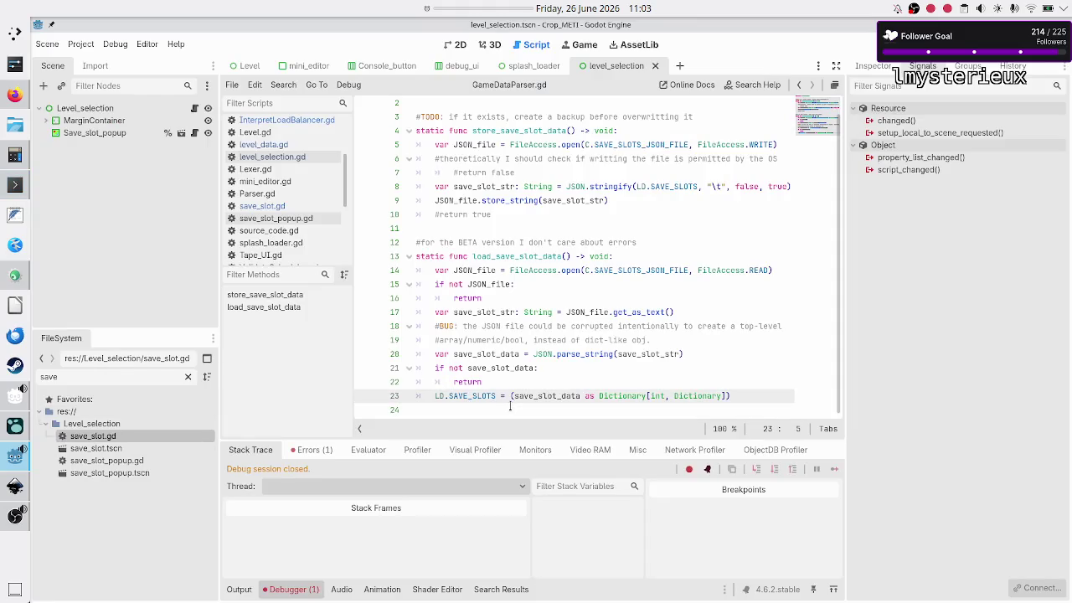
pyautogui.press('Down')
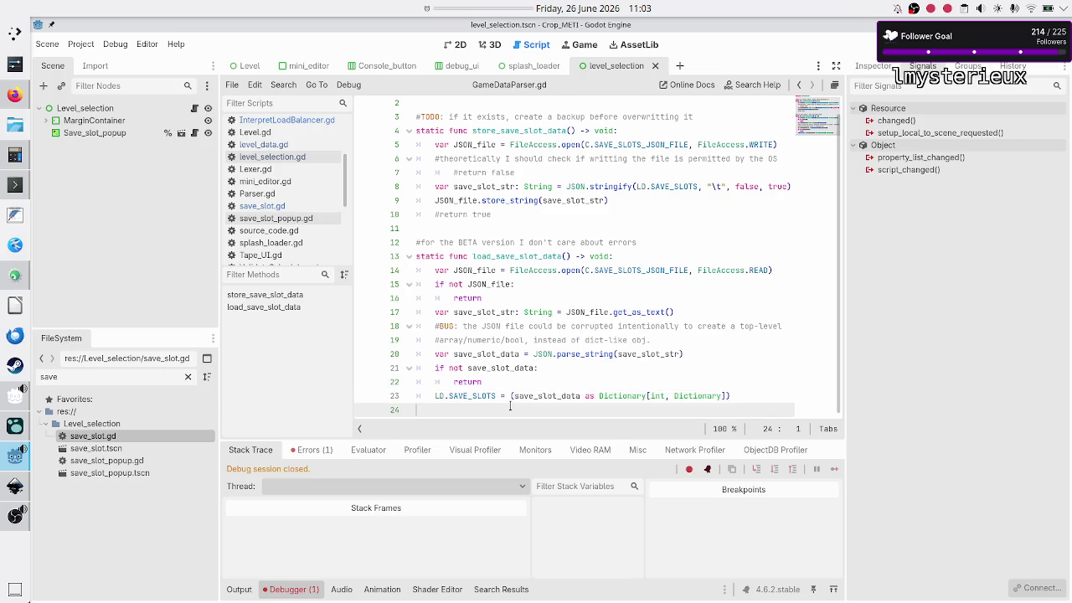
# - Show the debugger's Errors list with the invalid SAVE_SLOTS assignment, then open save_slot.gd
pyautogui.click(320, 452)
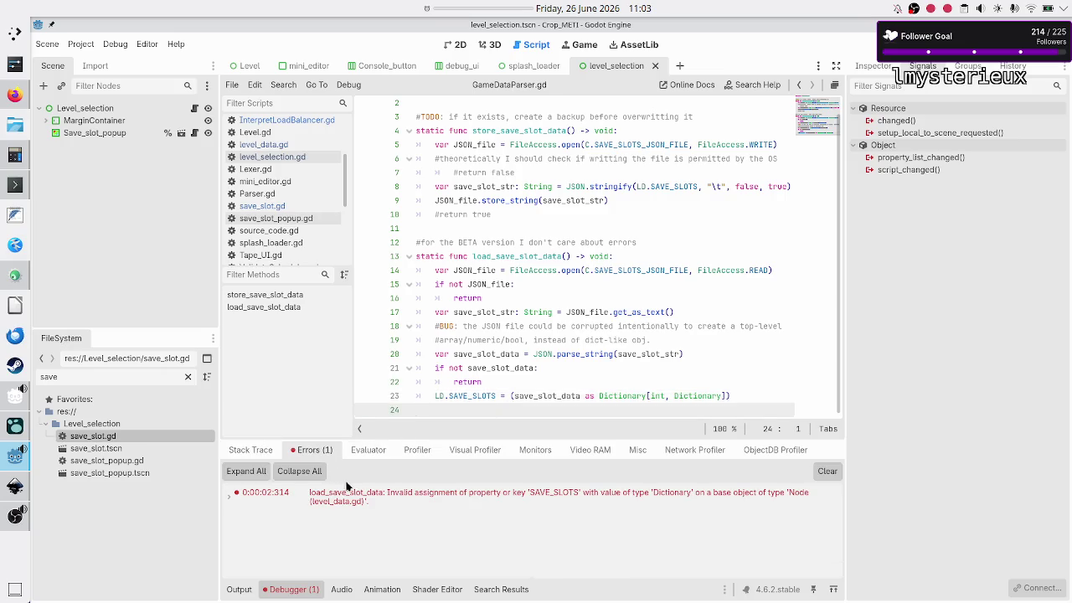
pyautogui.moveTo(520, 496)
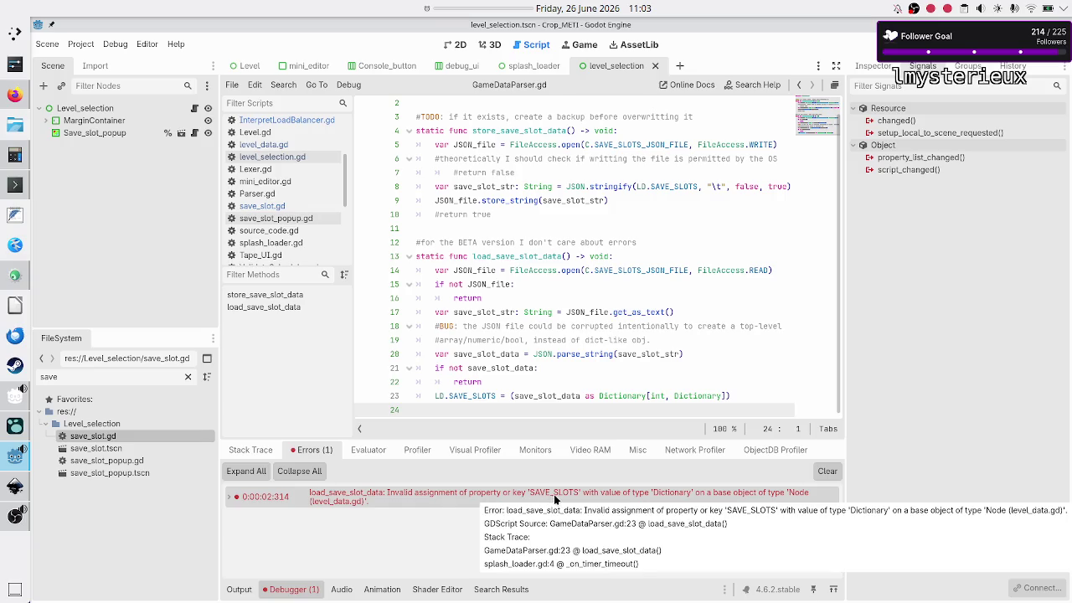
pyautogui.click(290, 210)
# - Open level_data.gd and select SAVE_SLOTS on line 176, declared as Dictionary[int, Dictionary]
pyautogui.scroll(-5, 473, 287)
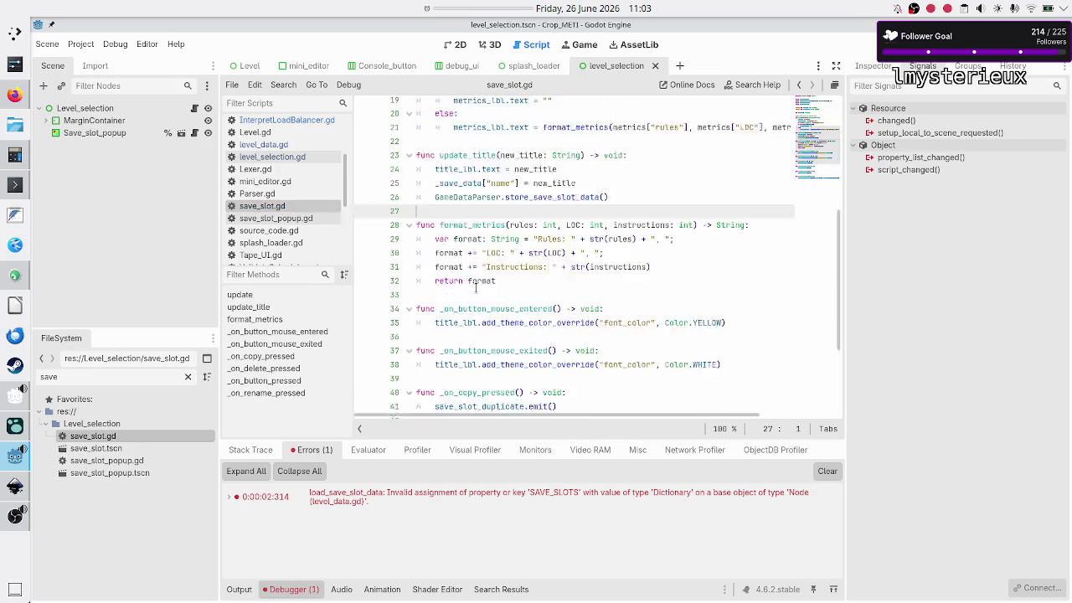
pyautogui.click(285, 147)
pyautogui.doubleClick(447, 204)
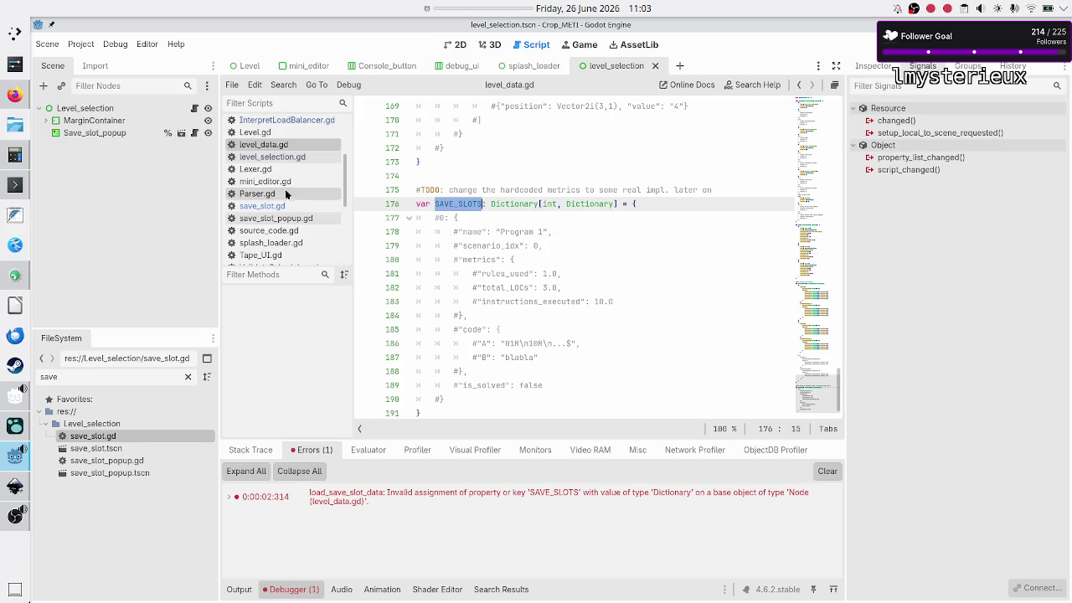
pyautogui.scroll(-3, 294, 155)
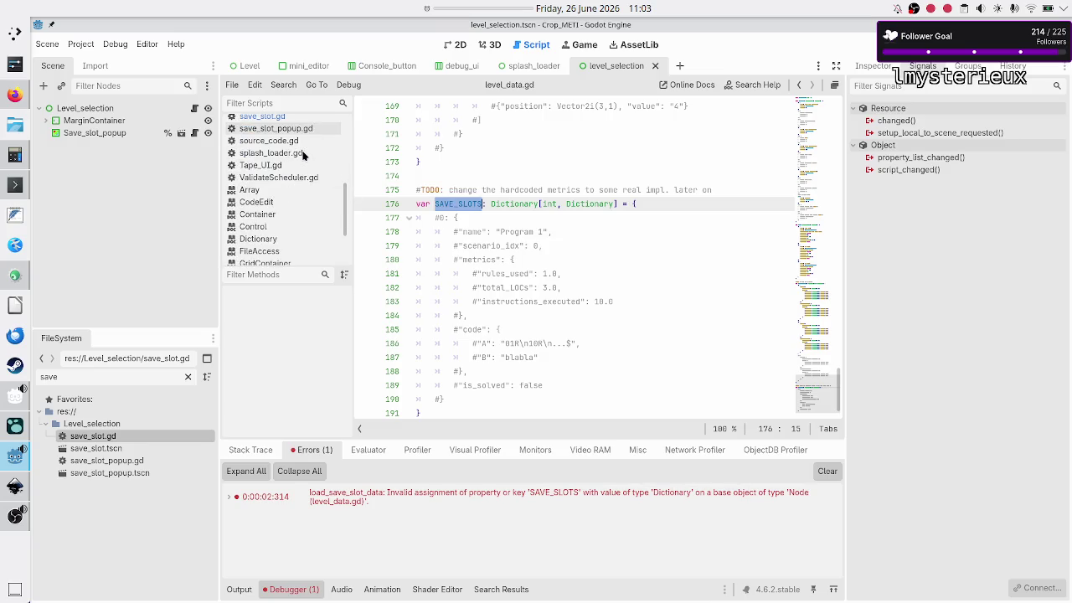
pyautogui.scroll(4, 303, 155)
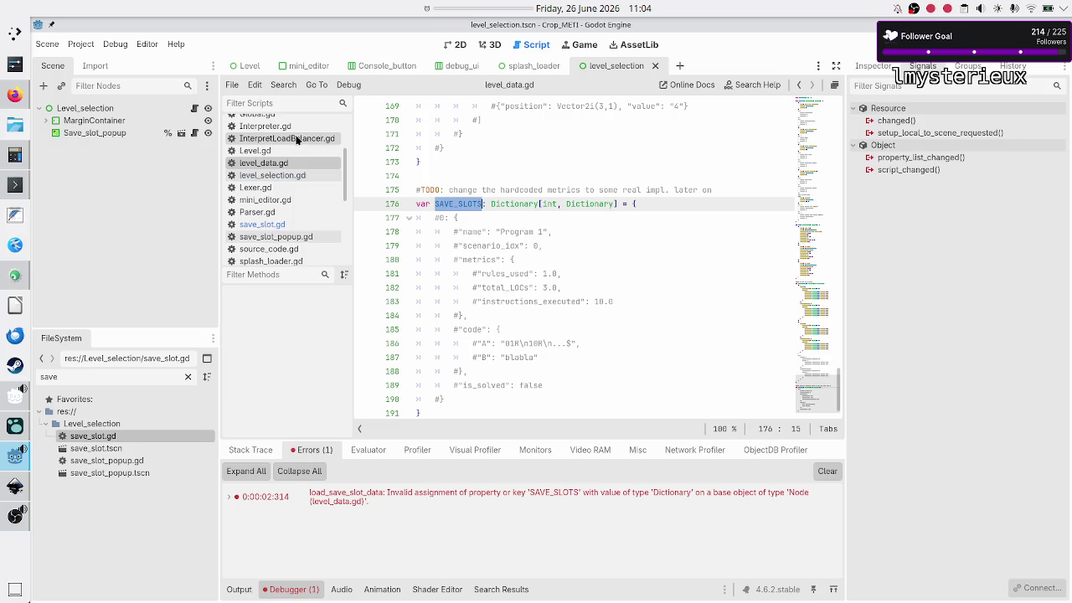
pyautogui.scroll(3, 296, 139)
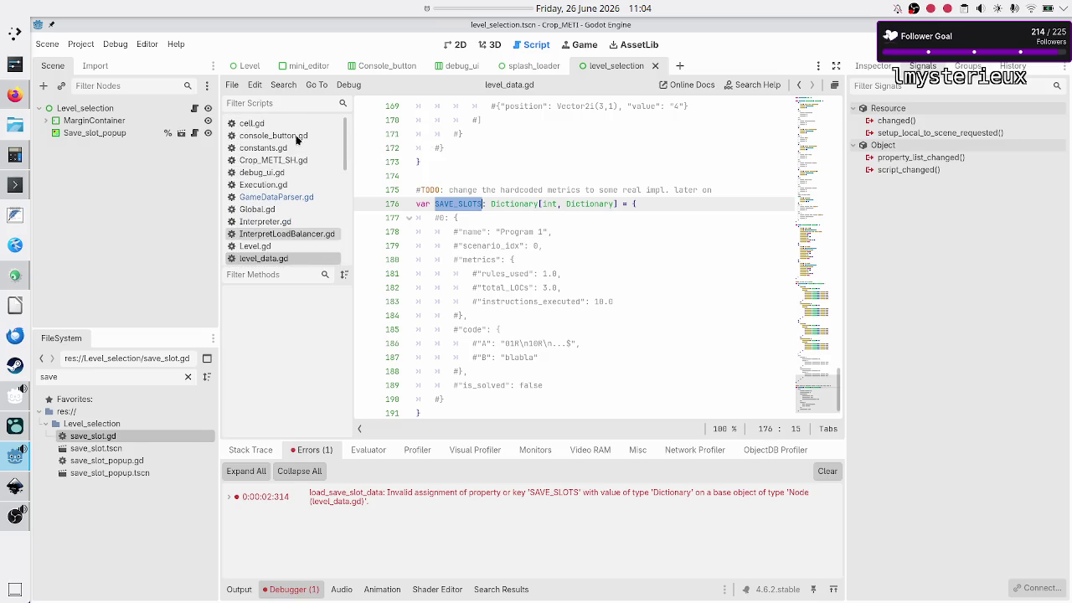
pyautogui.click(300, 204)
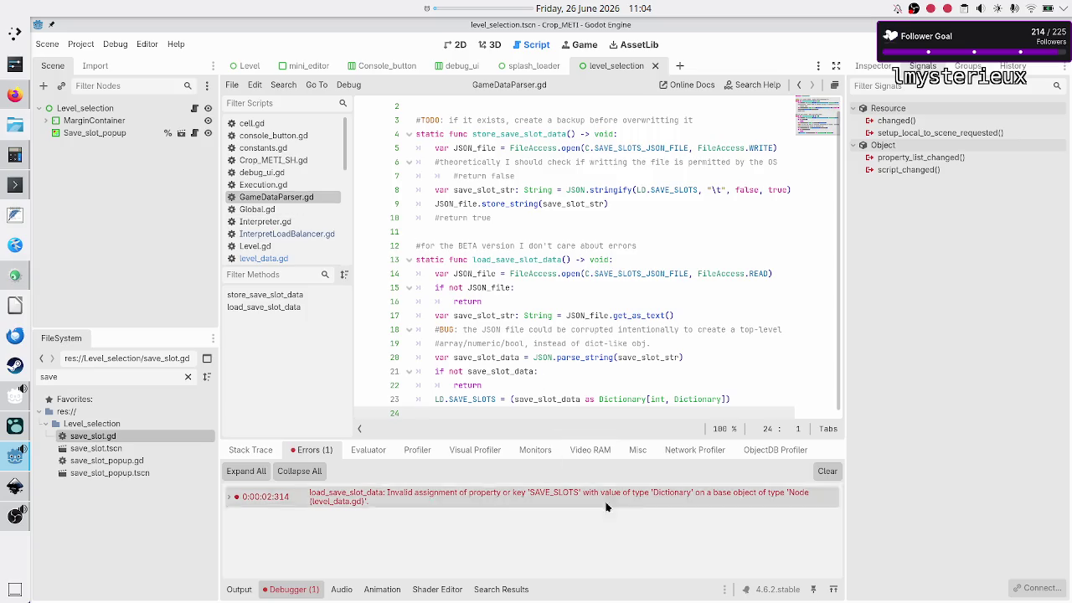
# - Read the error details: GameDataParser.gd line 23 fails assigning a Dictionary to SAVE_SLOTS on level_data.gd
pyautogui.moveTo(671, 499)
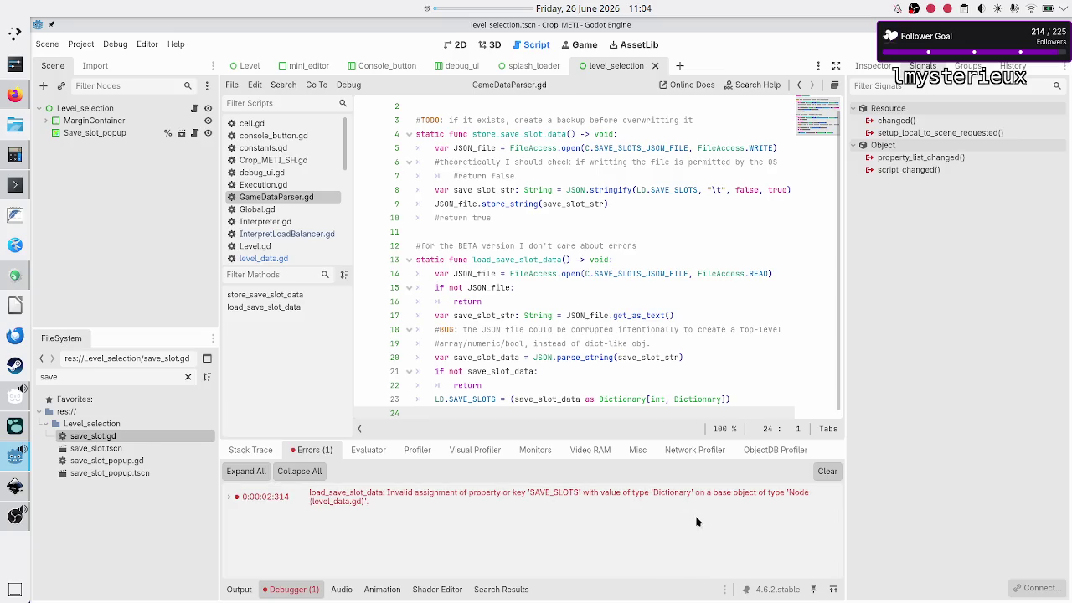
pyautogui.moveTo(752, 501)
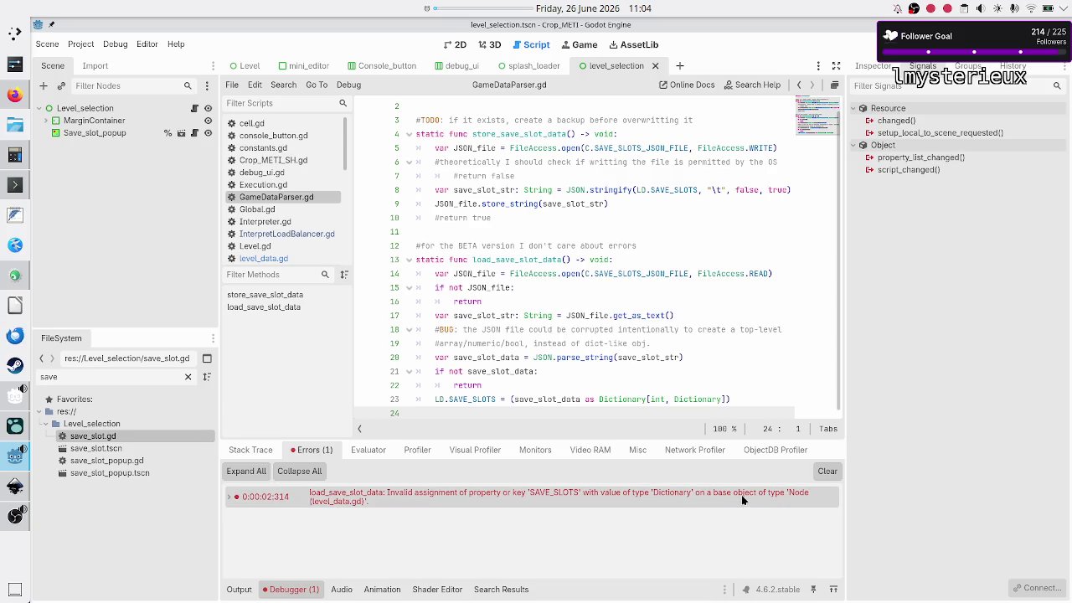
pyautogui.moveTo(796, 503)
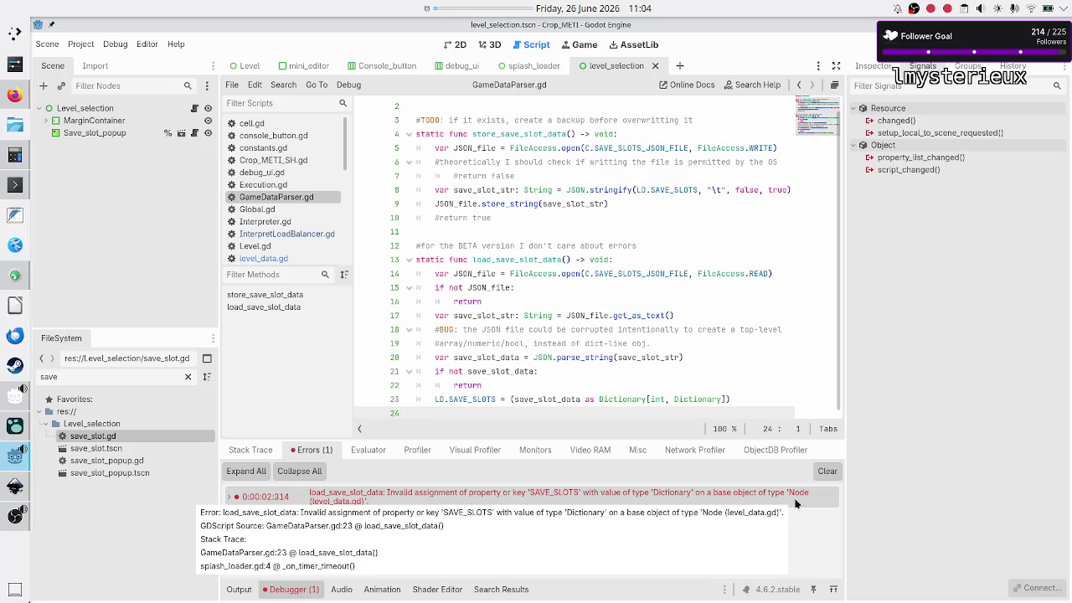
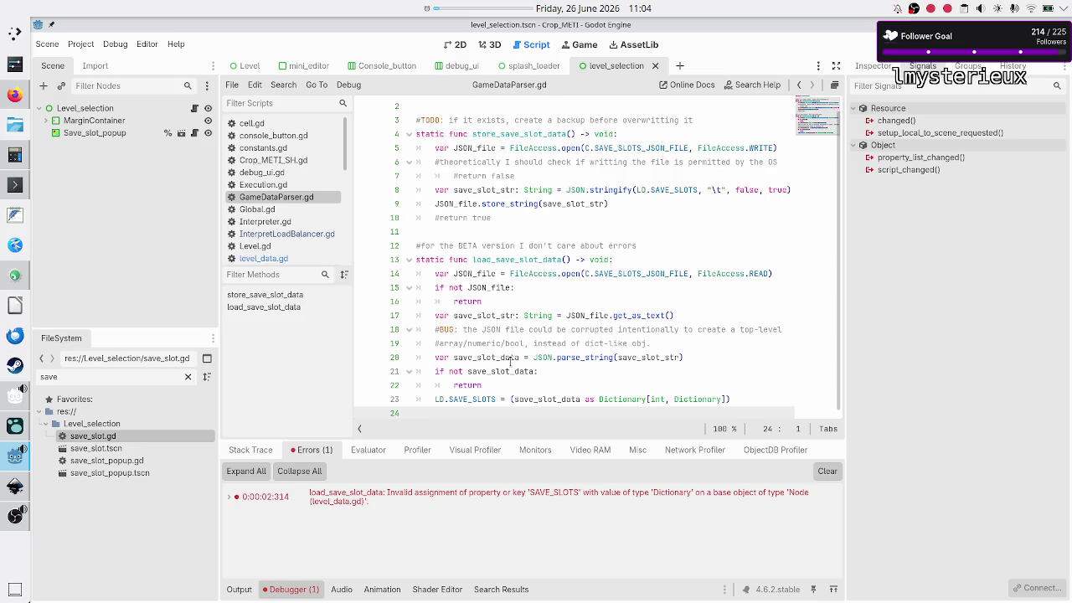
# - Review the debugger errors and the save_slot_data parse_string call on line 20
pyautogui.click(239, 589)
pyautogui.click(279, 589)
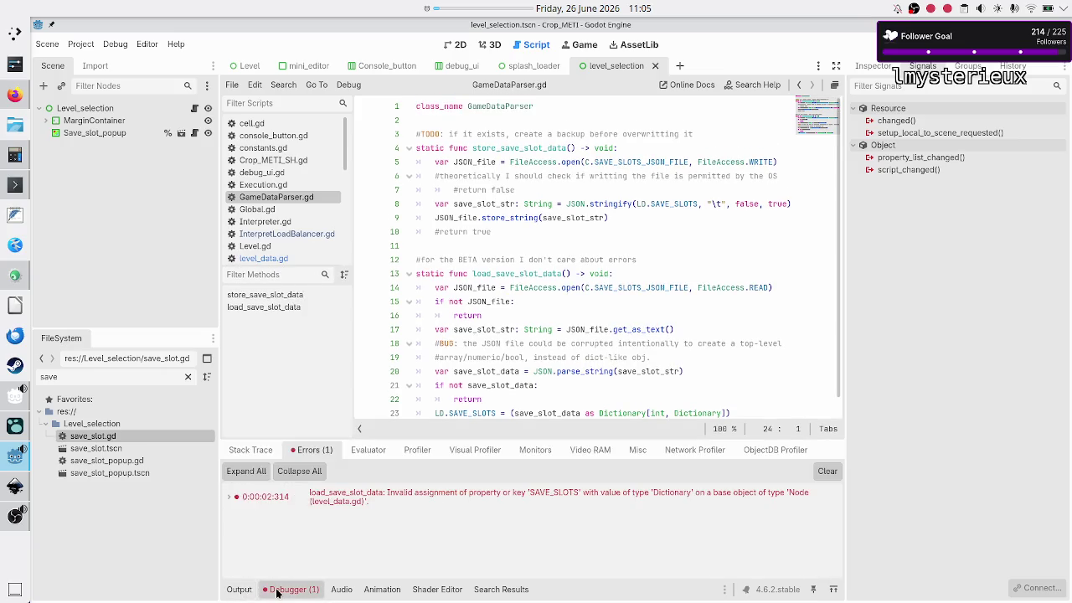
pyautogui.scroll(-1, 596, 338)
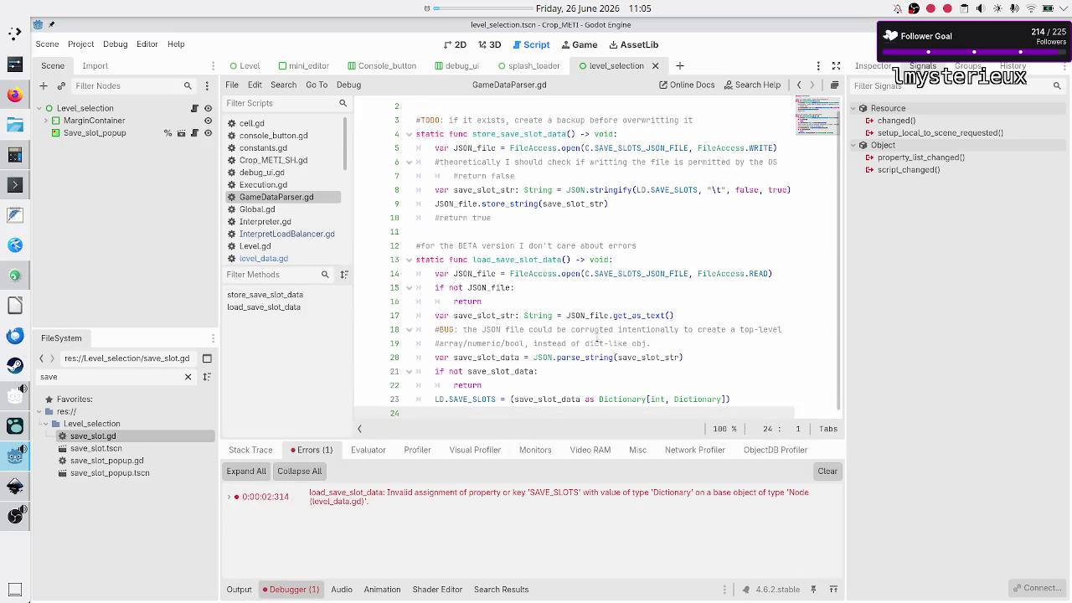
pyautogui.doubleClick(485, 358)
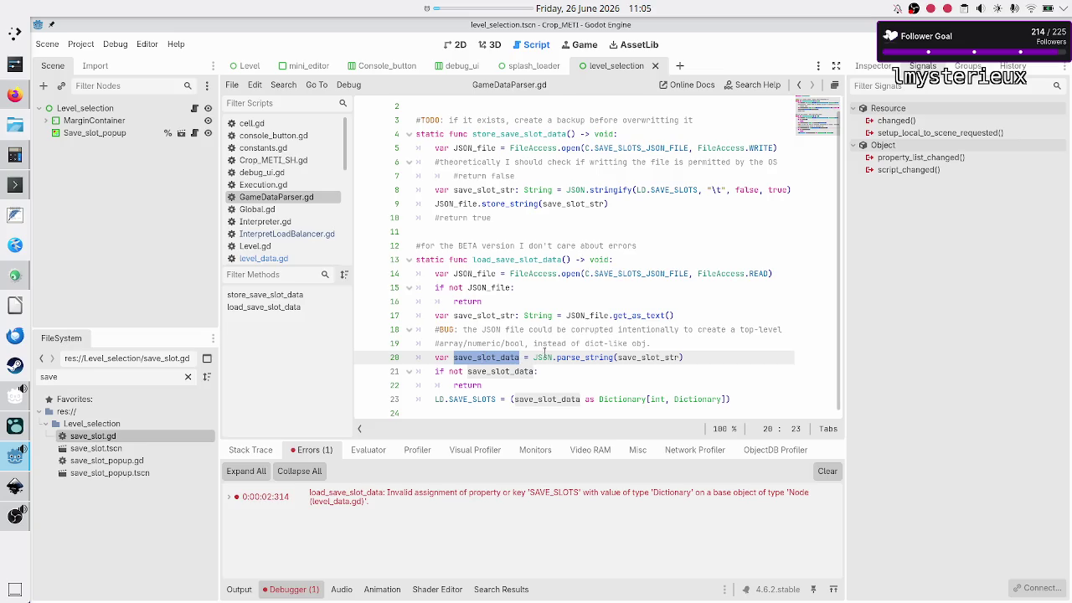
pyautogui.doubleClick(586, 357)
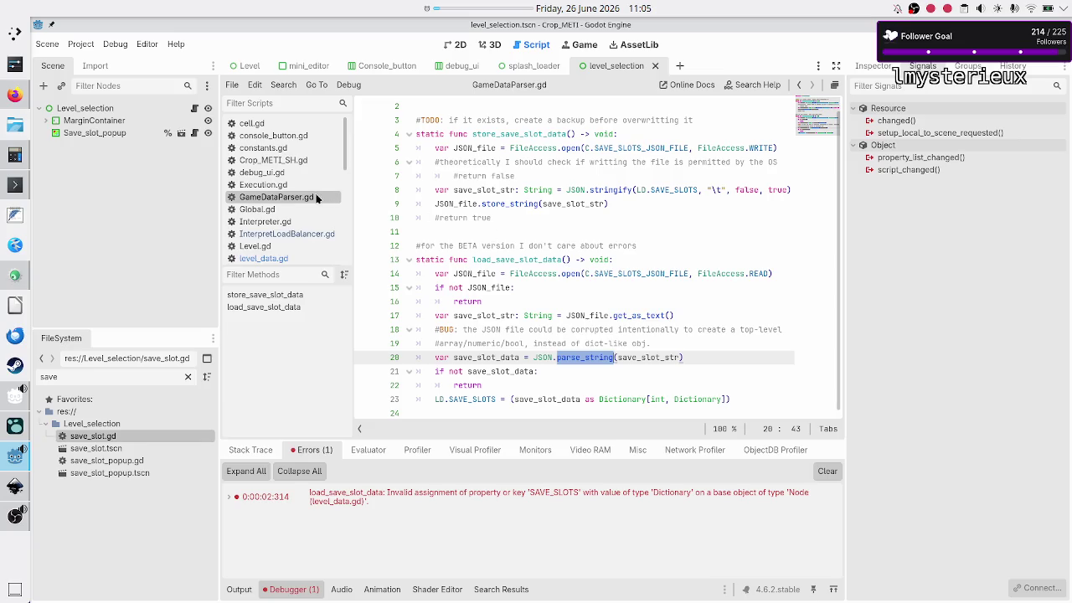
pyautogui.scroll(-8, 251, 176)
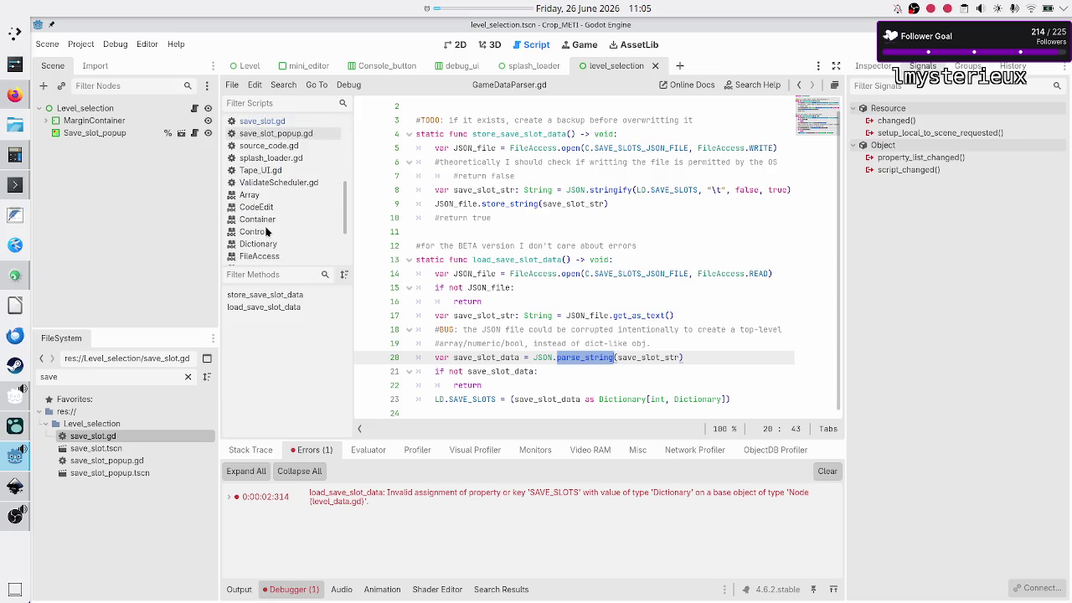
# - Bring up the JSON class reference and read its description
pyautogui.click(249, 193)
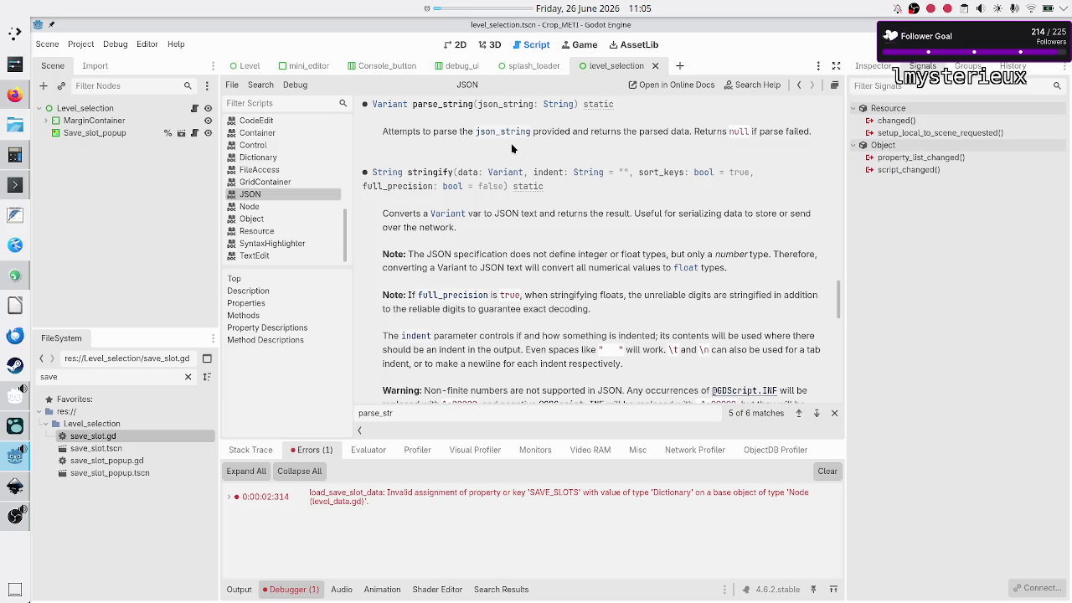
pyautogui.scroll(3, 513, 147)
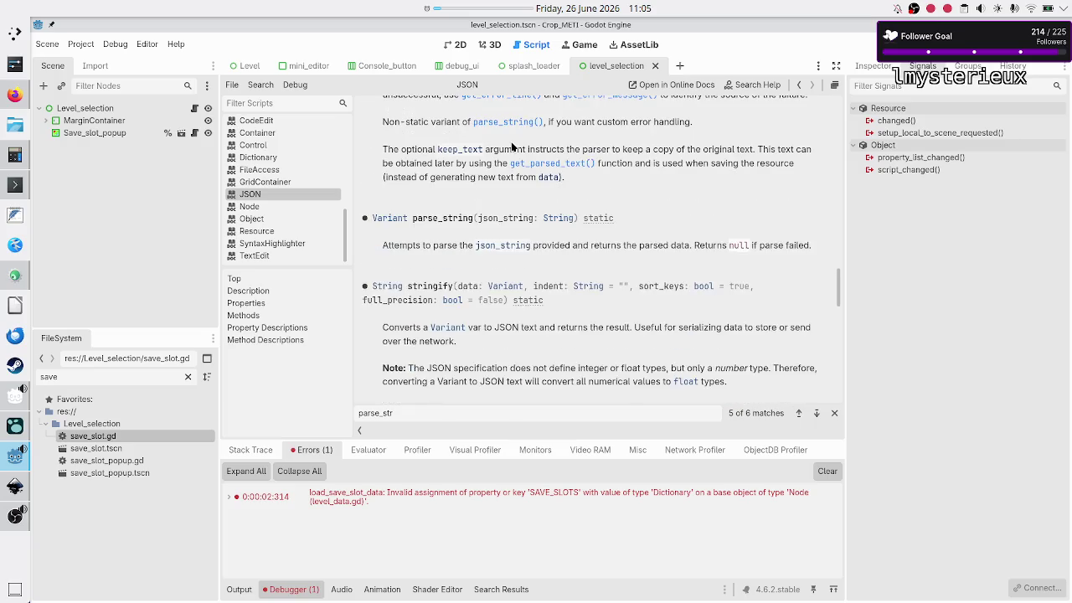
pyautogui.scroll(2, 513, 147)
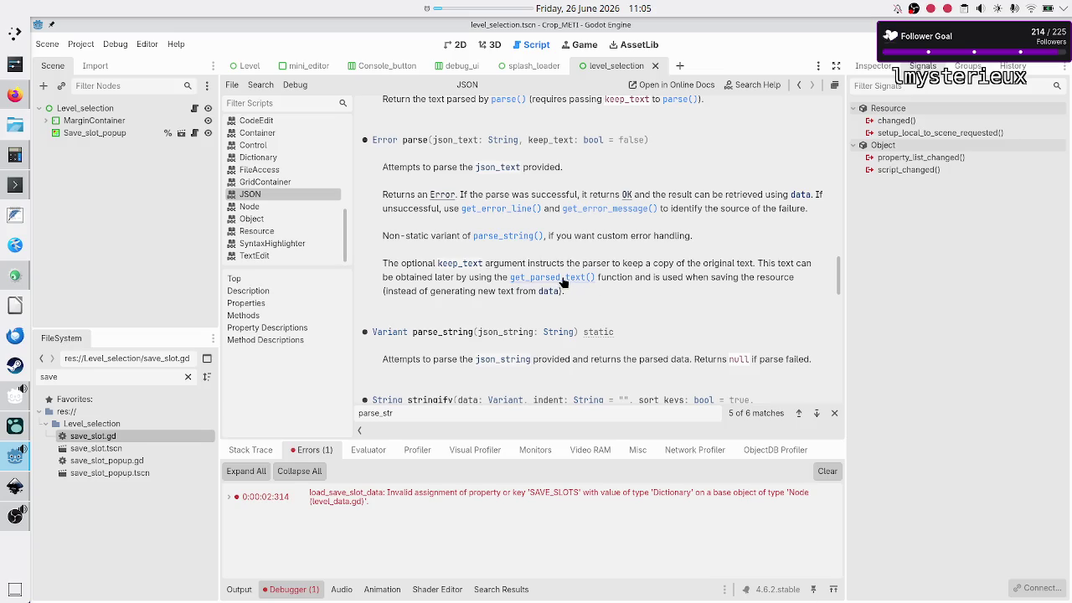
pyautogui.scroll(10, 563, 282)
pyautogui.scroll(15, 563, 282)
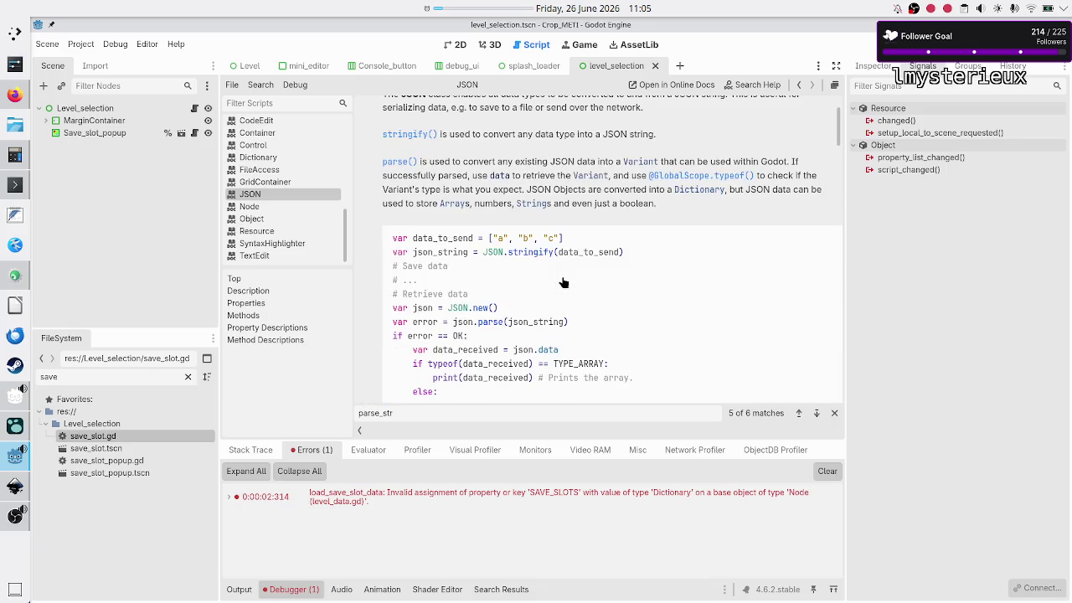
pyautogui.scroll(-1, 563, 282)
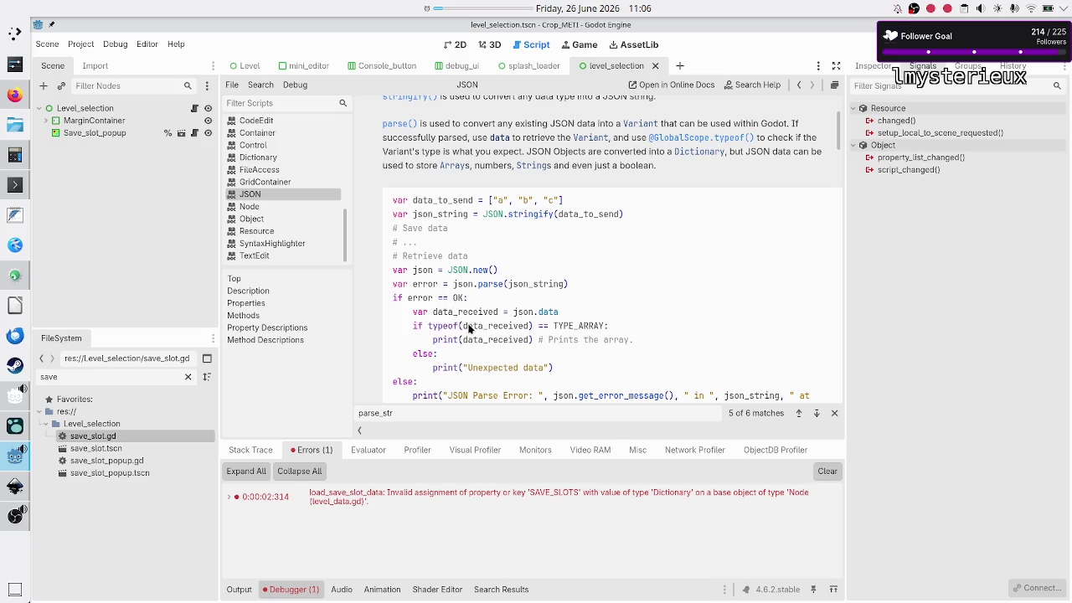
pyautogui.scroll(-2, 469, 331)
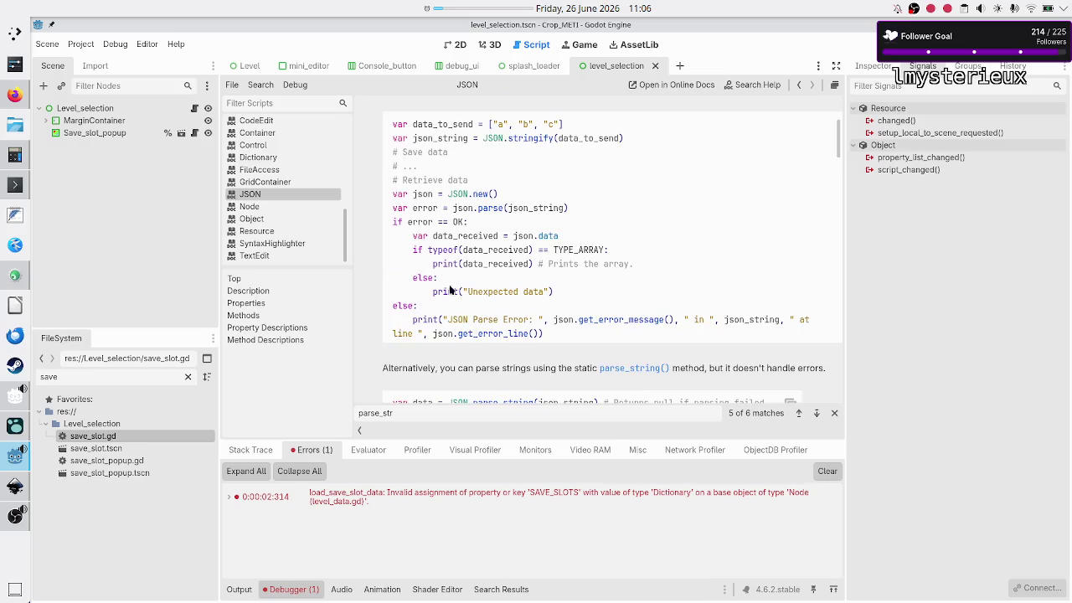
# - Study the JSON parse example's typeof(data_received) check and json.data usage
pyautogui.moveTo(412, 249); pyautogui.dragTo(491, 251)
pyautogui.doubleClick(548, 237)
pyautogui.scroll(-5, 534, 284)
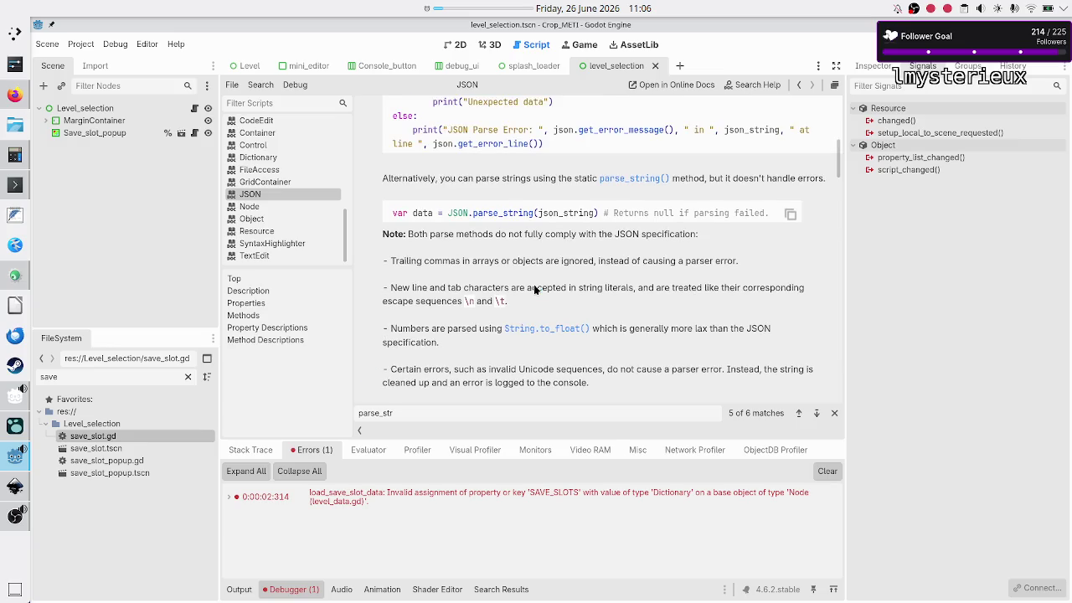
pyautogui.scroll(-6, 535, 288)
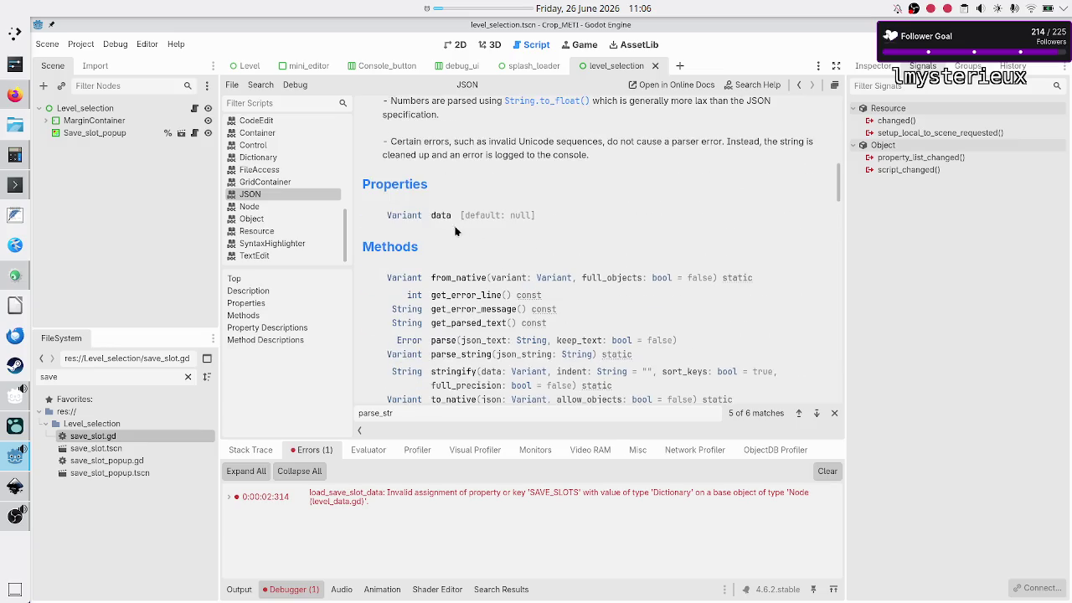
pyautogui.scroll(11, 551, 214)
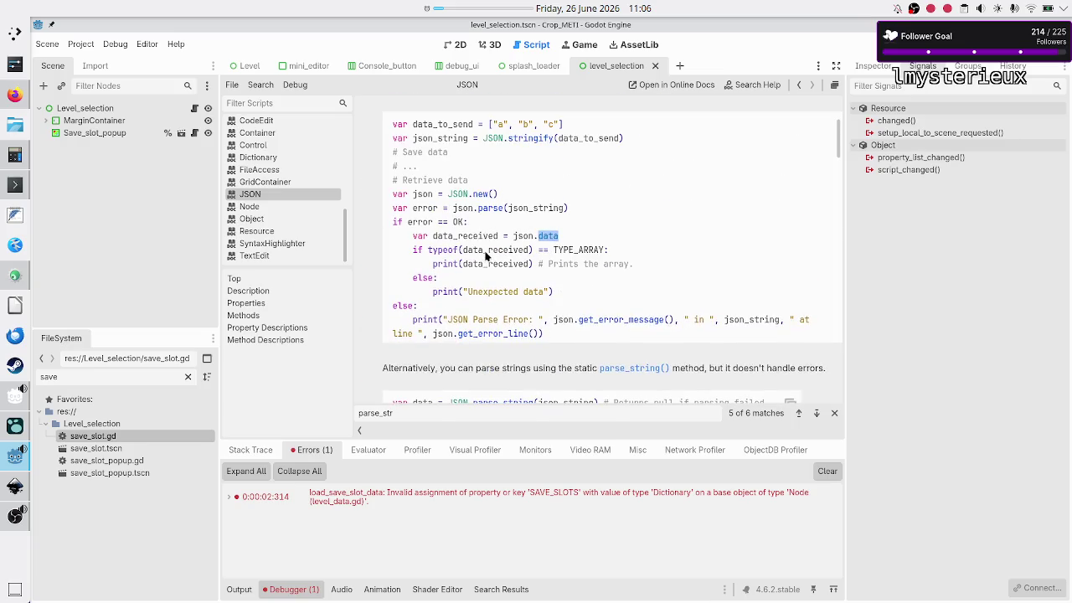
pyautogui.doubleClick(506, 253)
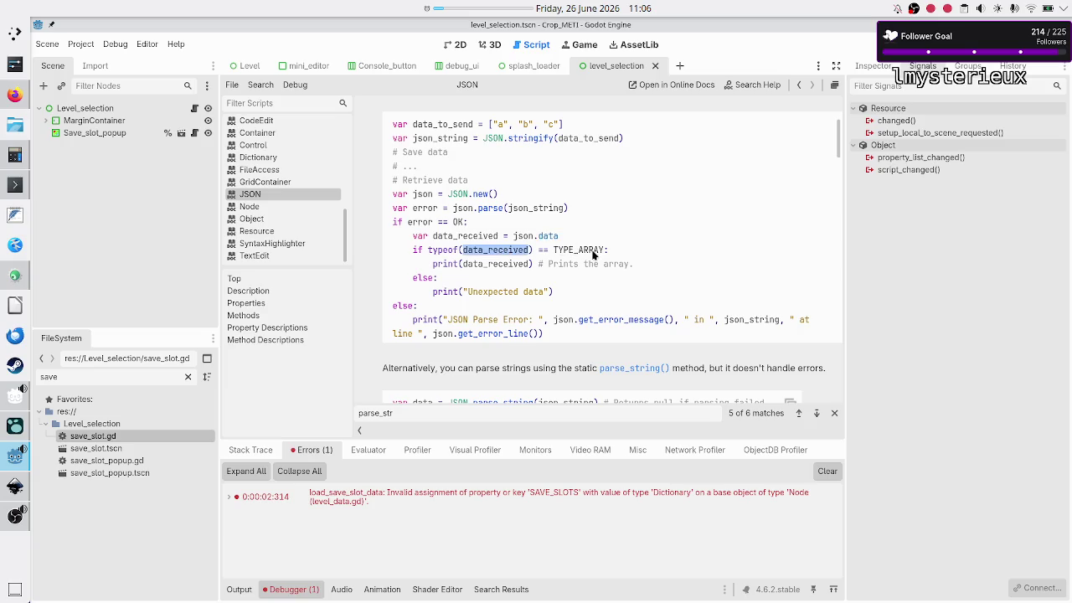
pyautogui.click(493, 270)
pyautogui.scroll(-3, 520, 222)
pyautogui.scroll(3, 520, 222)
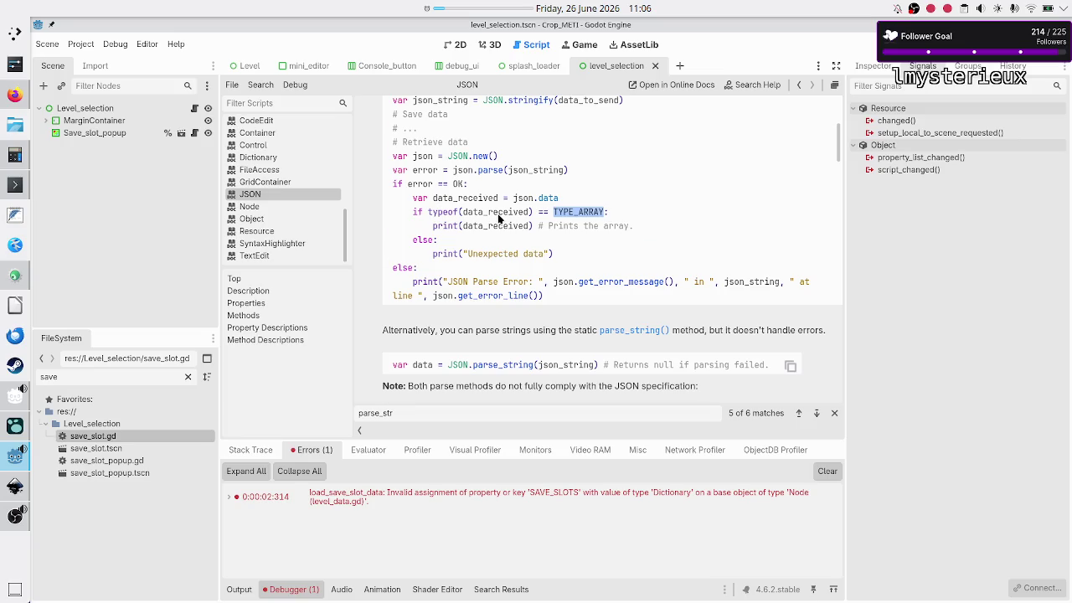
pyautogui.scroll(-10, 498, 217)
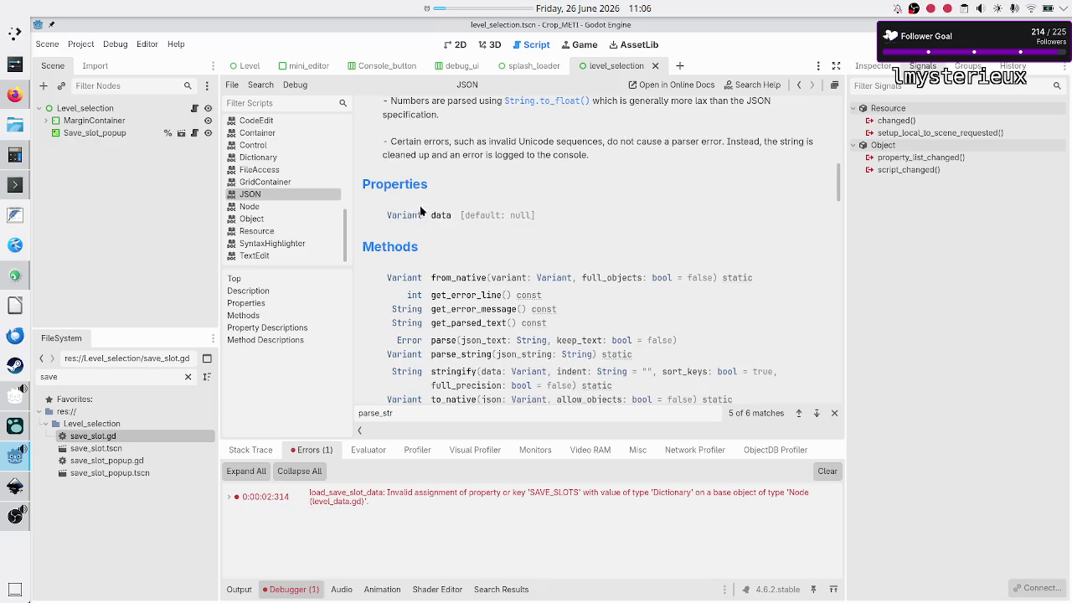
pyautogui.scroll(-5, 461, 255)
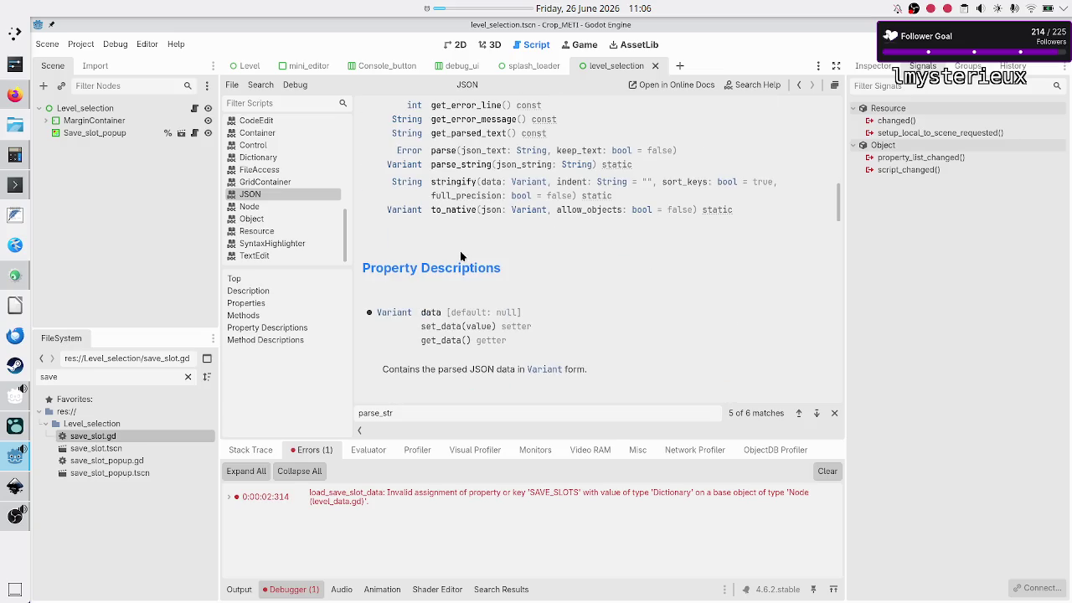
# - Search the JSON reference for 'dictionary', study the typeof example, then go back to GameDataParser.gd
pyautogui.hotkey('ctrl', 'f')
pyautogui.write('dictionary')
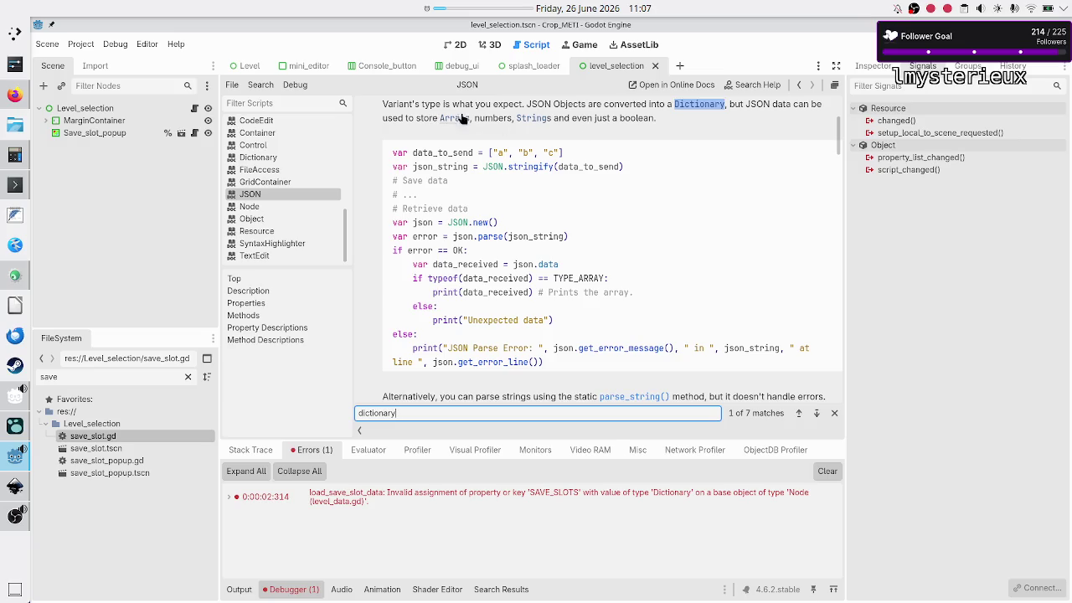
pyautogui.doubleClick(645, 121)
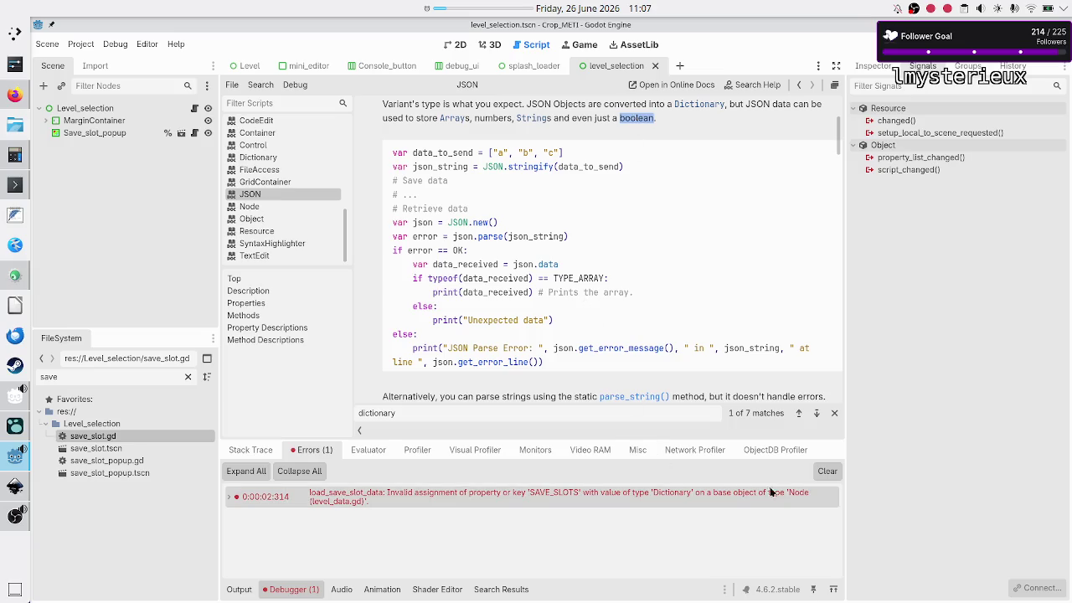
pyautogui.moveTo(801, 495)
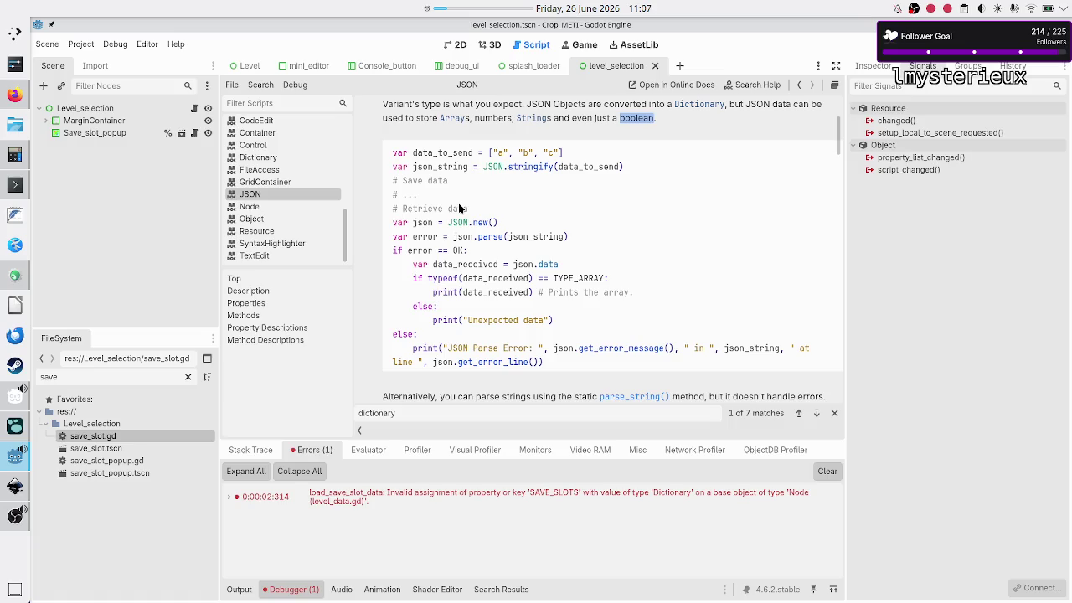
pyautogui.moveTo(411, 279); pyautogui.dragTo(537, 280)
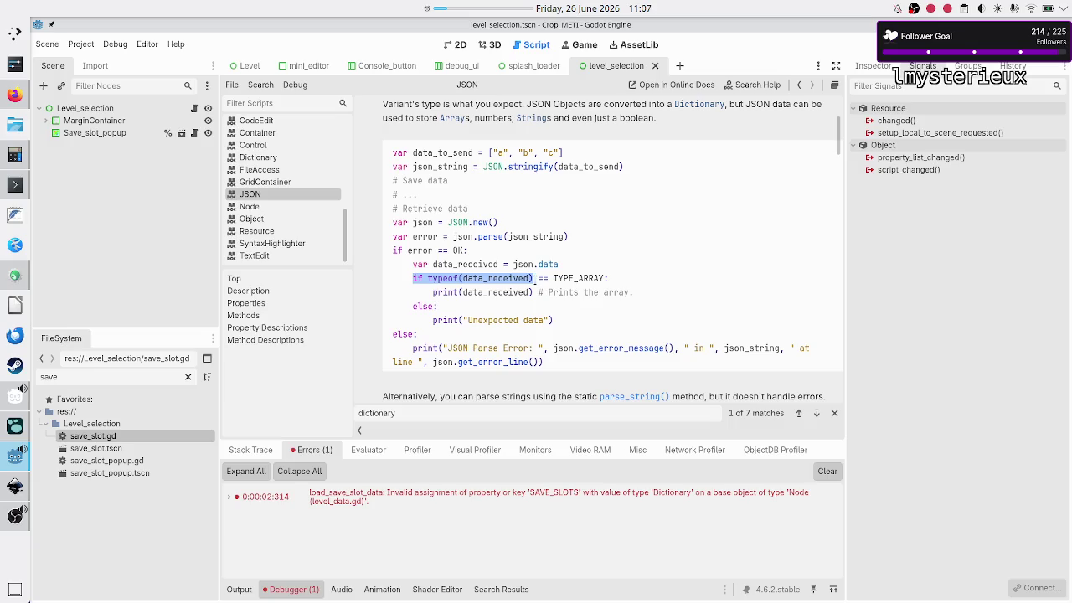
pyautogui.click(509, 293)
pyautogui.scroll(10, 275, 182)
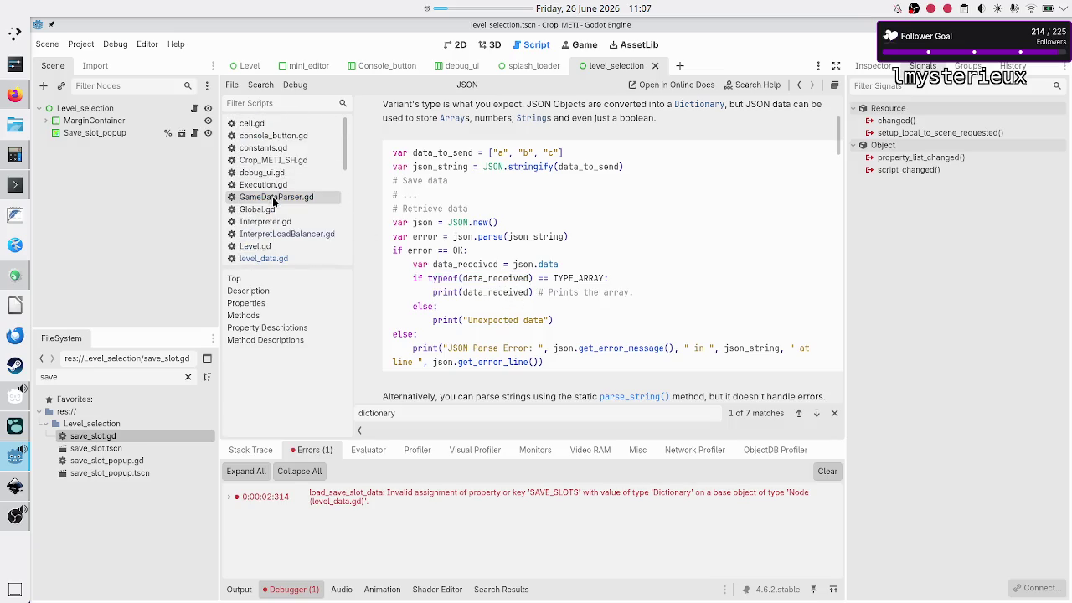
pyautogui.click(276, 198)
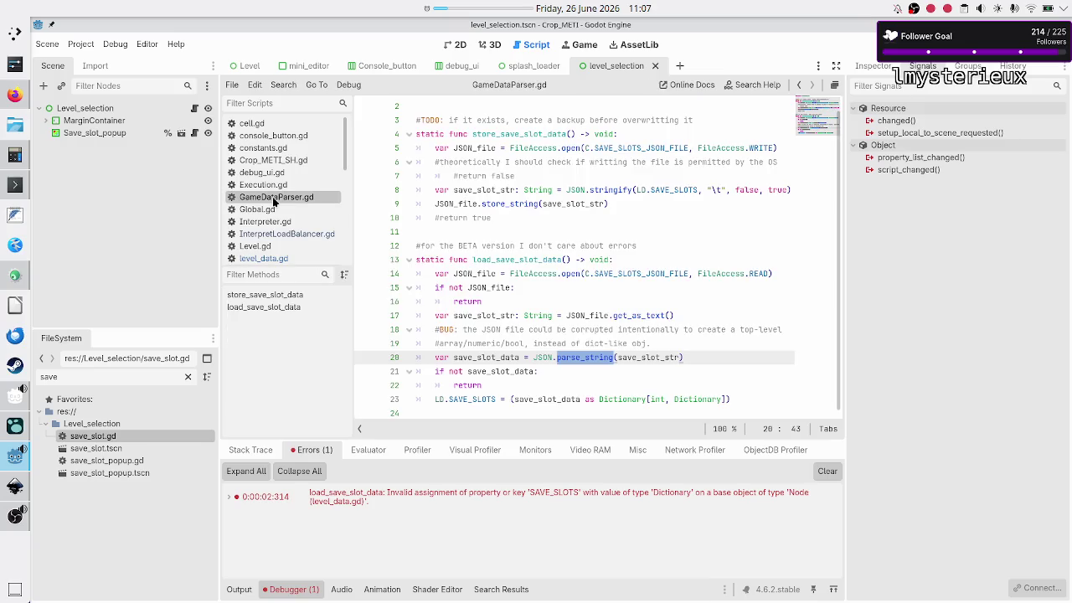
# - Move the caret to the end of the return statement on line 22
pyautogui.click(548, 329)
pyautogui.press('Down')
pyautogui.press('Down')
pyautogui.press('Up')
pyautogui.press('Up')
pyautogui.press('Up')
pyautogui.press('Down')
pyautogui.press('Down')
pyautogui.press('Down')
pyautogui.press('Home')
pyautogui.press('Down')
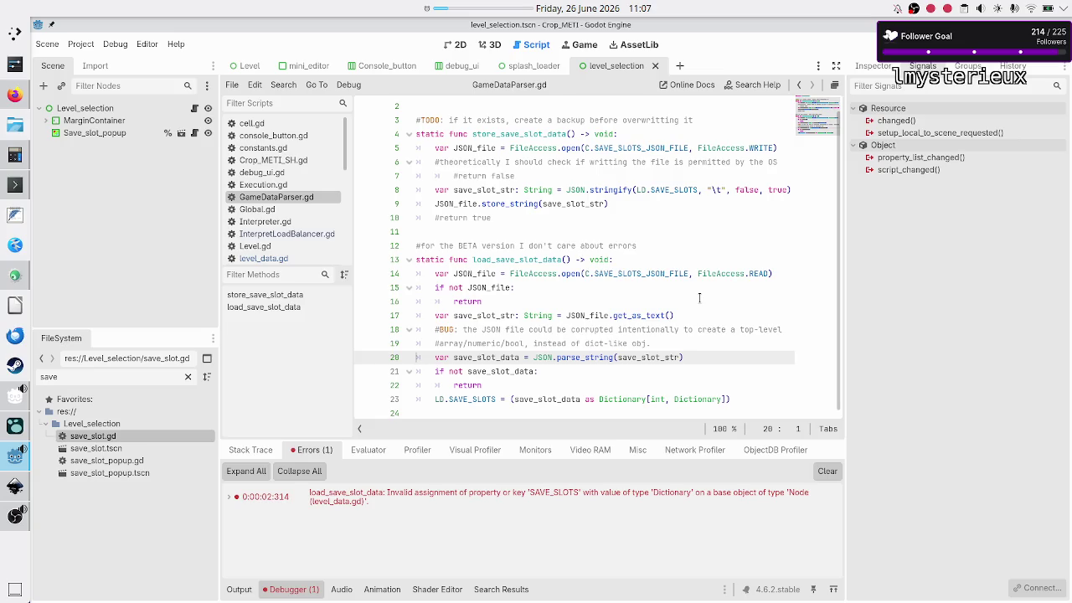
pyautogui.press('Down')
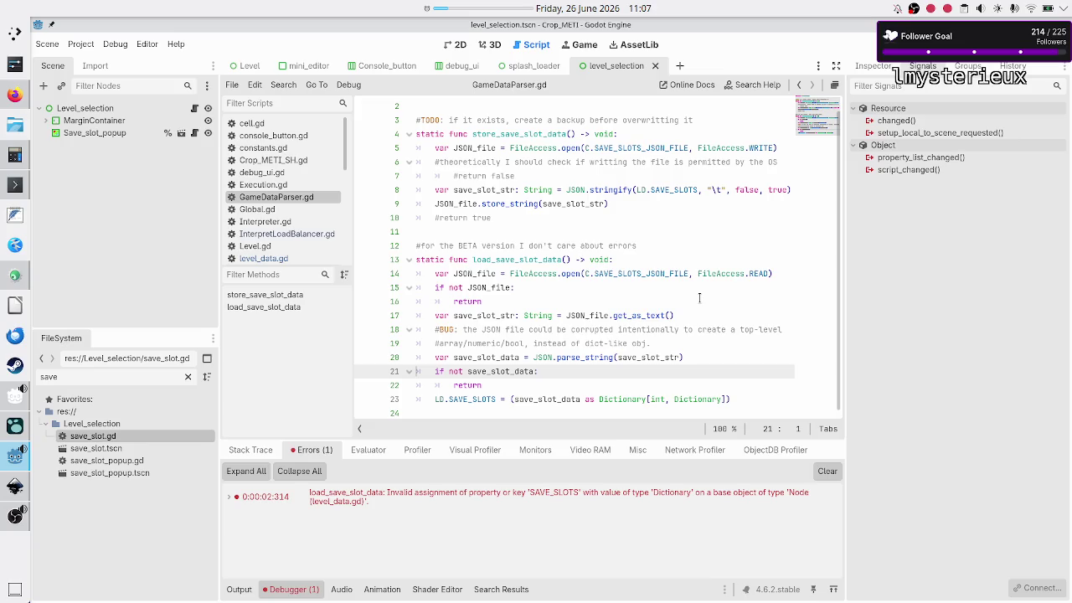
pyautogui.press('Up')
pyautogui.press('Down')
pyautogui.press('Down')
pyautogui.press('Down')
pyautogui.press('Up')
pyautogui.press('End')
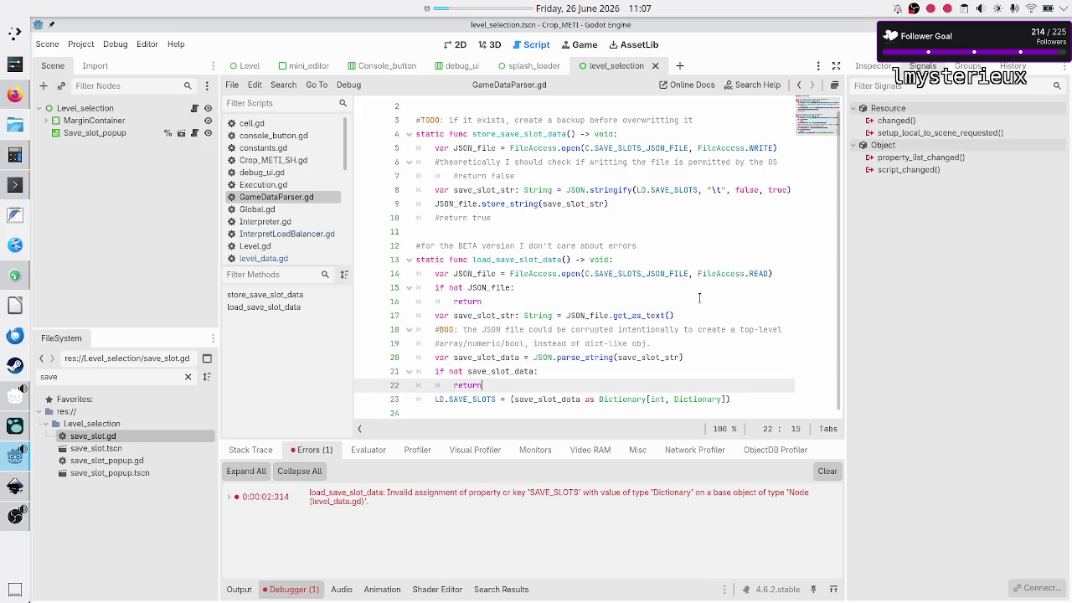
# - Add a new line 'if typeof(save_slot_data)' after the return in load_save_slot_data
pyautogui.press('Return')
pyautogui.write('if ')
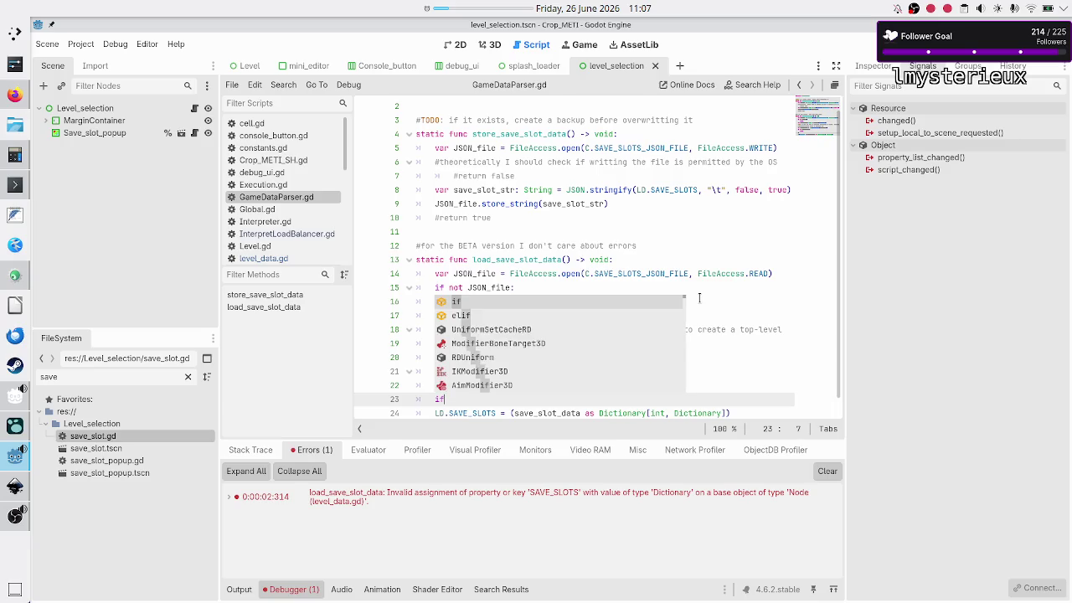
pyautogui.write('ty')
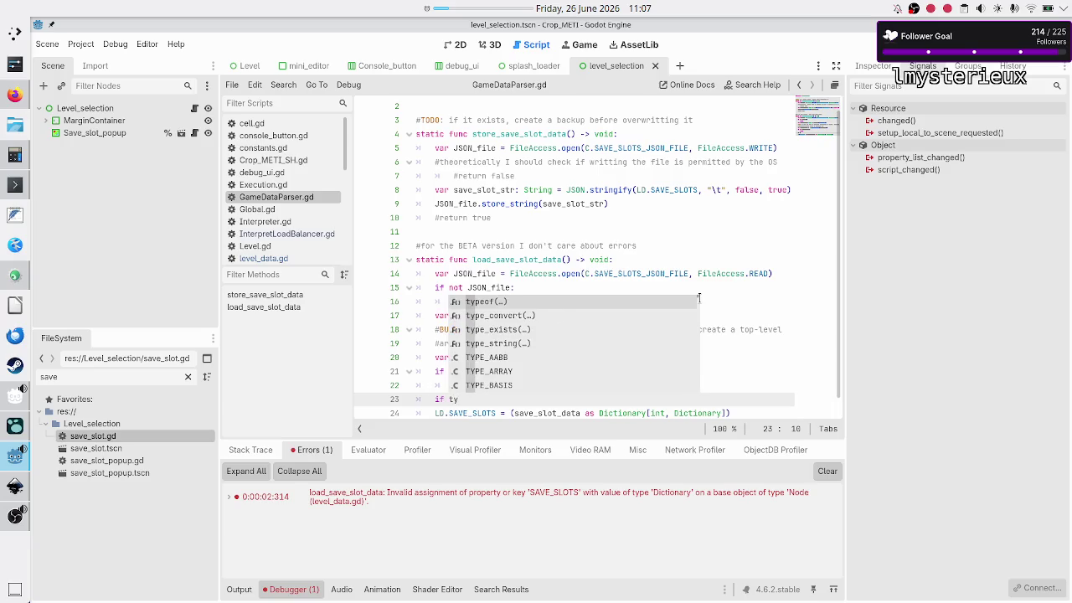
pyautogui.press('Return')
pyautogui.write('save_slot_data')
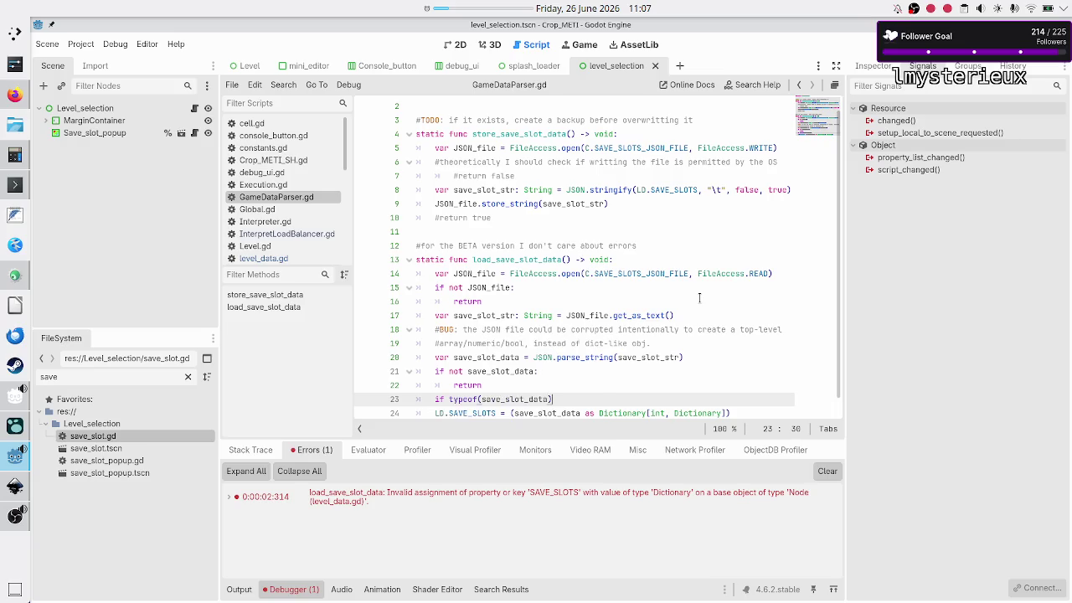
pyautogui.scroll(-6, 298, 214)
pyautogui.click(266, 209)
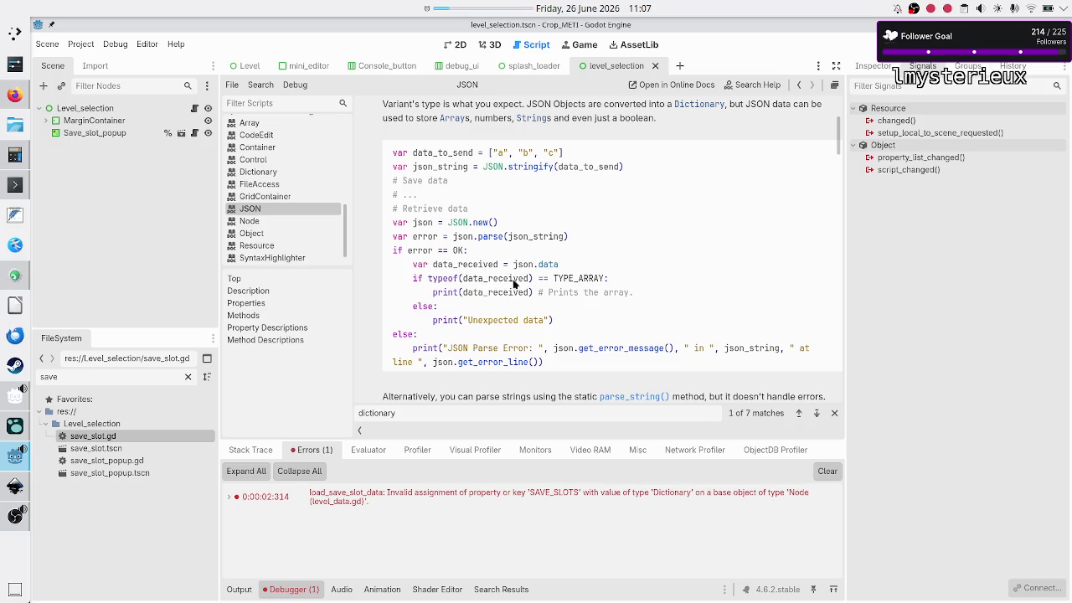
# - Complete the check as 'if typeof(save_slot_data) != TYPE_DICTIONARY:' with an indented return
pyautogui.scroll(5, 291, 181)
pyautogui.click(291, 181)
pyautogui.write('!=')
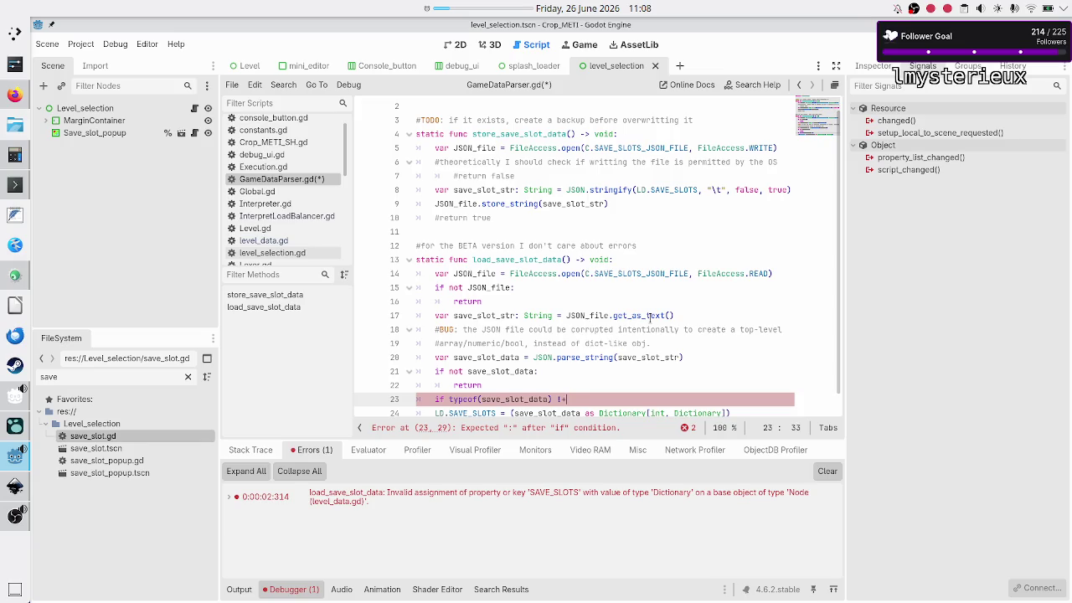
pyautogui.write(' TYP')
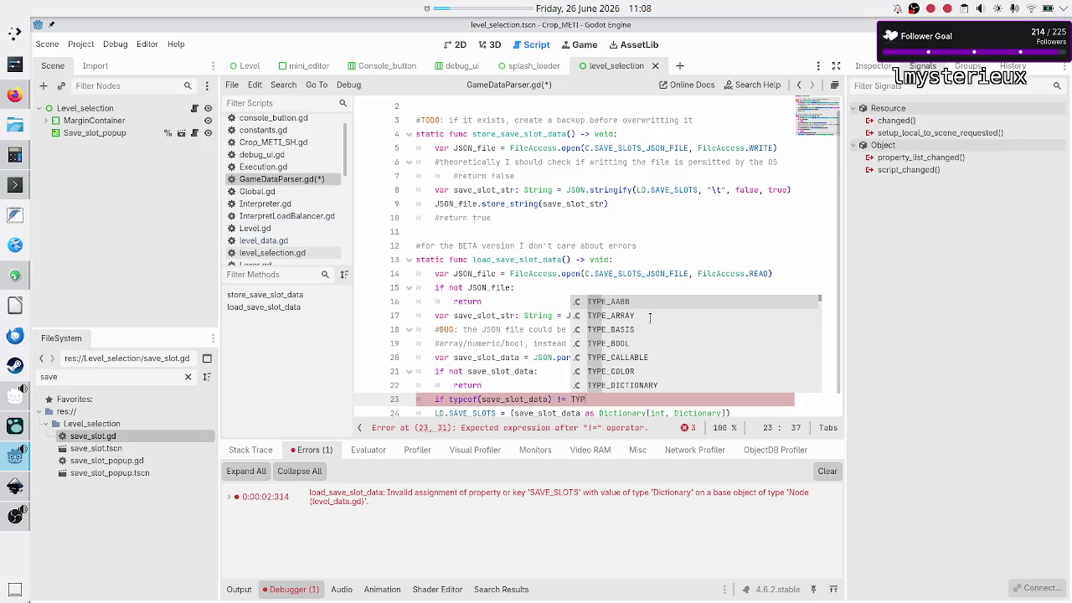
pyautogui.write('E_DIC')
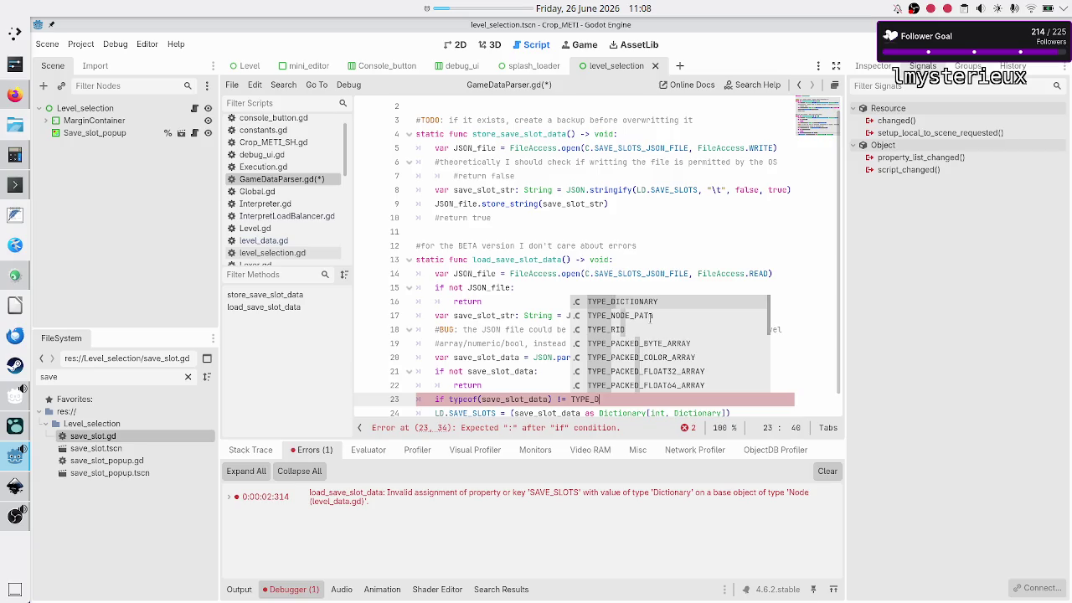
pyautogui.press('Return')
pyautogui.write(':')
pyautogui.press('Down')
pyautogui.press('End')
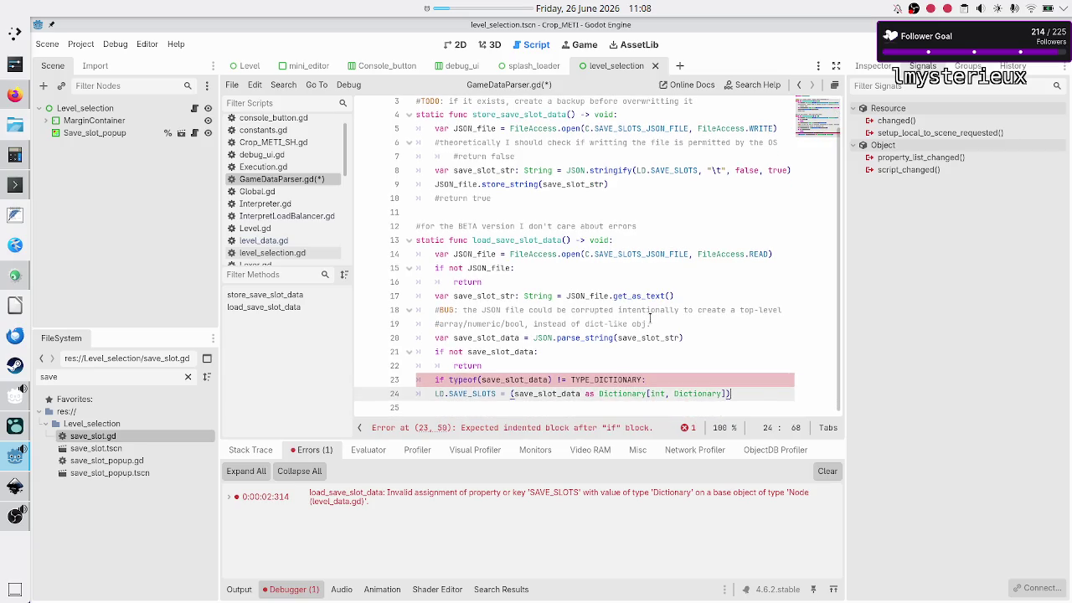
pyautogui.press('Up')
pyautogui.press('End')
pyautogui.press('Return')
pyautogui.write('return')
# - Delete the two #BUG comment lines and the leftover empty line
pyautogui.press('Up')
pyautogui.press('Up')
pyautogui.press('Up')
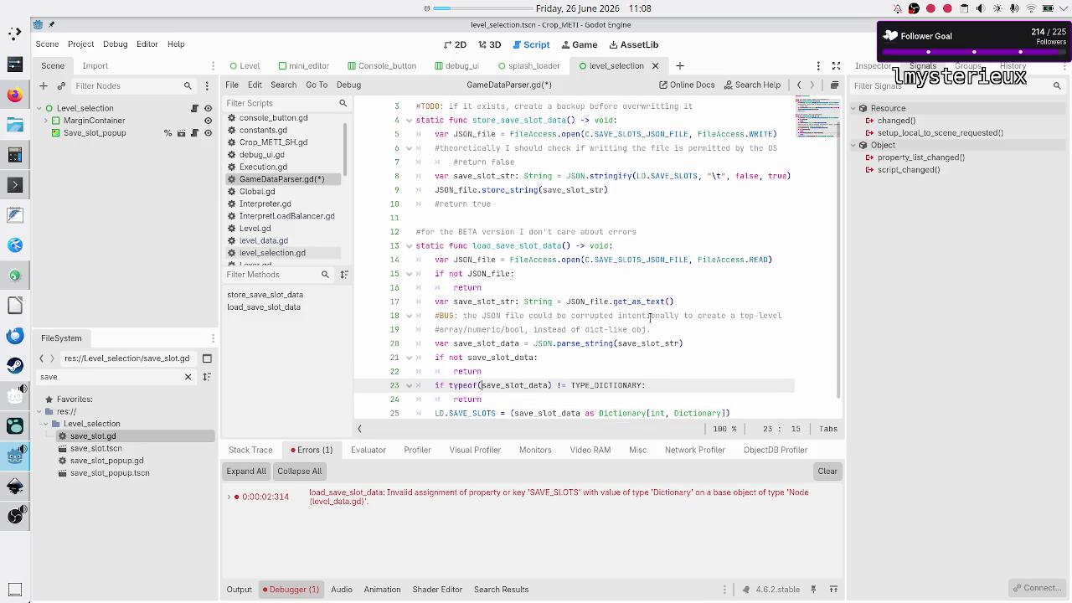
pyautogui.press('Home')
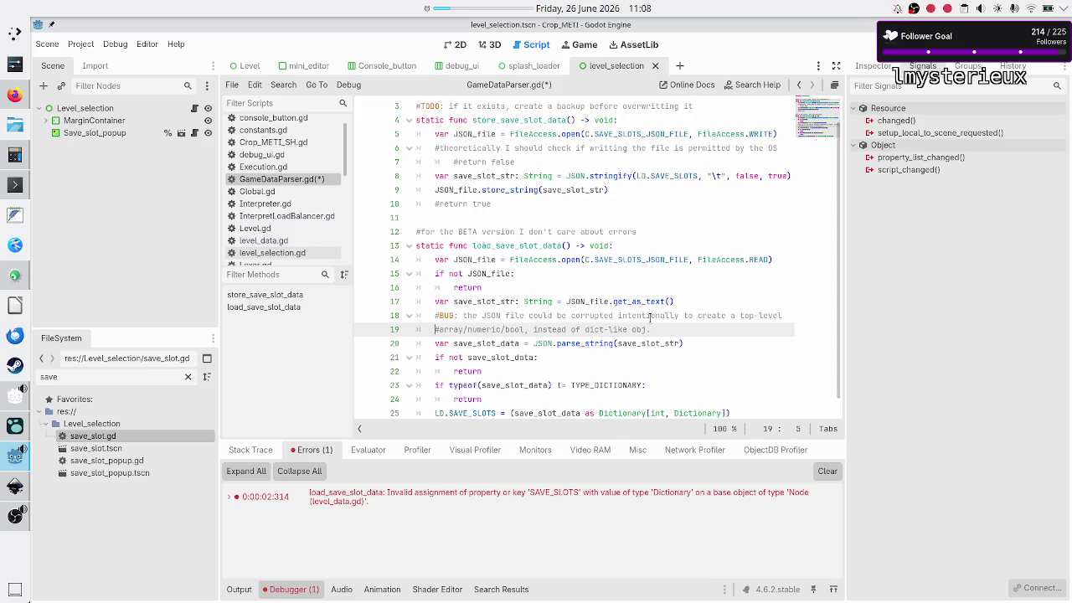
pyautogui.hotkey('shift', 'Right')
pyautogui.hotkey('shift', 'Right')
pyautogui.hotkey('shift', 'Right')
pyautogui.press('Up')
pyautogui.press('Up')
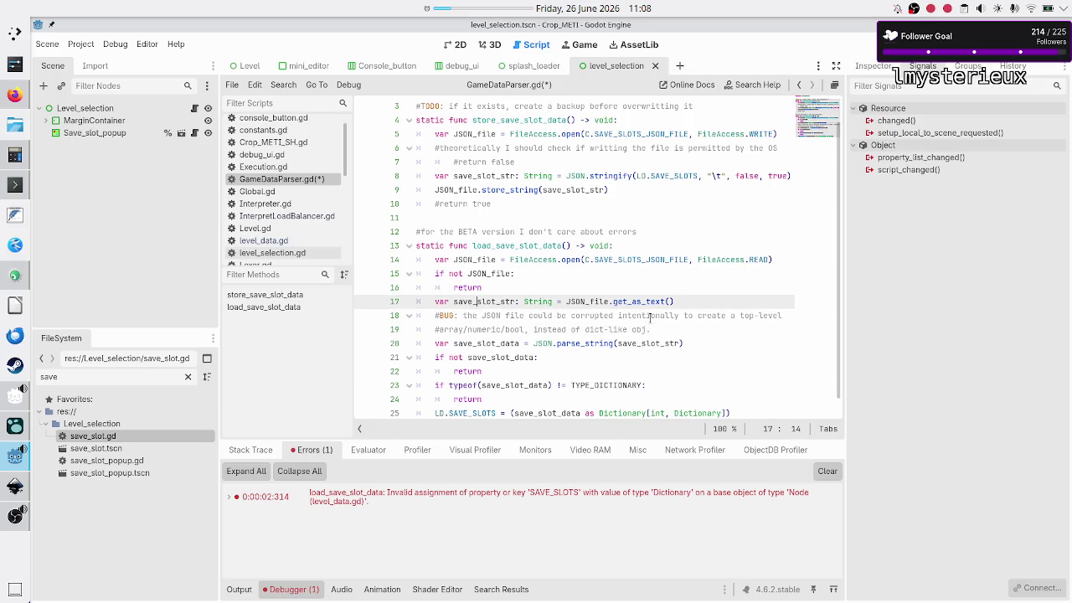
pyautogui.press('Down')
pyautogui.press('Home')
pyautogui.hotkey('shift', 'Down')
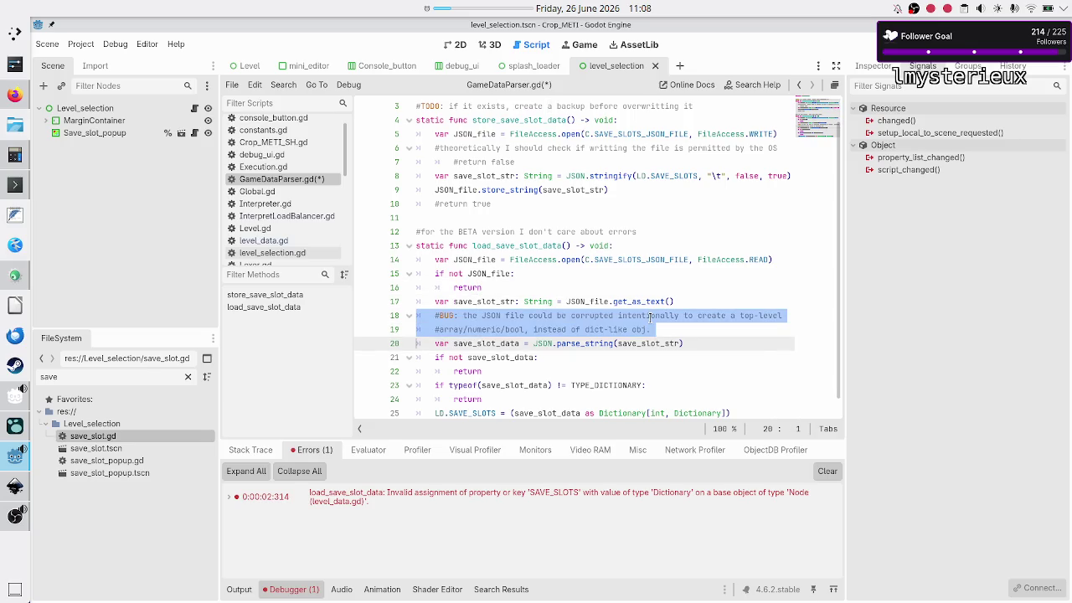
pyautogui.hotkey('shift', 'End')
pyautogui.press('Delete')
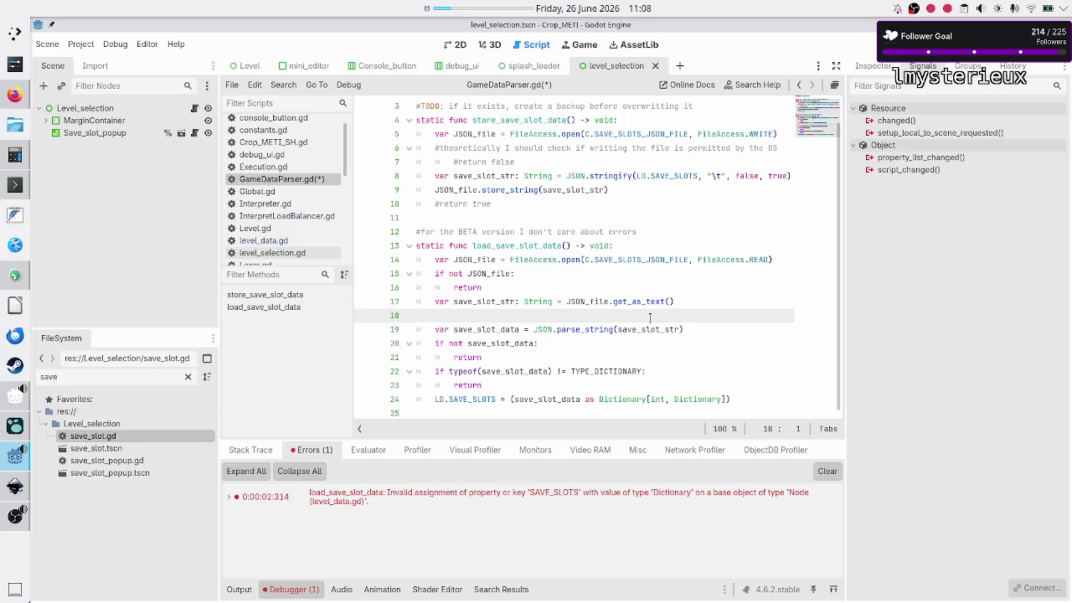
pyautogui.press('BackSpace')
pyautogui.press('Down')
pyautogui.press('Down')
pyautogui.press('Down')
pyautogui.press('Home')
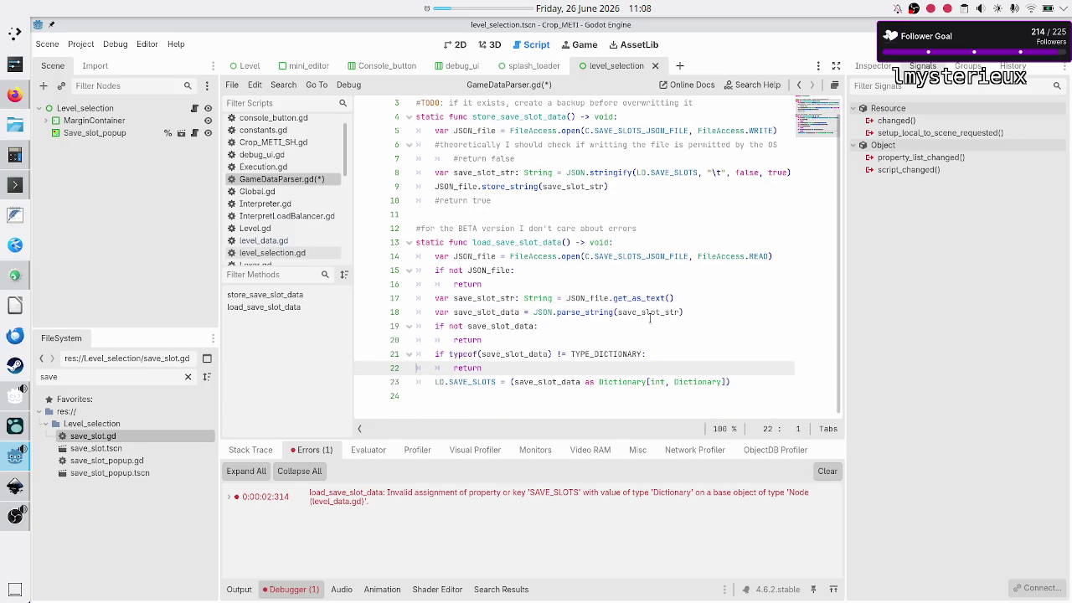
pyautogui.press('Up')
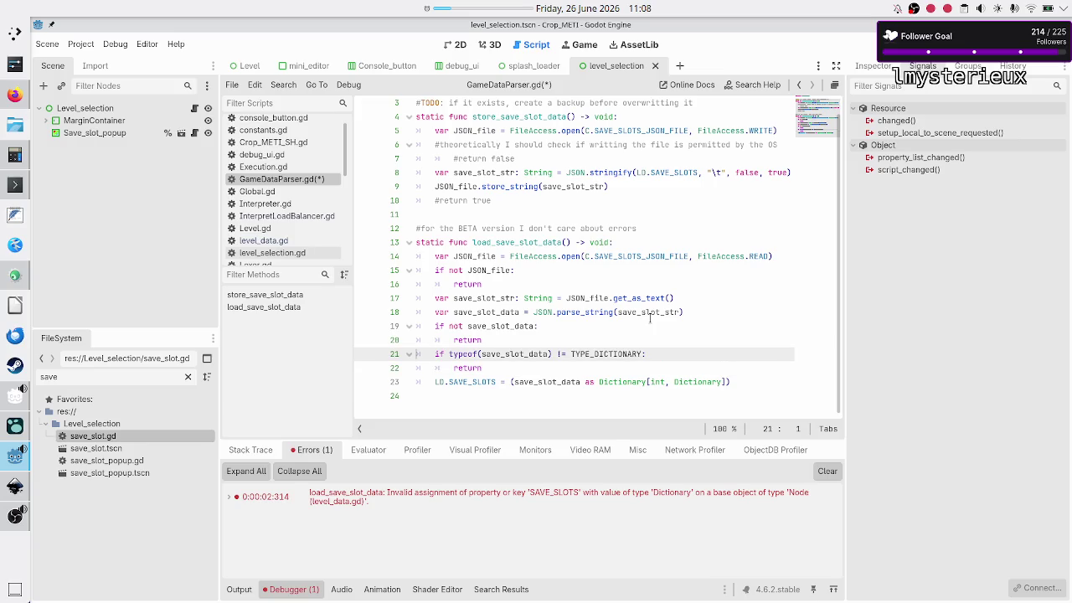
pyautogui.press('Down')
pyautogui.press('Down')
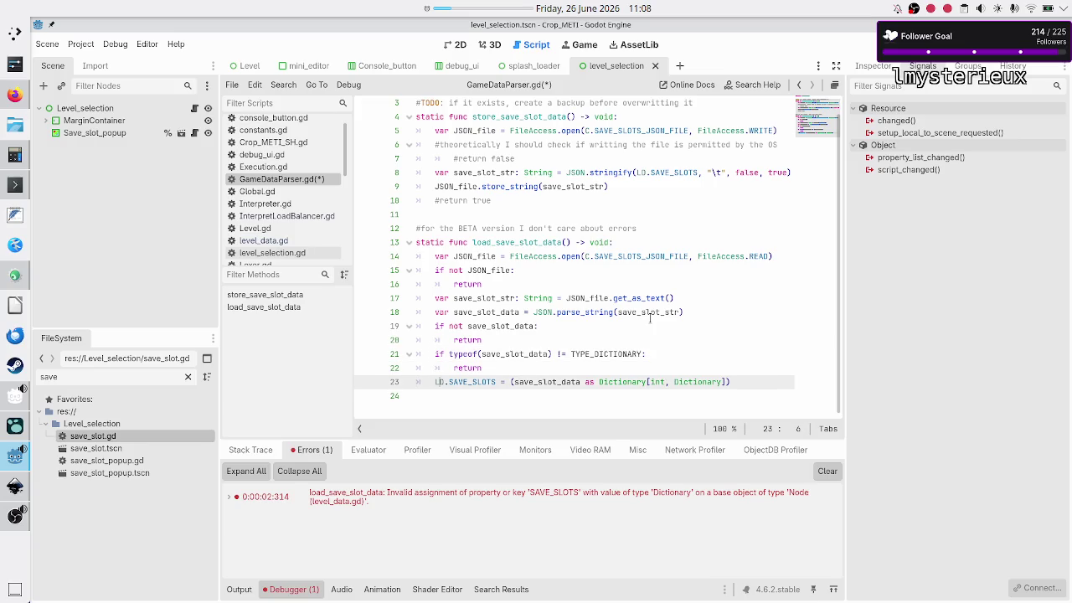
pyautogui.press('Down')
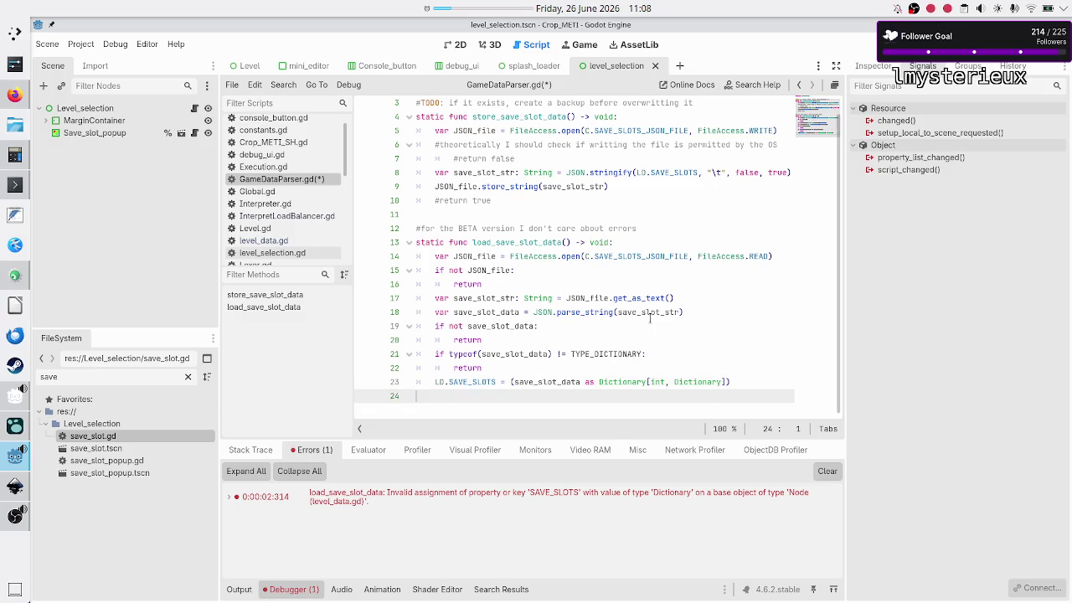
# - Save and run the game with F5, bringing the paused editor back into view
pyautogui.press('F5')
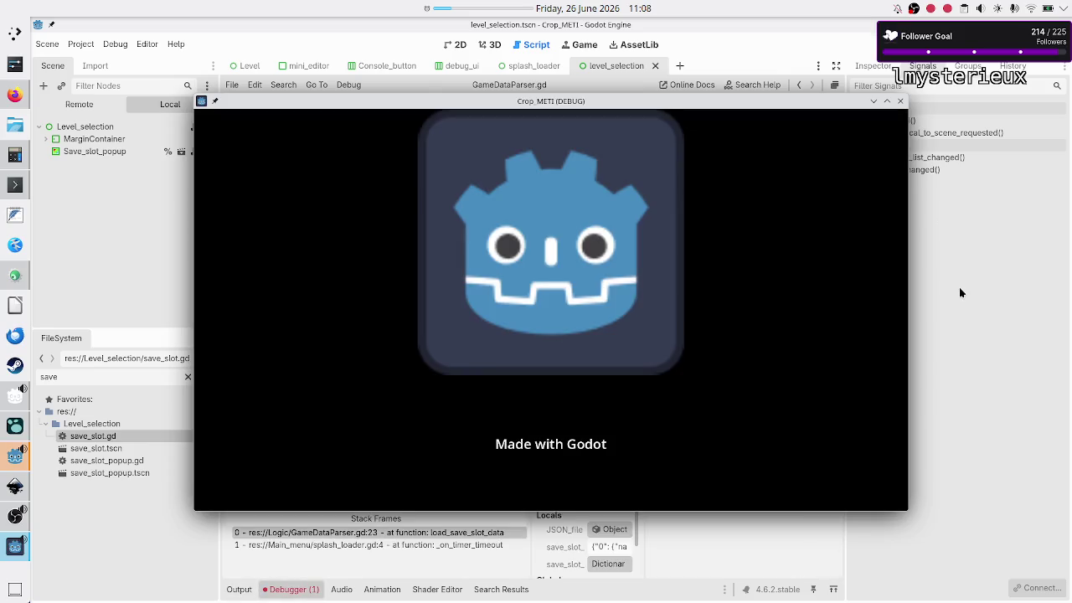
pyautogui.click(961, 292)
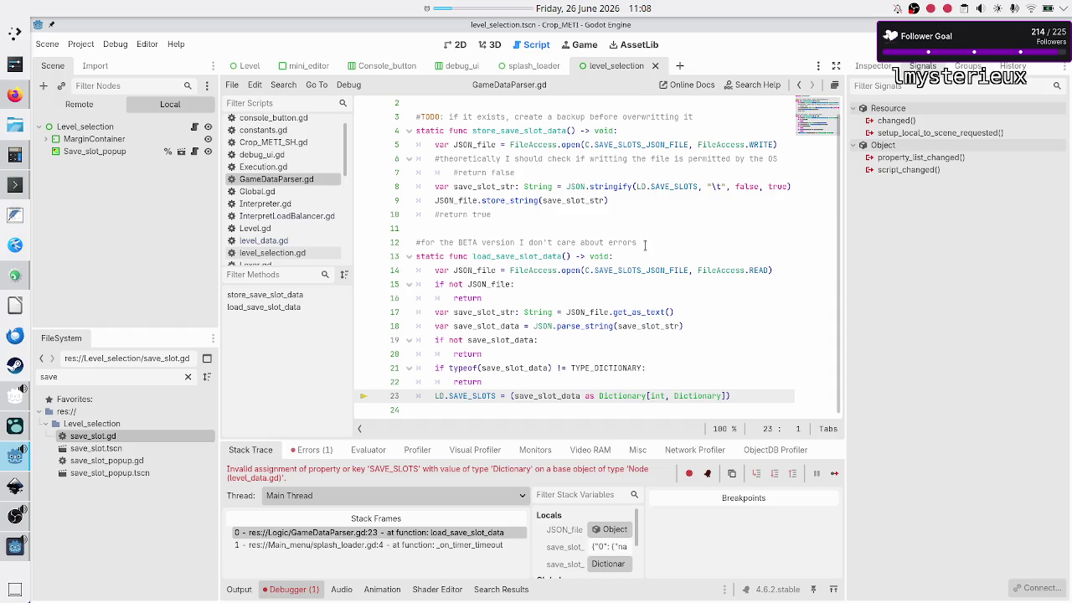
pyautogui.scroll(-5, 315, 191)
pyautogui.click(270, 194)
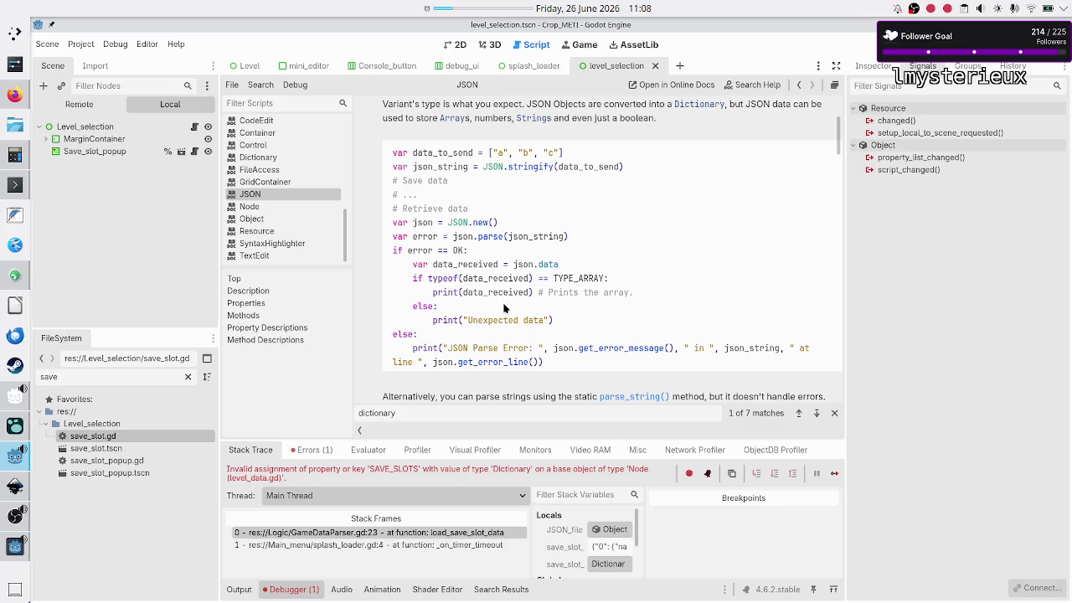
# - Scroll the JSON reference to the parse_string() static method example
pyautogui.scroll(-2, 504, 309)
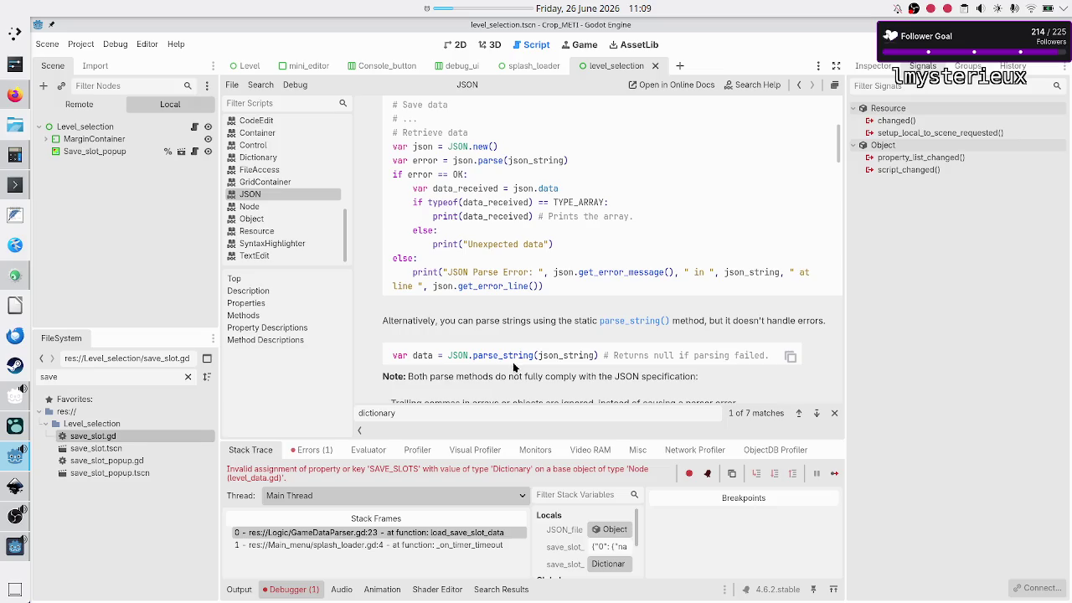
pyautogui.scroll(-1, 514, 368)
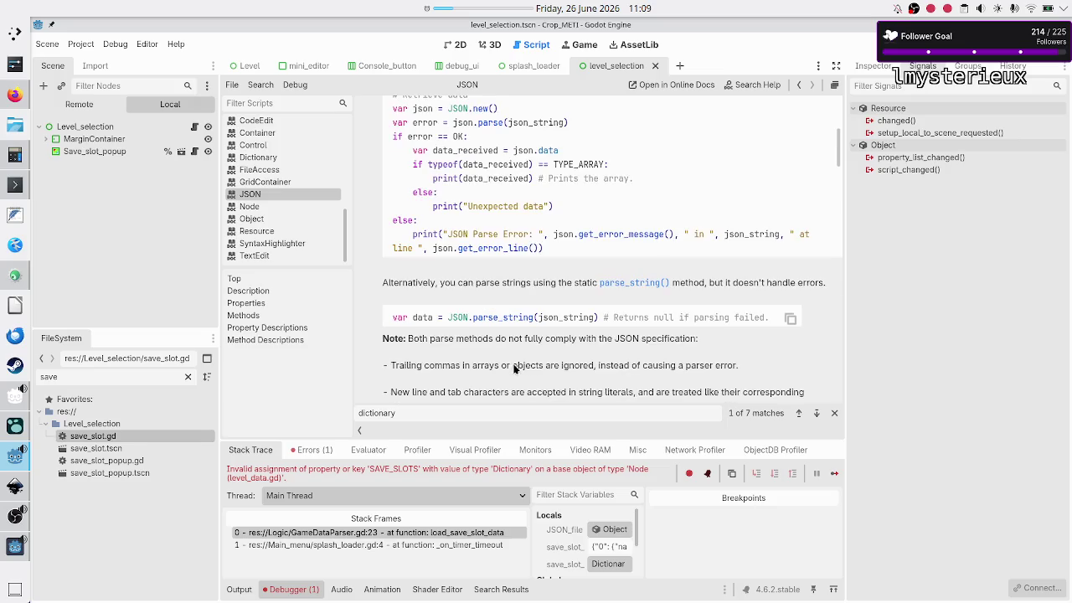
pyautogui.scroll(5, 315, 205)
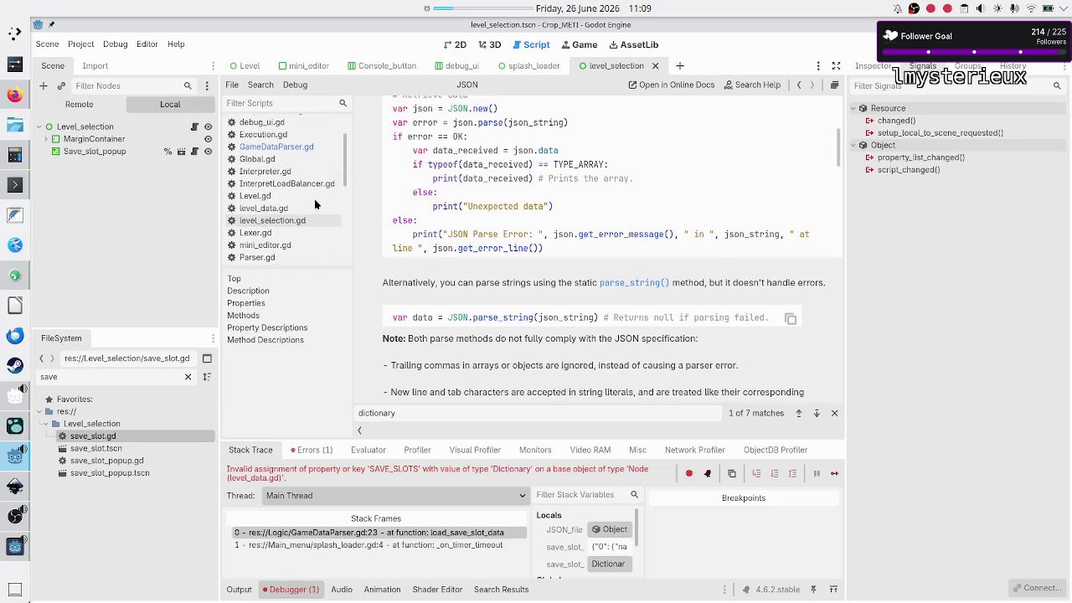
pyautogui.scroll(2, 315, 205)
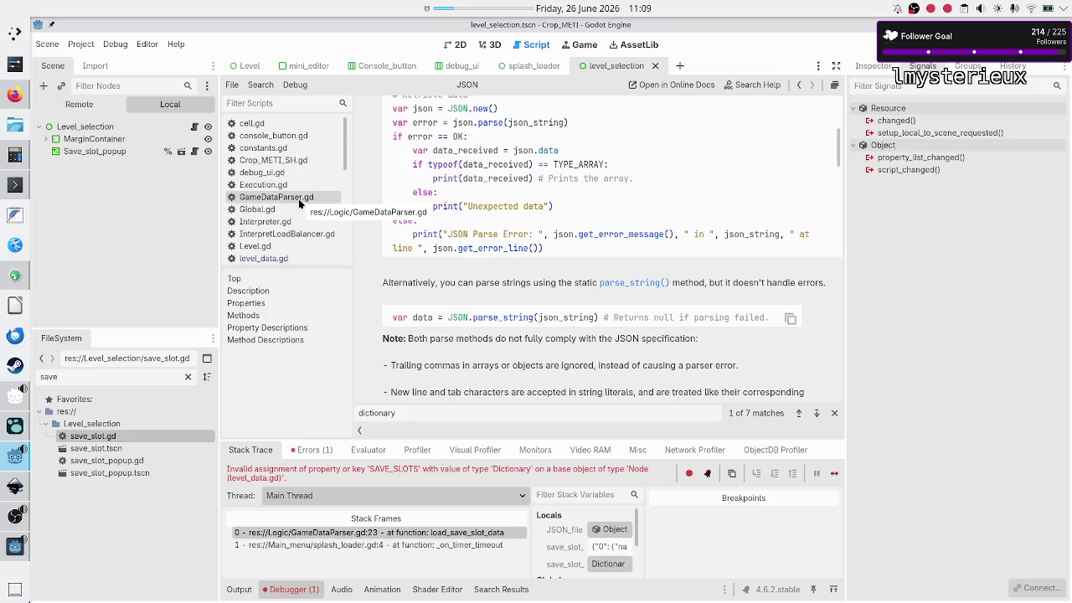
# - Insert print(save_slot_data) above the LD.SAVE_SLOTS assignment in GameDataParser.gd
pyautogui.click(299, 204)
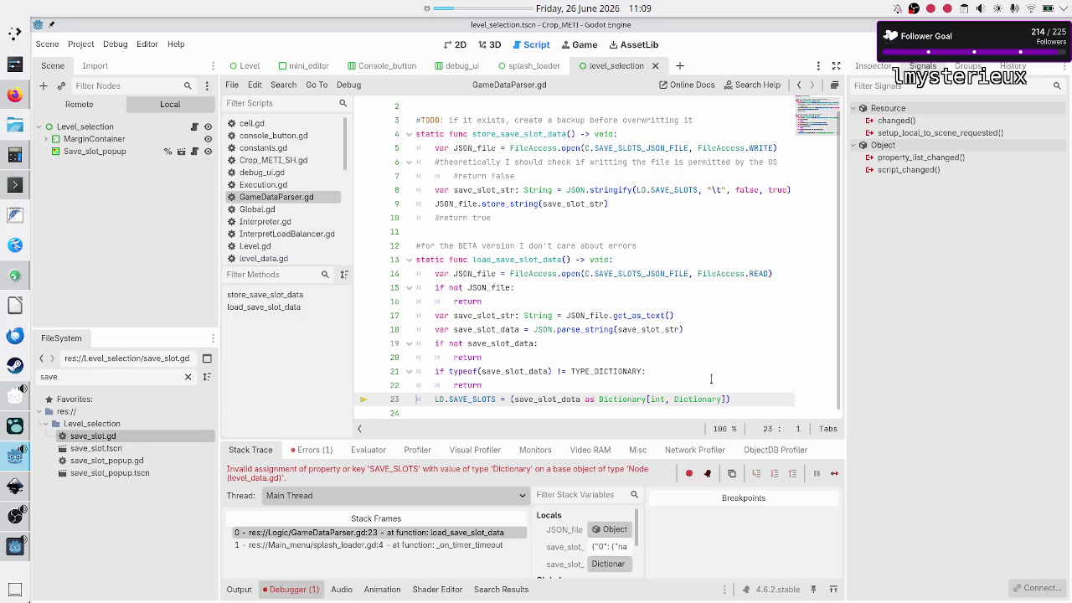
pyautogui.press('Return')
pyautogui.press('Up')
pyautogui.write('prin')
pyautogui.write('t(save_slot_data')
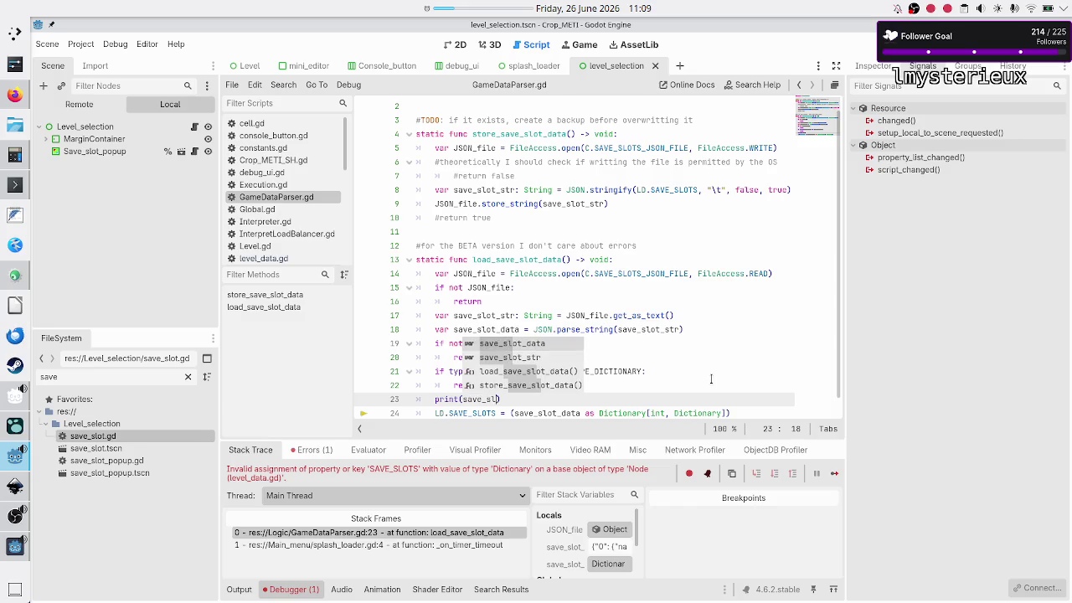
pyautogui.press('Return')
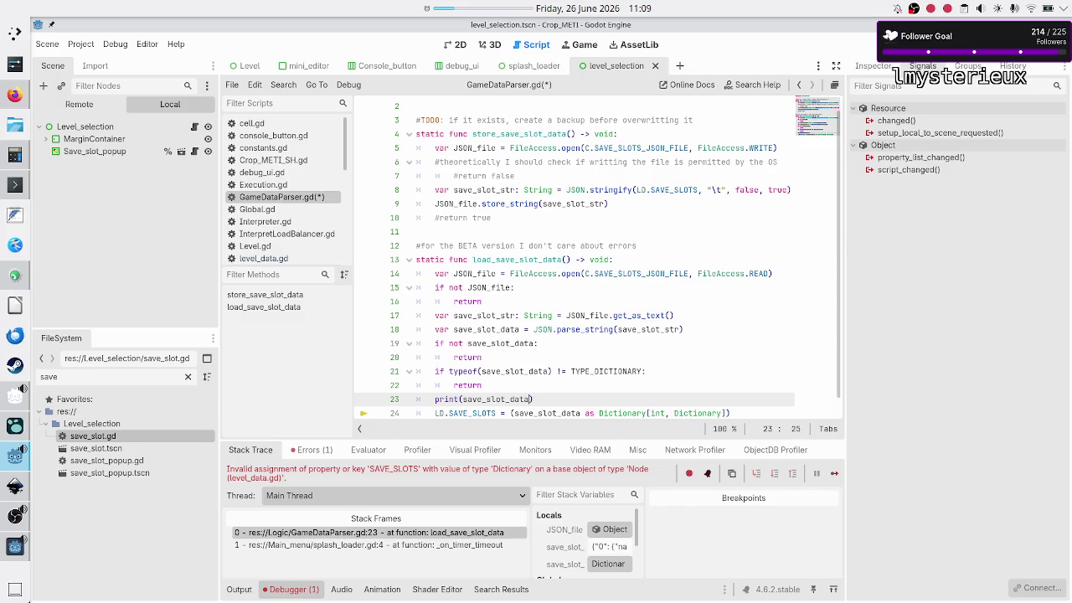
# - Stop and rerun the game, then check the printed dictionary's "0" slot key in Output
pyautogui.press('F8')
pyautogui.press('F5')
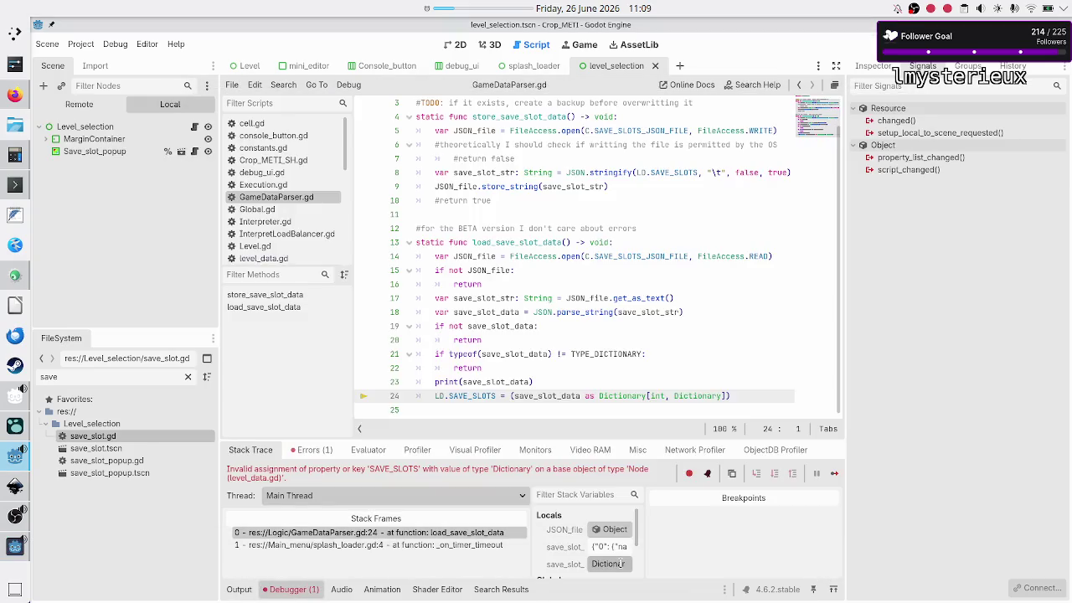
pyautogui.click(232, 594)
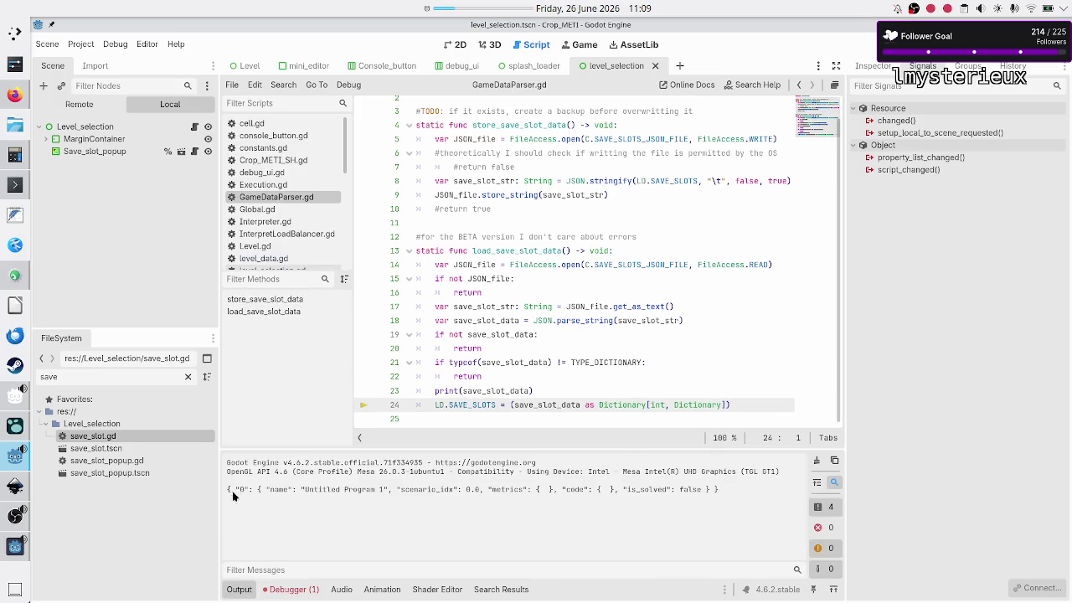
pyautogui.moveTo(226, 493); pyautogui.dragTo(339, 494)
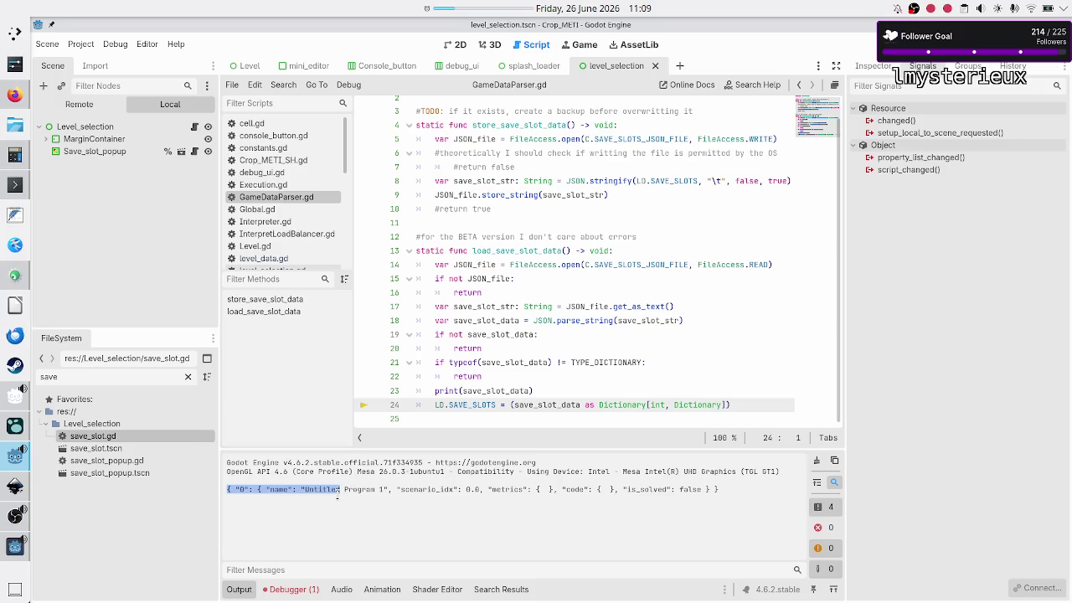
pyautogui.click(260, 497)
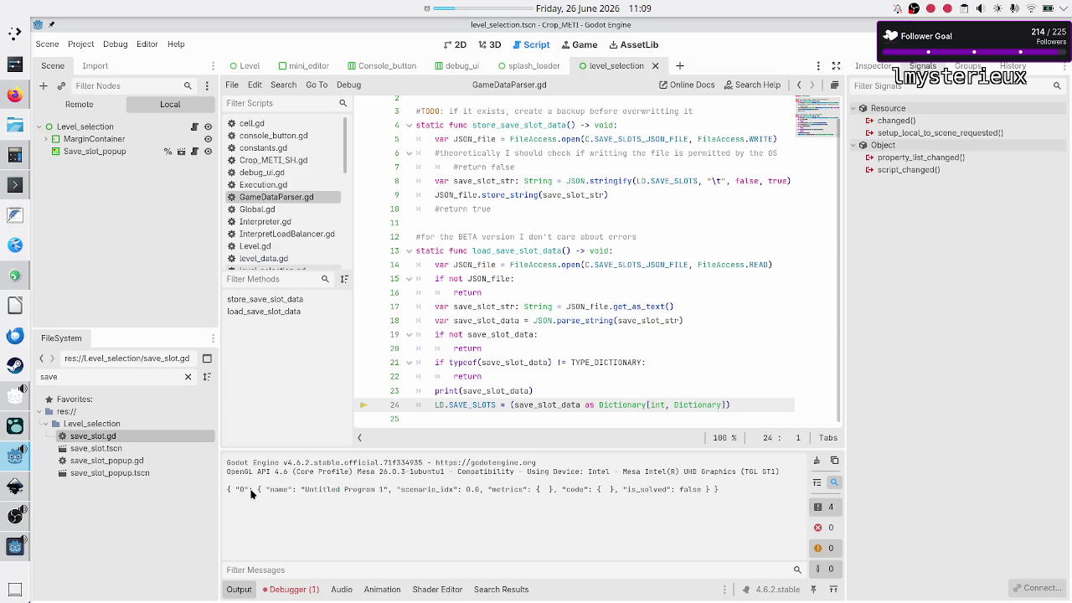
pyautogui.moveTo(249, 494); pyautogui.dragTo(235, 491)
# - Search Firefox for 'can json object have integer key', then return to Godot
pyautogui.click(9, 99)
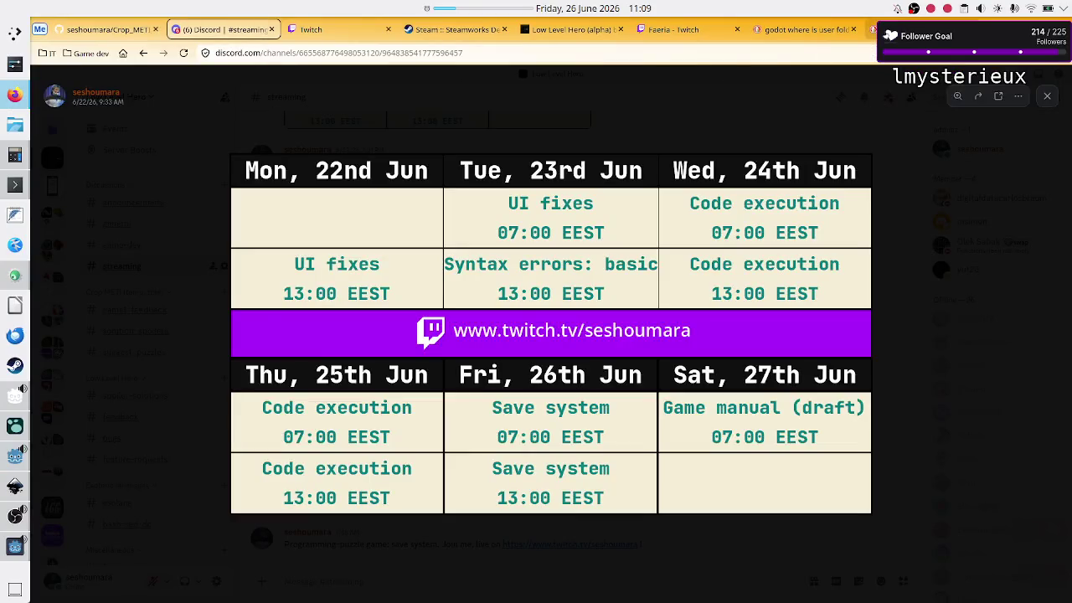
pyautogui.click(109, 29)
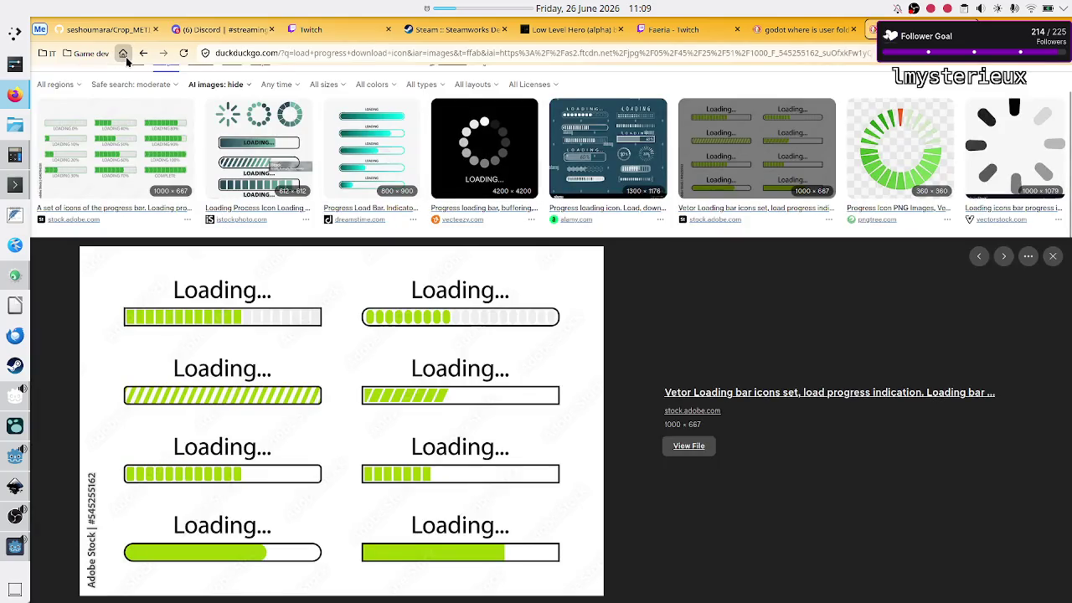
pyautogui.click(123, 54)
pyautogui.write('are')
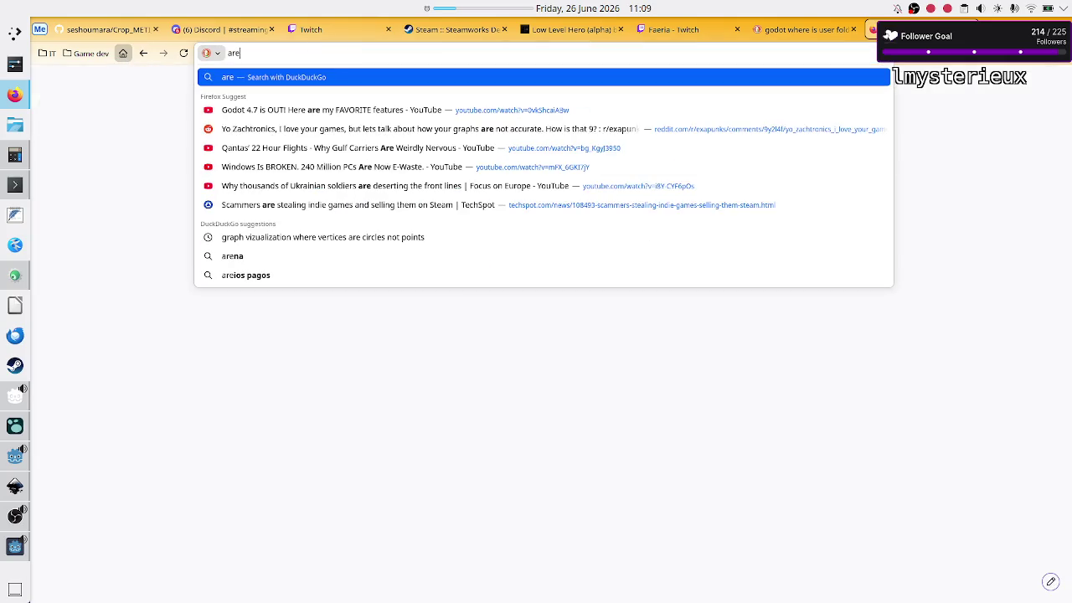
pyautogui.press('BackSpace')
pyautogui.press('BackSpace')
pyautogui.press('BackSpace')
pyautogui.write('can jso')
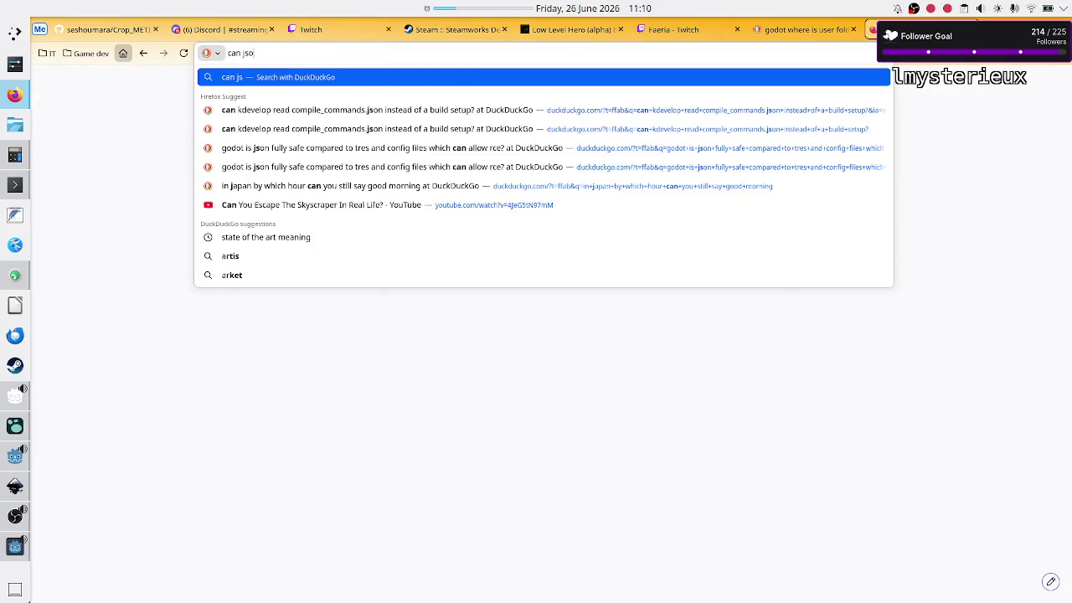
pyautogui.write('n objec')
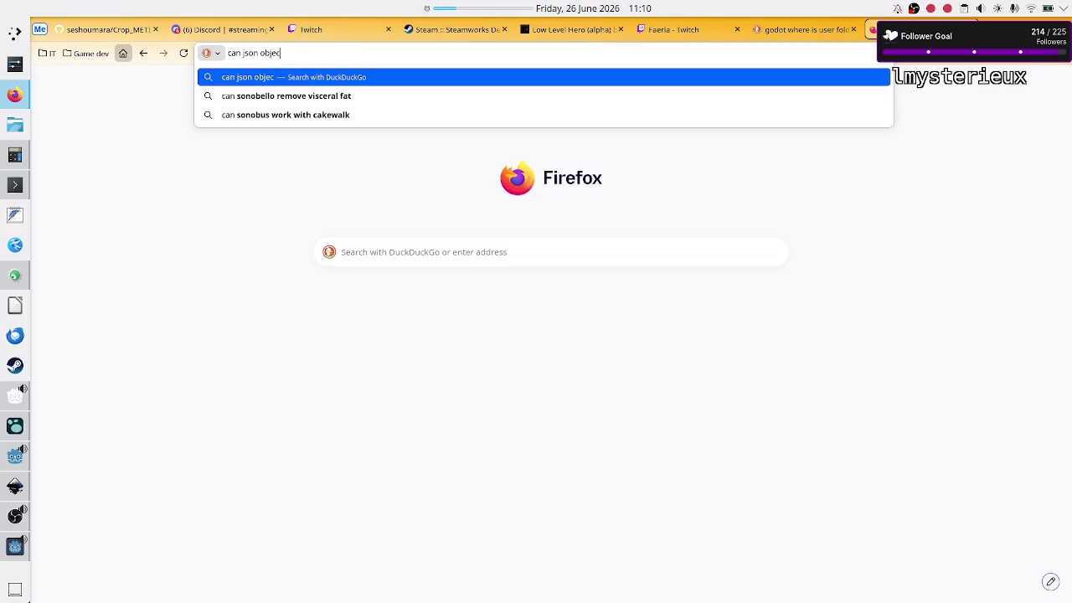
pyautogui.write('t have ')
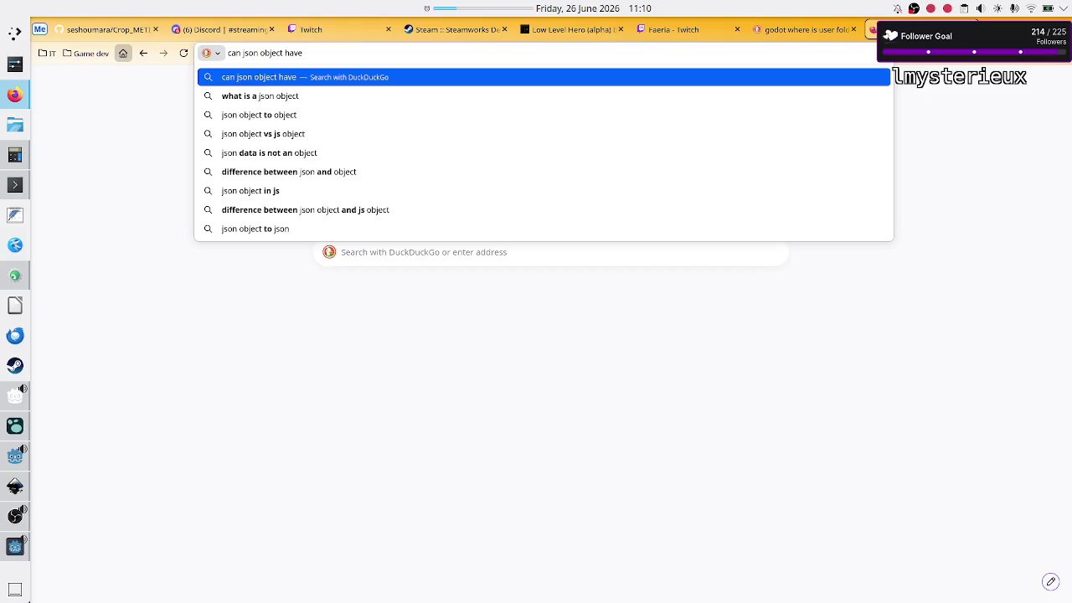
pyautogui.write('integer ket')
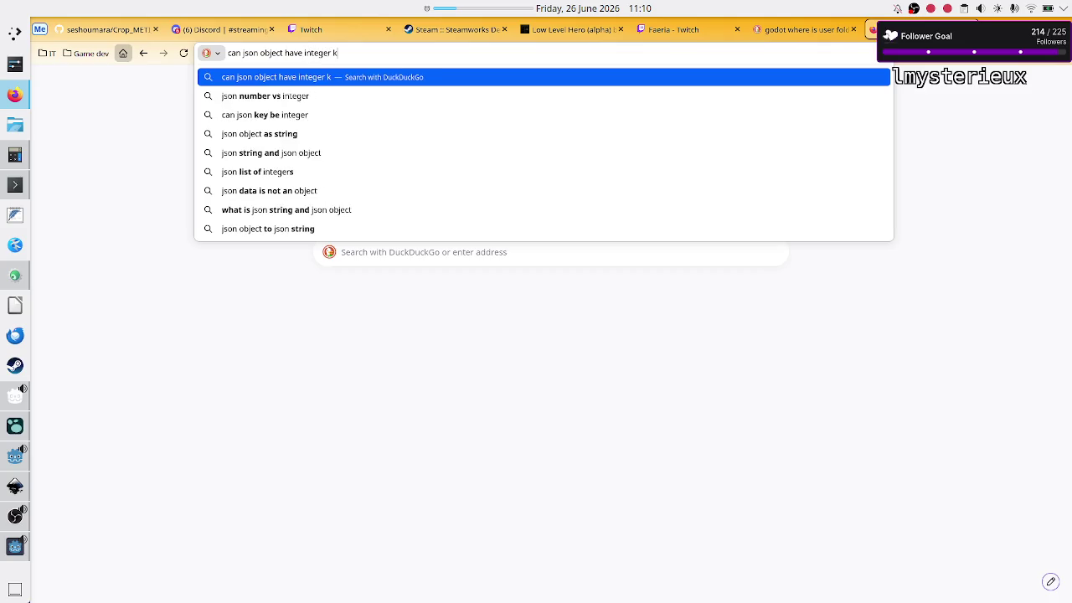
pyautogui.press('BackSpace')
pyautogui.write('y')
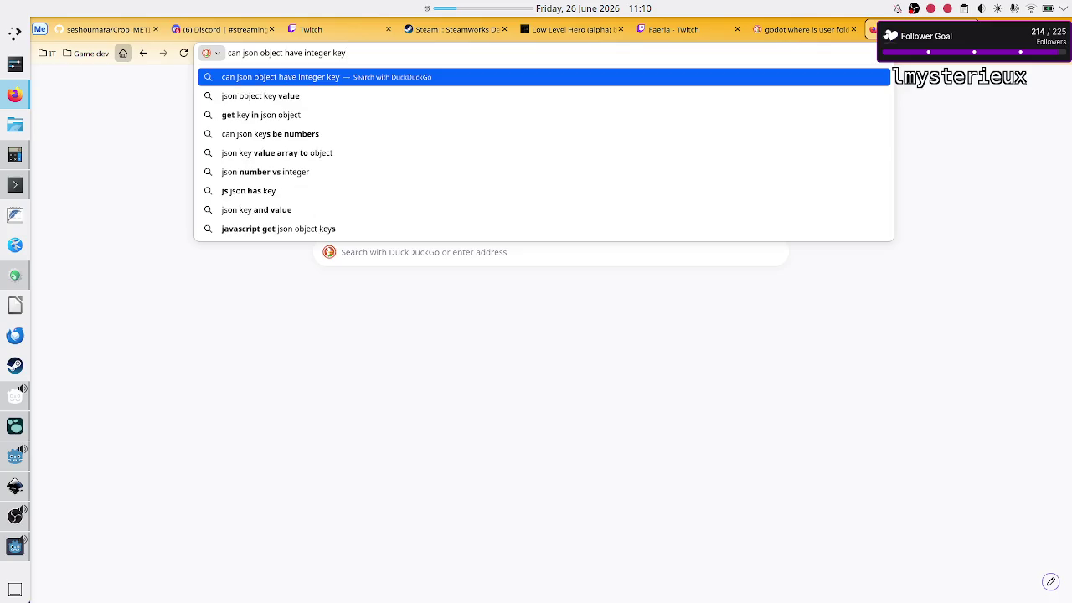
pyautogui.press('Return')
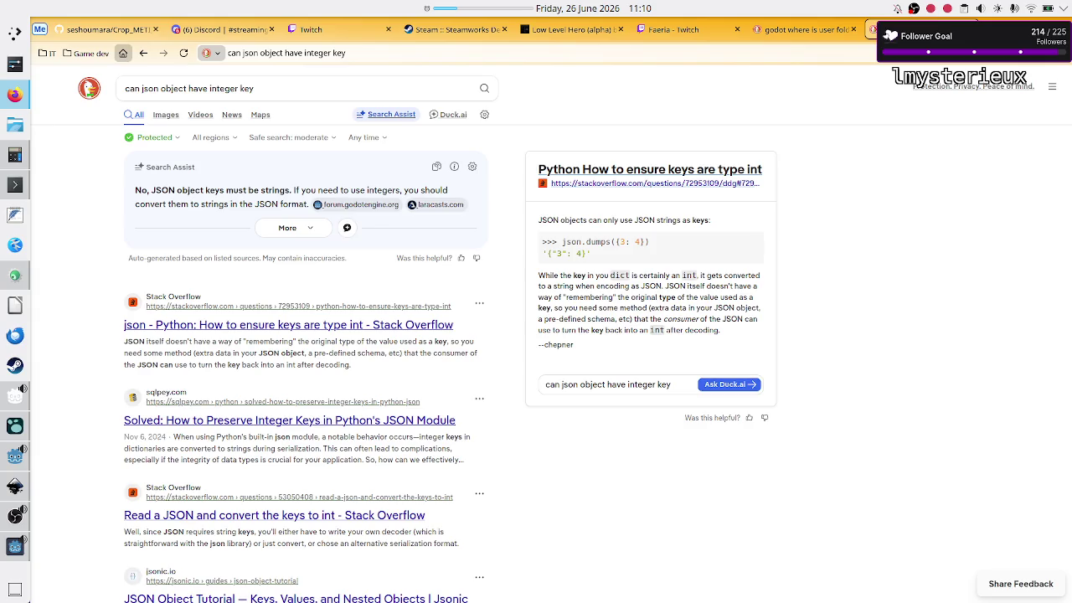
pyautogui.hotkey('alt', 'Tab')
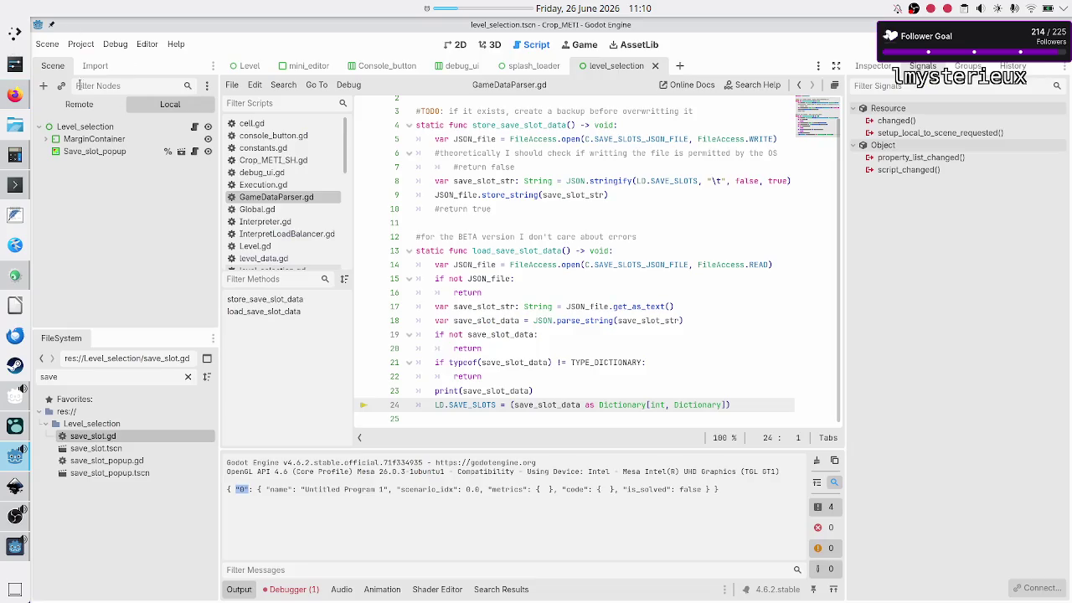
# - Check the "0" slot key in the saved JSON file shown in the terminal
pyautogui.click(15, 185)
pyautogui.doubleClick(77, 84)
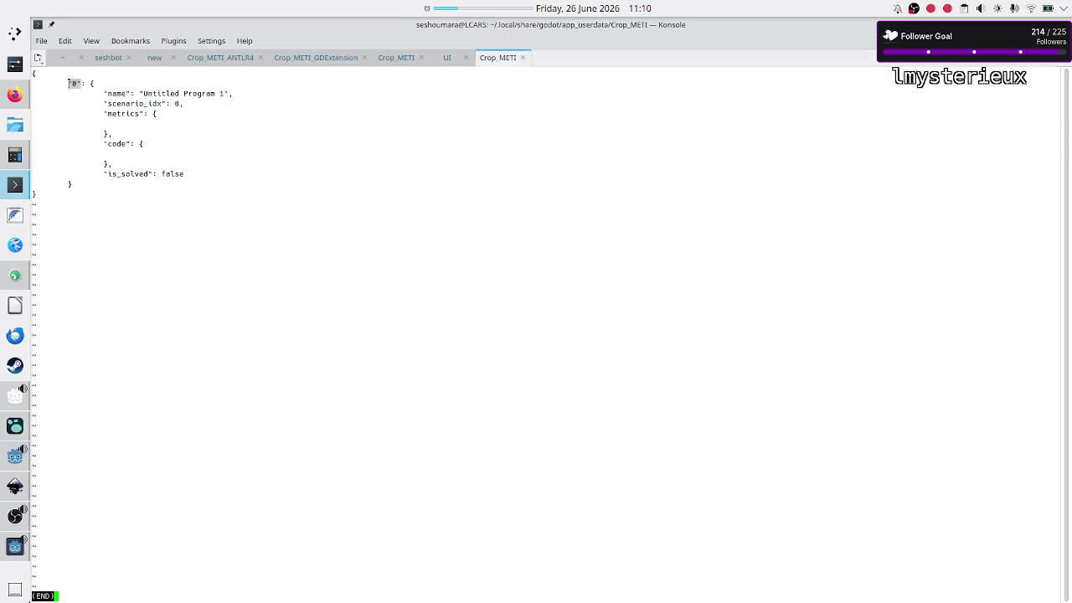
pyautogui.click(18, 400)
pyautogui.click(17, 476)
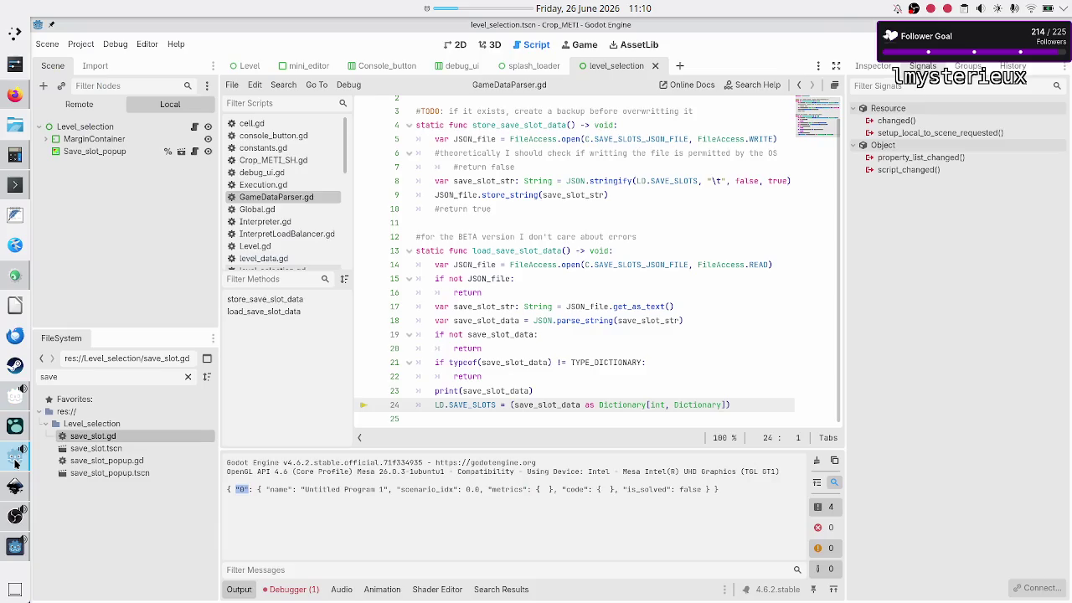
# - Open level_data.gd and inspect SAVE_SLOTS' int key type and the scenario_idx value
pyautogui.scroll(-2, 283, 187)
pyautogui.click(283, 203)
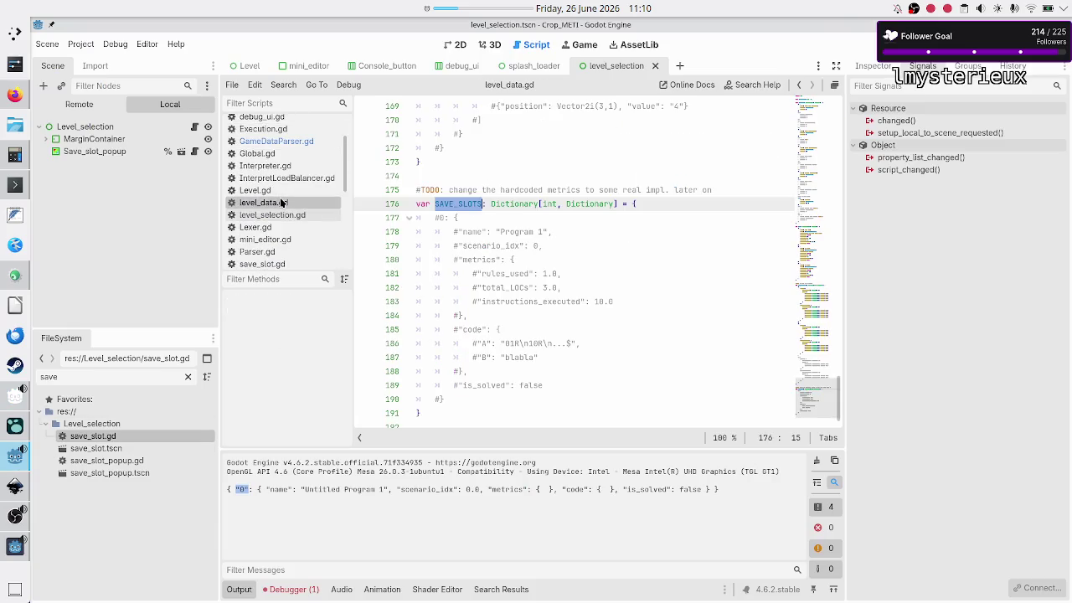
pyautogui.doubleClick(550, 205)
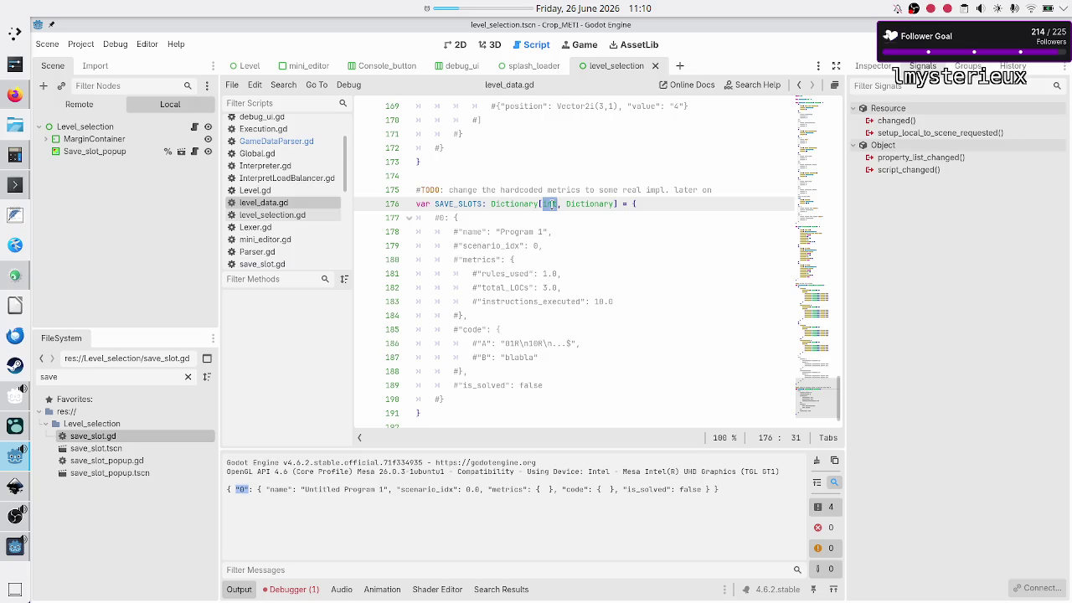
pyautogui.click(484, 216)
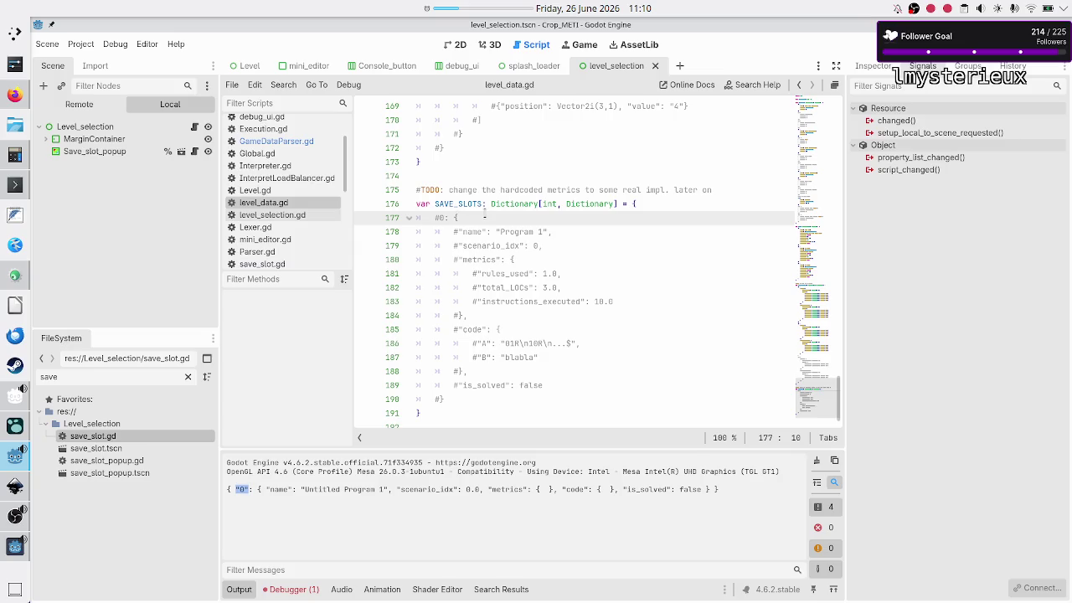
pyautogui.click(553, 245)
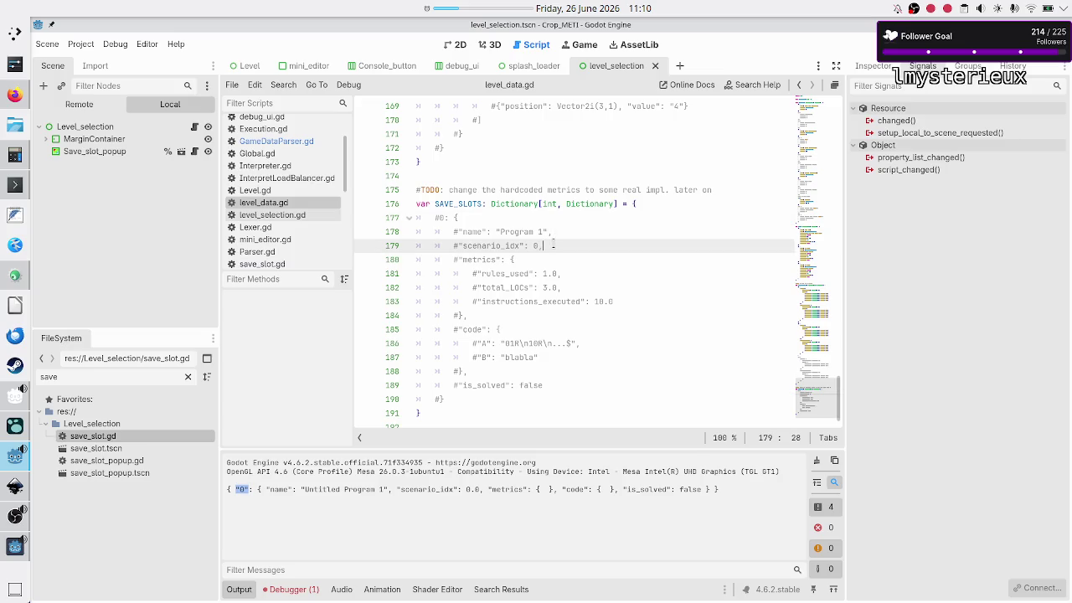
pyautogui.hotkey('shift', 'Left')
# - Compare with the scenario_idx value in the saved JSON file, then return to Godot
pyautogui.hotkey('alt', 'Tab')
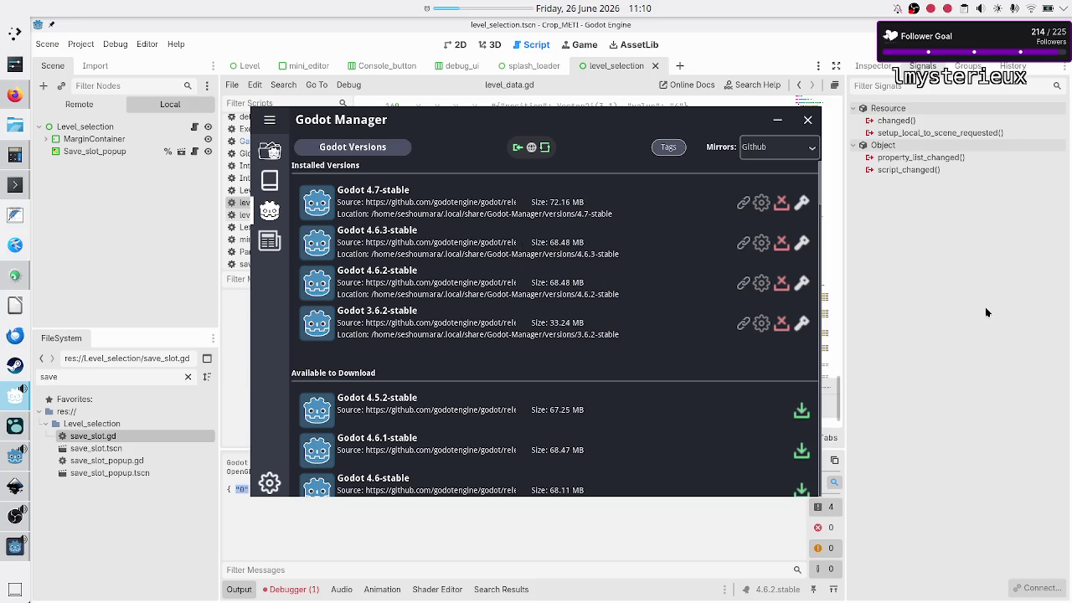
pyautogui.hotkey('alt', 'Tab')
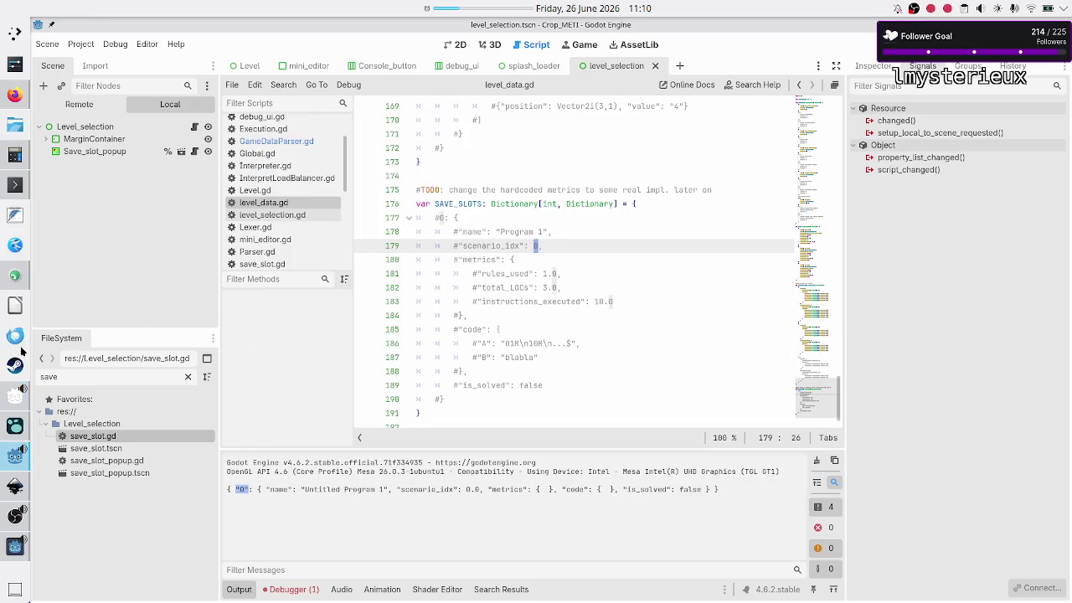
pyautogui.click(14, 184)
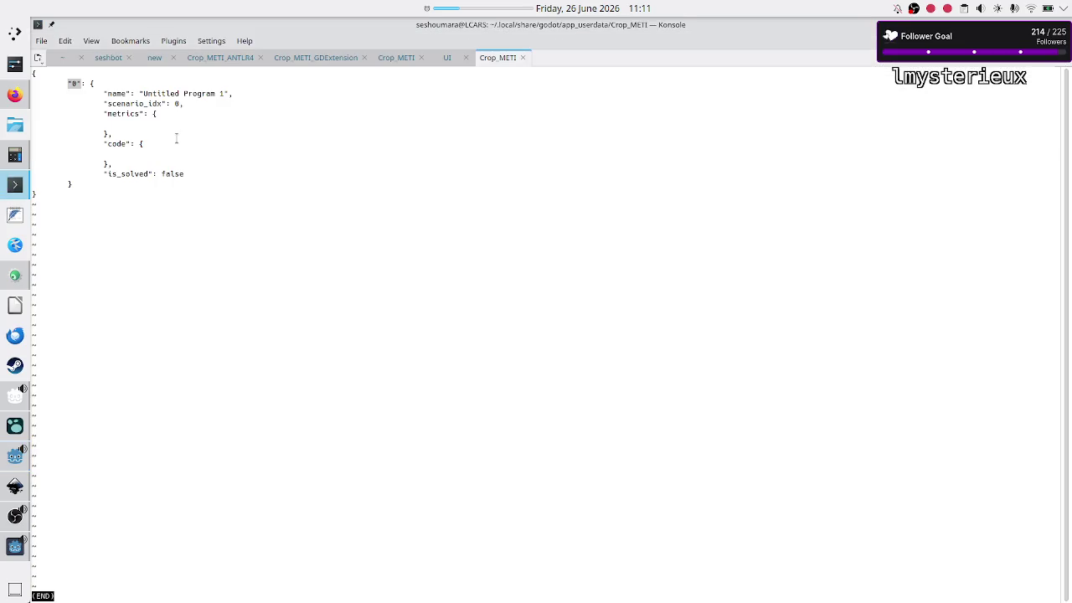
pyautogui.doubleClick(174, 103)
pyautogui.hotkey('alt', 'Tab')
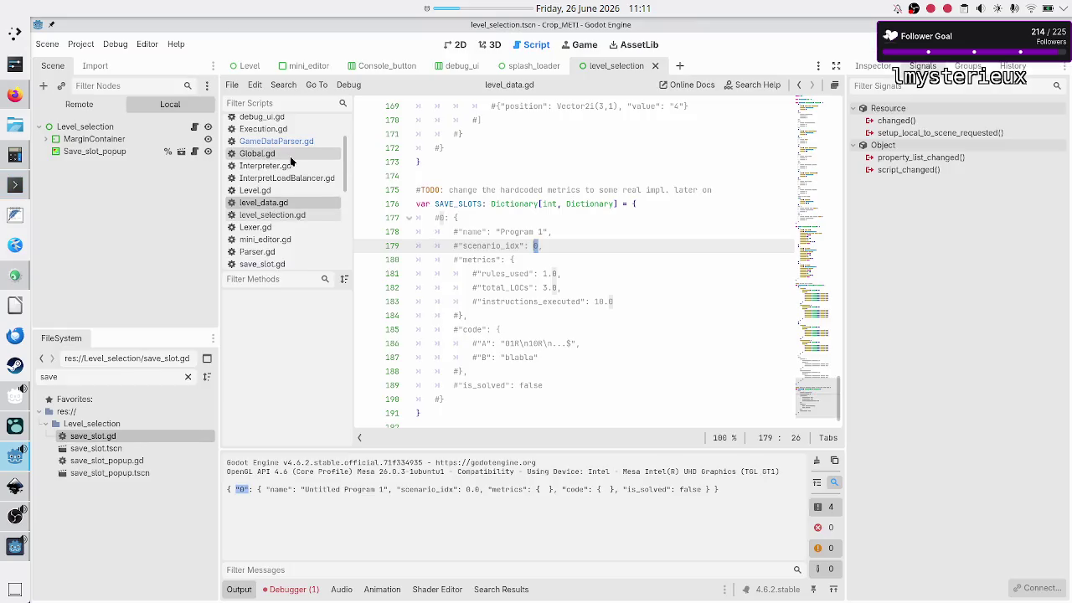
# - Switch to GameDataParser.gd, stop the running game, and place the caret after the print line
pyautogui.scroll(1, 292, 161)
pyautogui.click(281, 178)
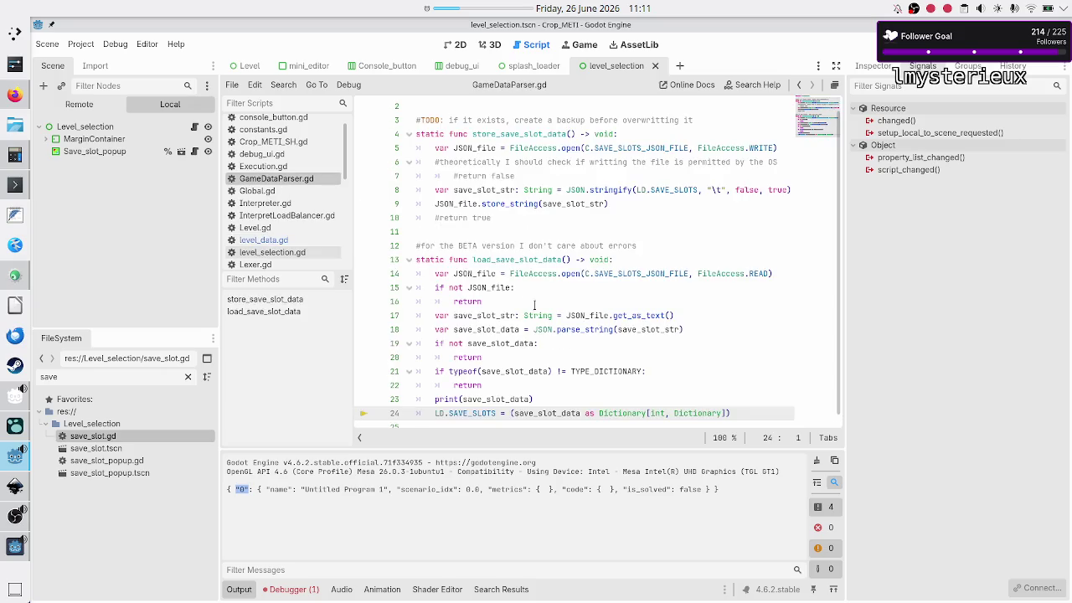
pyautogui.scroll(-1, 660, 385)
pyautogui.click(625, 379)
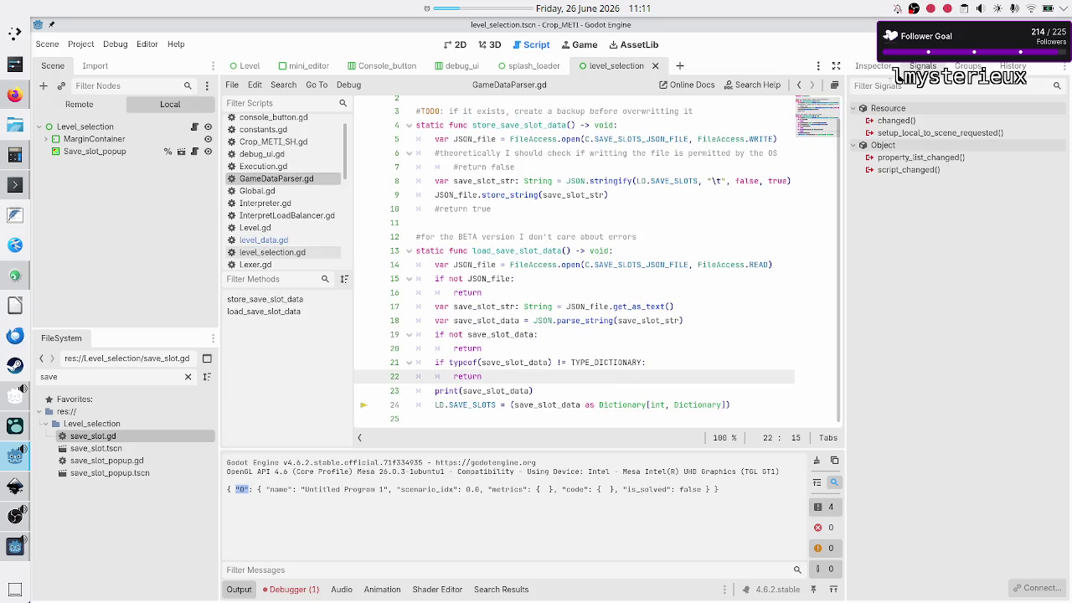
pyautogui.press('F8')
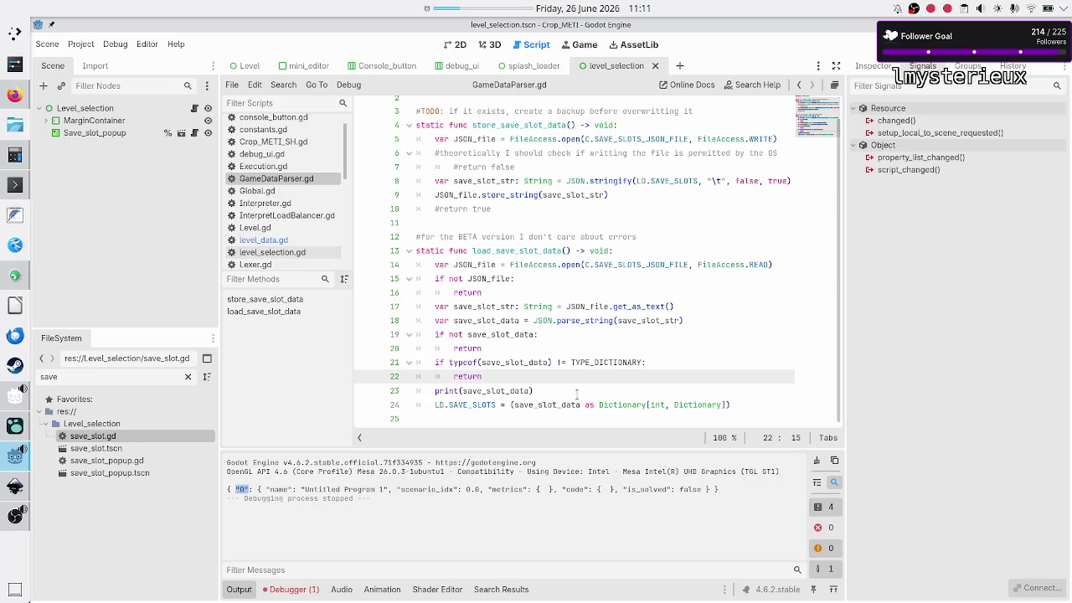
pyautogui.click(577, 391)
# - Add the loop 'for save_slot_idx: String in save_slot_data:'
pyautogui.press('Return')
pyautogui.write('for ke')
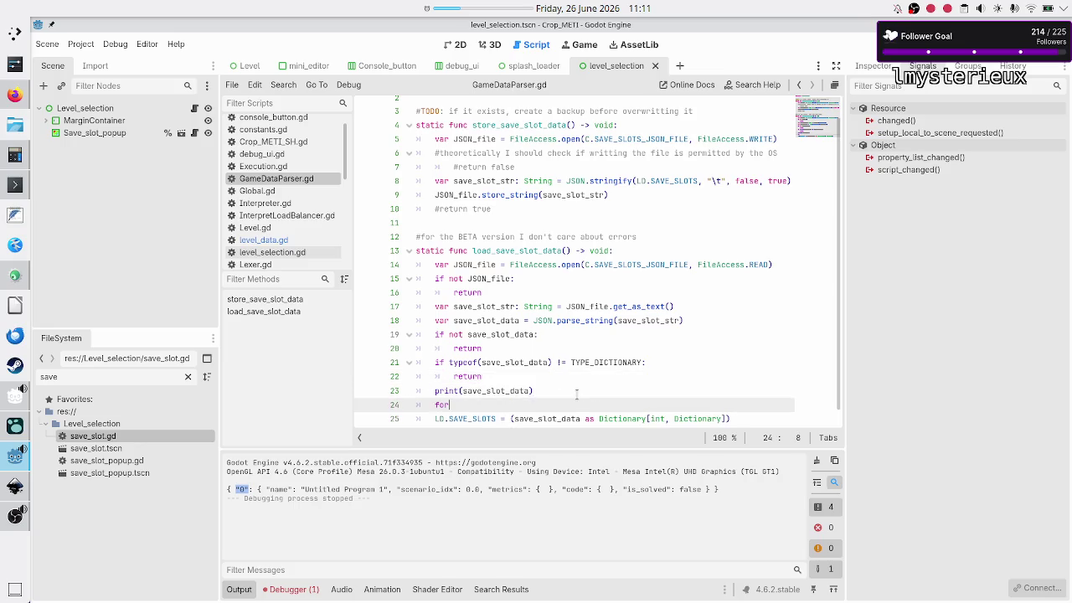
pyautogui.press('BackSpace')
pyautogui.press('BackSpace')
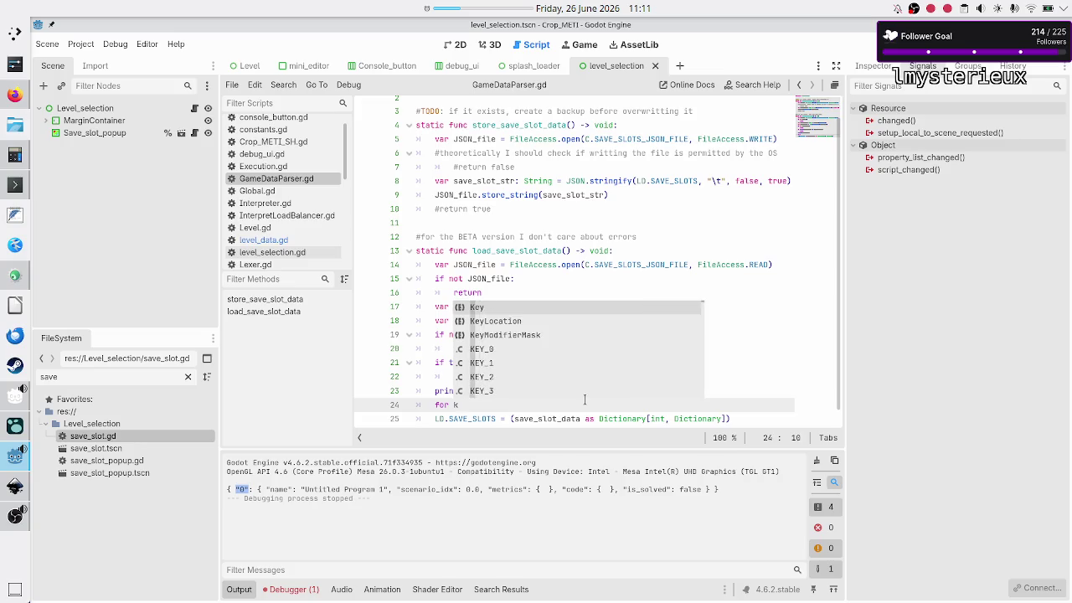
pyautogui.write('save')
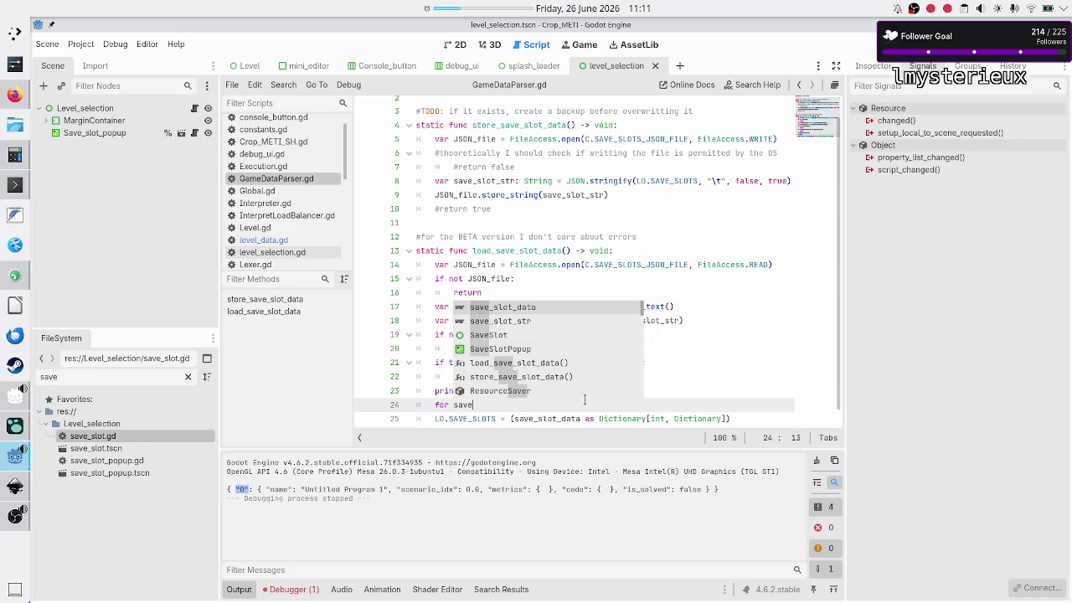
pyautogui.write('_slot_idx')
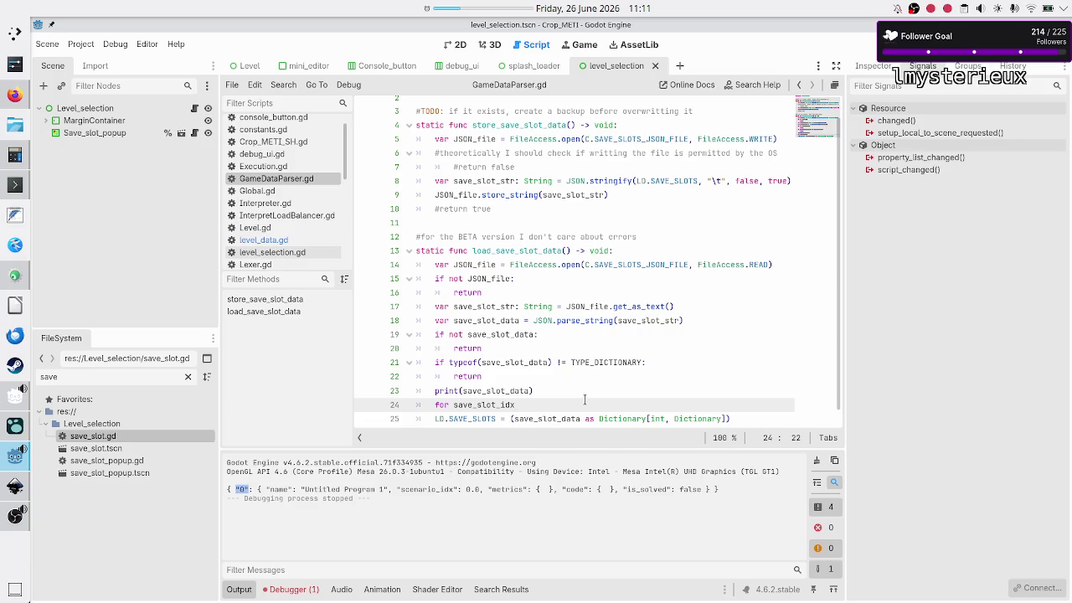
pyautogui.write(': String in ')
pyautogui.write('save')
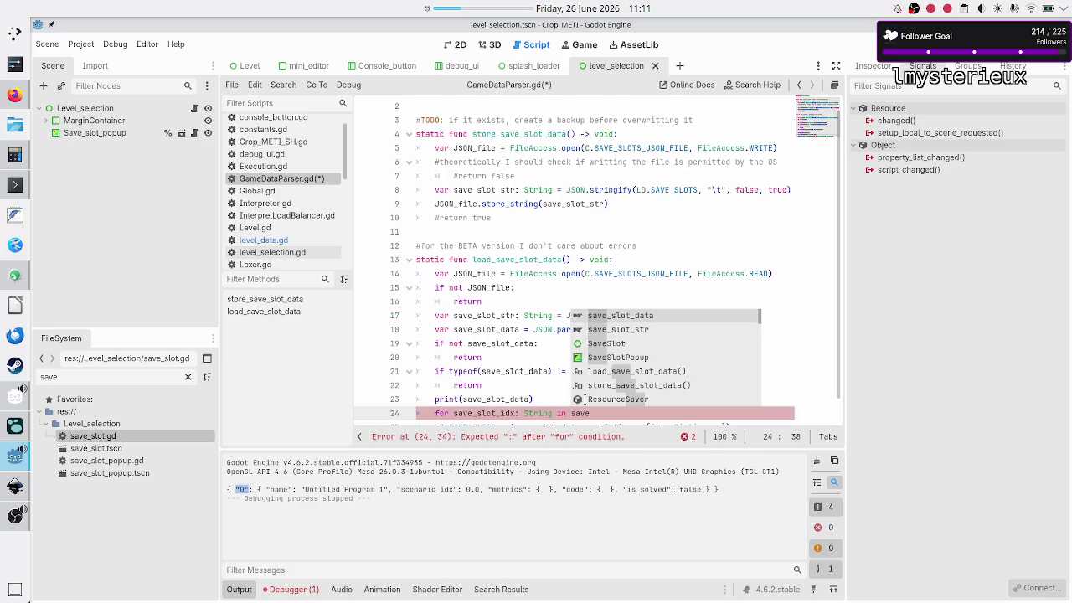
pyautogui.press('Return')
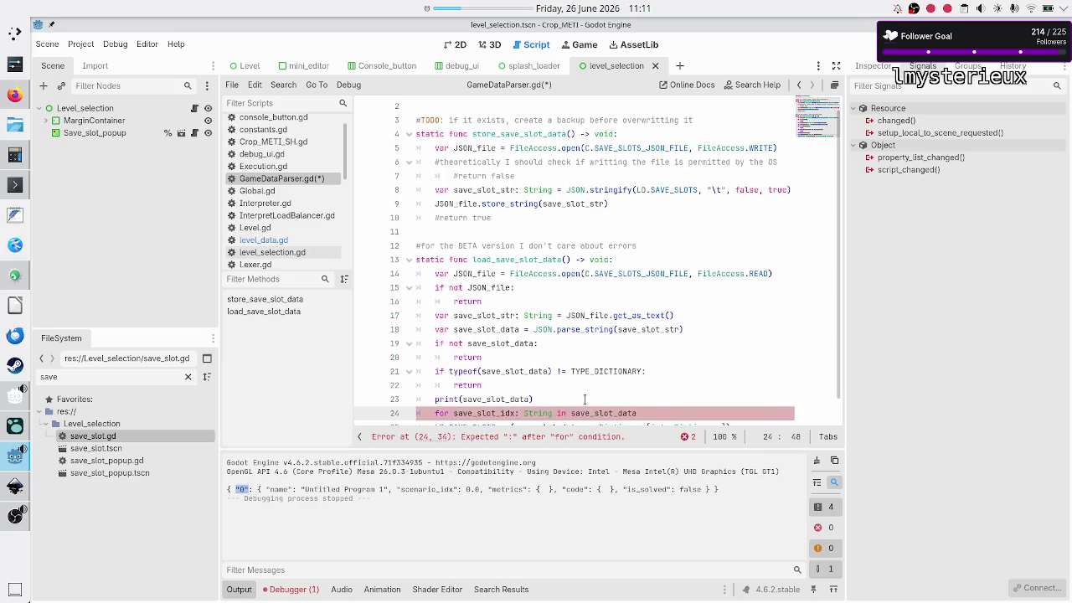
pyautogui.scroll(-1, 665, 339)
pyautogui.write(':')
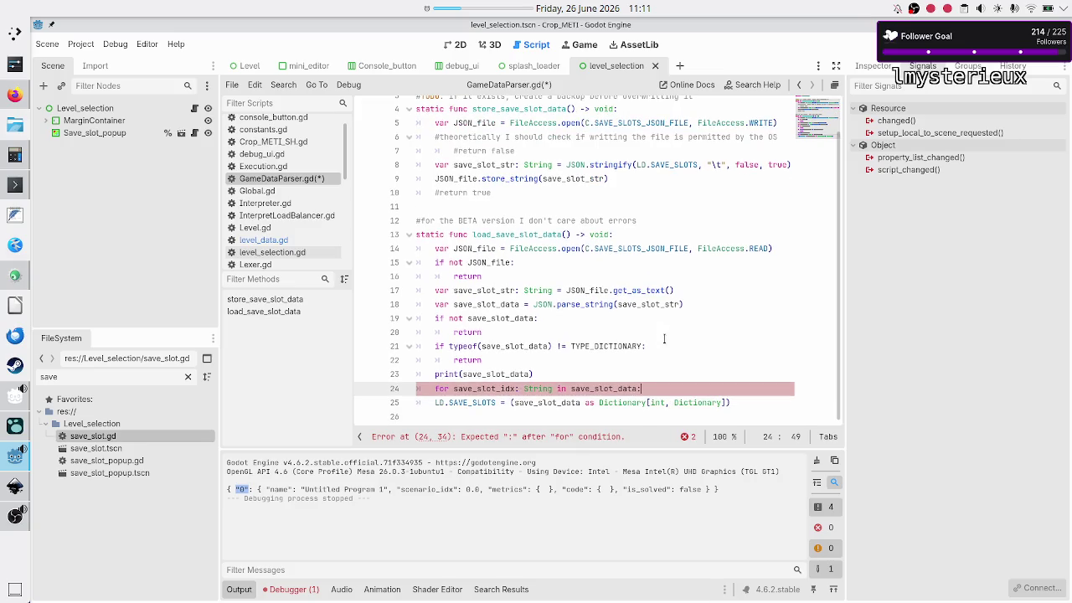
pyautogui.press('Return')
# - Start the loop body with 'LD.SAVE_SLOTS[int(]'
pyautogui.write('LD.SAVE')
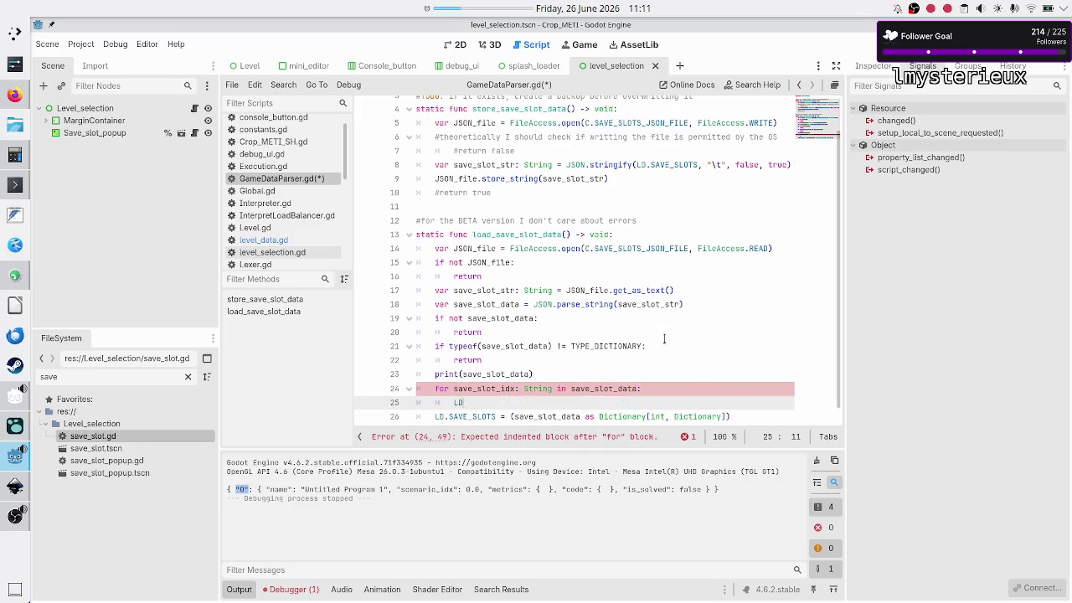
pyautogui.press('Return')
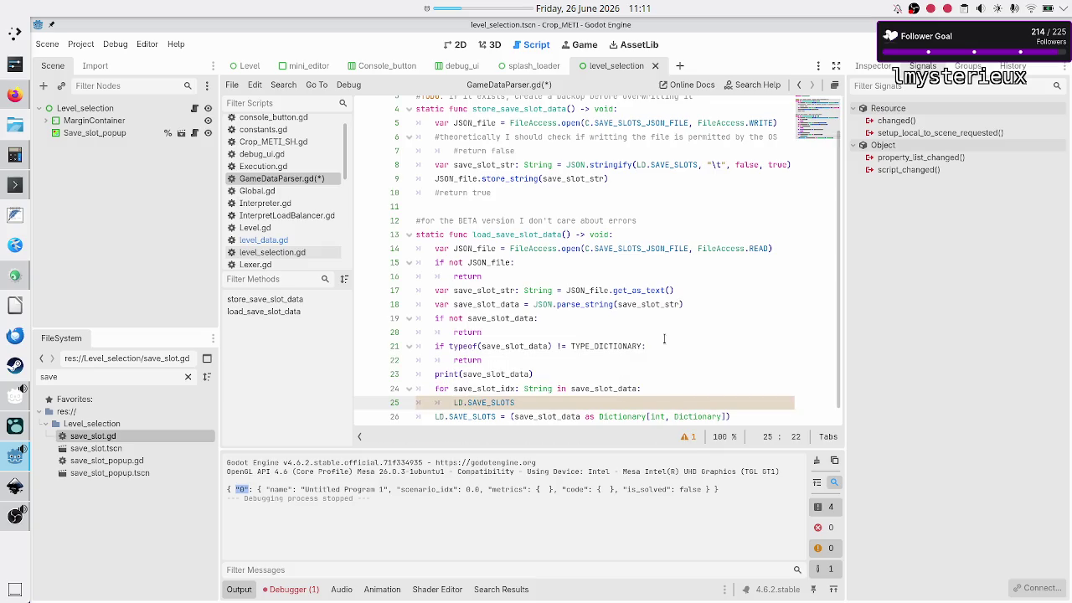
pyautogui.write('[]')
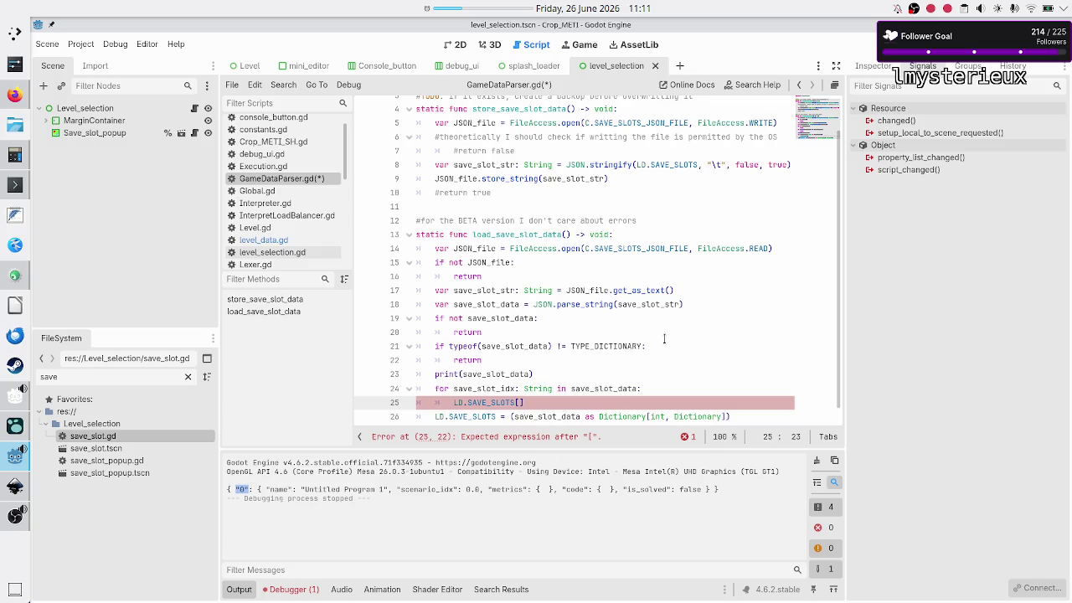
pyautogui.write('int(')
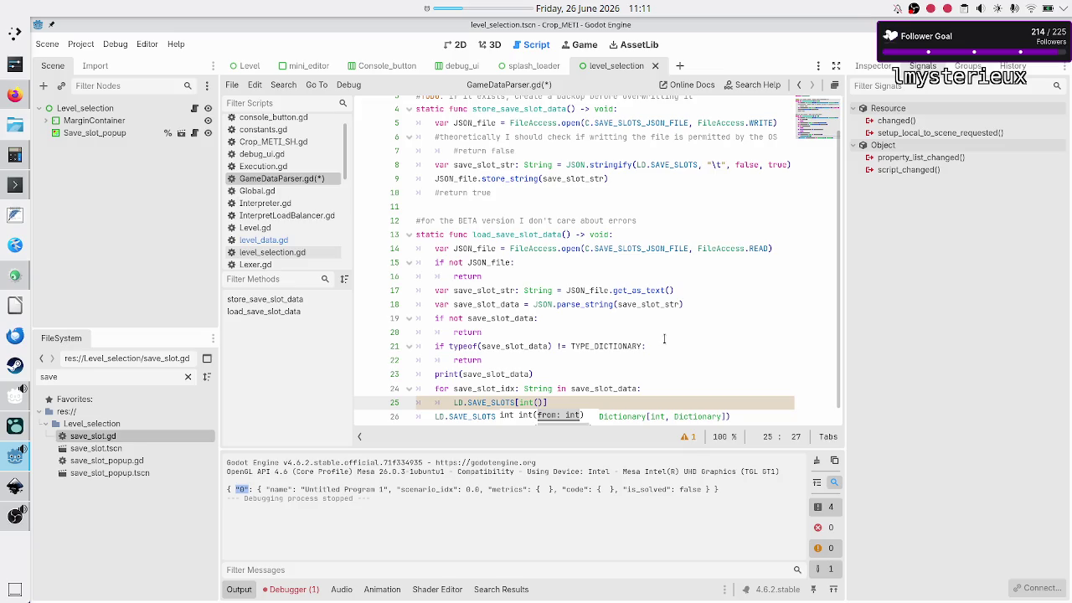
pyautogui.scroll(-1, 682, 310)
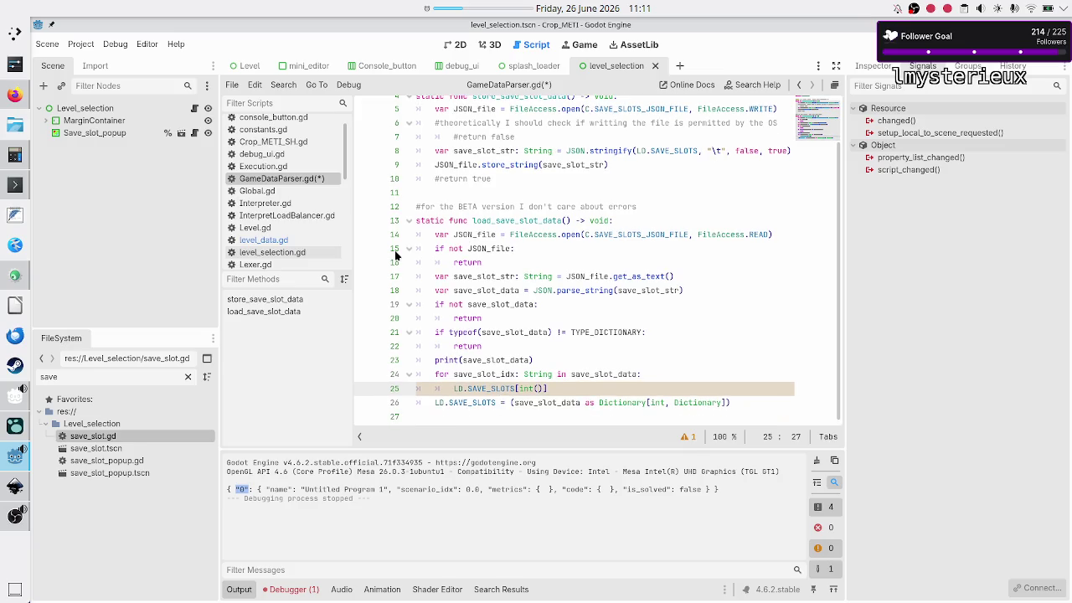
pyautogui.click(5, 91)
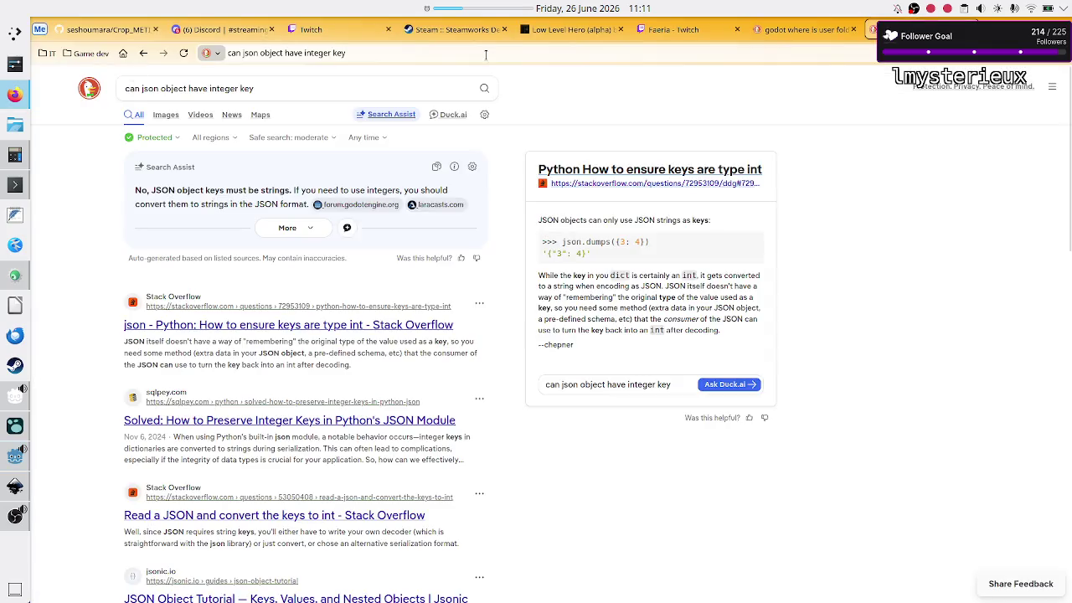
# - Search DuckDuckGo for 'godot string to int', then remove the int() call in Godot's line 25
pyautogui.click(392, 81)
pyautogui.hotkey('ctrl', 'a')
pyautogui.write('godot st')
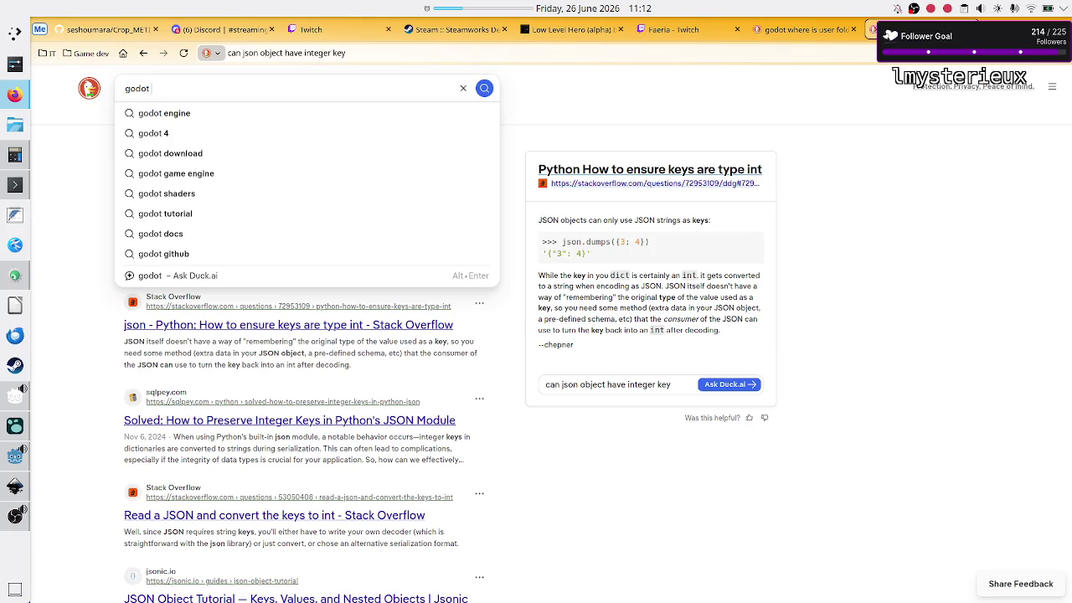
pyautogui.write('ring to int')
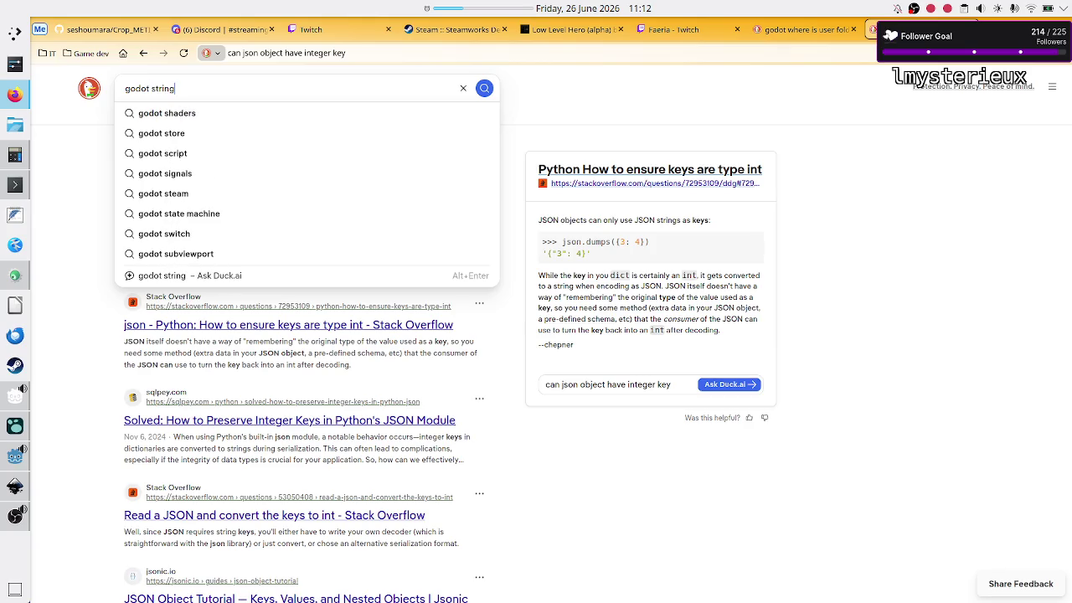
pyautogui.press('Return')
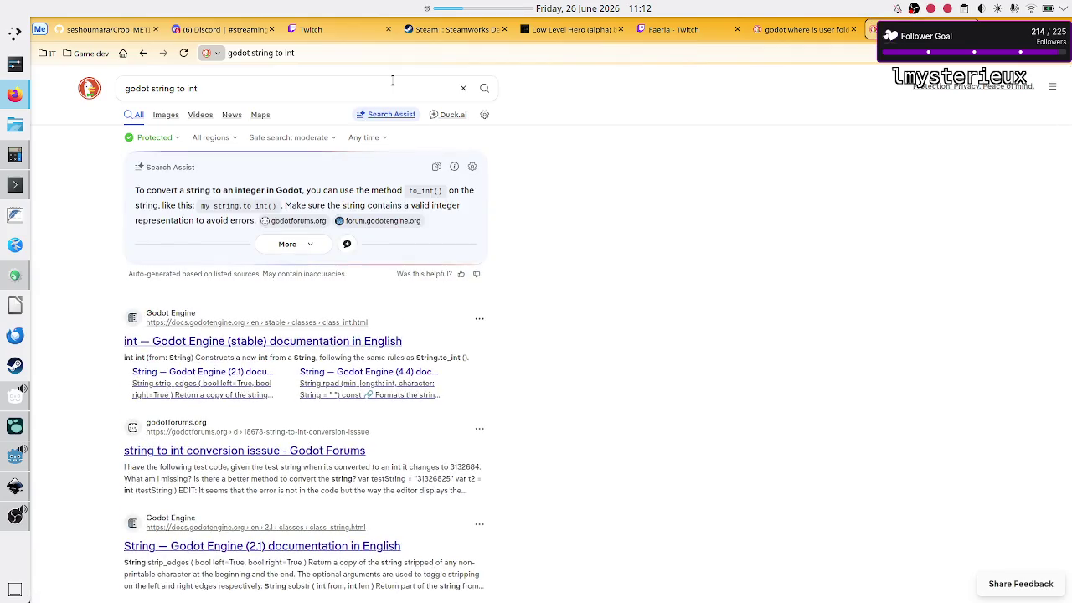
pyautogui.hotkey('alt', 'Tab')
pyautogui.press('BackSpace')
pyautogui.press('BackSpace')
pyautogui.press('BackSpace')
# - Index LD.SAVE_SLOTS with save_slot_idx.to_int() on line 25
pyautogui.write('save_')
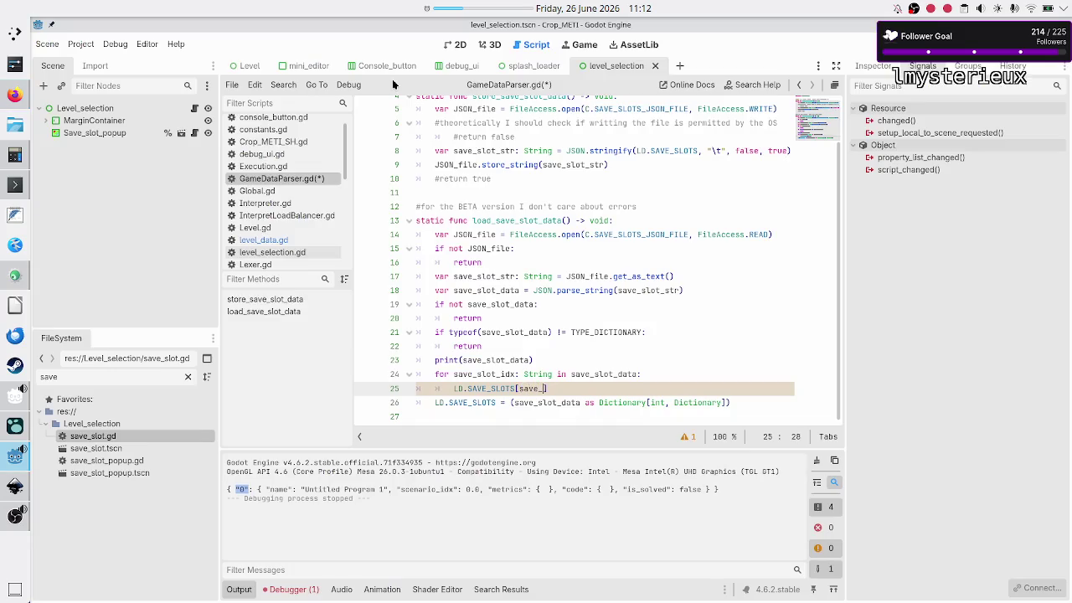
pyautogui.write('sl')
pyautogui.press('Return')
pyautogui.write('.')
pyautogui.write('to_')
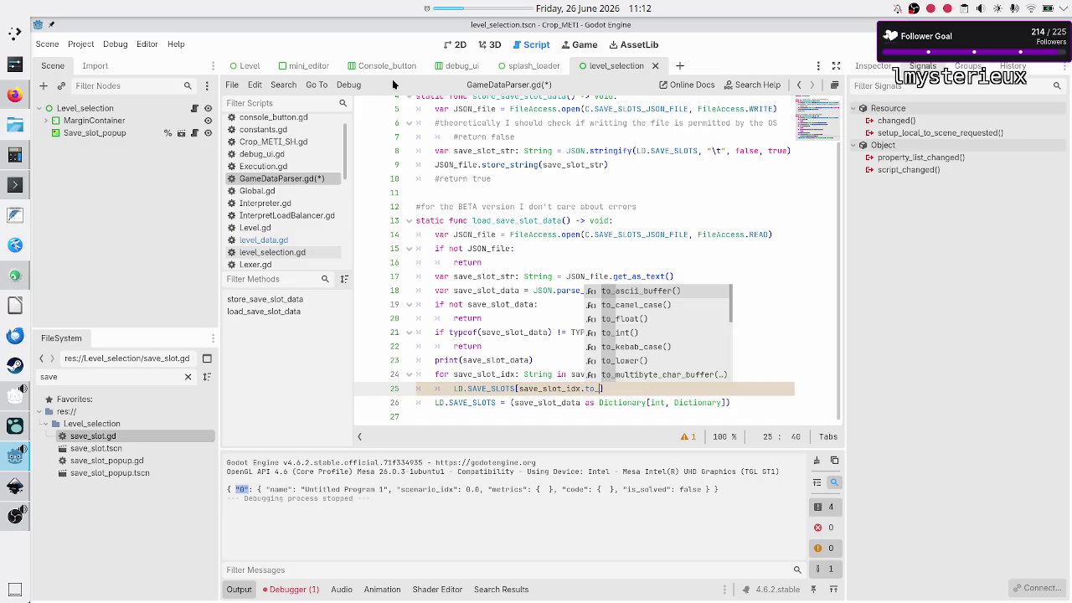
pyautogui.write('in')
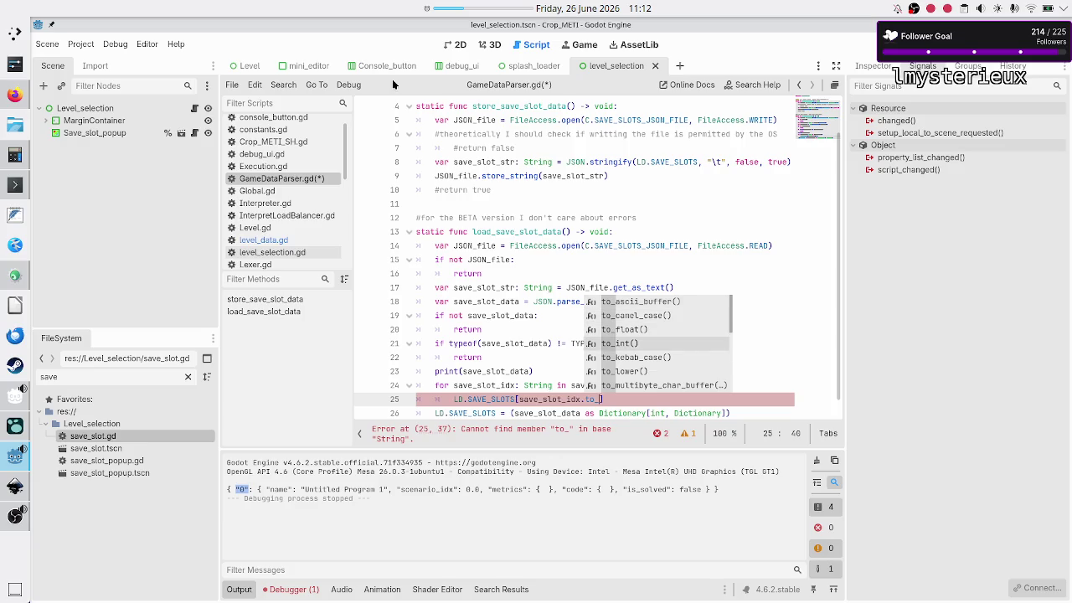
pyautogui.press('Return')
pyautogui.press('Right')
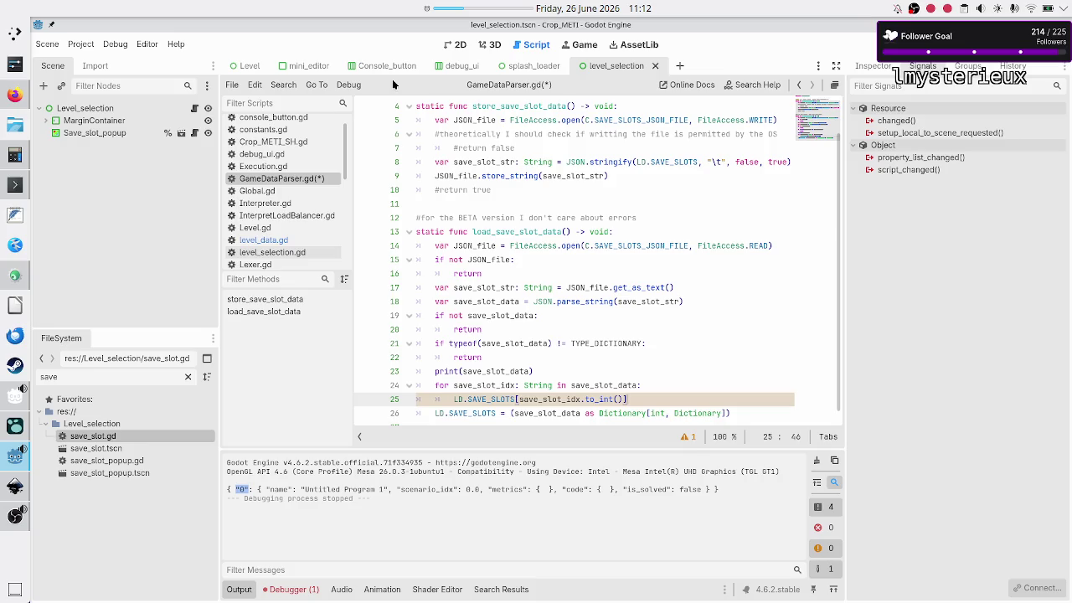
# - Finish line 25 with '= save_slot_data[save_slot_idx]' and delete the old assignment line 26
pyautogui.doubleClick(483, 387)
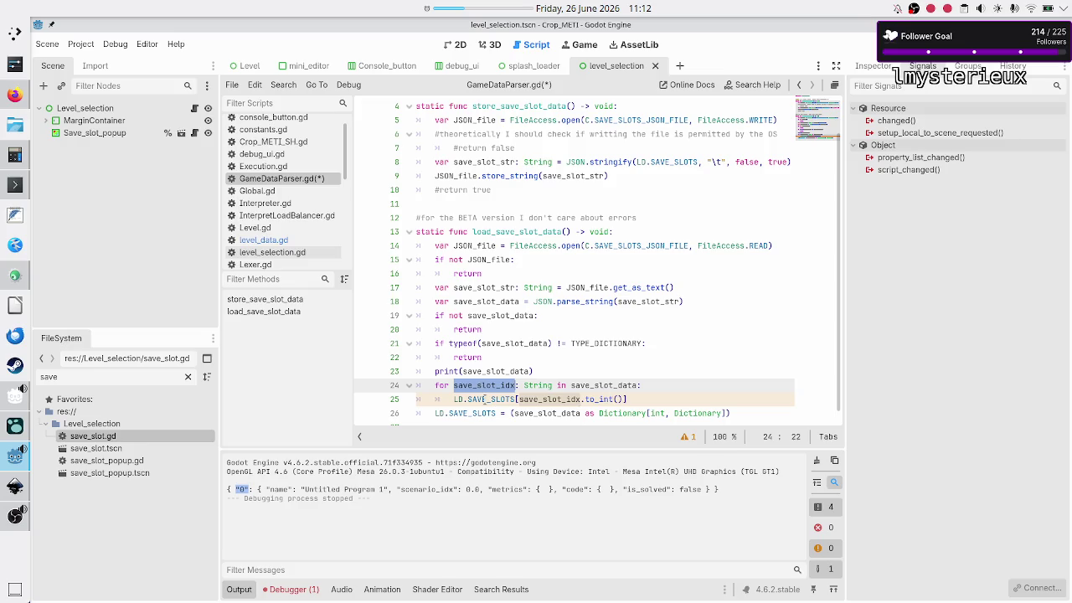
pyautogui.click(485, 400)
pyautogui.doubleClick(485, 400)
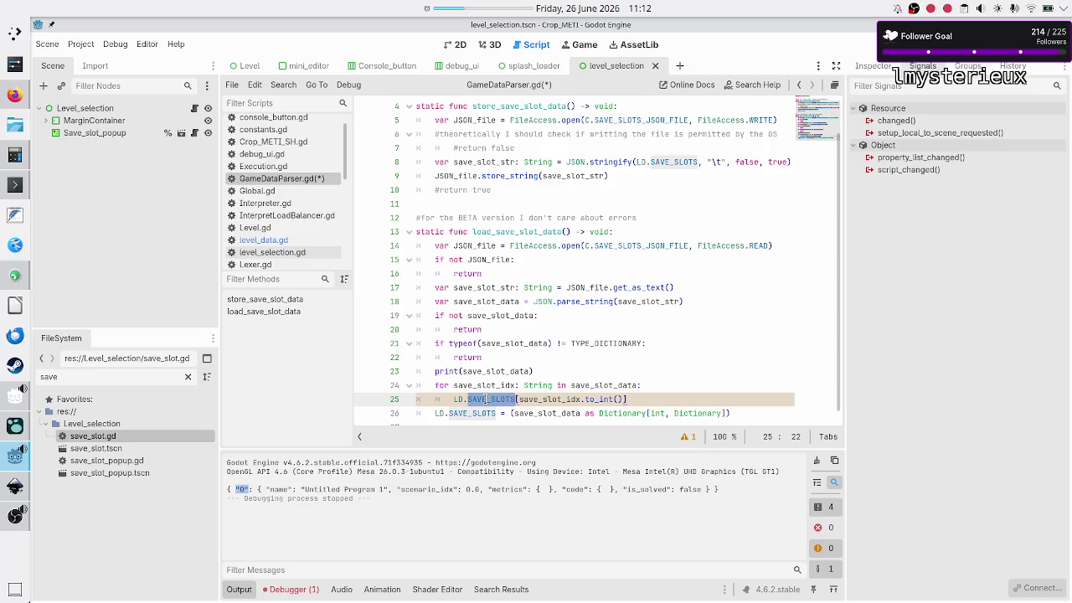
pyautogui.doubleClick(526, 399)
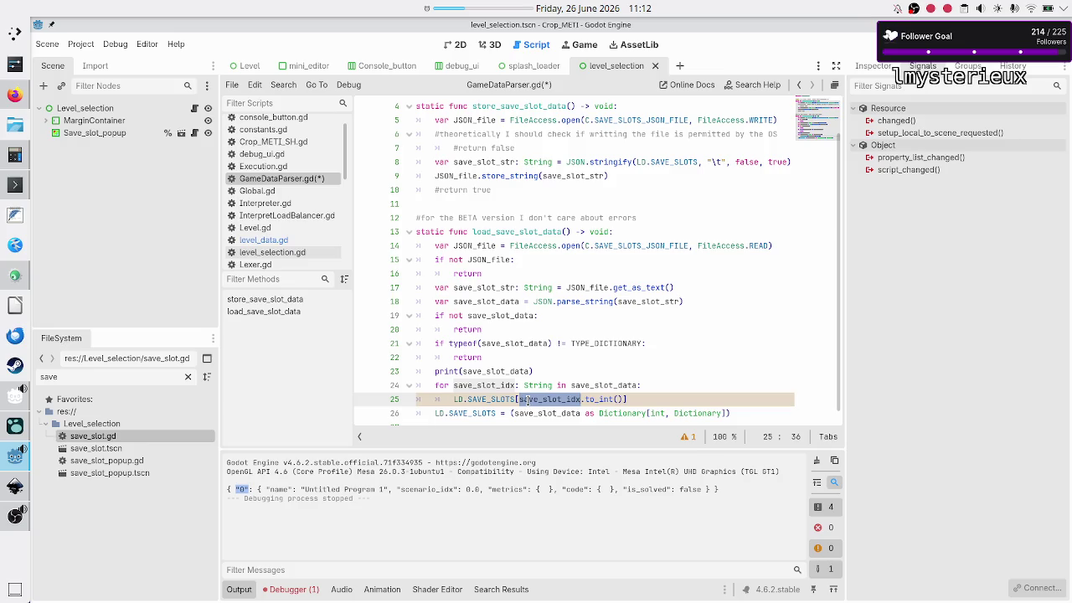
pyautogui.click(642, 403)
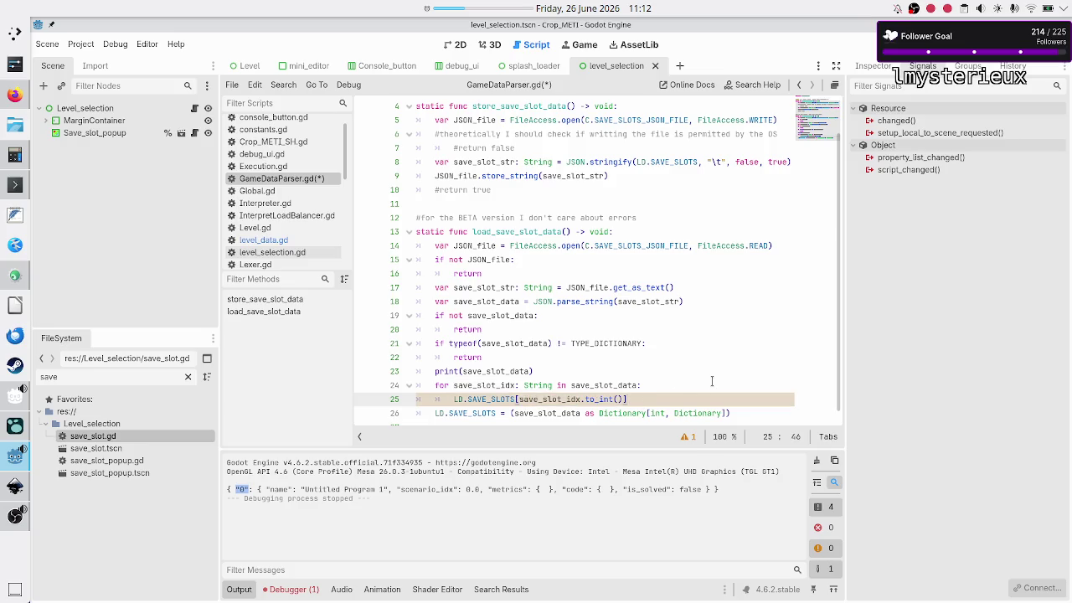
pyautogui.write(' = ')
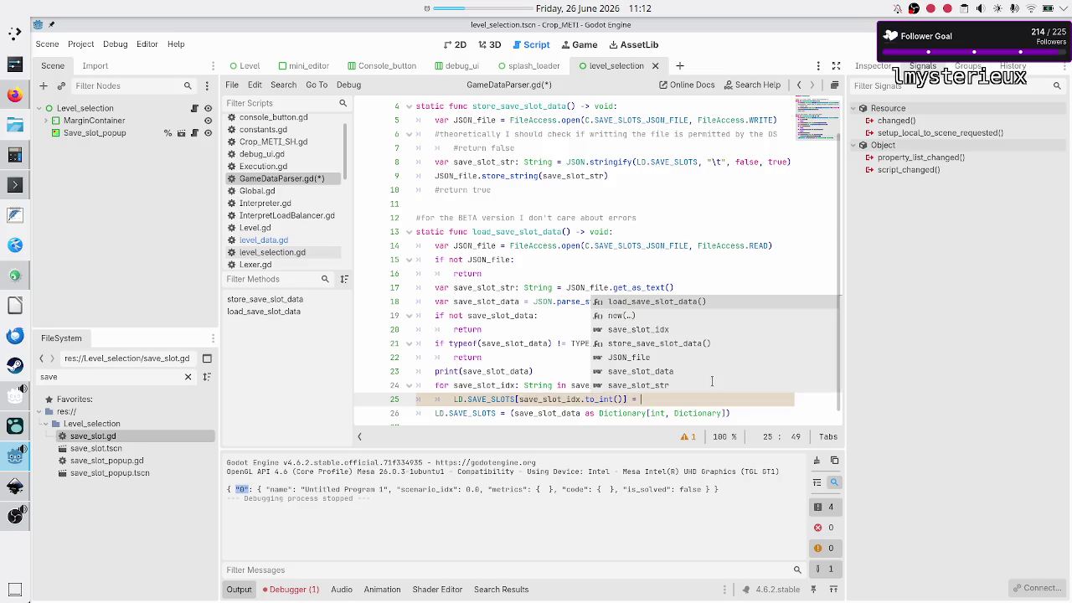
pyautogui.write('save')
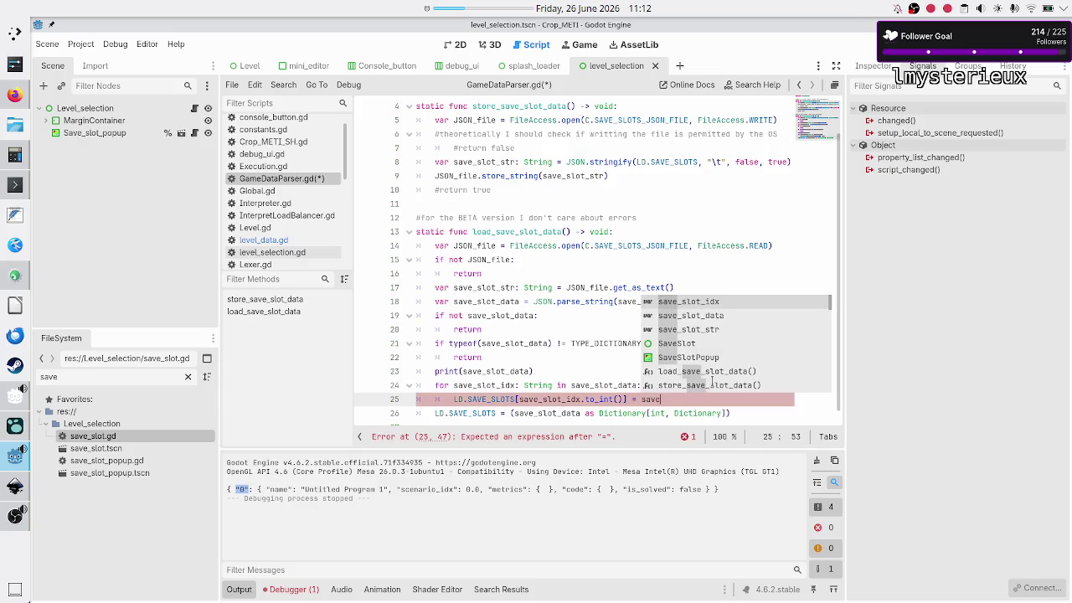
pyautogui.write('_slot_data[')
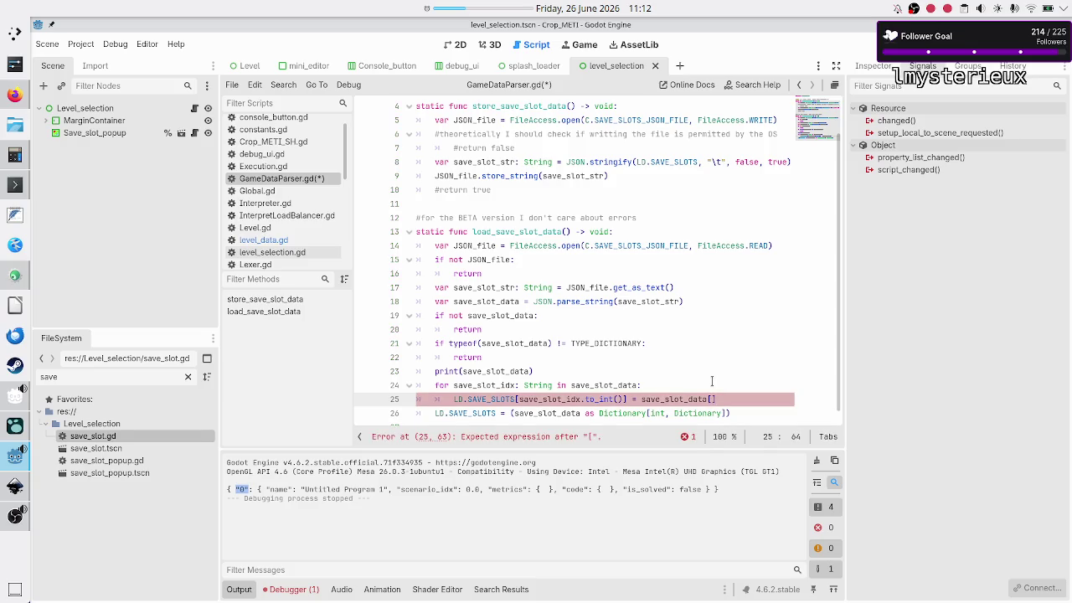
pyautogui.write('save_sl')
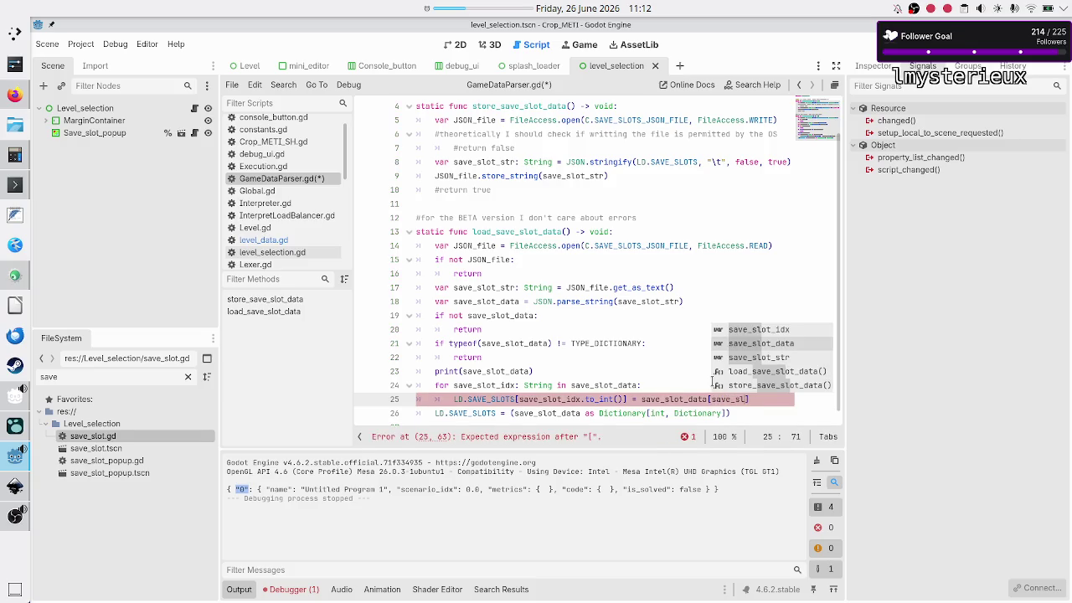
pyautogui.press('Up')
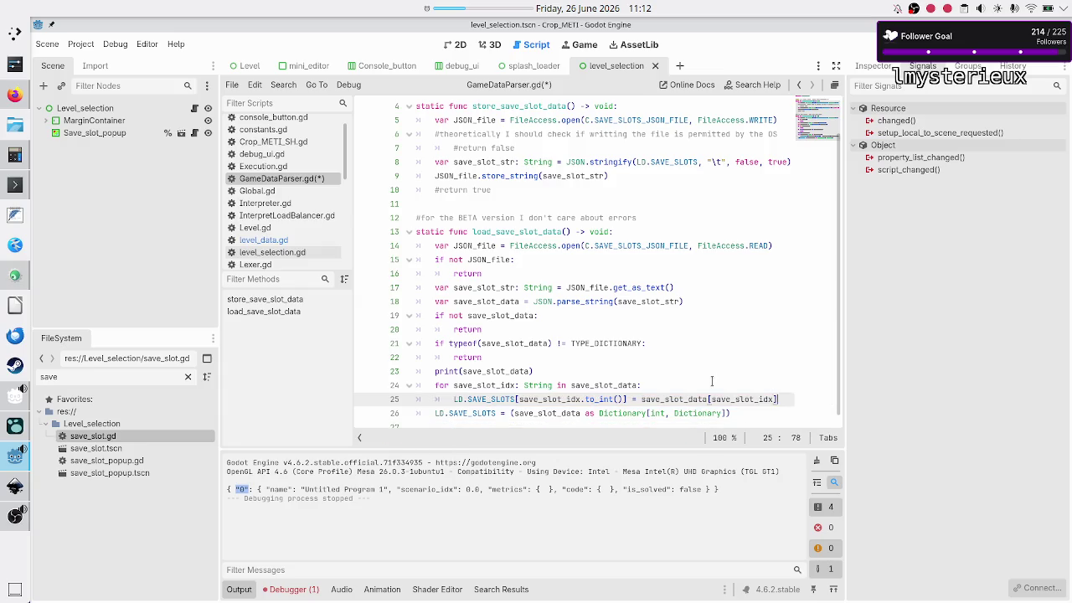
pyautogui.press('Down')
pyautogui.hotkey('shift', 'Down')
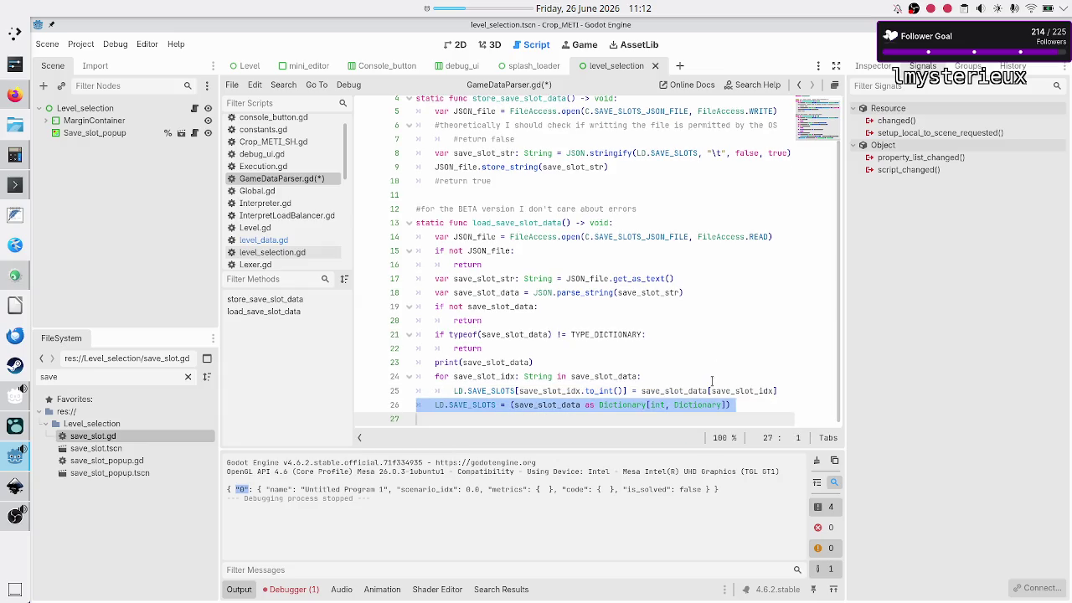
pyautogui.press('Delete')
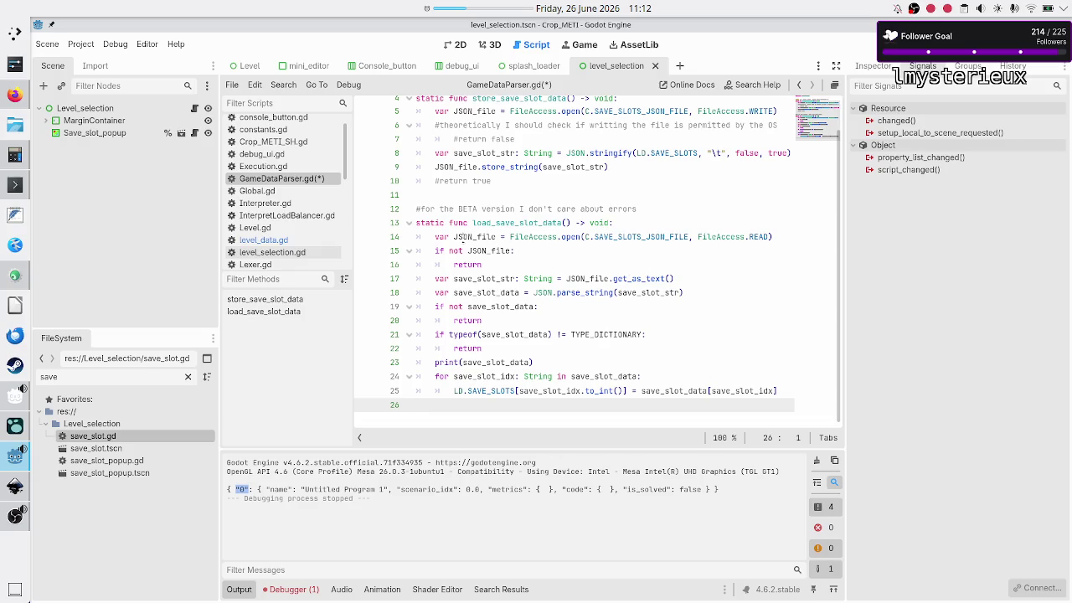
# - Check in level_data.gd that SAVE_SLOTS is declared as a Dictionary
pyautogui.click(281, 241)
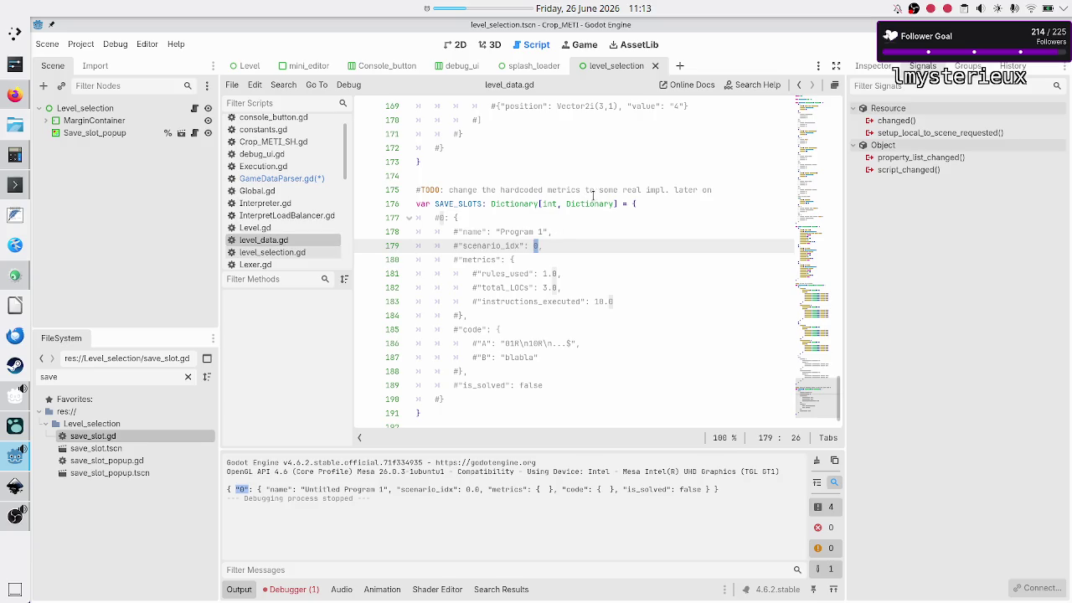
pyautogui.doubleClick(588, 205)
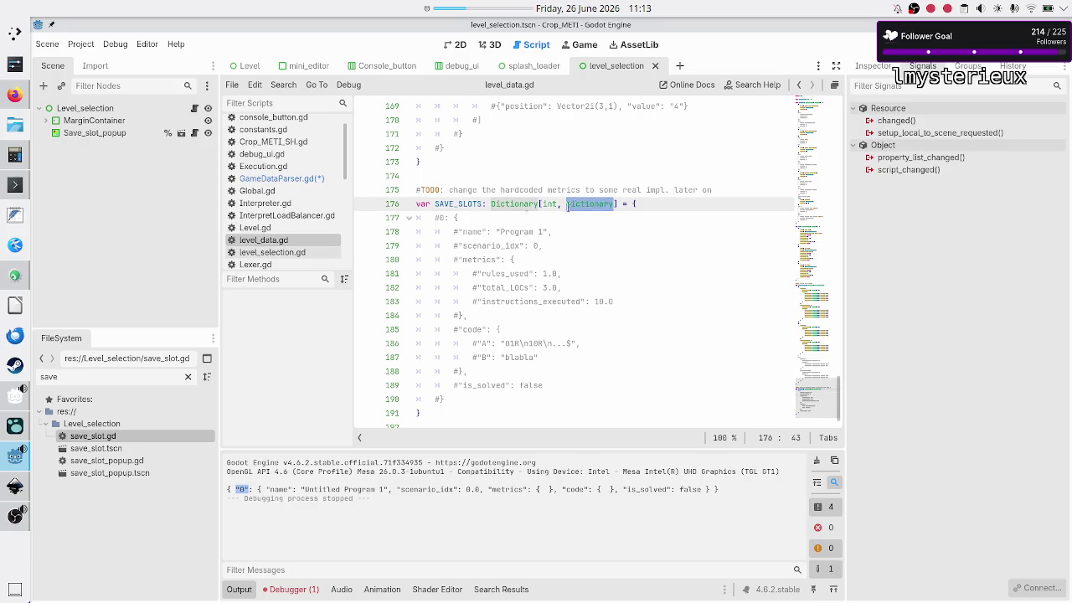
pyautogui.click(298, 177)
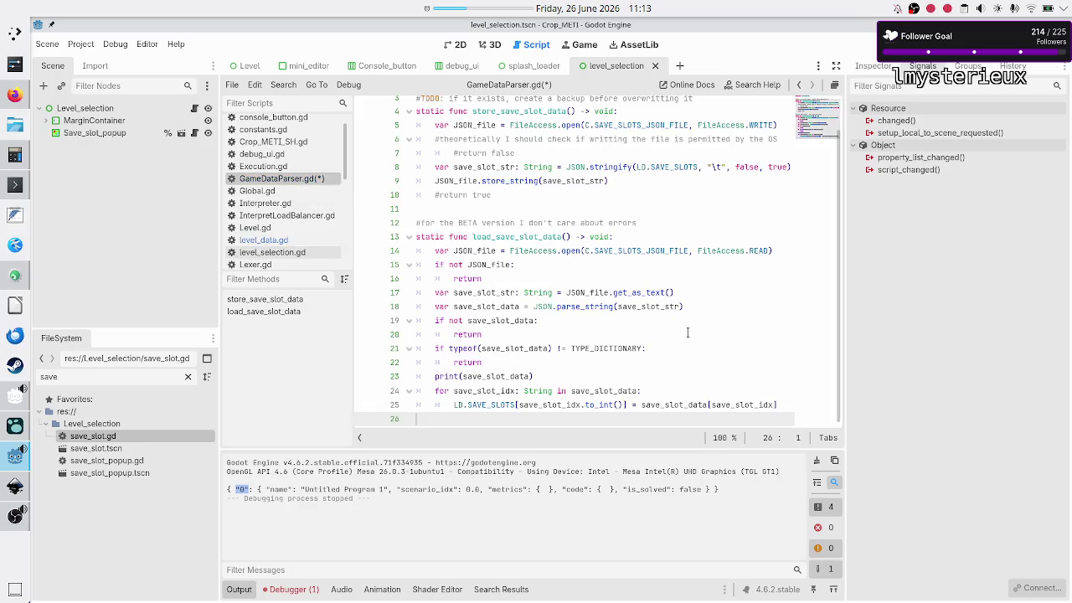
# - Cast the assigned value on line 25 to (save_slot_data[save_slot_idx] as Dictionary)
pyautogui.press('Left')
pyautogui.press('Left')
pyautogui.press('Left')
pyautogui.press('Left')
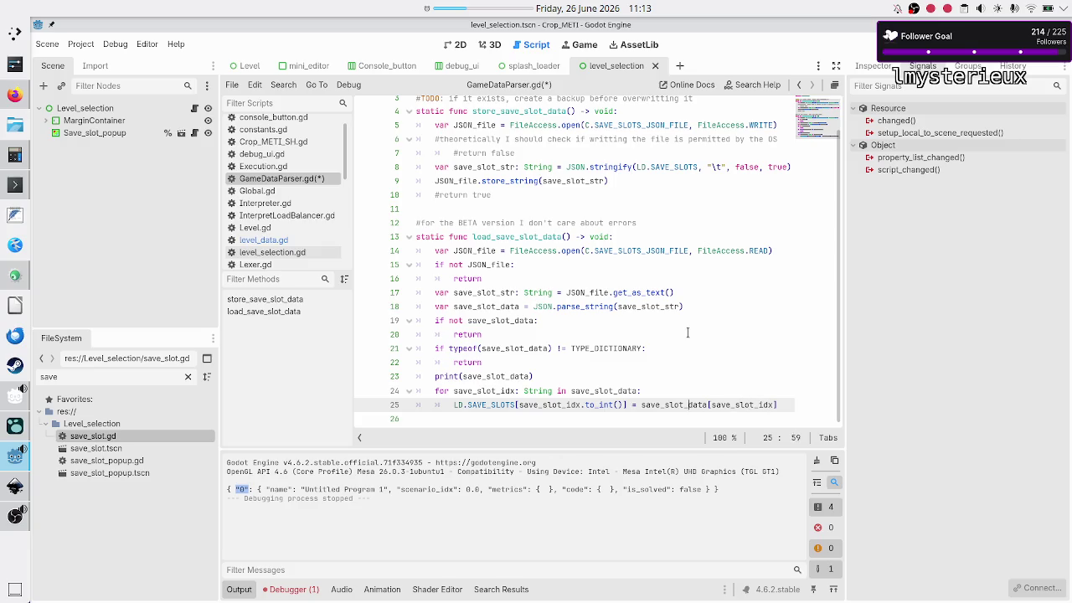
pyautogui.press('Left')
pyautogui.write('(')
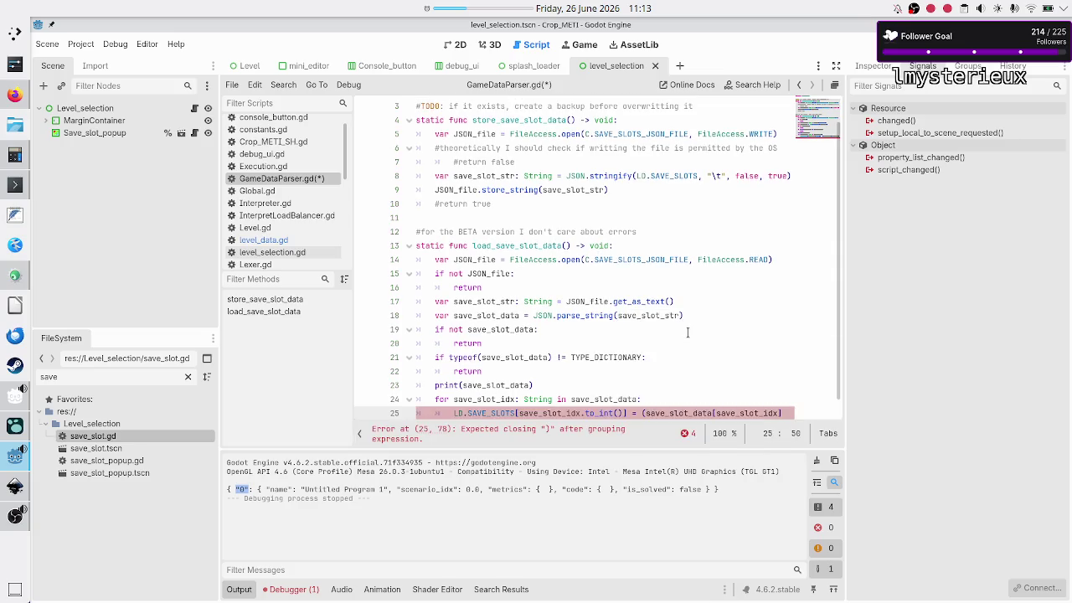
pyautogui.press('End')
pyautogui.write('as')
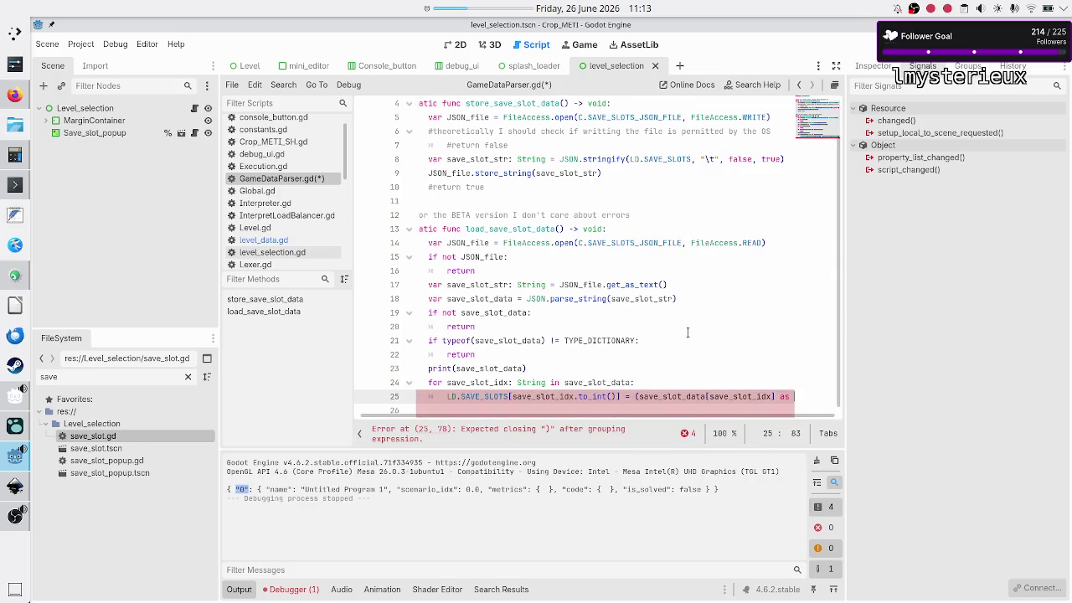
pyautogui.write(' Dict)')
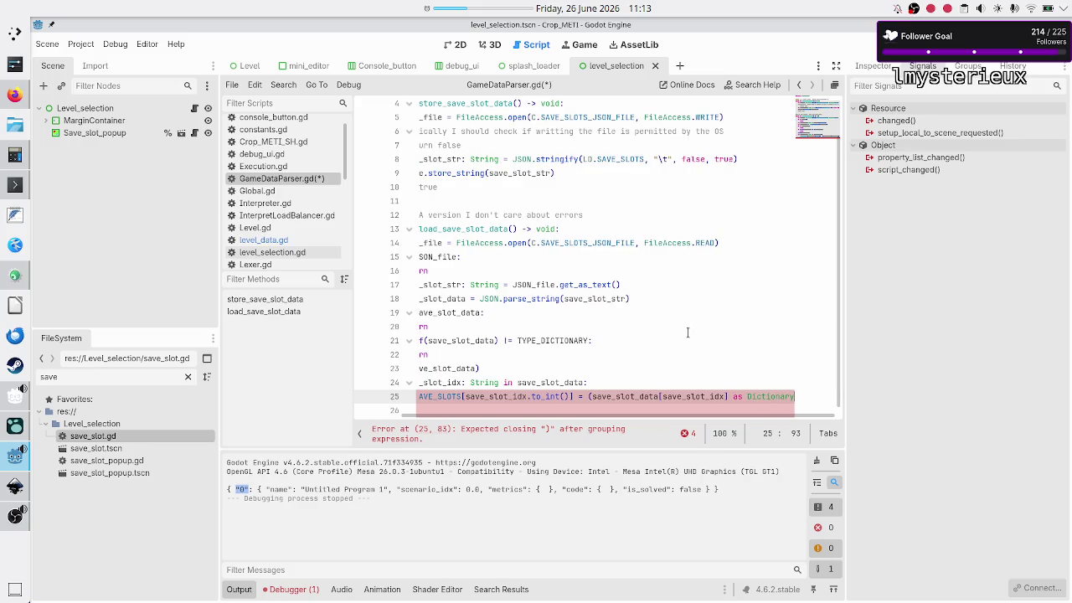
pyautogui.press('Down')
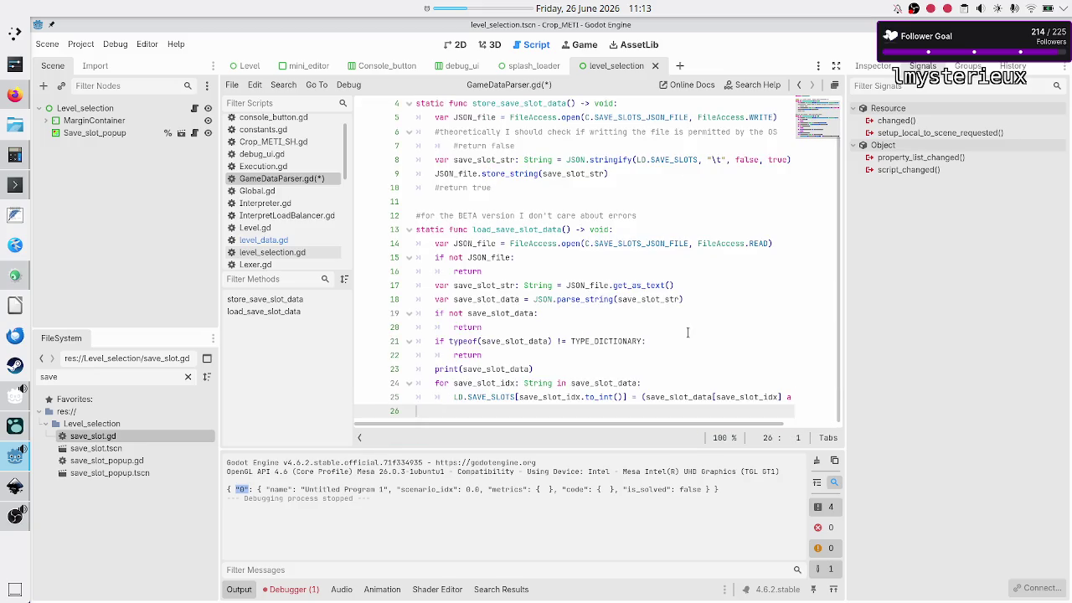
pyautogui.press('Up')
pyautogui.press('Up')
pyautogui.press('Up')
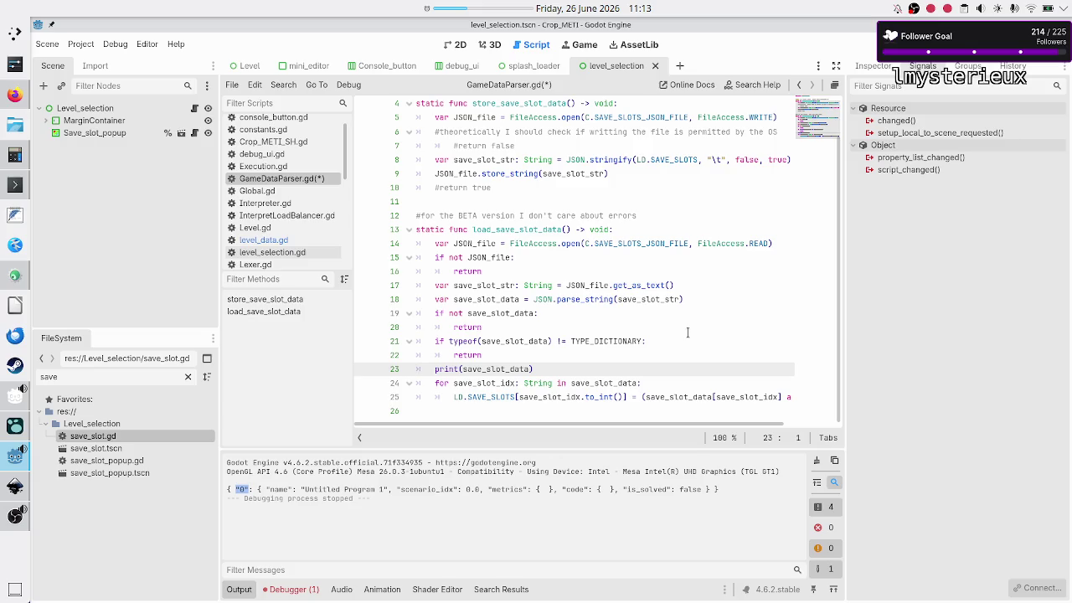
# - Replace the print(save_slot_data) line with LD.SAVE_SLOTS = {}, then view level_data.gd's SAVE_SLOTS
pyautogui.hotkey('shift', 'End')
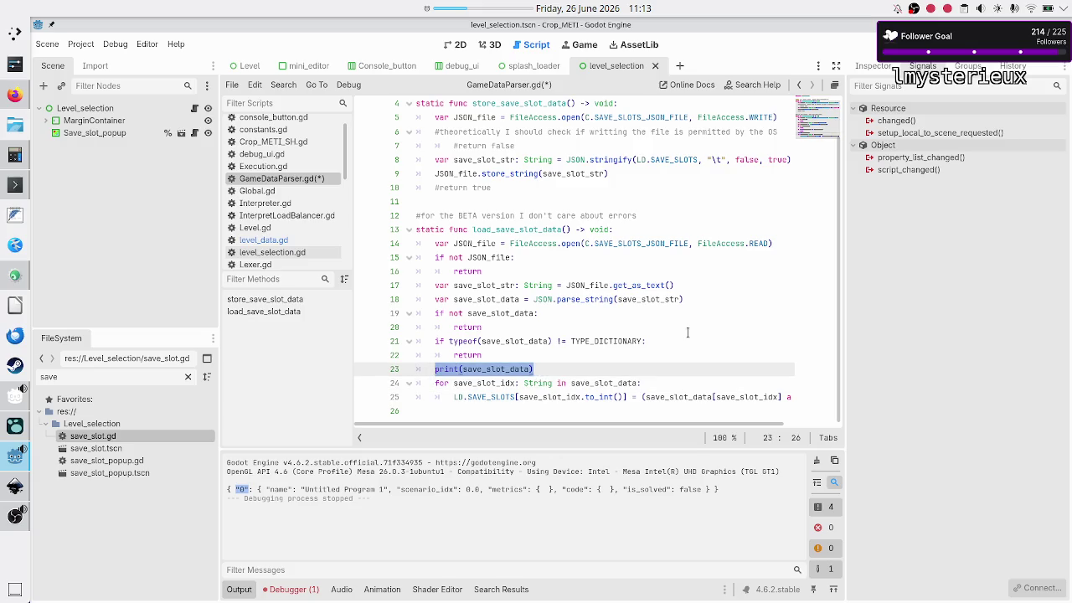
pyautogui.press('BackSpace')
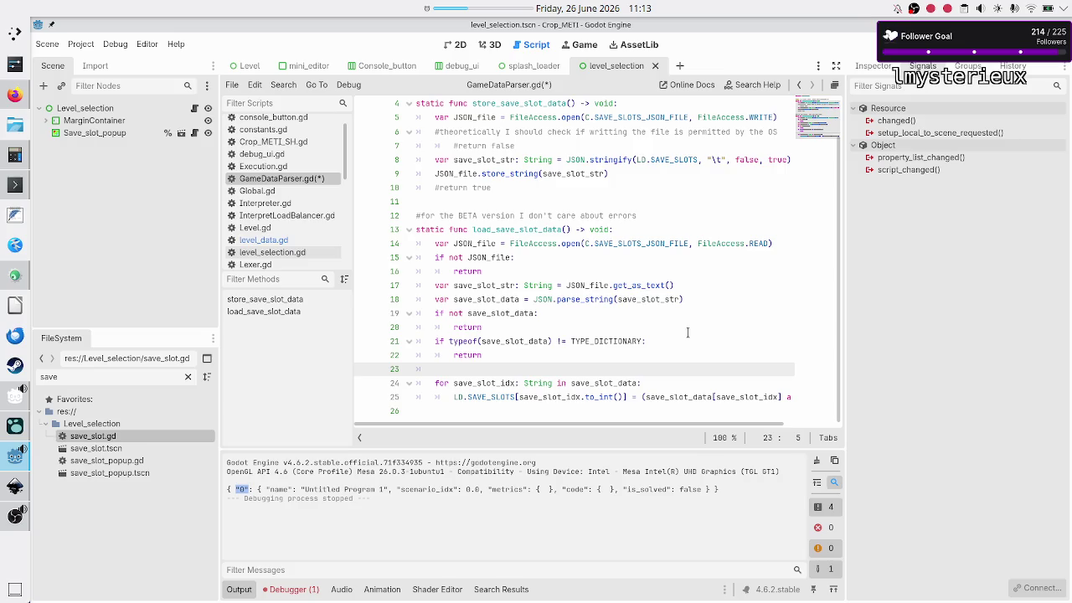
pyautogui.write('LD')
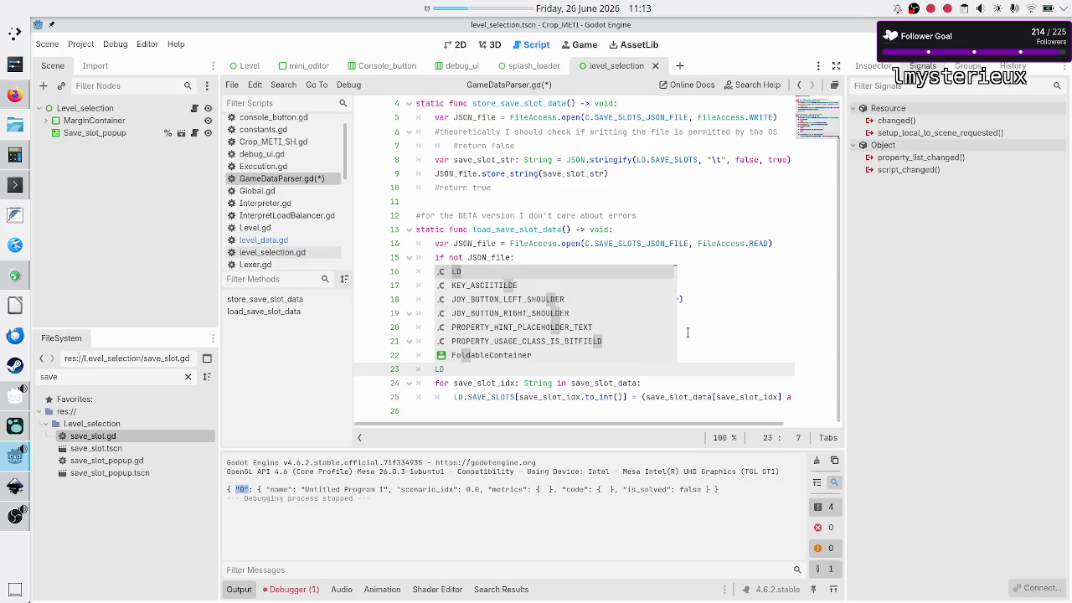
pyautogui.write('.S')
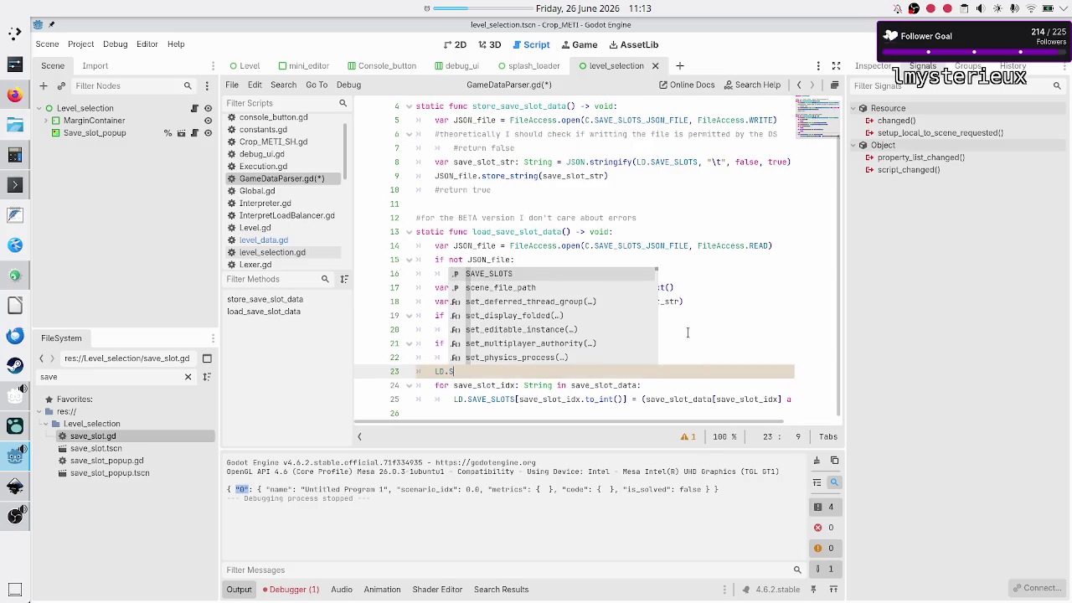
pyautogui.press('Return')
pyautogui.write('= {')
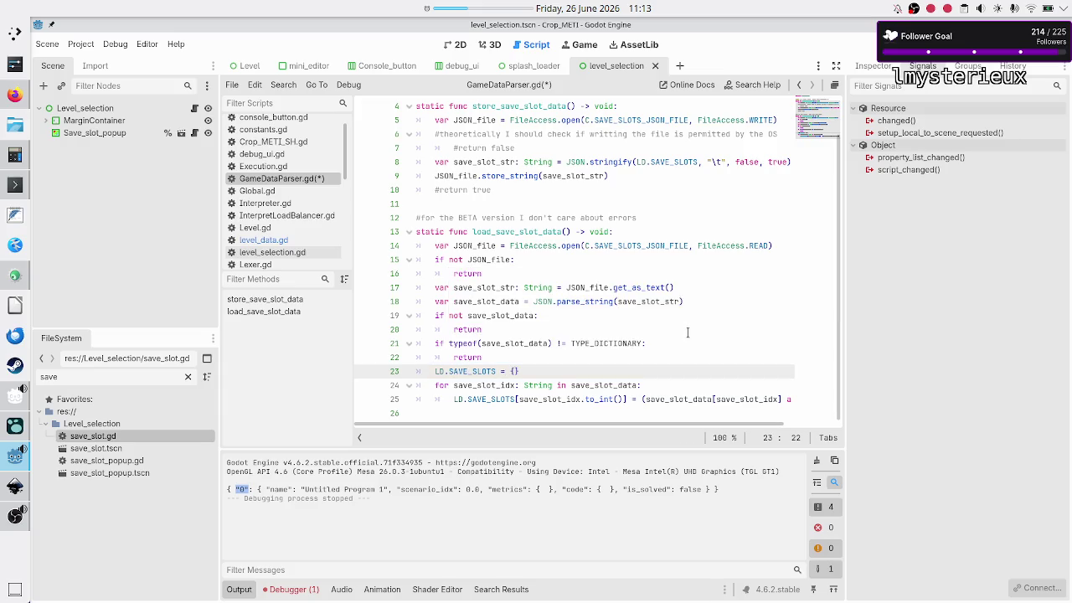
pyautogui.press('Right')
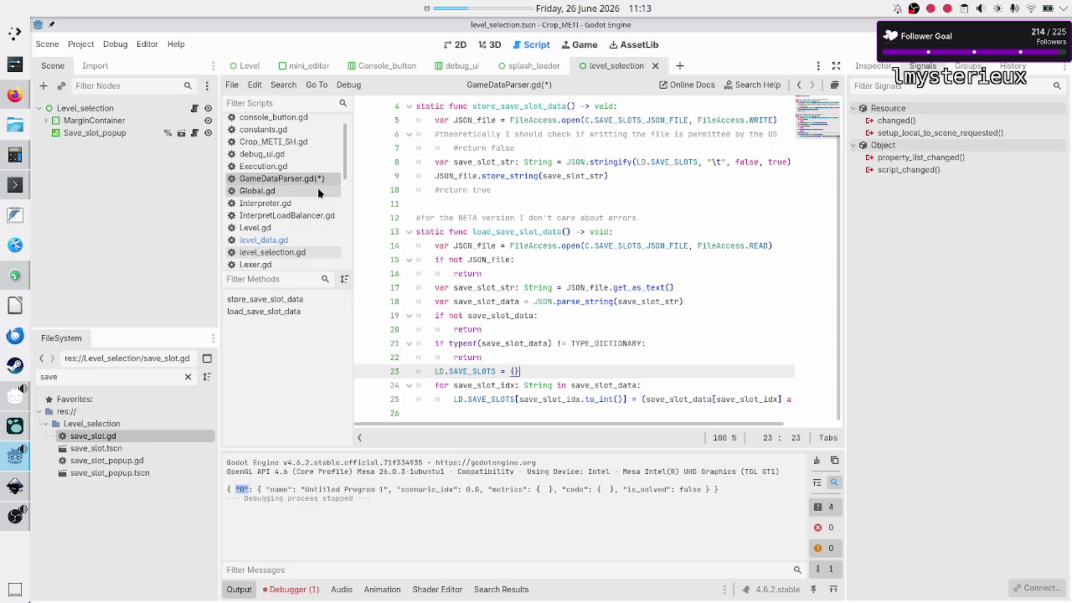
pyautogui.click(285, 242)
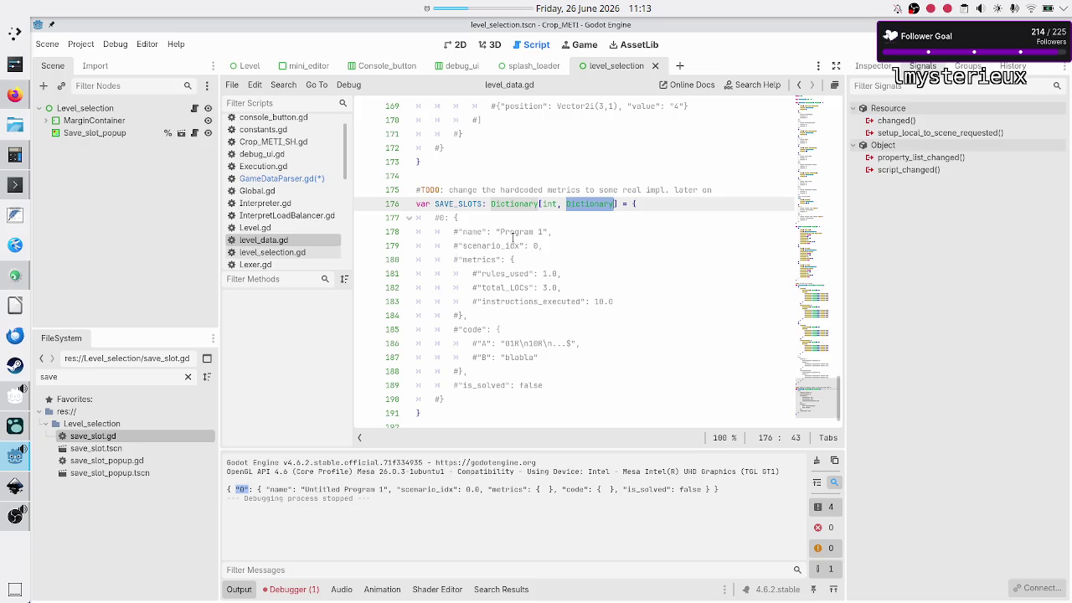
# - Save GameDataParser.gd, run the project, and quit the game
pyautogui.click(328, 178)
pyautogui.hotkey('ctrl', 's')
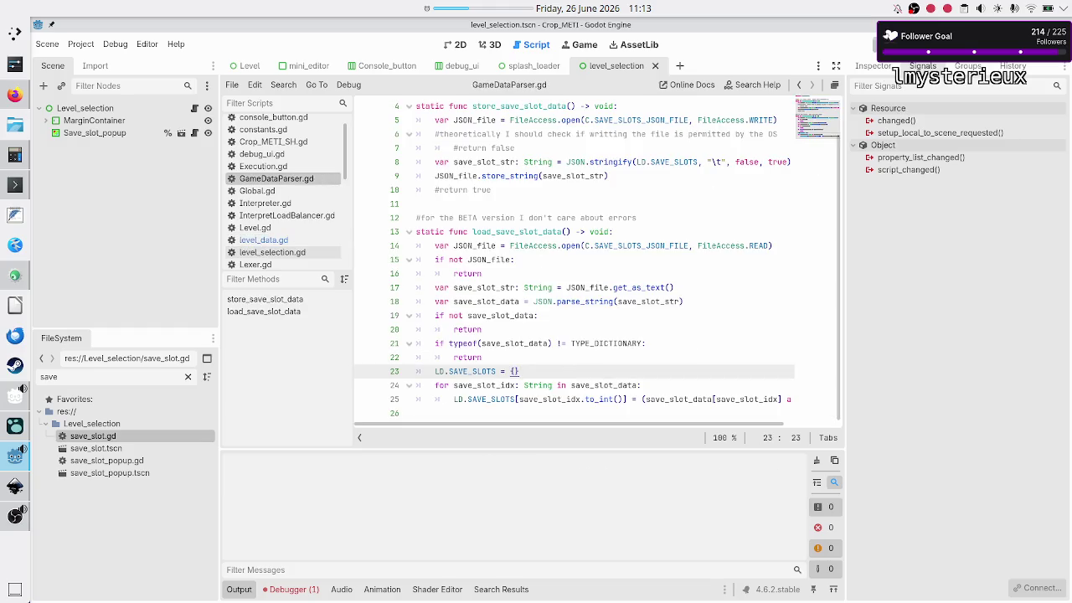
pyautogui.press('F5')
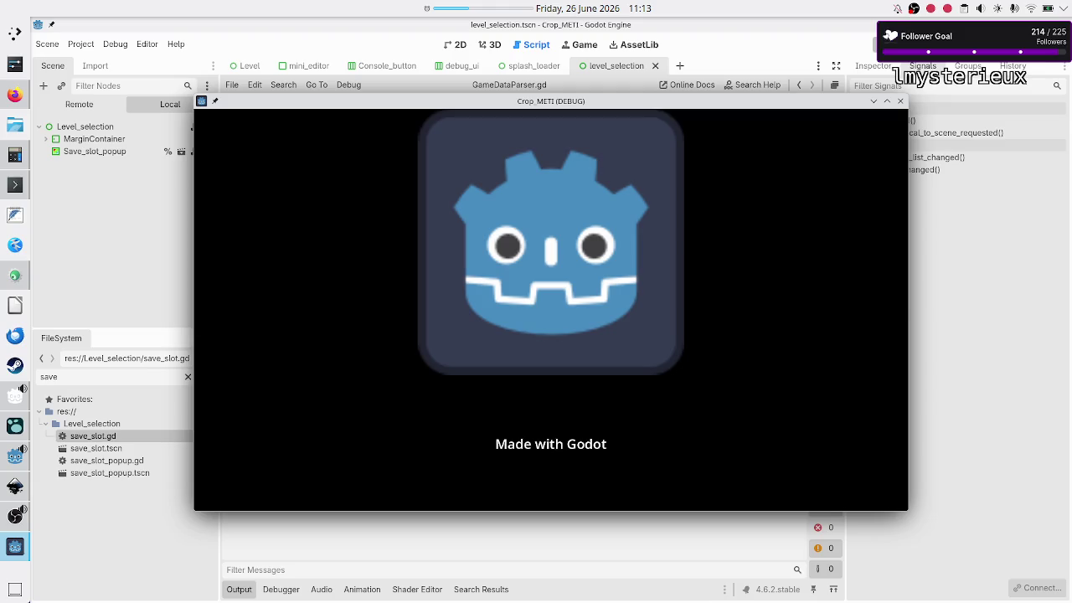
pyautogui.click(507, 452)
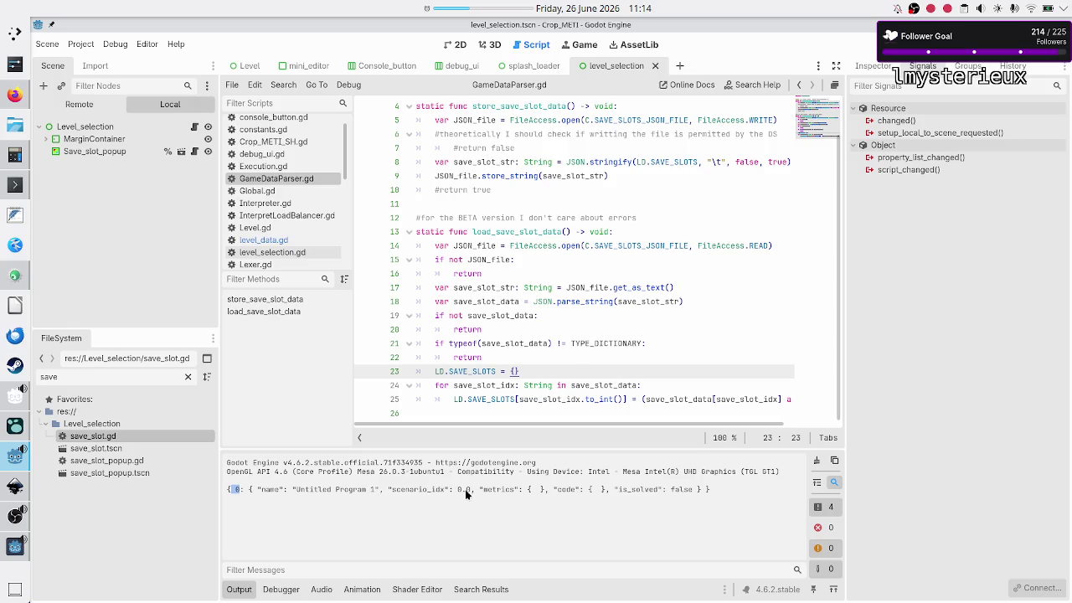
# - Inspect the loaded slot's scenario_idx value 0.0 in the Output panel
pyautogui.moveTo(470, 489)
pyautogui.mouseDown()
pyautogui.moveTo(442, 489)
pyautogui.moveTo(455, 490)
pyautogui.mouseUp()
pyautogui.click(482, 490)
pyautogui.moveTo(455, 489); pyautogui.dragTo(473, 490)
pyautogui.click(487, 495)
pyautogui.moveTo(419, 492); pyautogui.dragTo(469, 491)
pyautogui.click(469, 491)
pyautogui.click(668, 383)
# - Start a new line 26 with a copy of the LD.SAVE_SLOTS[save_slot_idx.to_int()] expression
pyautogui.press('Right')
pyautogui.press('End')
pyautogui.press('Return')
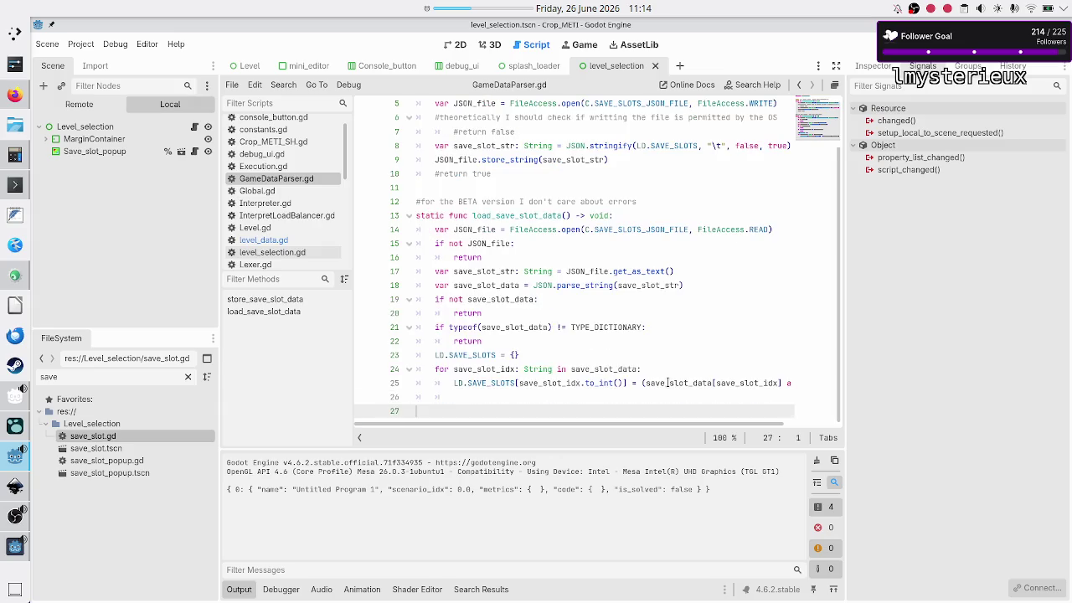
pyautogui.press('Up')
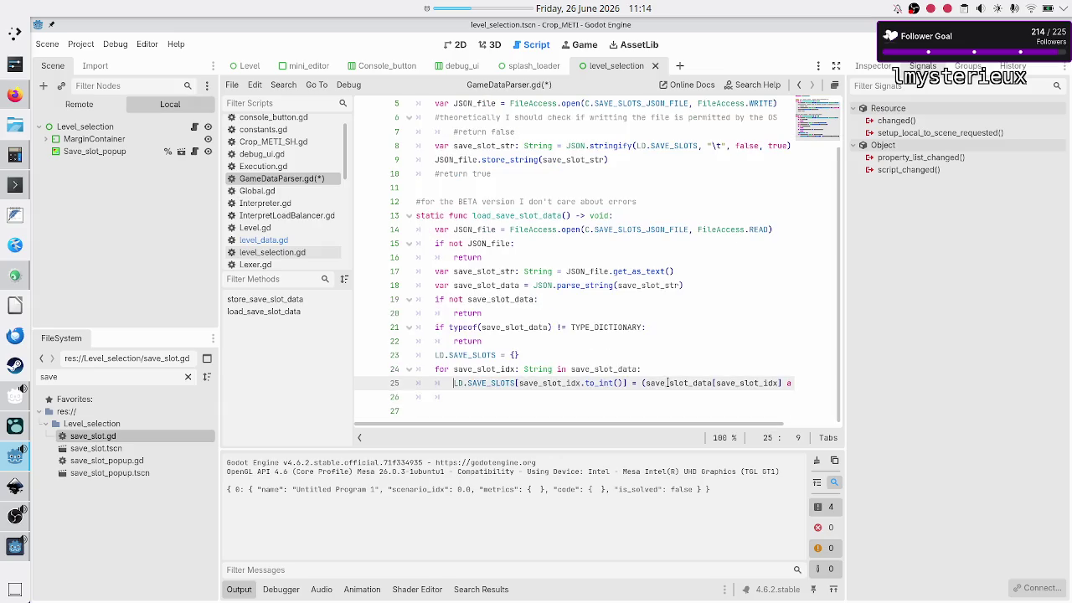
pyautogui.hotkey('shift', 'Right')
pyautogui.hotkey('shift', 'Right')
pyautogui.hotkey('shift', 'Right')
pyautogui.hotkey('shift', 'Right')
pyautogui.hotkey('ctrl', 'c')
pyautogui.press('Down')
pyautogui.hotkey('ctrl', 'v')
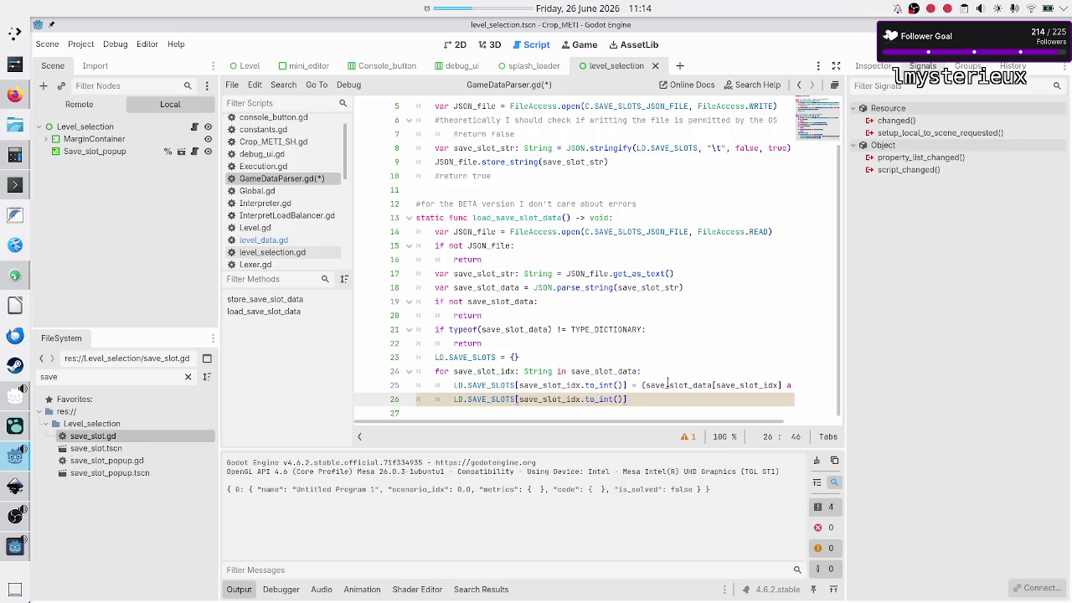
# - Complete line 26 as ["scenario_idx"] = int(...) of the slot value, and save the script
pyautogui.write('[""')
pyautogui.write('sco')
pyautogui.press('BackSpace')
pyautogui.write('enario_')
pyautogui.write('idx"]')
pyautogui.write(' = ')
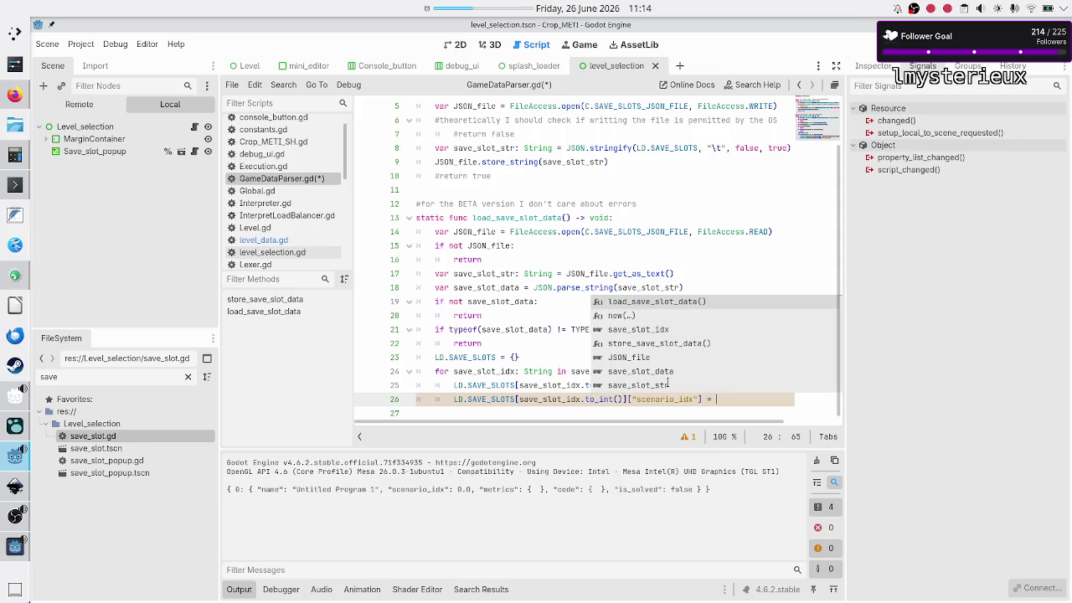
pyautogui.write('int(')
pyautogui.press('Home')
pyautogui.hotkey('shift', 'Right')
pyautogui.hotkey('shift', 'Right')
pyautogui.hotkey('shift', 'Right')
pyautogui.hotkey('shift', 'Right')
pyautogui.hotkey('shift', 'Right')
pyautogui.hotkey('shift', 'Right')
pyautogui.press('Down')
pyautogui.press('Up')
pyautogui.press('Left')
pyautogui.hotkey('ctrl', 'v')
pyautogui.press('Down')
pyautogui.hotkey('ctrl', 's')
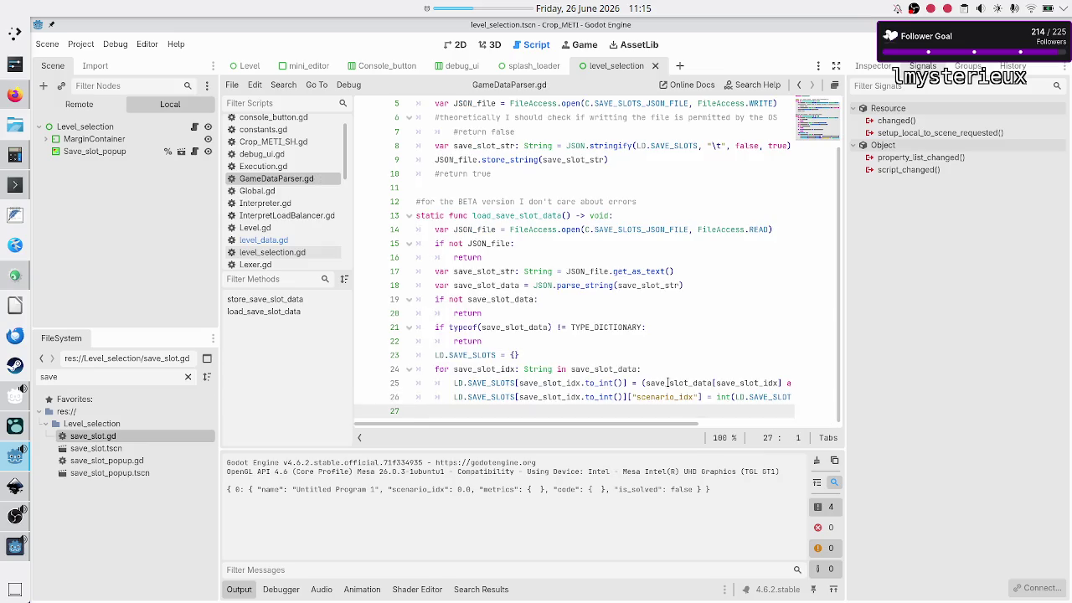
# - Rerun the game, confirm Output shows "scenario_idx": 0 as an integer, then stop it with F8
pyautogui.click(876, 44)
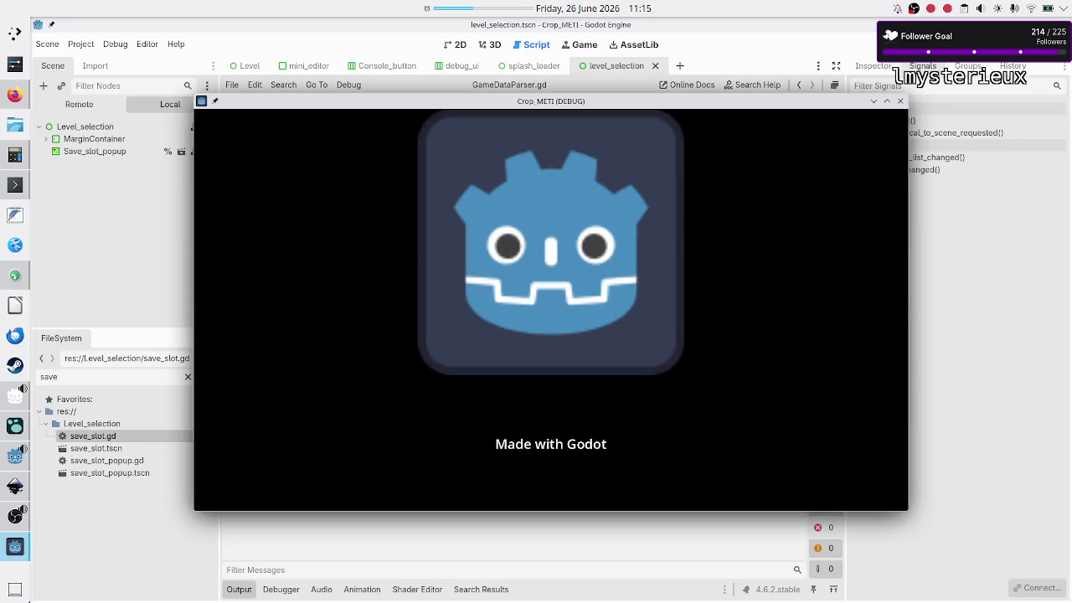
pyautogui.click(945, 269)
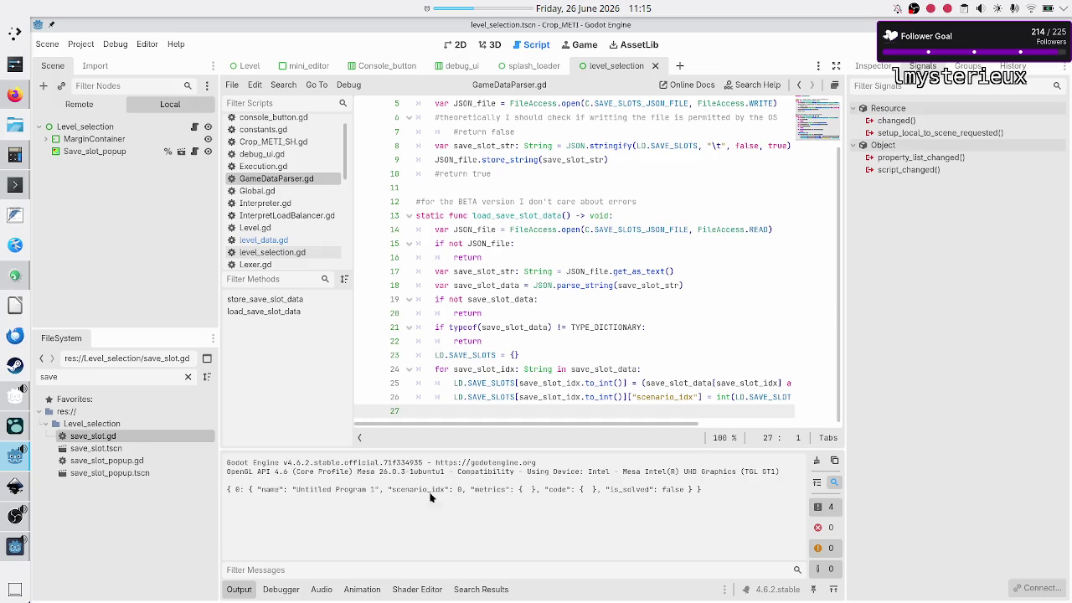
pyautogui.moveTo(466, 492); pyautogui.dragTo(455, 493)
pyautogui.click(525, 492)
pyautogui.moveTo(488, 493); pyautogui.dragTo(595, 491)
pyautogui.click(595, 491)
pyautogui.press('F8')
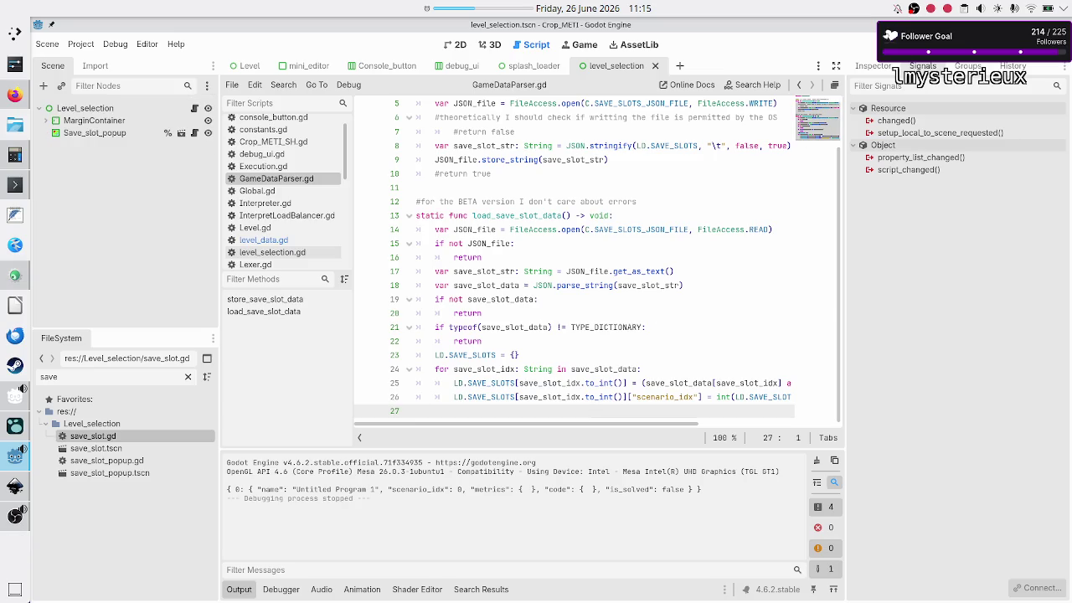
pyautogui.moveTo(601, 330)
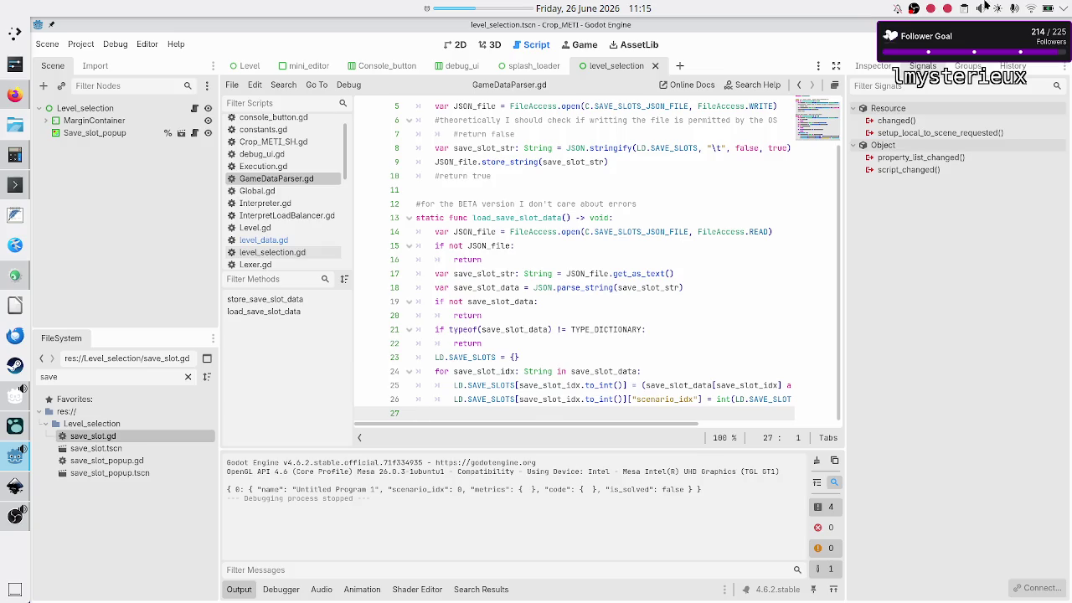
# - Run the game and open the Flip bit scenario under Binary manipulation
pyautogui.press('F5')
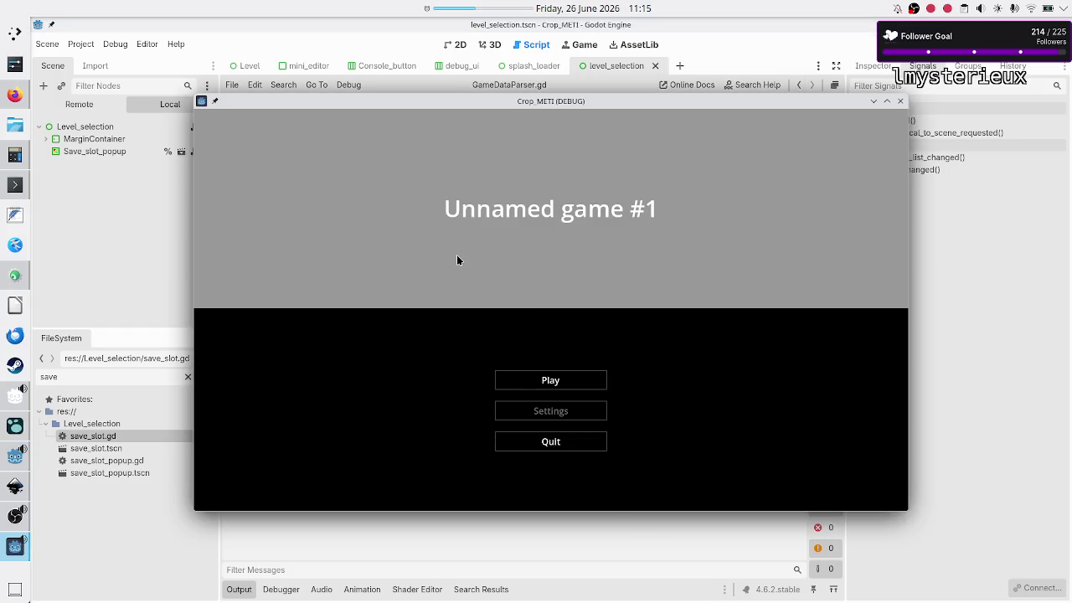
pyautogui.click(584, 385)
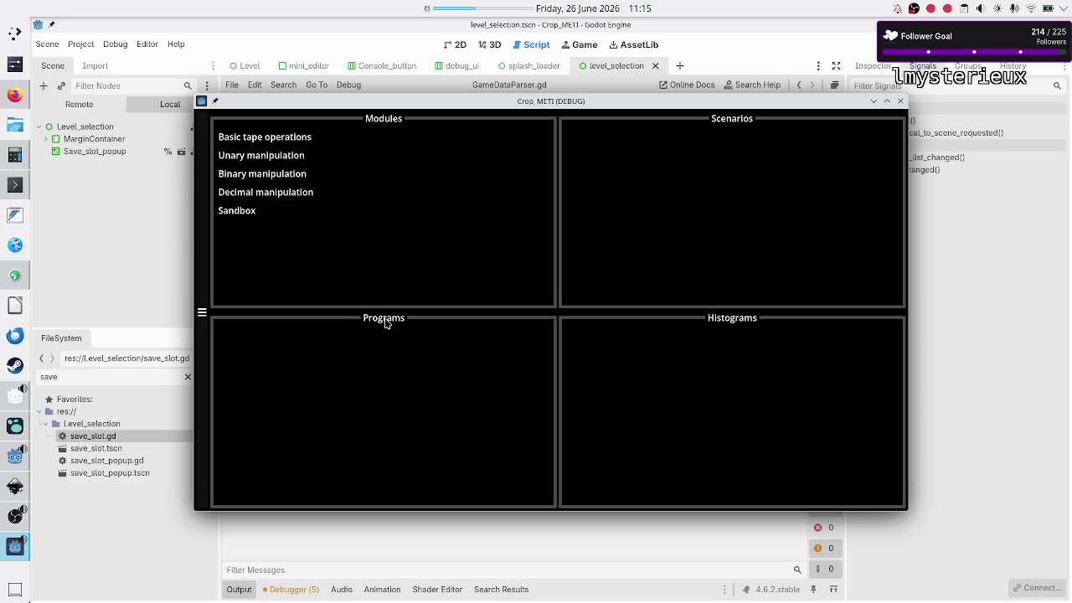
pyautogui.click(306, 173)
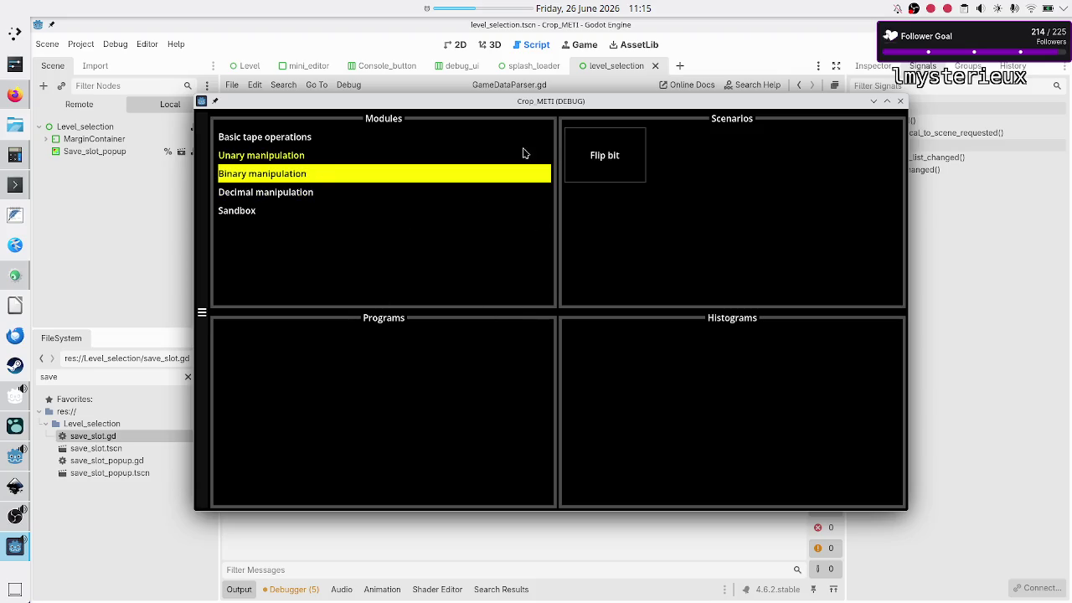
pyautogui.click(577, 168)
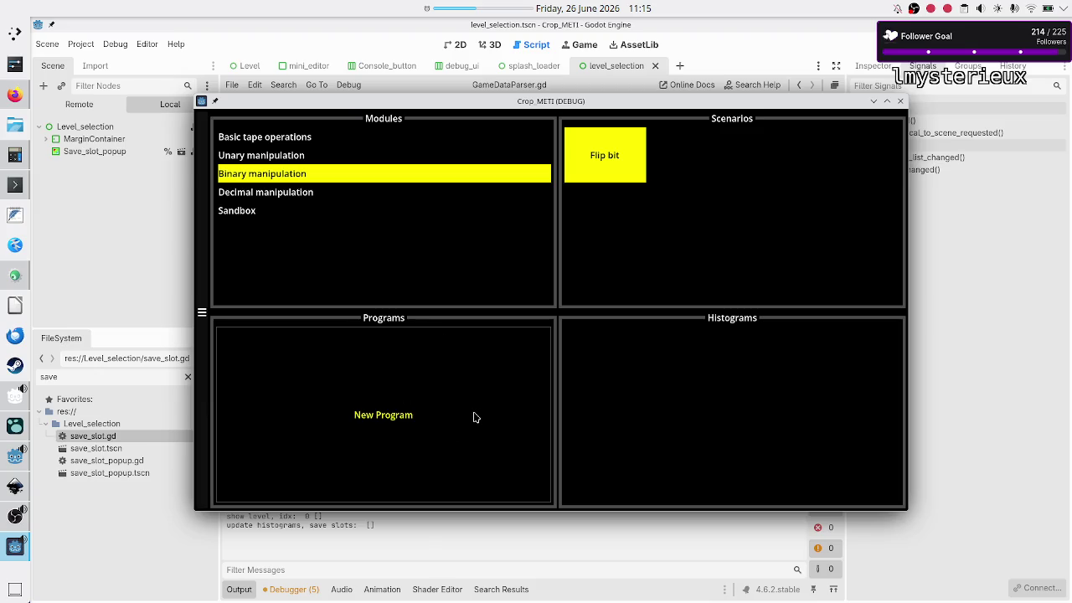
# - Create Untitled Program 2, duplicate it, and close the game window
pyautogui.click(439, 415)
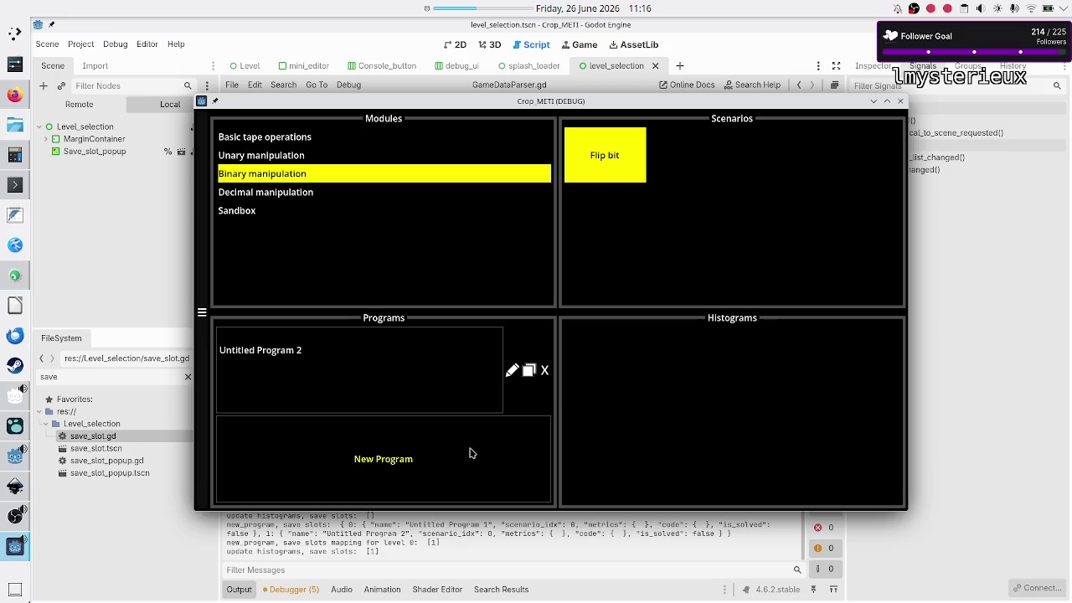
pyautogui.click(530, 370)
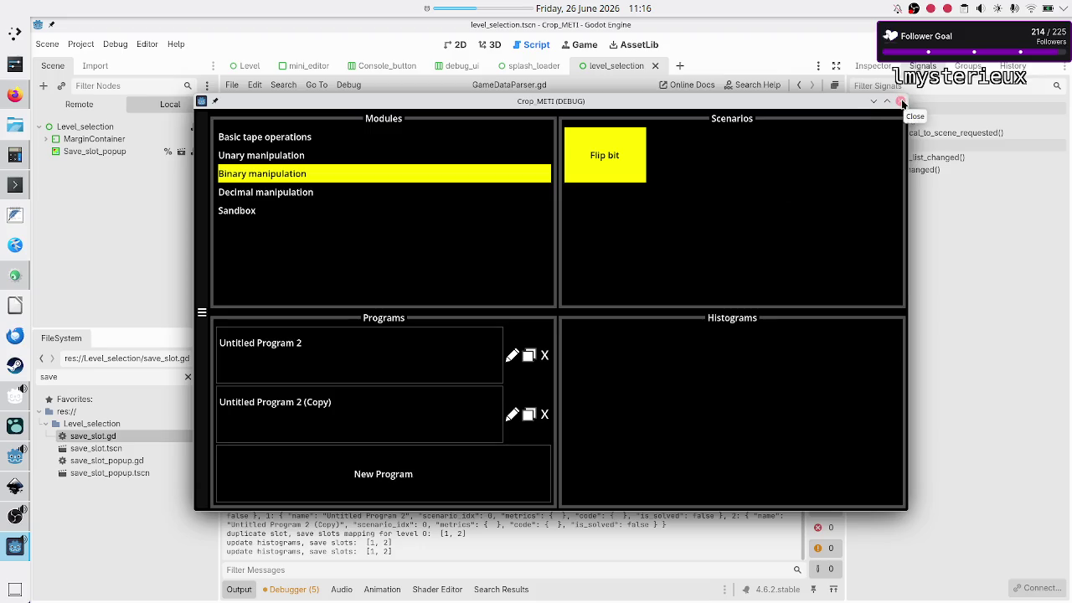
pyautogui.click(902, 103)
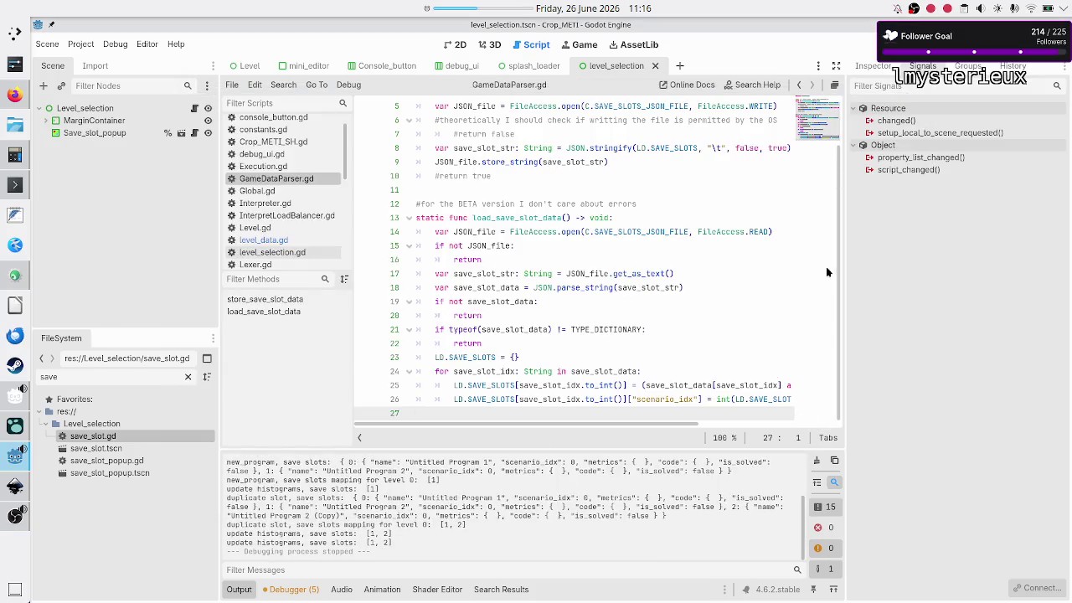
pyautogui.press('F5')
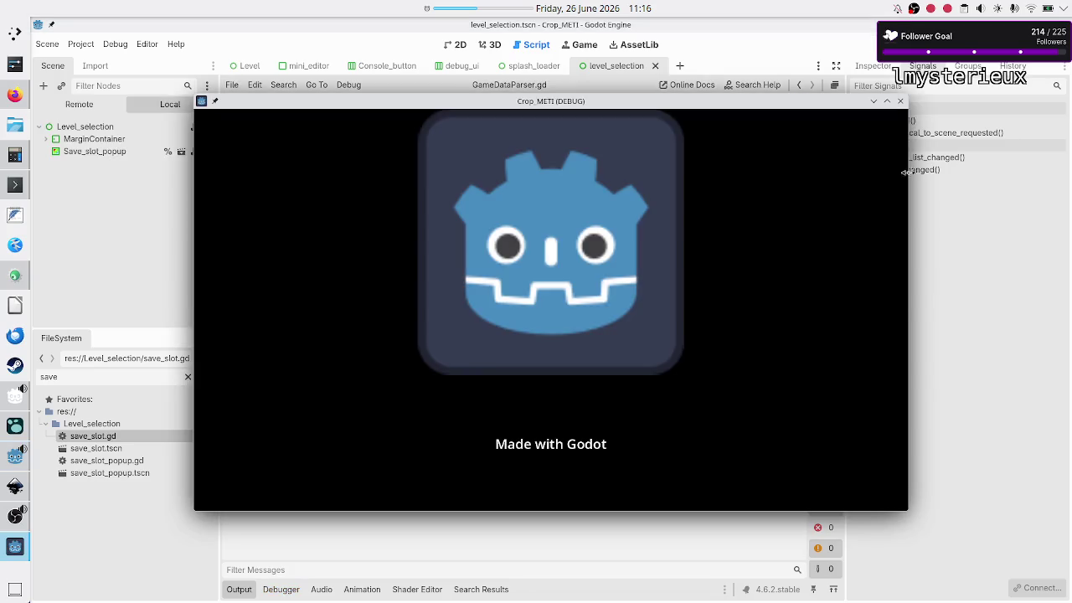
pyautogui.click(944, 404)
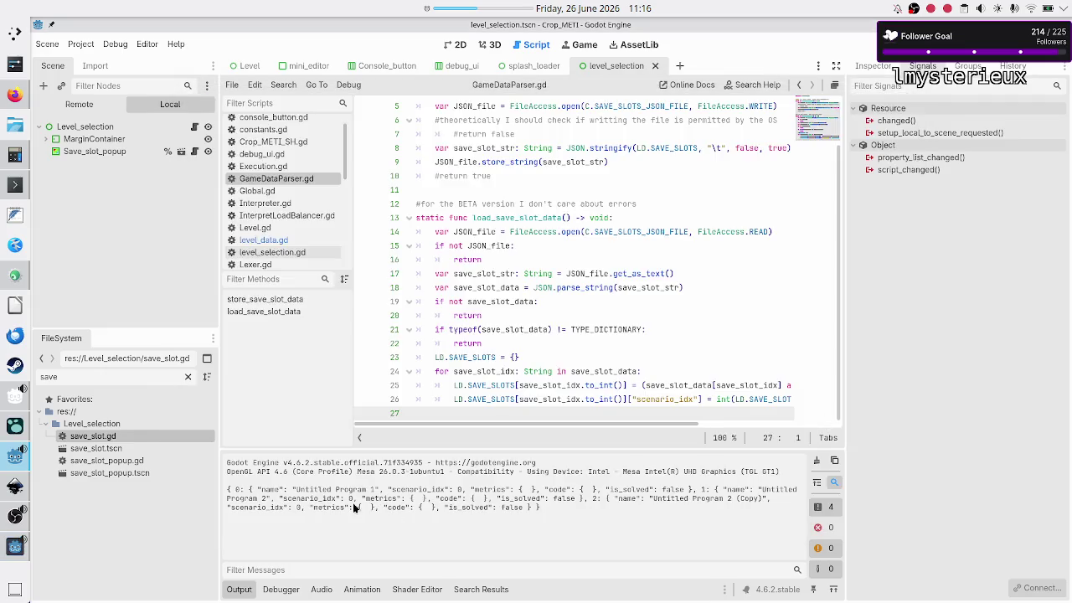
pyautogui.moveTo(230, 493); pyautogui.dragTo(391, 491)
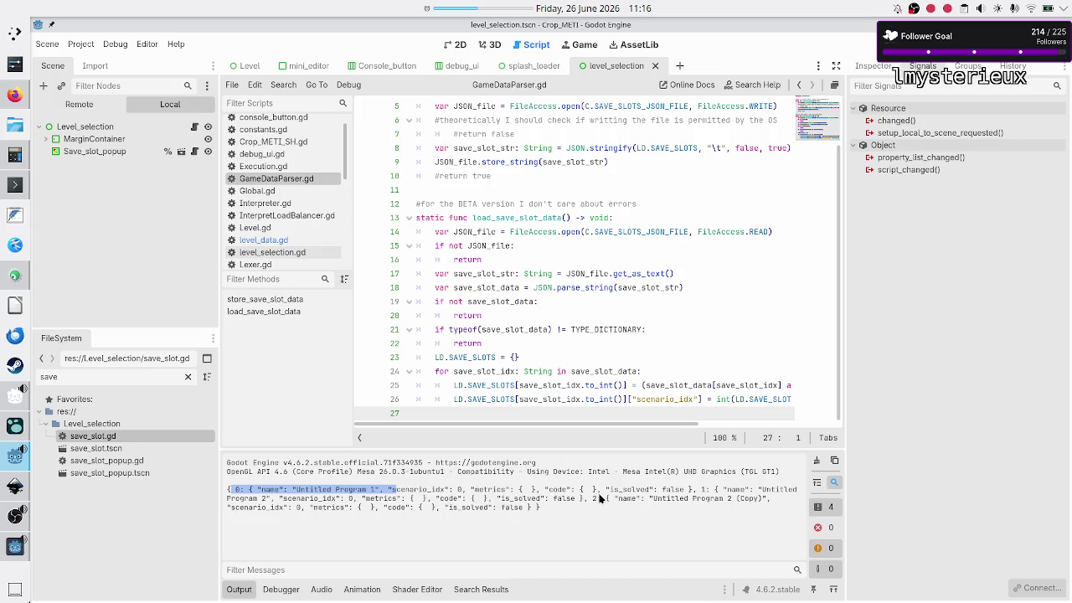
pyautogui.click(718, 489)
pyautogui.tripleClick(718, 489)
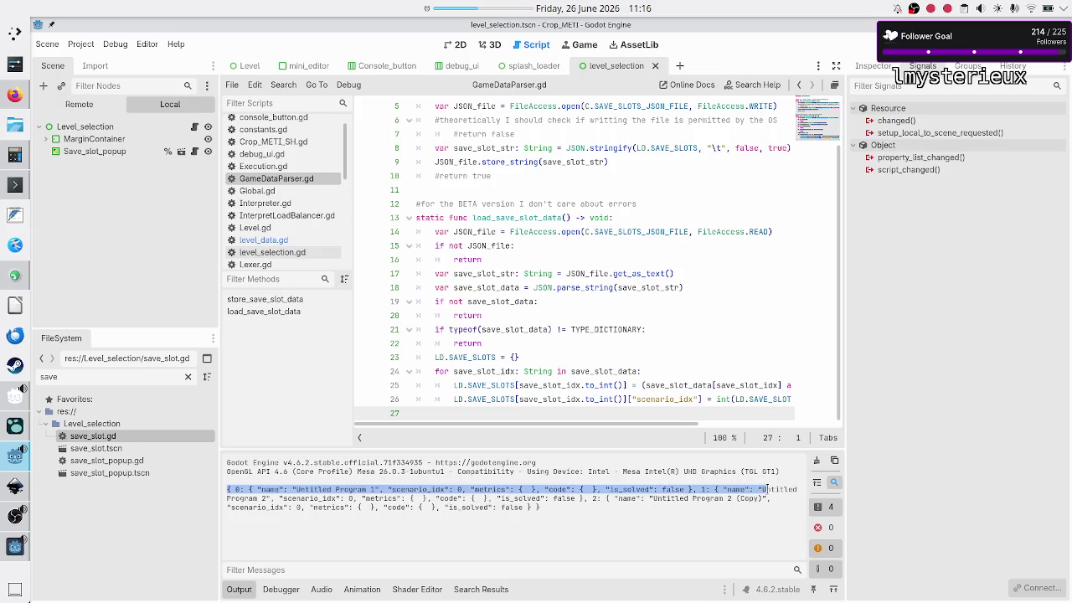
pyautogui.moveTo(268, 498); pyautogui.dragTo(253, 498)
pyautogui.click(350, 499)
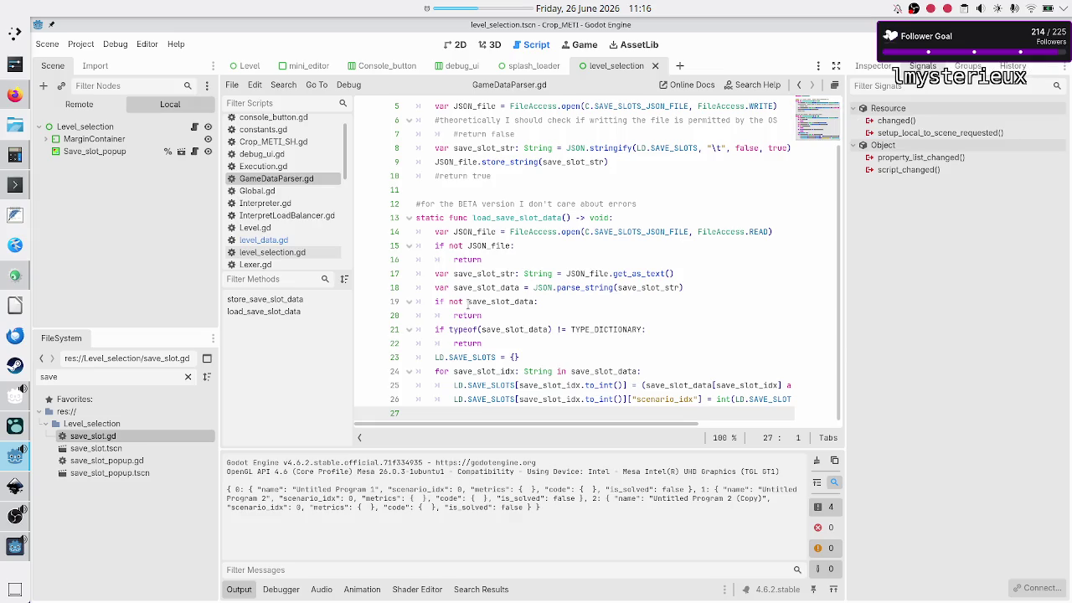
# - Open Binary manipulation > Flip bit in the running game, then go to the Konsole terminal
pyautogui.click(4, 545)
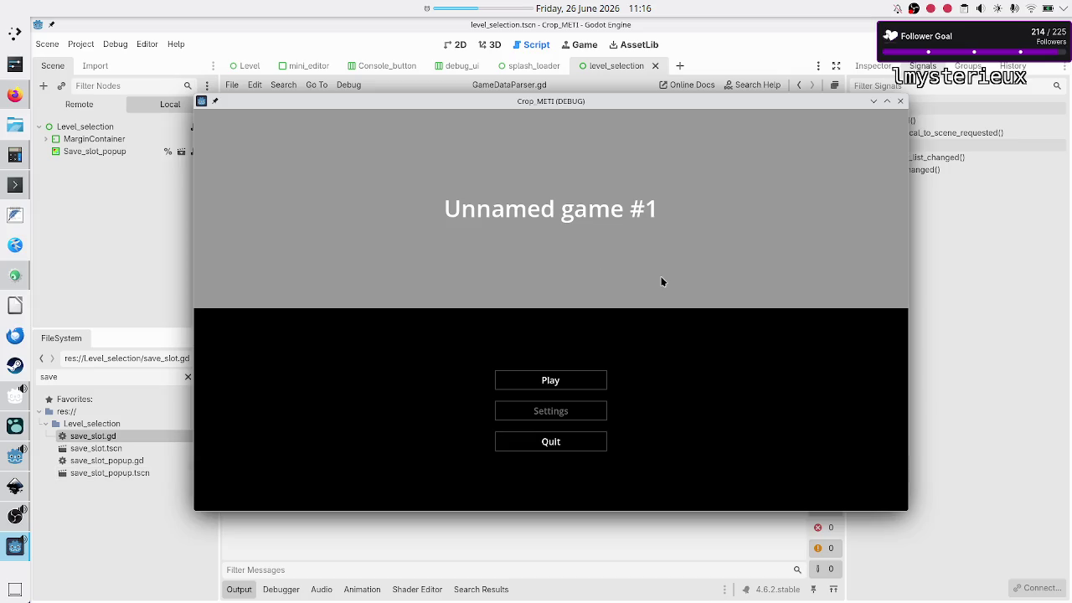
pyautogui.click(576, 379)
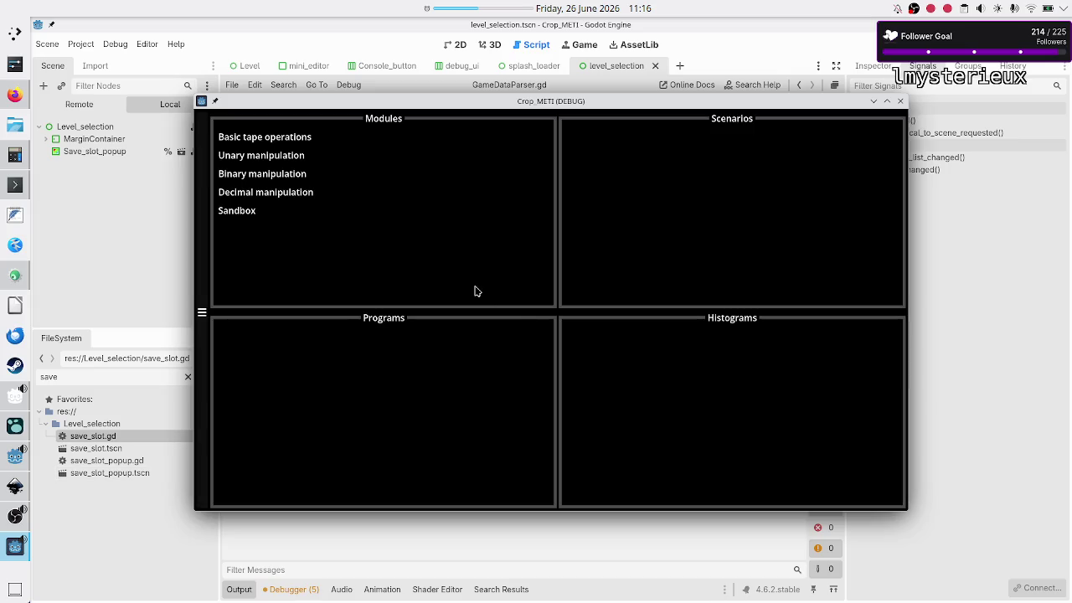
pyautogui.click(295, 183)
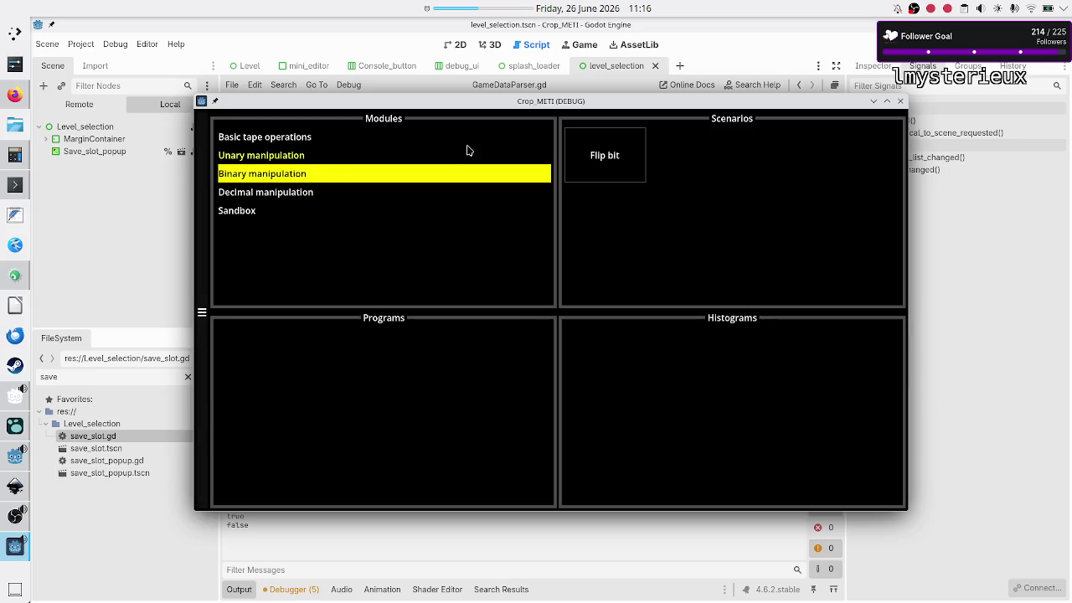
pyautogui.click(610, 142)
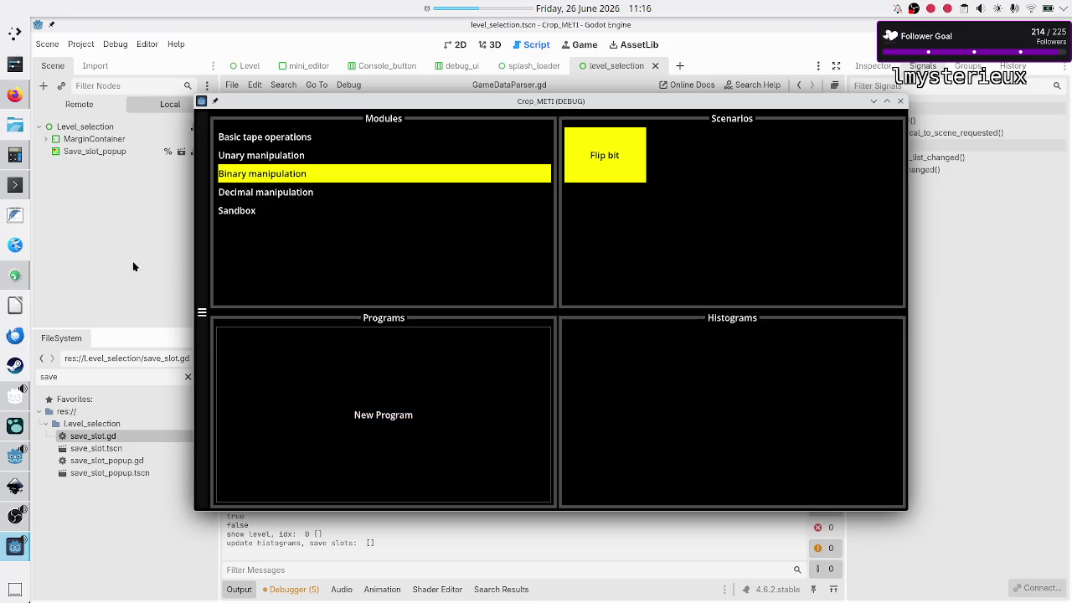
pyautogui.click(15, 184)
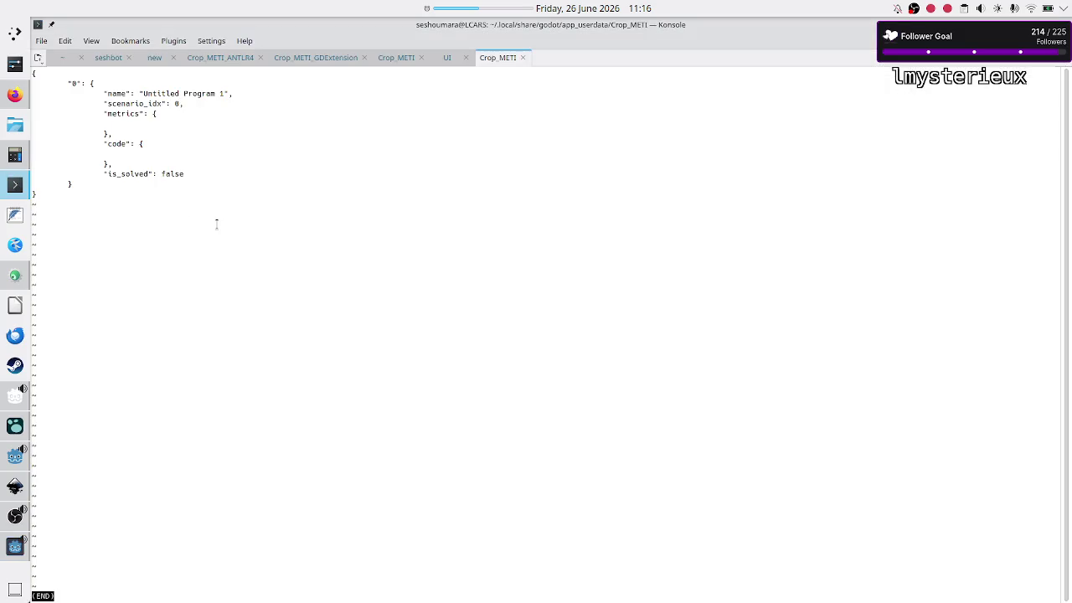
# - View save_data.json with less and find the Untitled Program 2 (Copy) entry
pyautogui.press('q')
pyautogui.press('Up')
pyautogui.press('Return')
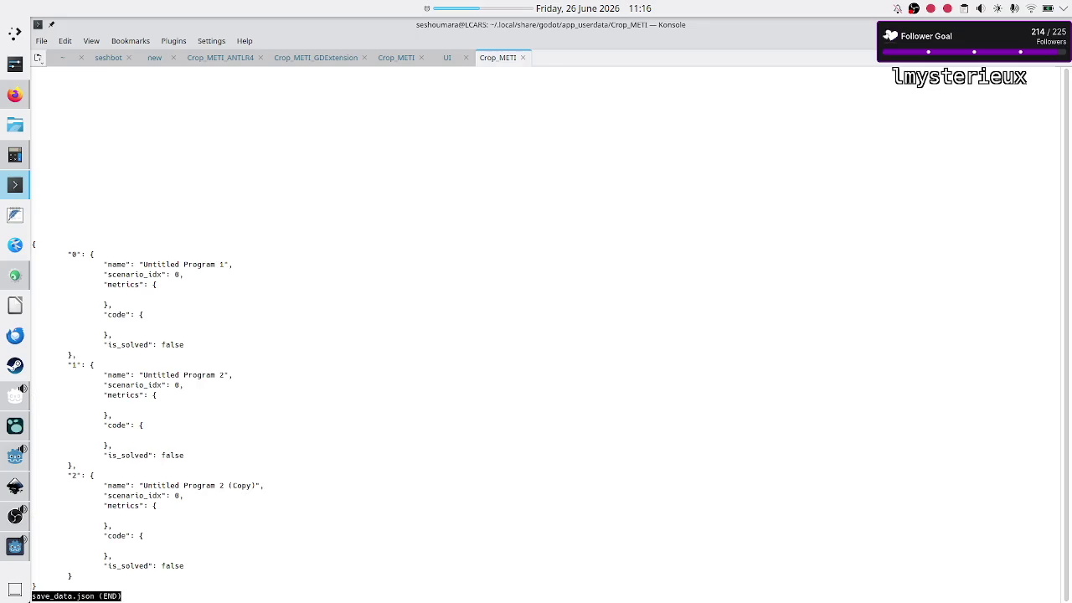
pyautogui.scroll(-3, 202, 157)
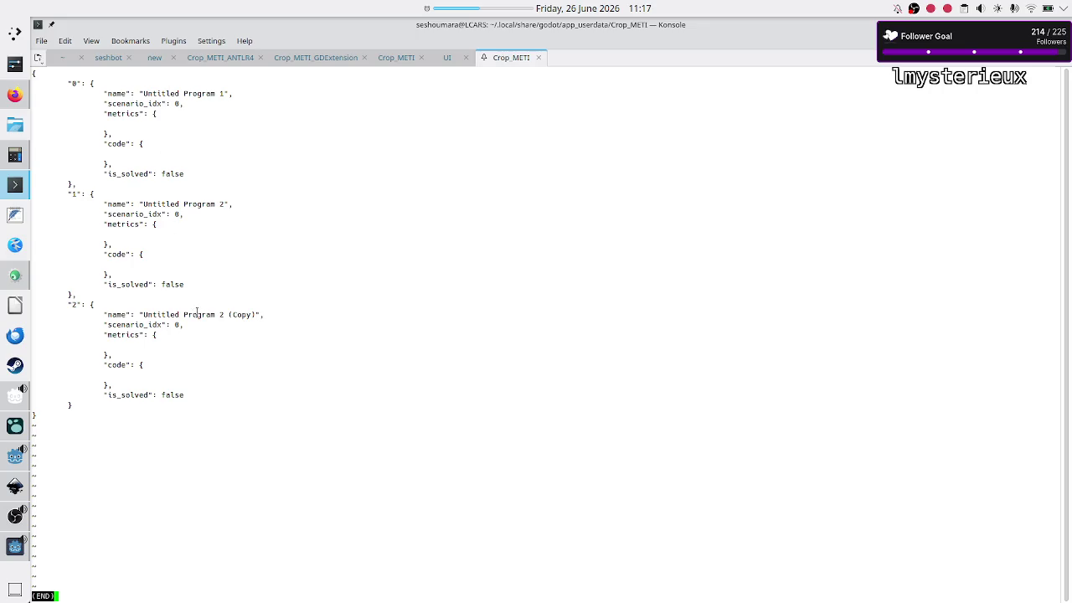
pyautogui.moveTo(197, 315); pyautogui.dragTo(249, 371)
pyautogui.click(249, 370)
pyautogui.press('q')
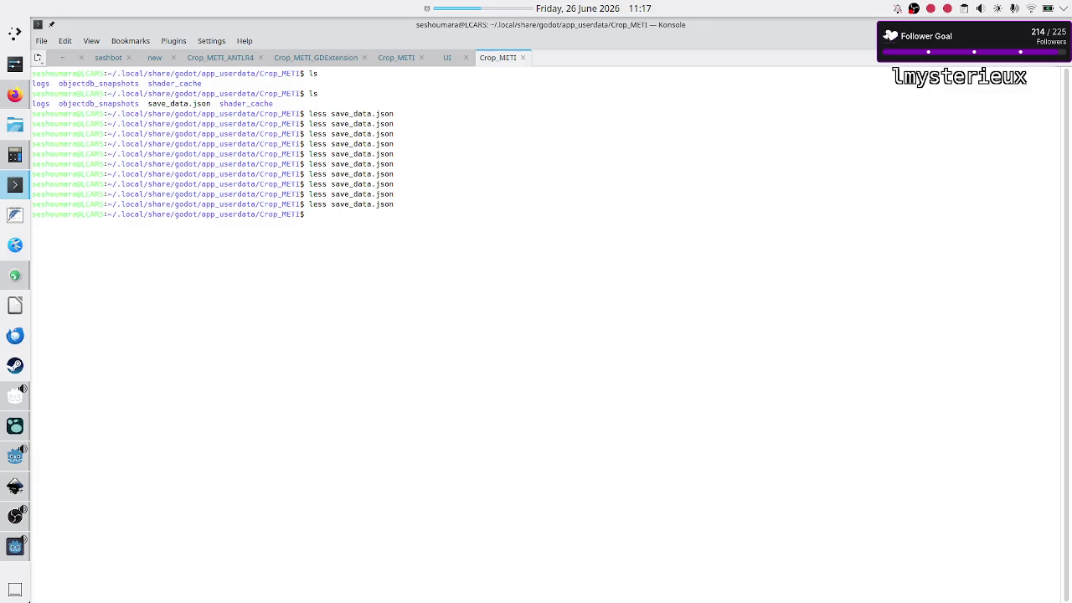
# - Check save_data.json once more, then bring the running game forward and close it
pyautogui.moveTo(4, 551)
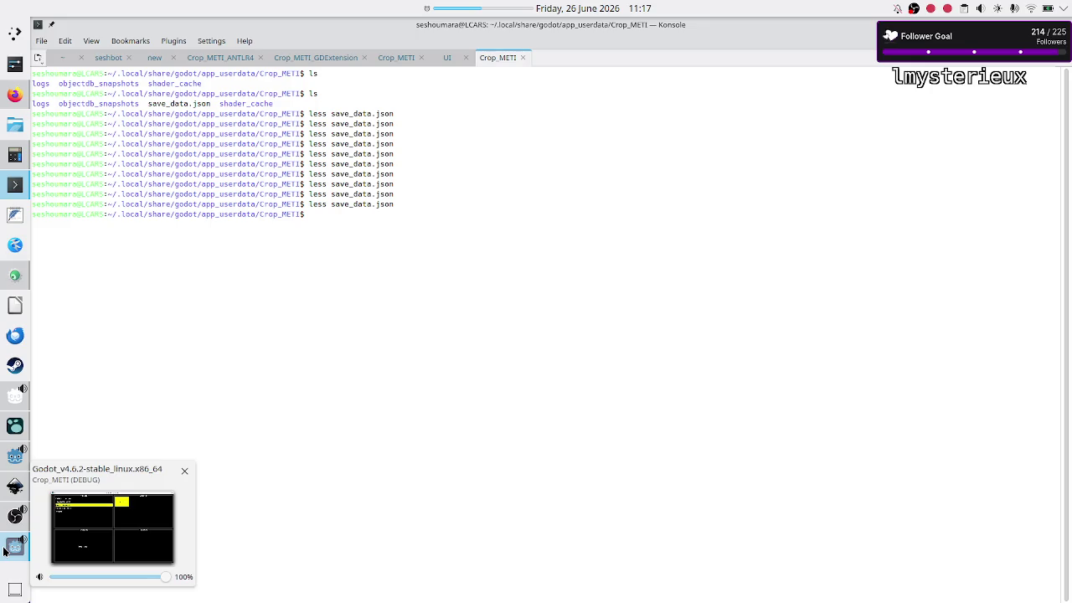
pyautogui.press('Up')
pyautogui.press('Return')
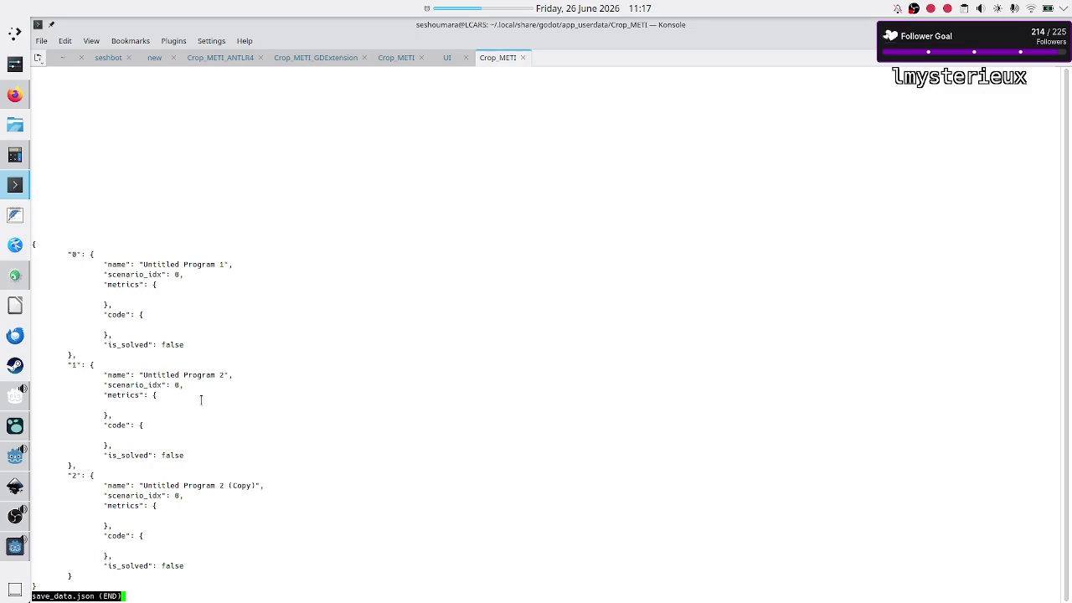
pyautogui.press('q')
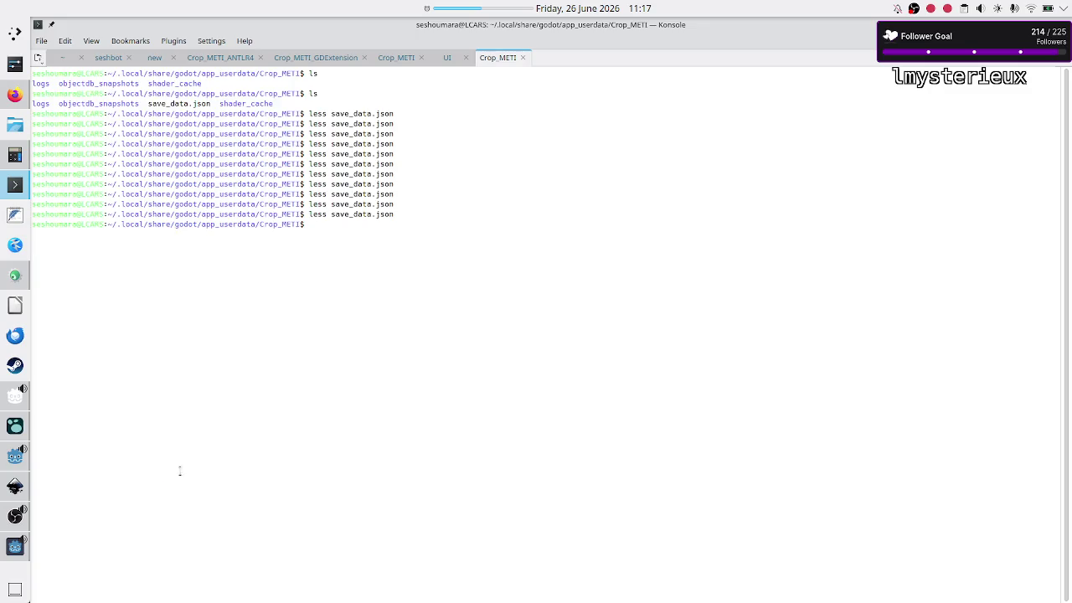
pyautogui.click(18, 553)
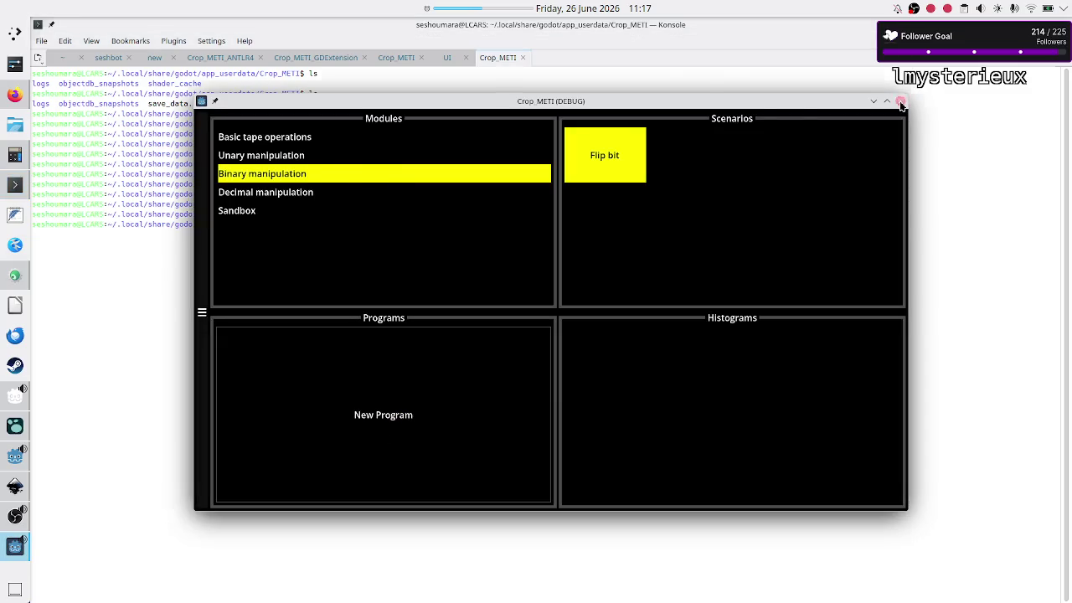
pyautogui.click(901, 101)
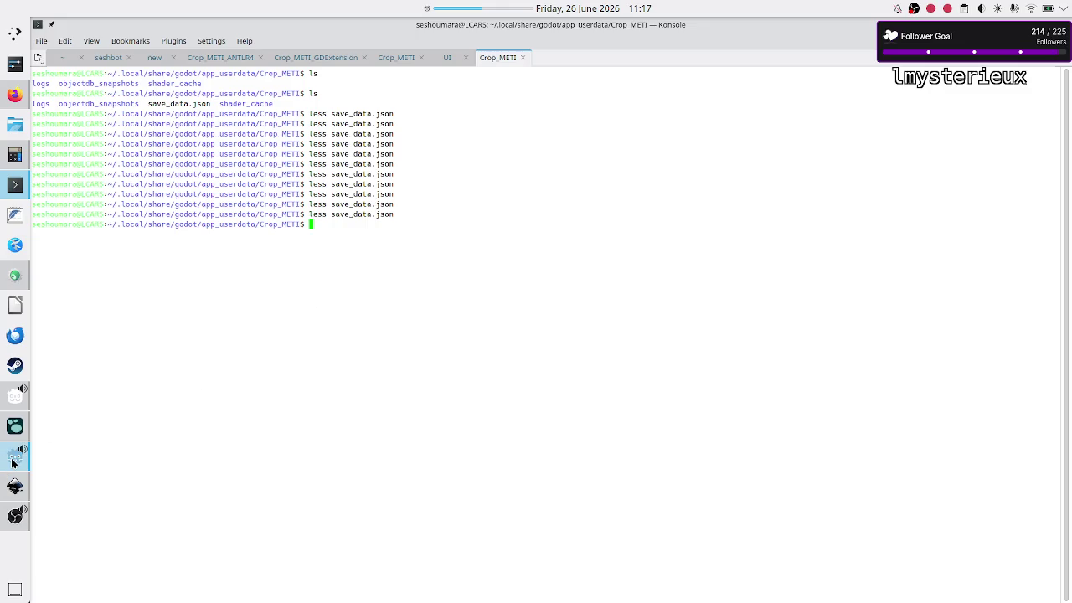
# - Rerun the project and select 'Untitled Program 2 (Copy)', the third loaded slot, in Output
pyautogui.click(15, 457)
pyautogui.click(875, 44)
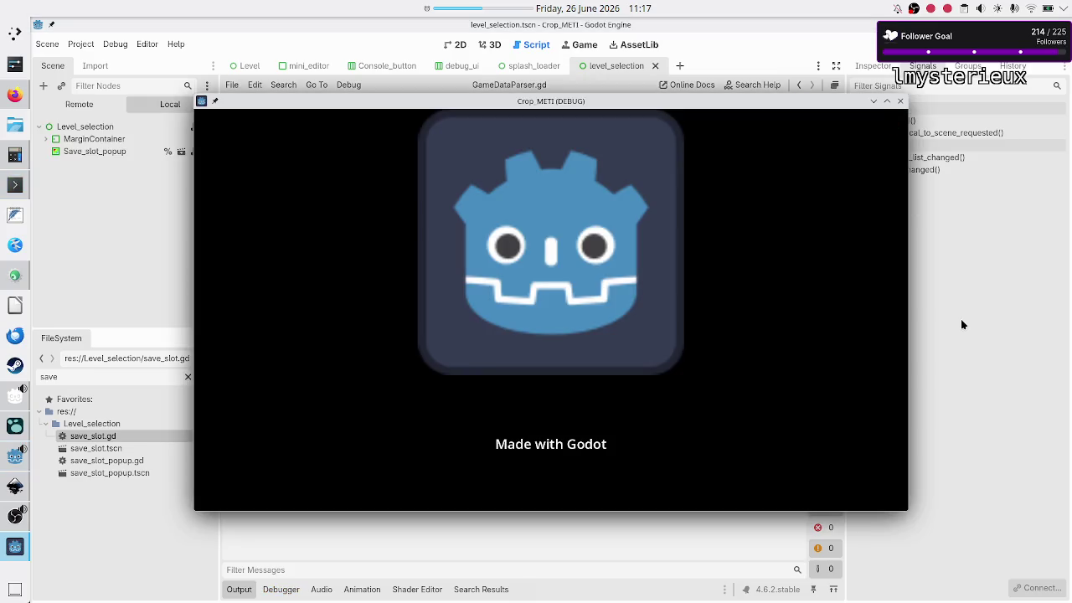
pyautogui.click(966, 429)
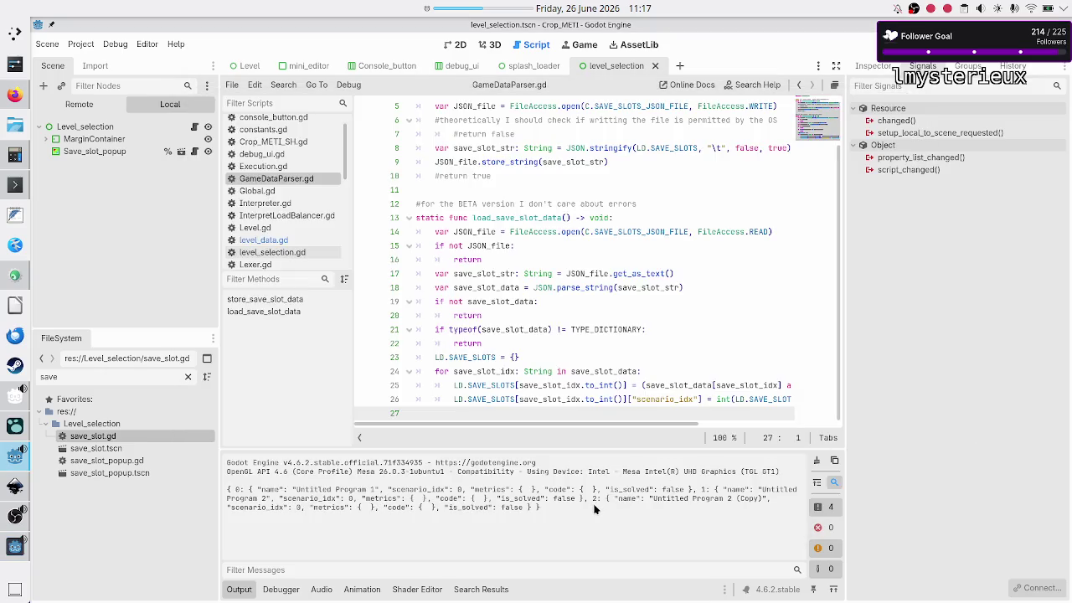
pyautogui.moveTo(628, 501); pyautogui.dragTo(748, 500)
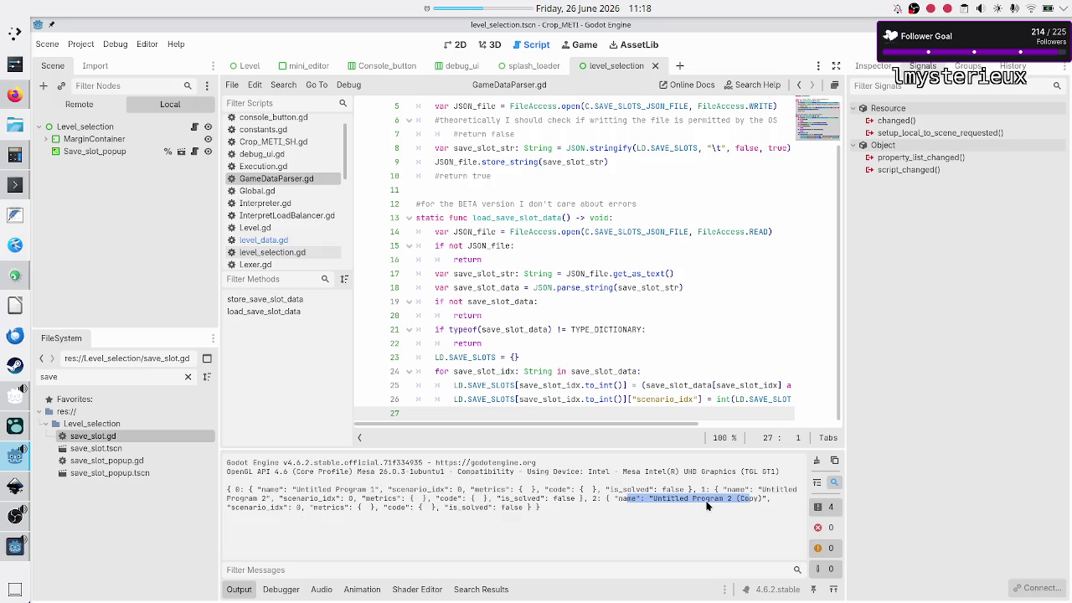
pyautogui.hotkey('alt', 'Tab')
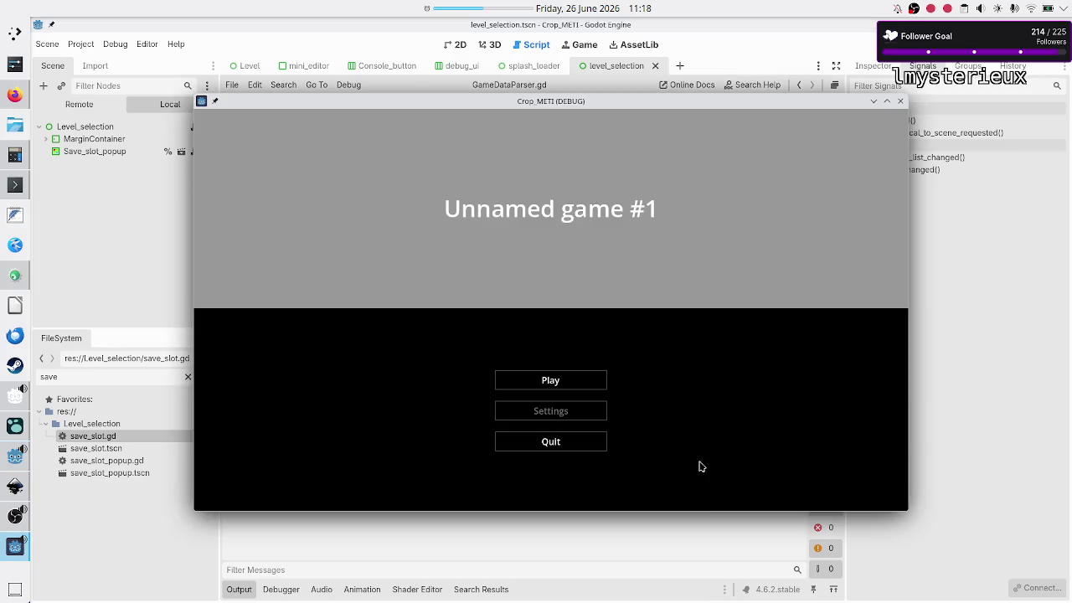
pyautogui.hotkey('alt', 'Tab')
pyautogui.hotkey('alt', 'Tab')
pyautogui.hotkey('alt', 'Tab')
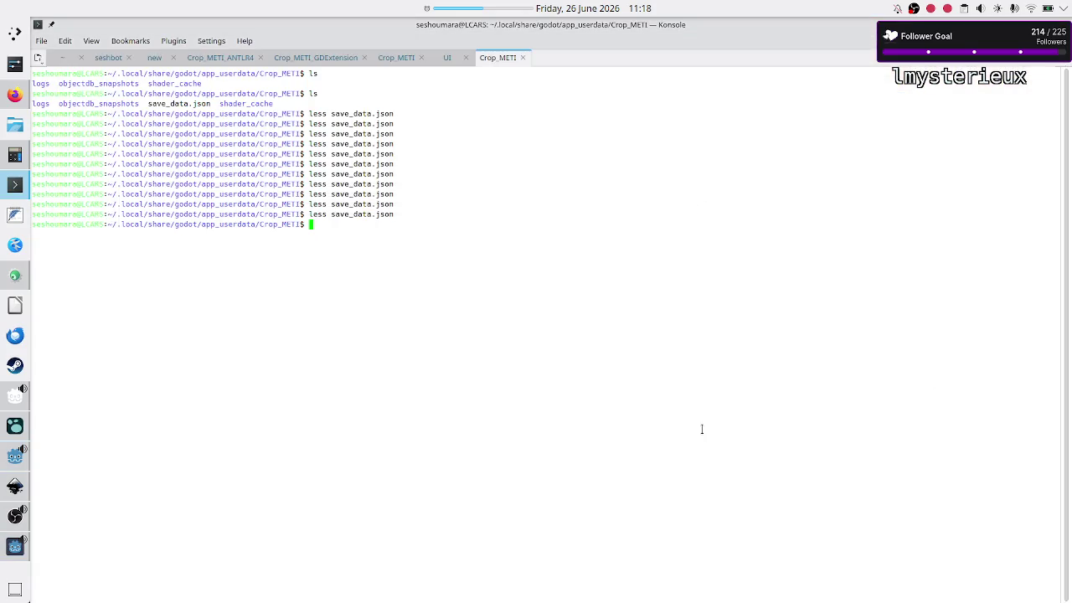
pyautogui.press('Up')
pyautogui.press('Return')
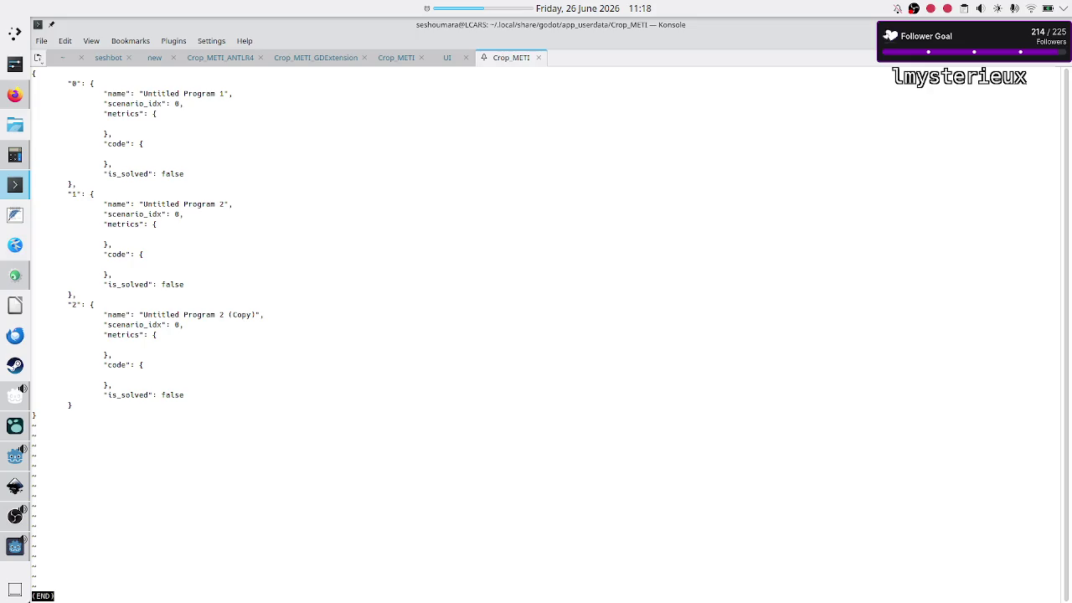
pyautogui.press('q')
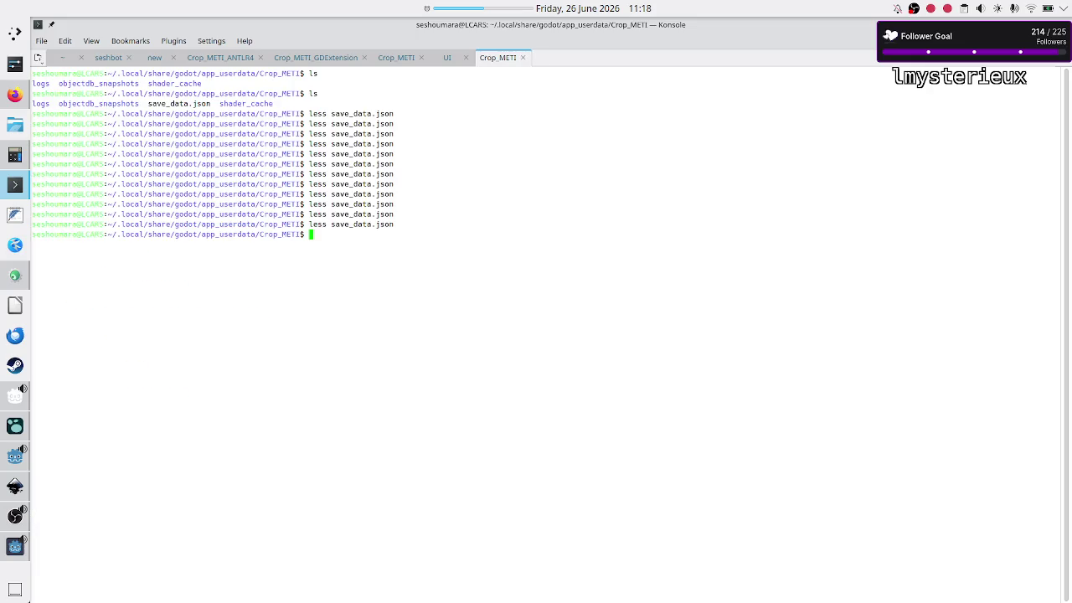
pyautogui.hotkey('alt', 'Tab')
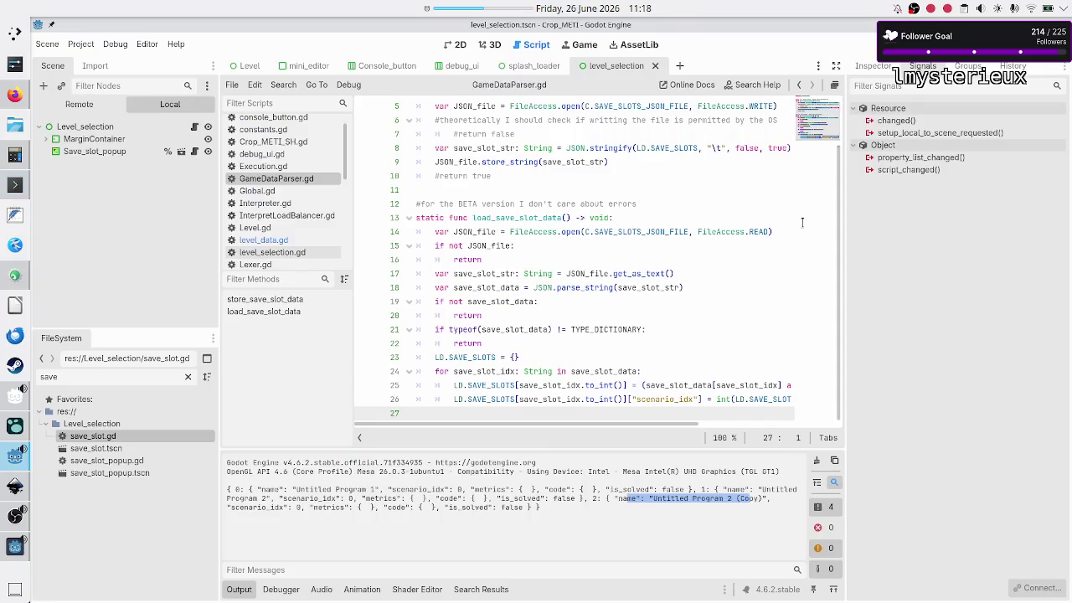
# - In the running game, open Play > Binary manipulation > Flip bit, then close the game window
pyautogui.moveTo(15, 547)
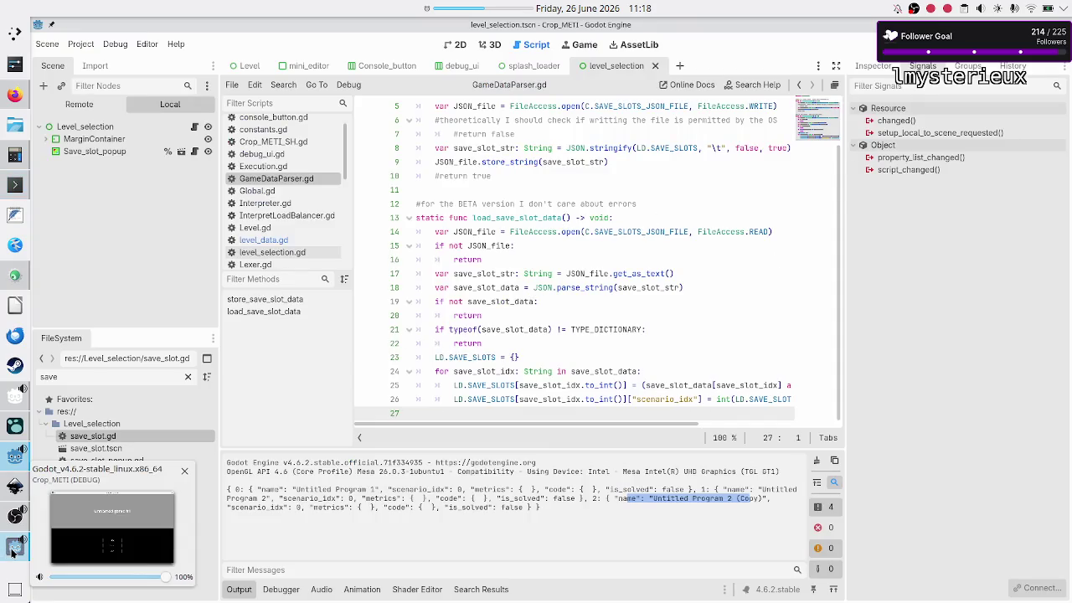
pyautogui.click(92, 528)
pyautogui.click(565, 382)
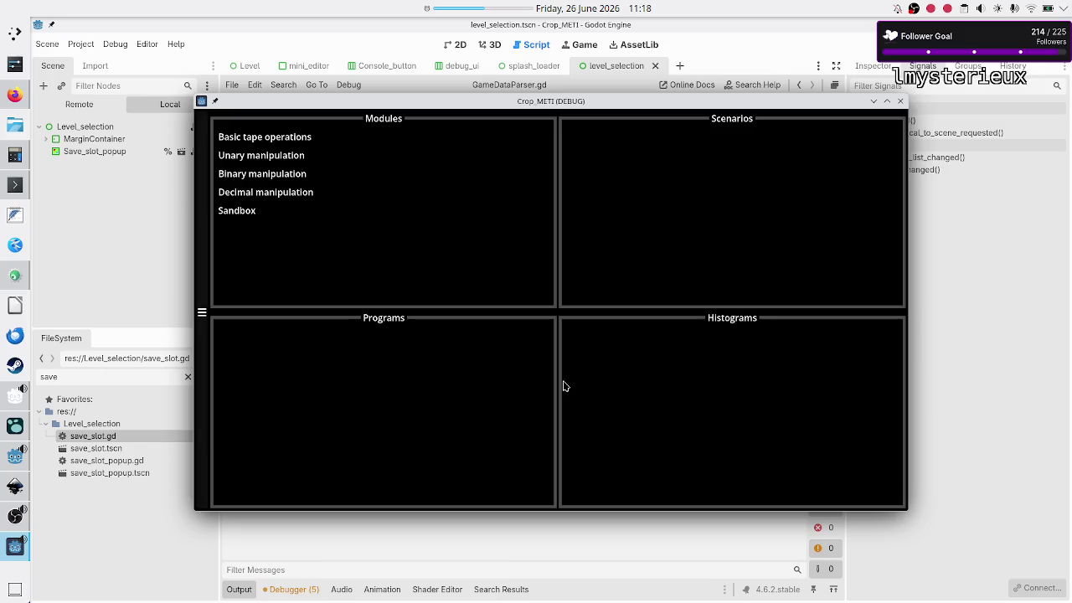
pyautogui.click(280, 181)
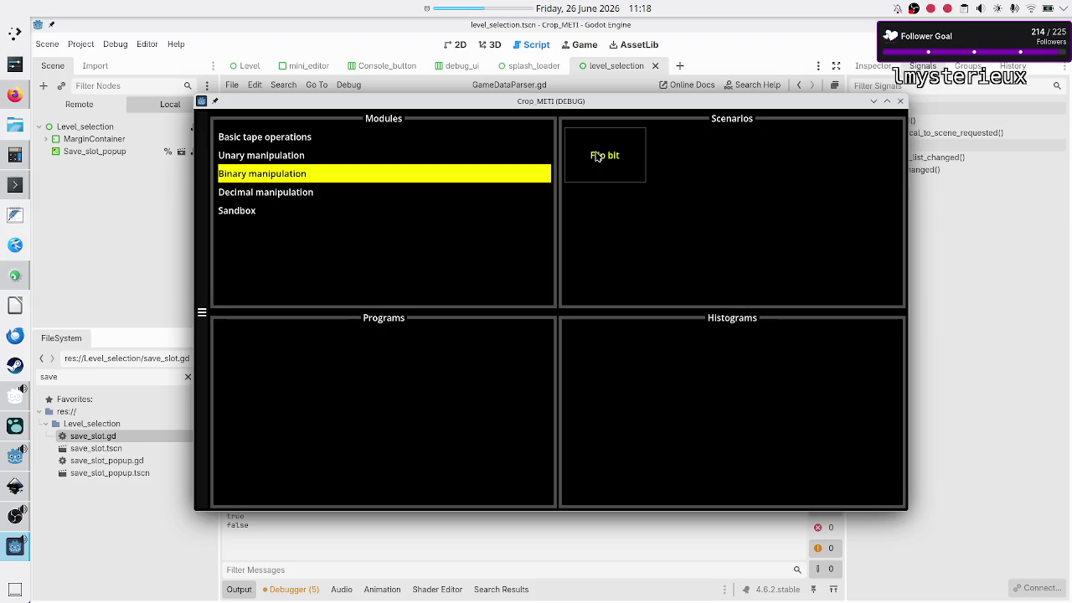
pyautogui.click(598, 157)
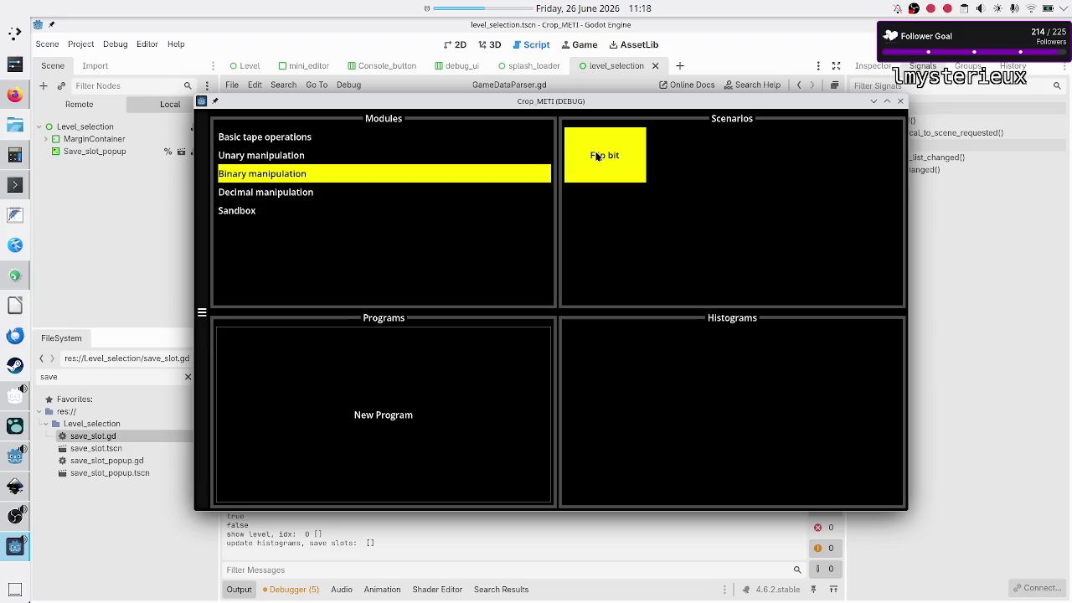
pyautogui.click(901, 100)
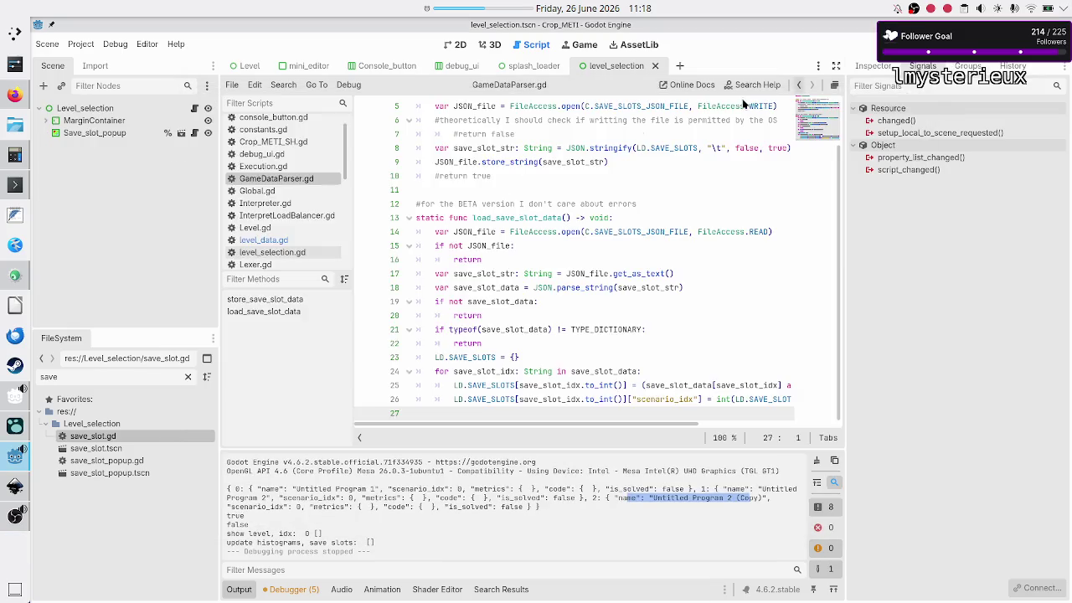
# - Highlight SAVE_SLOTS, then mark the Flip bit level's empty programs entry in level_data.gd
pyautogui.scroll(-3, 252, 233)
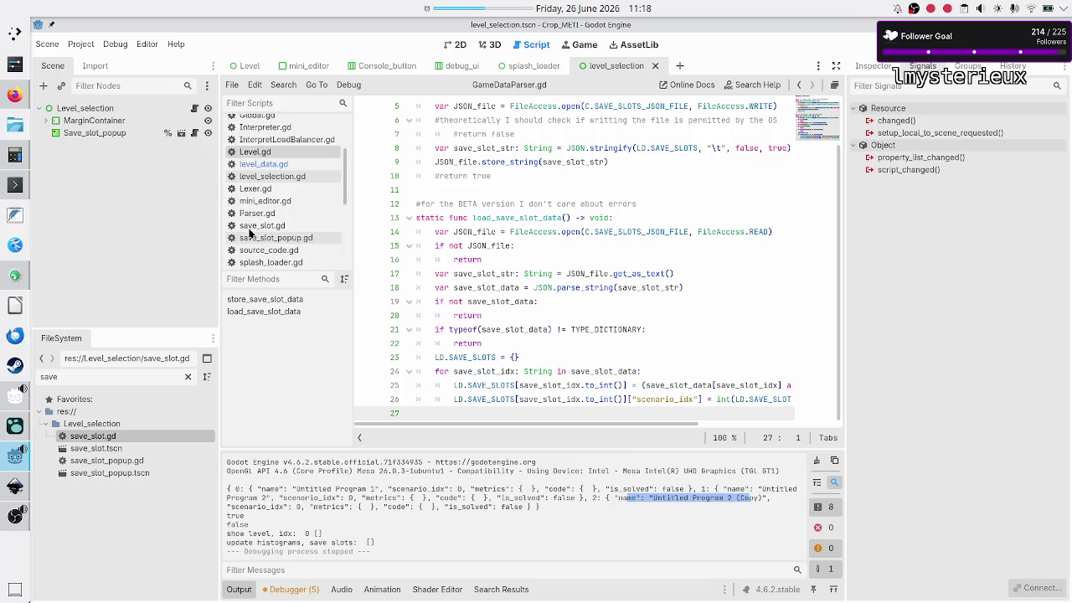
pyautogui.scroll(3, 283, 173)
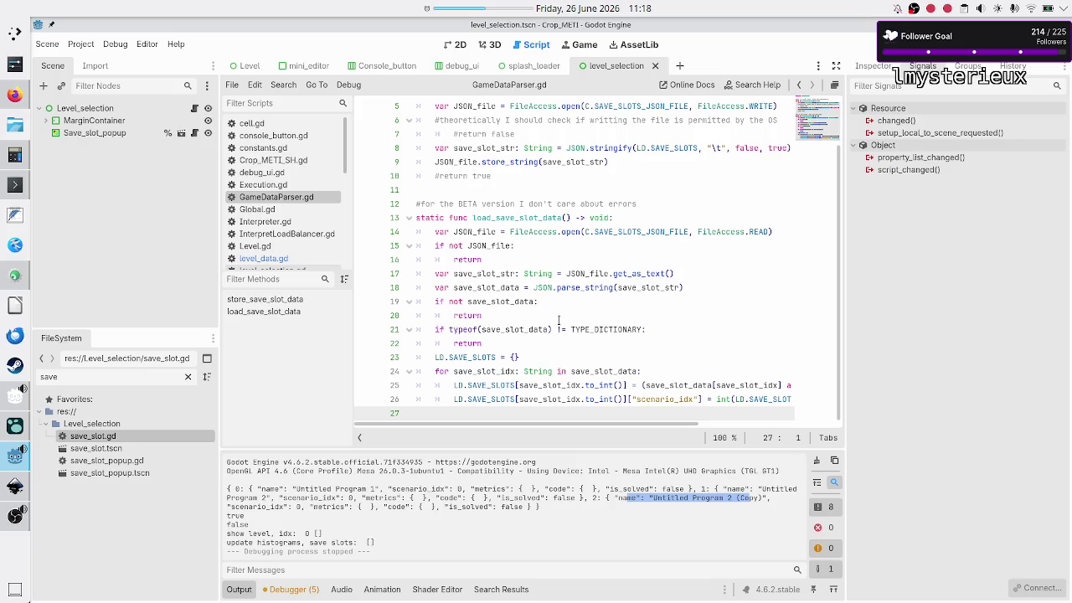
pyautogui.doubleClick(466, 362)
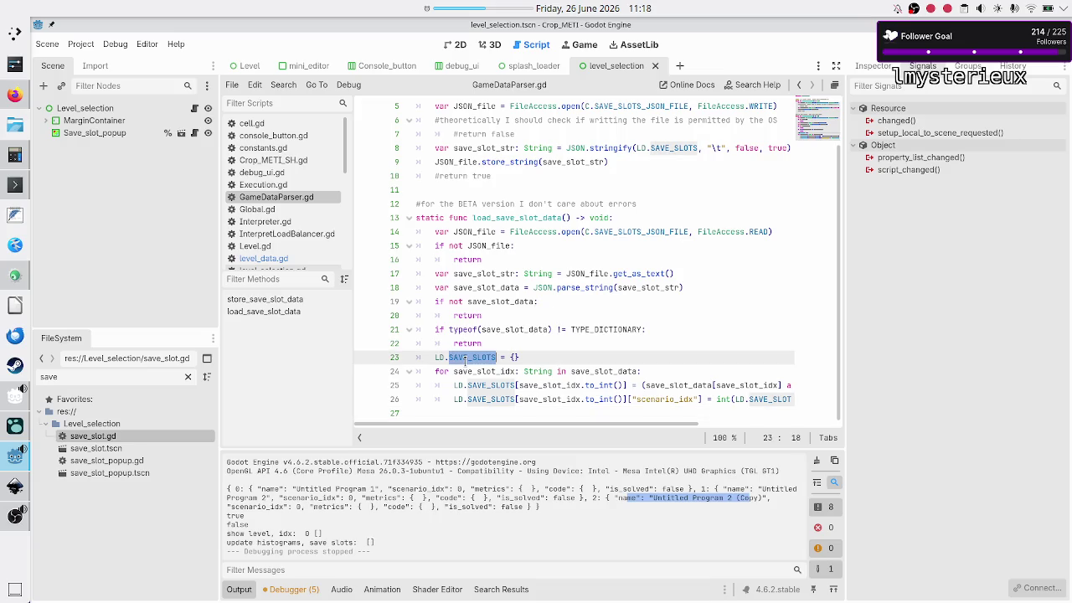
pyautogui.click(280, 260)
pyautogui.scroll(10, 505, 232)
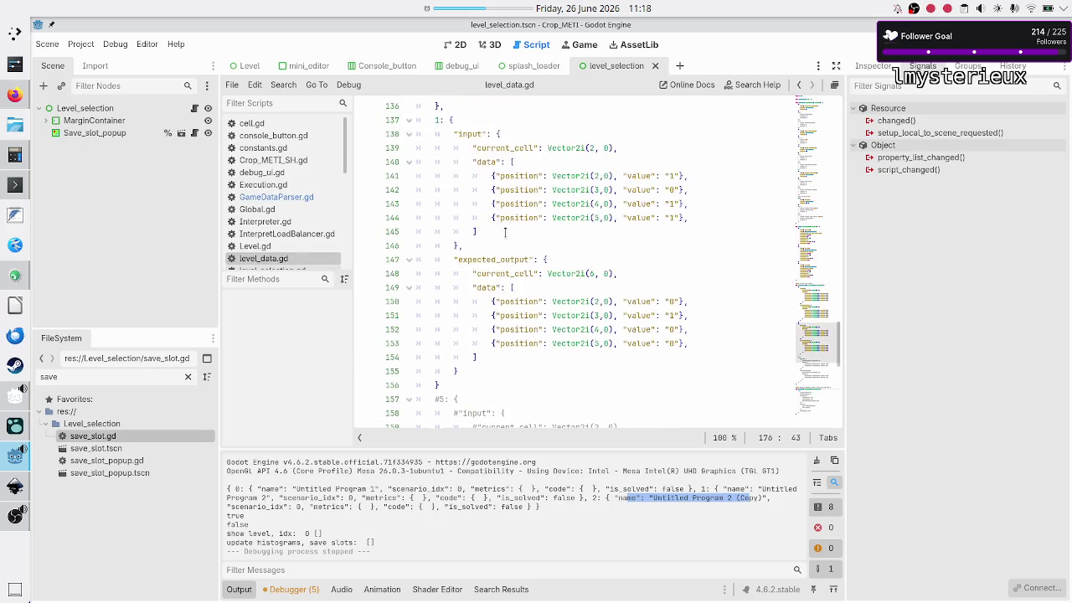
pyautogui.scroll(15, 506, 232)
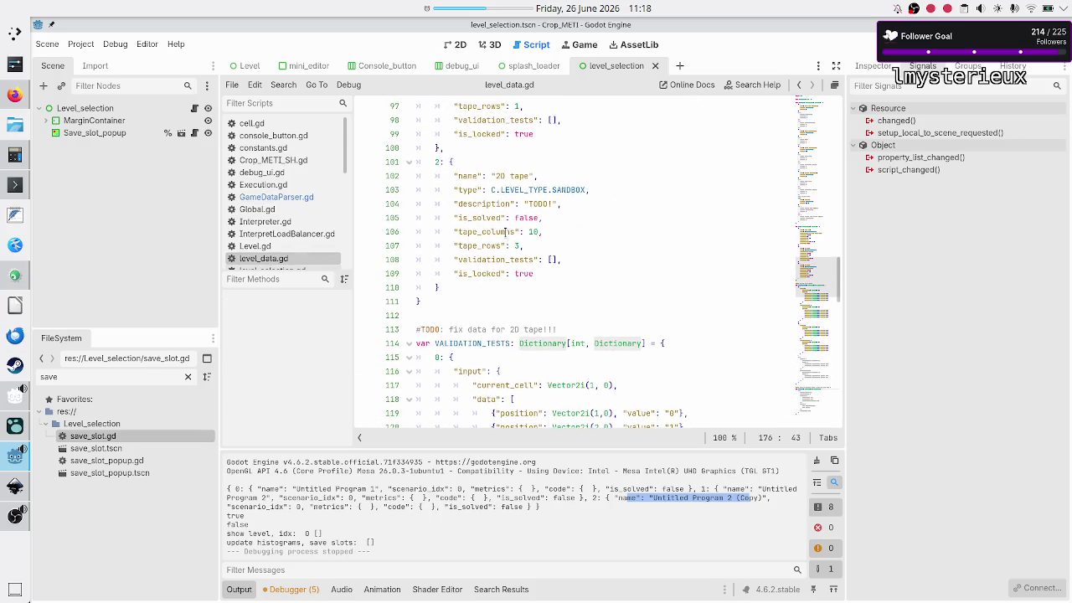
pyautogui.scroll(2, 505, 232)
pyautogui.scroll(-2, 505, 232)
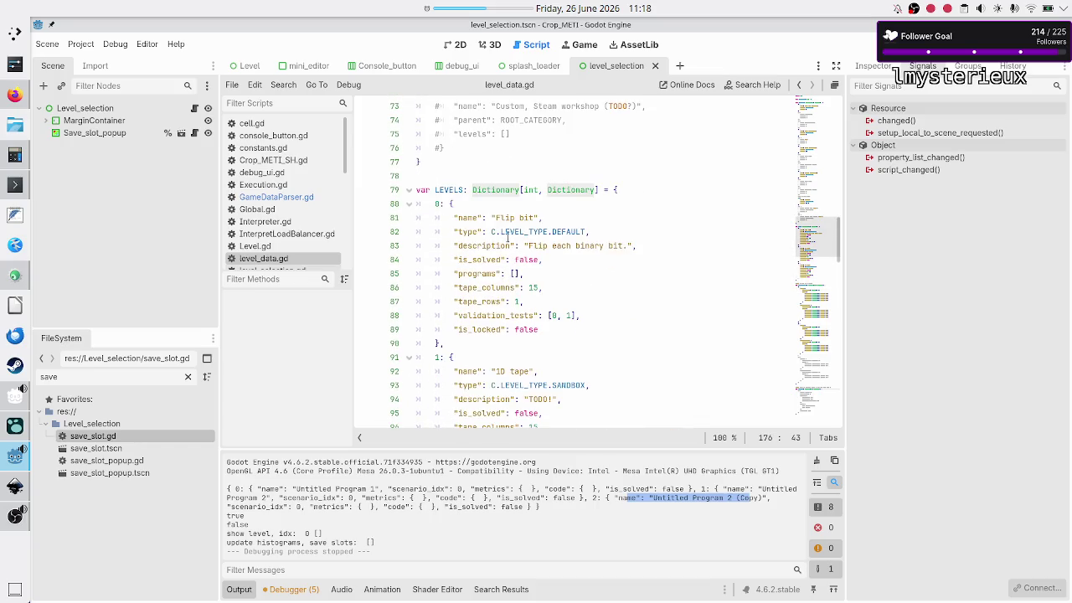
pyautogui.click(584, 314)
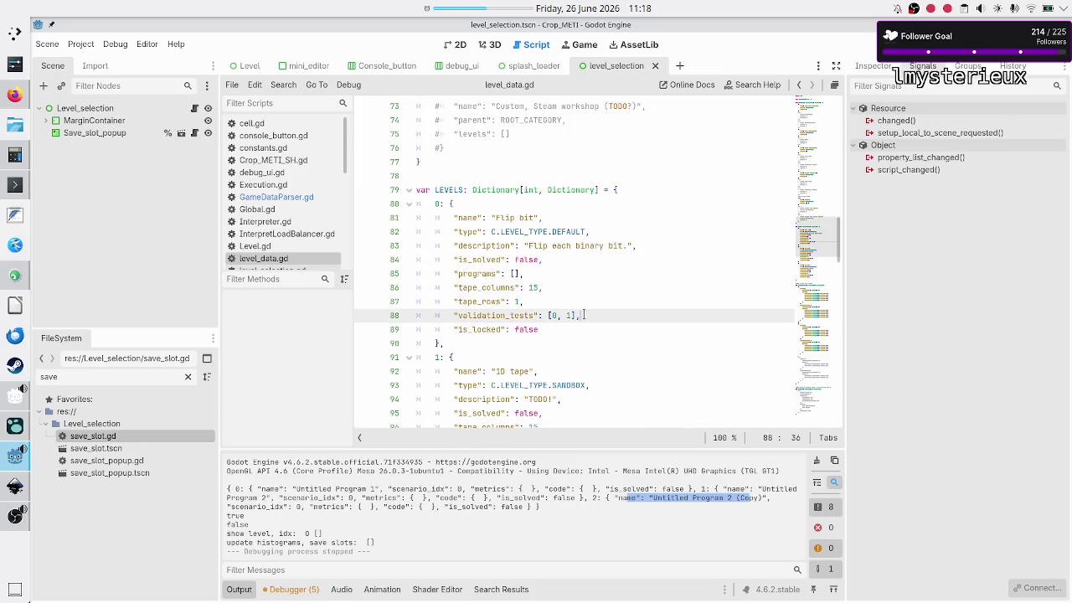
pyautogui.click(526, 260)
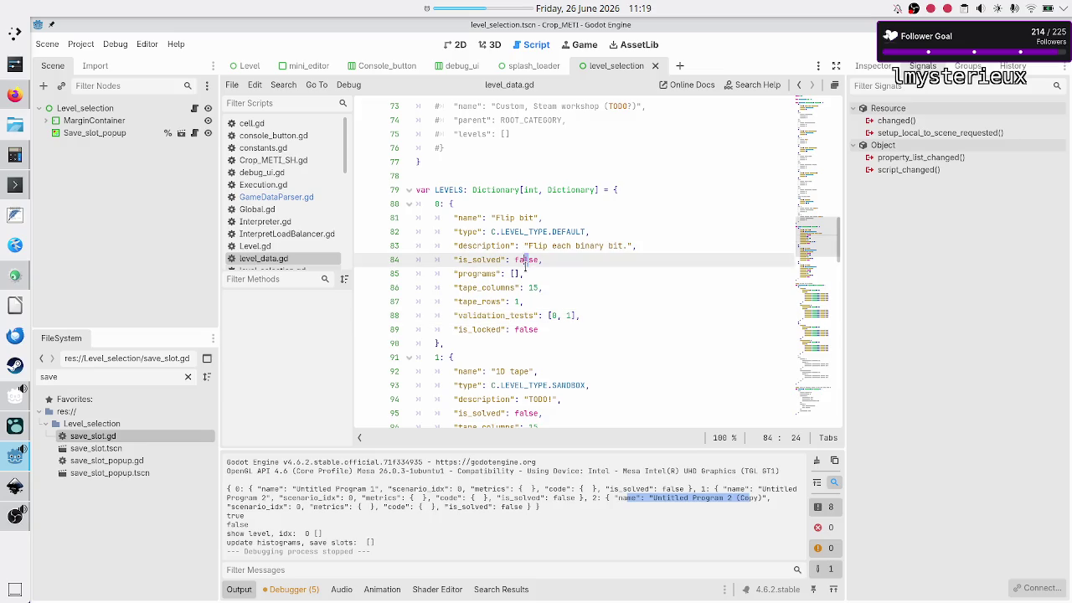
pyautogui.click(527, 274)
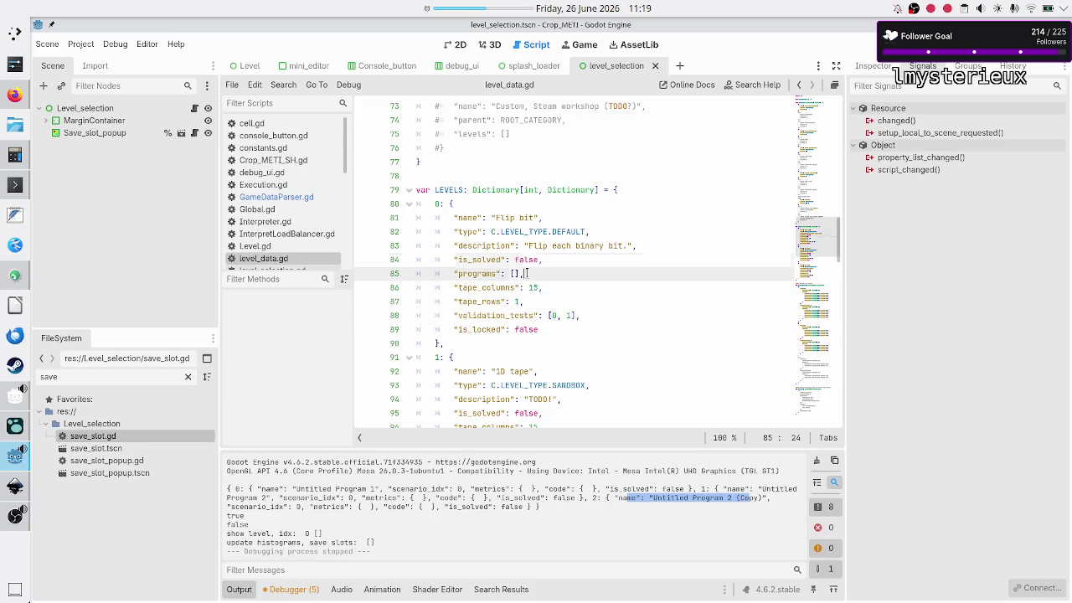
pyautogui.moveTo(527, 274); pyautogui.dragTo(449, 273)
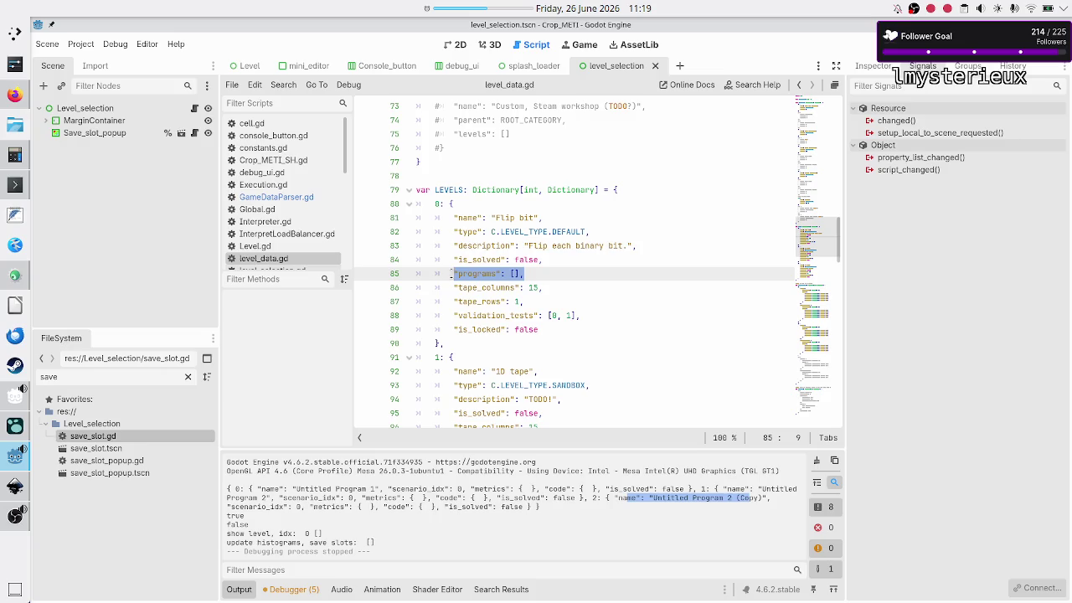
# - Select the save-slot for-loop header in GameDataParser.gd, then switch to Konsole
pyautogui.click(272, 197)
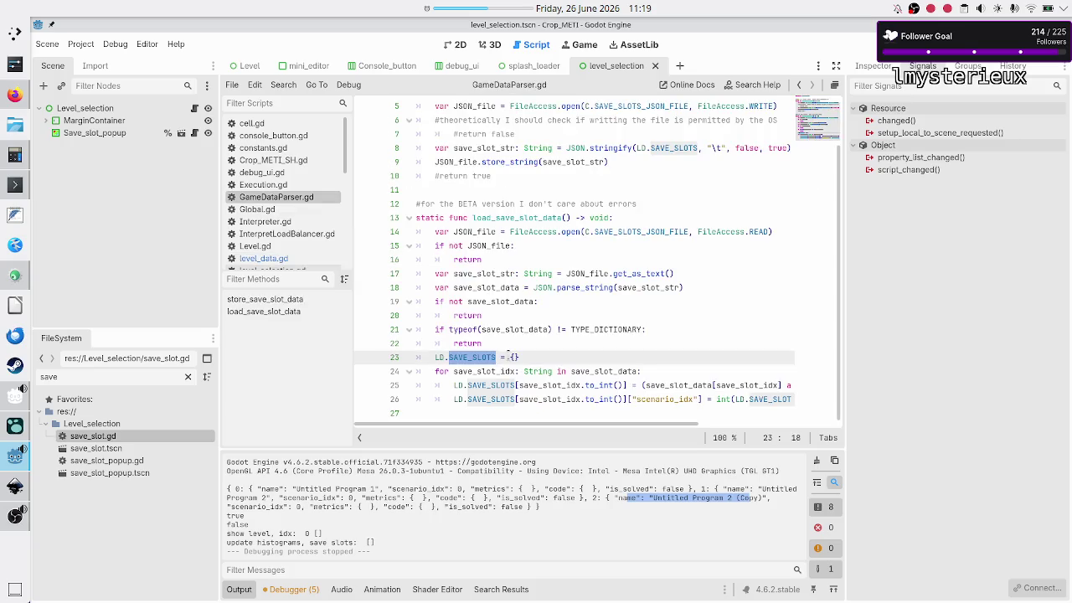
pyautogui.click(589, 385)
pyautogui.press('Up')
pyautogui.press('Up')
pyautogui.press('Down')
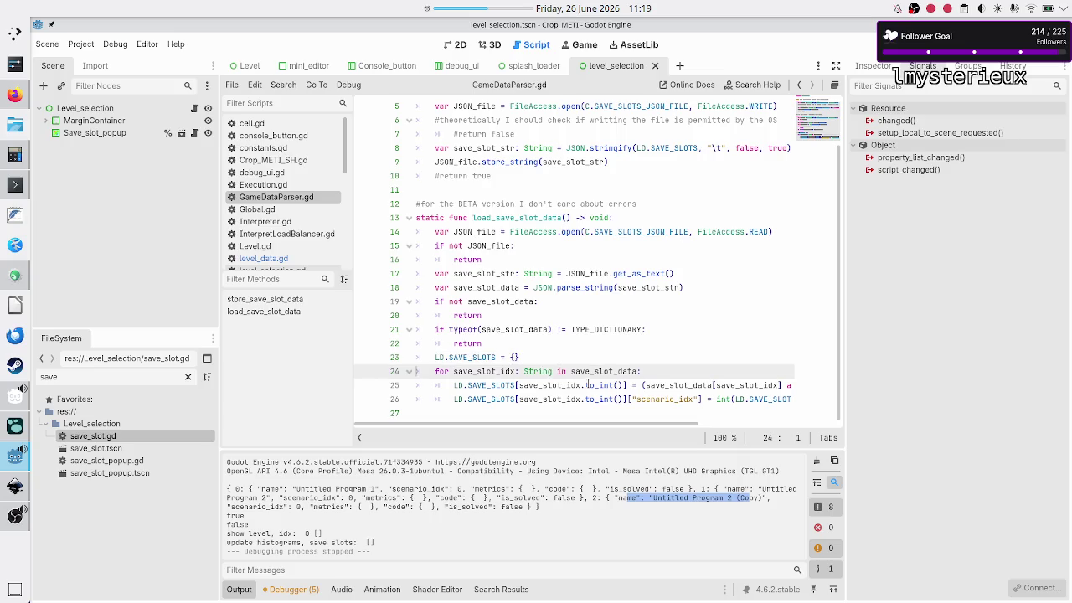
pyautogui.hotkey('shift', 'End')
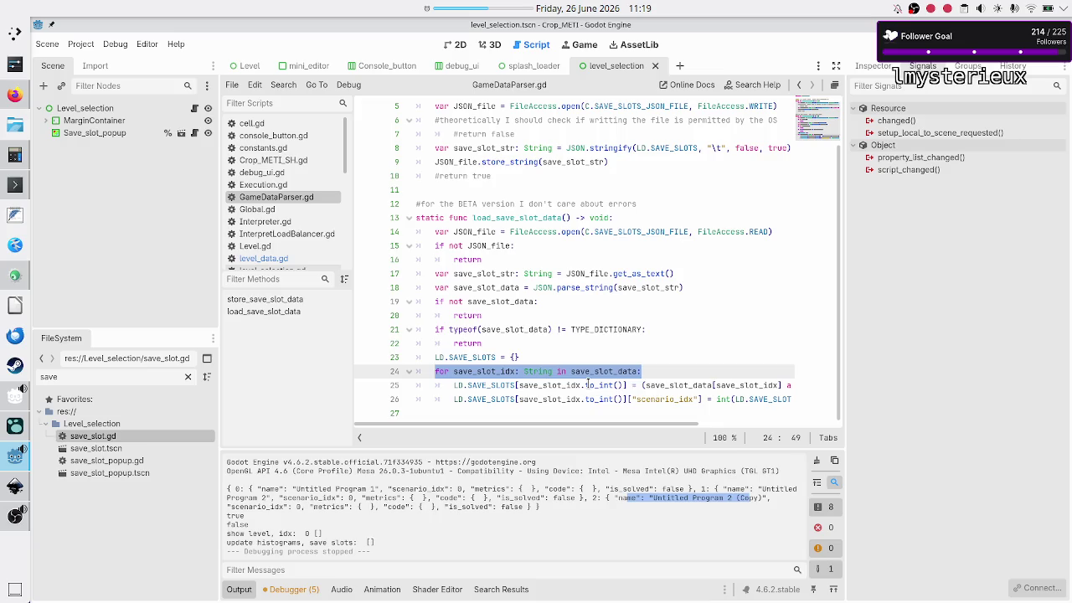
pyautogui.hotkey('alt', 'Tab')
pyautogui.press('Up')
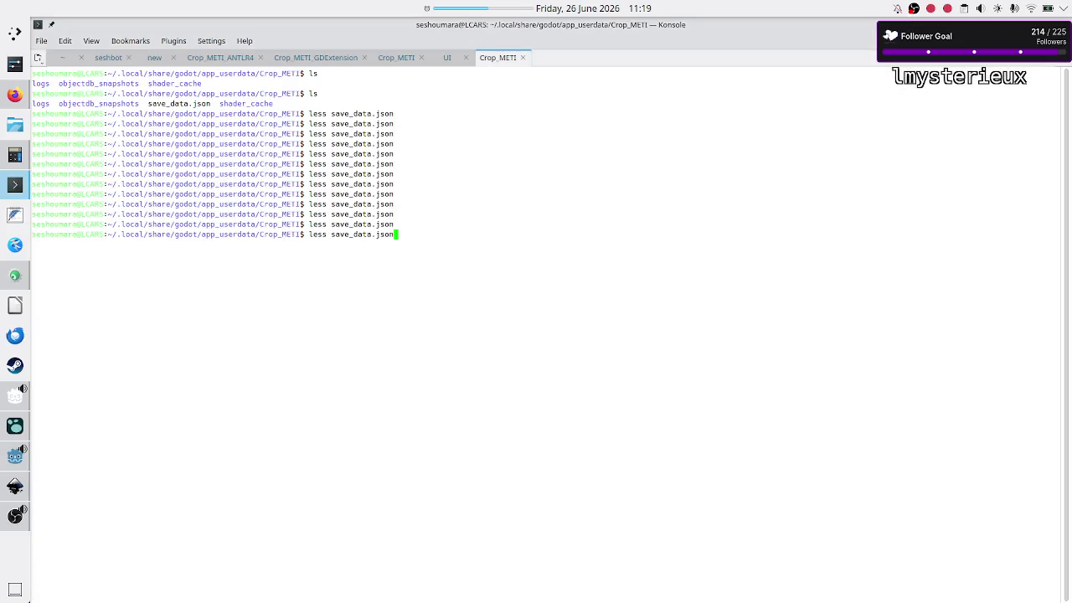
# - Rerun less save_data.json, mark slot 0's key and scenario_idx field, then return to Godot
pyautogui.press('Return')
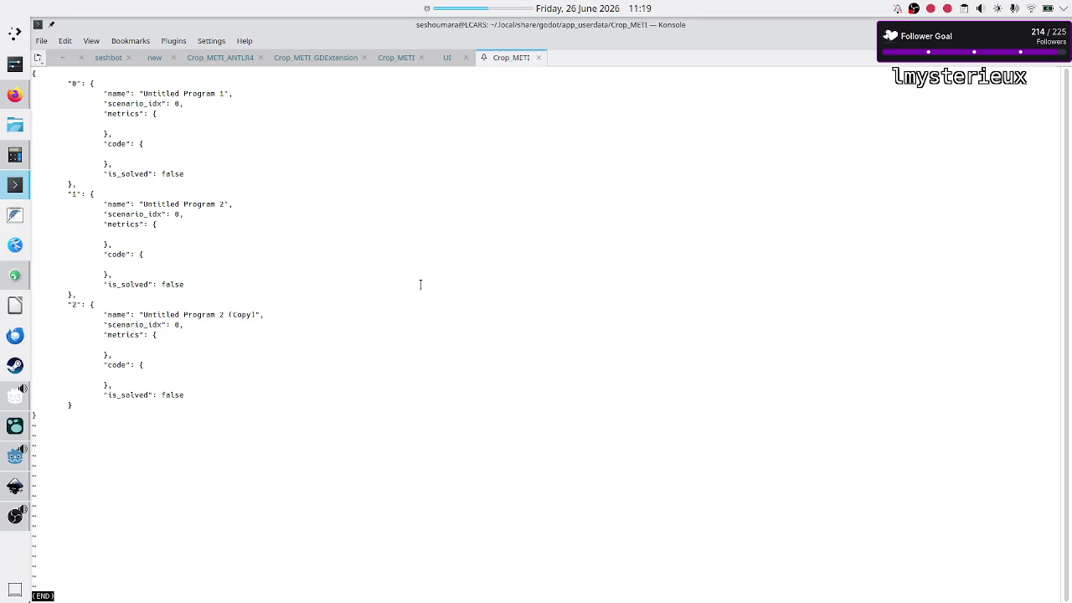
pyautogui.moveTo(33, 83)
pyautogui.mouseDown()
pyautogui.moveTo(81, 83)
pyautogui.moveTo(106, 103)
pyautogui.moveTo(187, 102)
pyautogui.mouseUp()
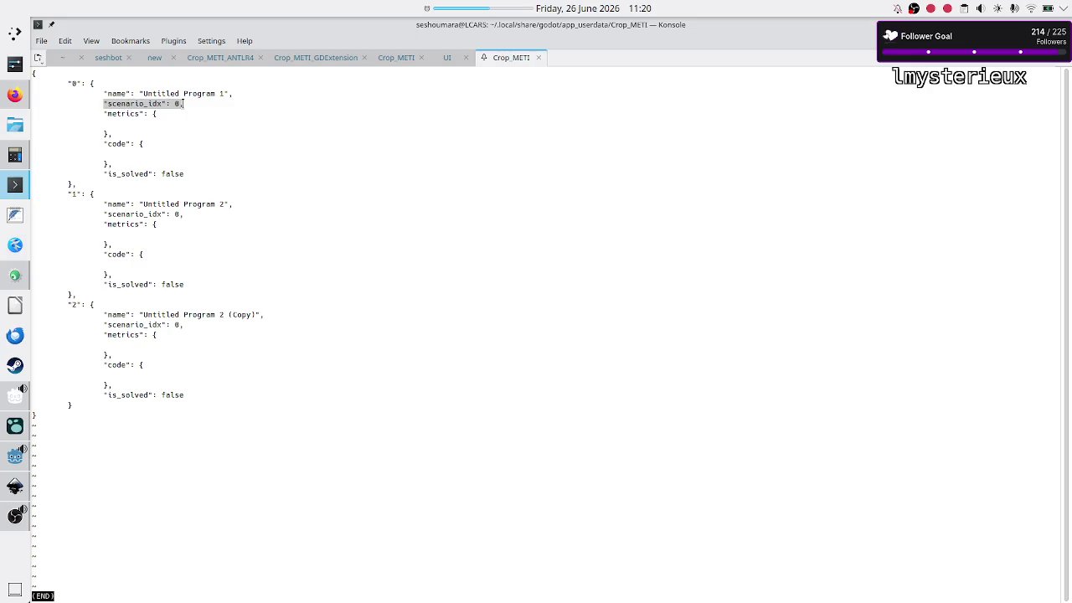
pyautogui.doubleClick(74, 82)
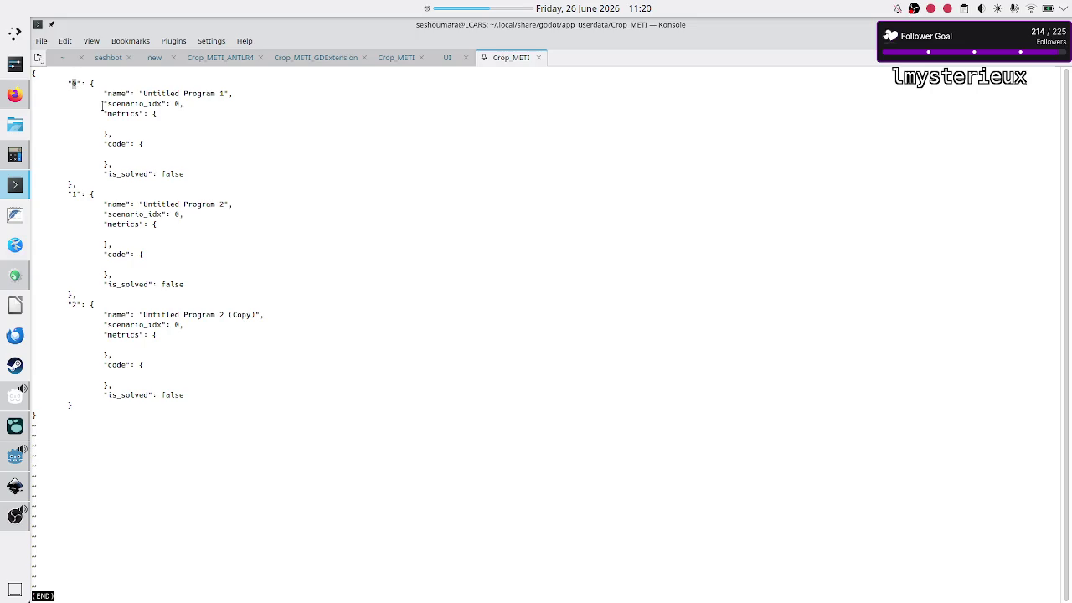
pyautogui.moveTo(103, 103); pyautogui.dragTo(174, 105)
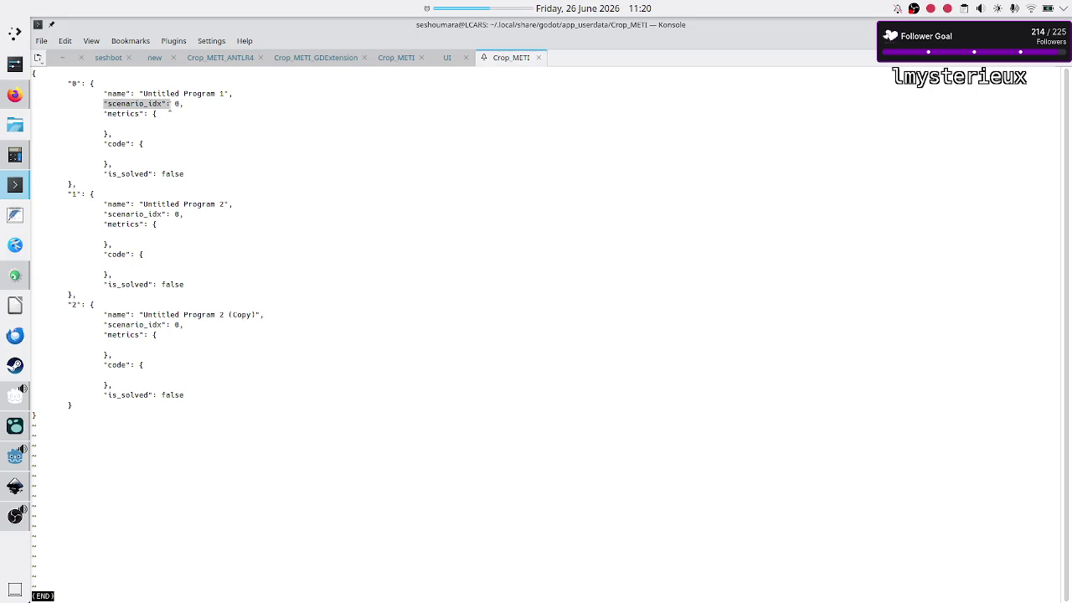
pyautogui.hotkey('alt', 'Tab')
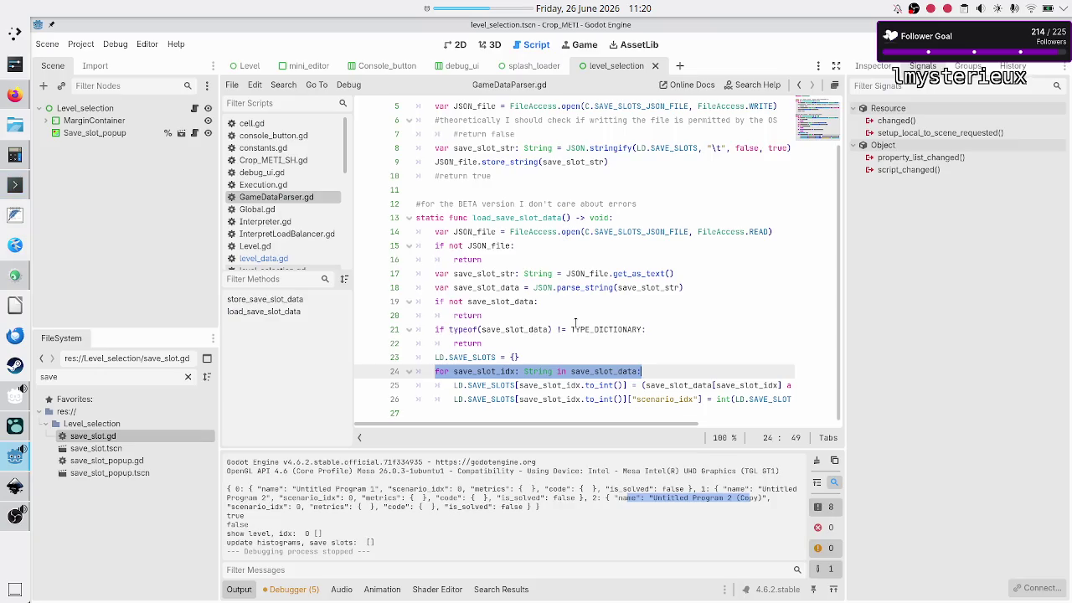
# - Add a new line below line 25 declaring 'var scenario_idx: int ='
pyautogui.click(672, 372)
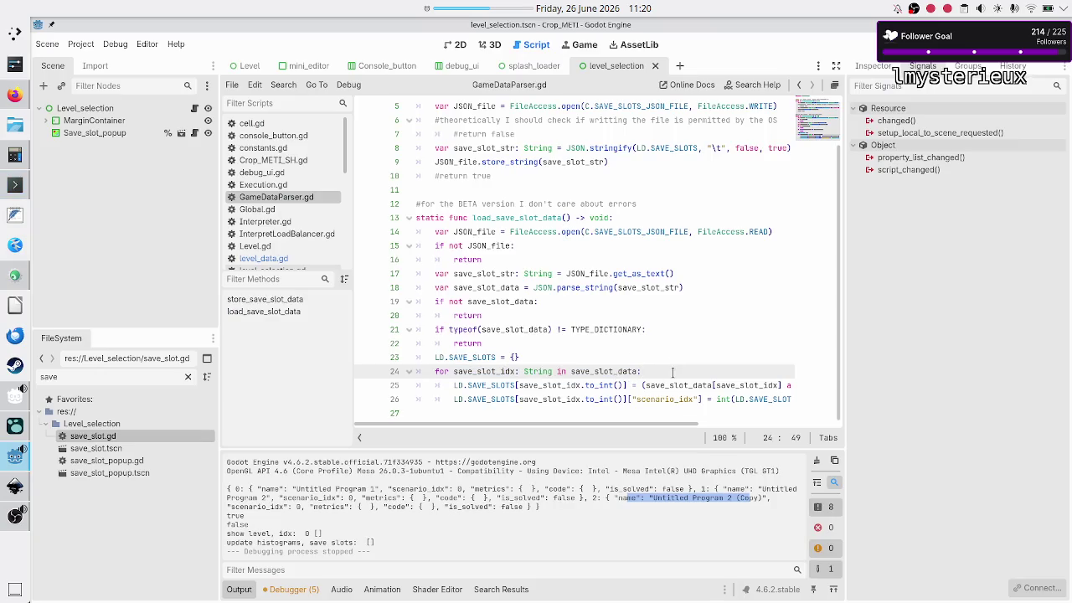
pyautogui.press('Right')
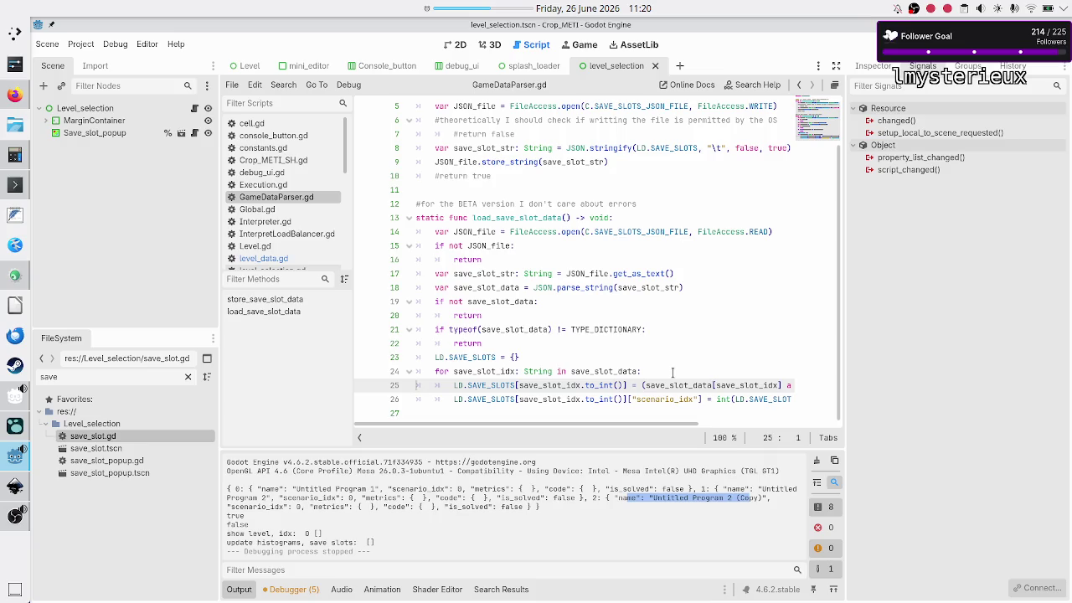
pyautogui.press('Down')
pyautogui.press('Down')
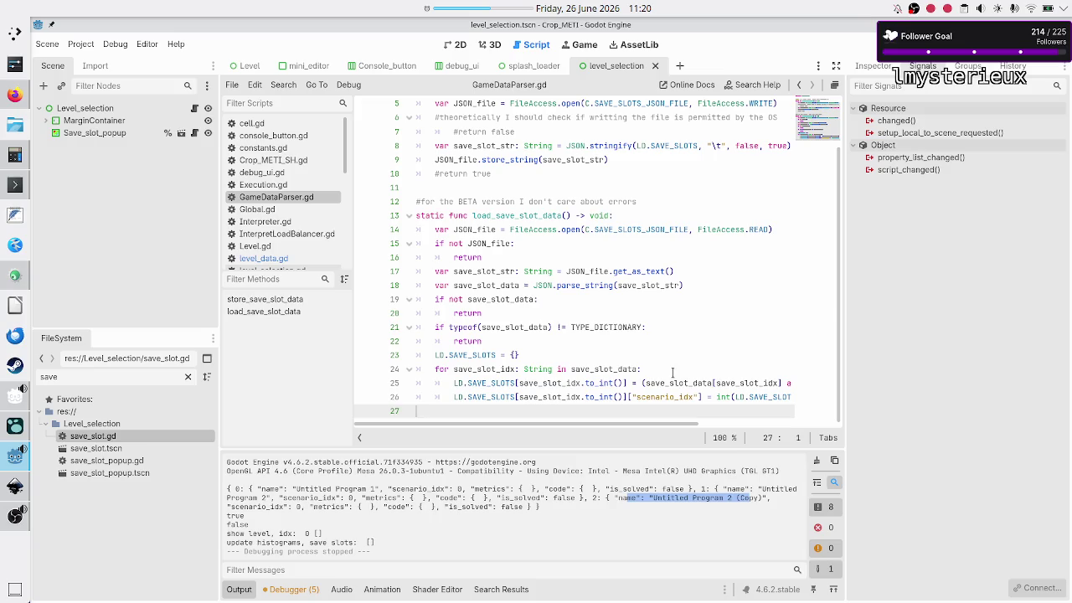
pyautogui.press('Up')
pyautogui.press('End')
pyautogui.press('Up')
pyautogui.press('Return')
pyautogui.write('var scenario')
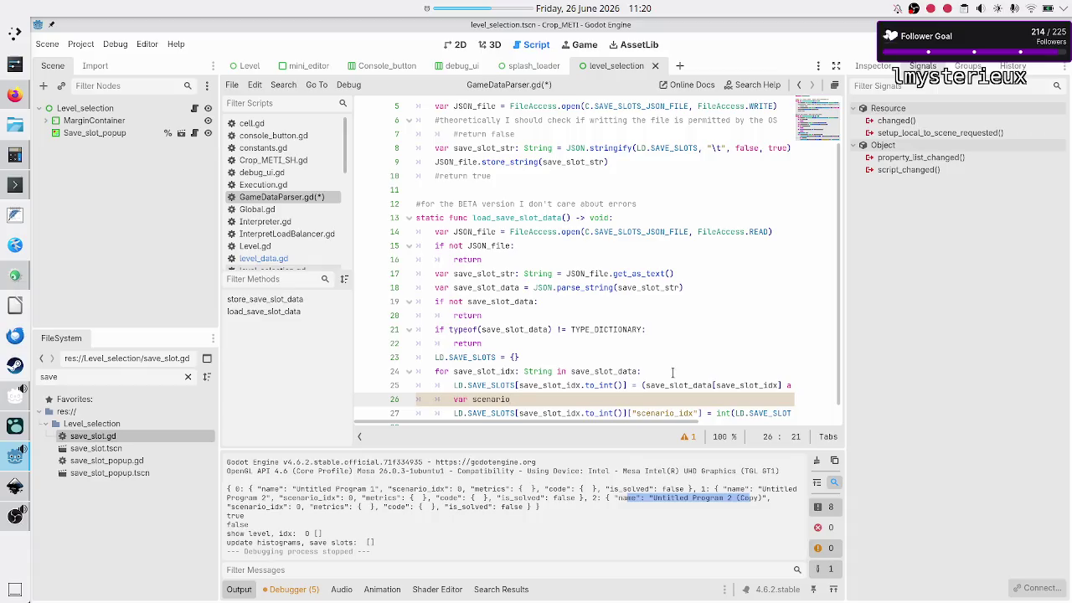
pyautogui.write('_idx: ')
pyautogui.write('int =')
# - Move line 27's int conversion into scenario_idx's declaration and reference scenario_idx on line 27
pyautogui.press('Escape')
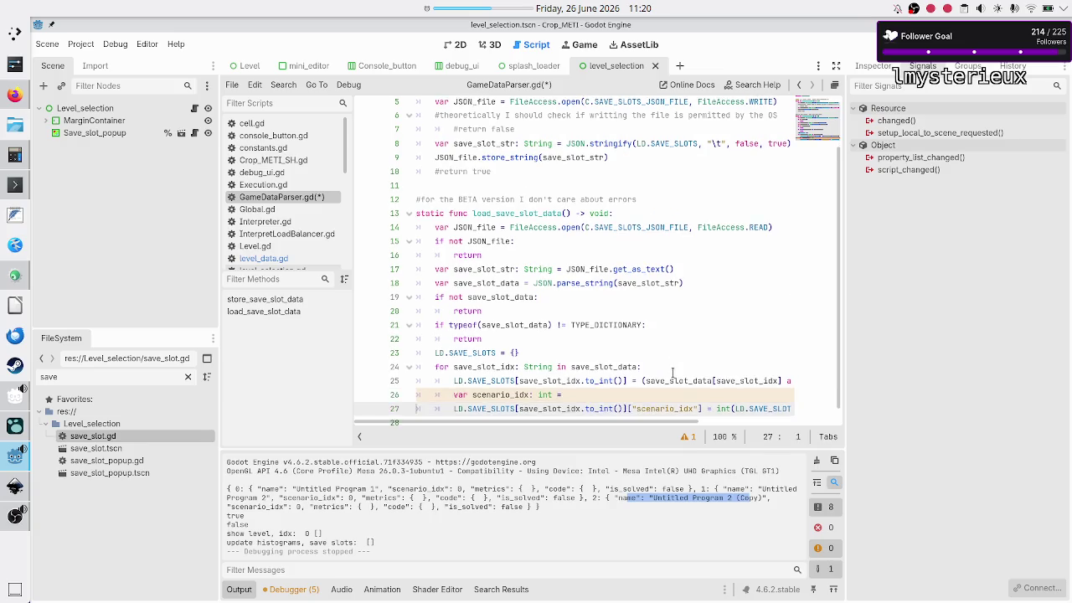
pyautogui.press('Down')
pyautogui.press('End')
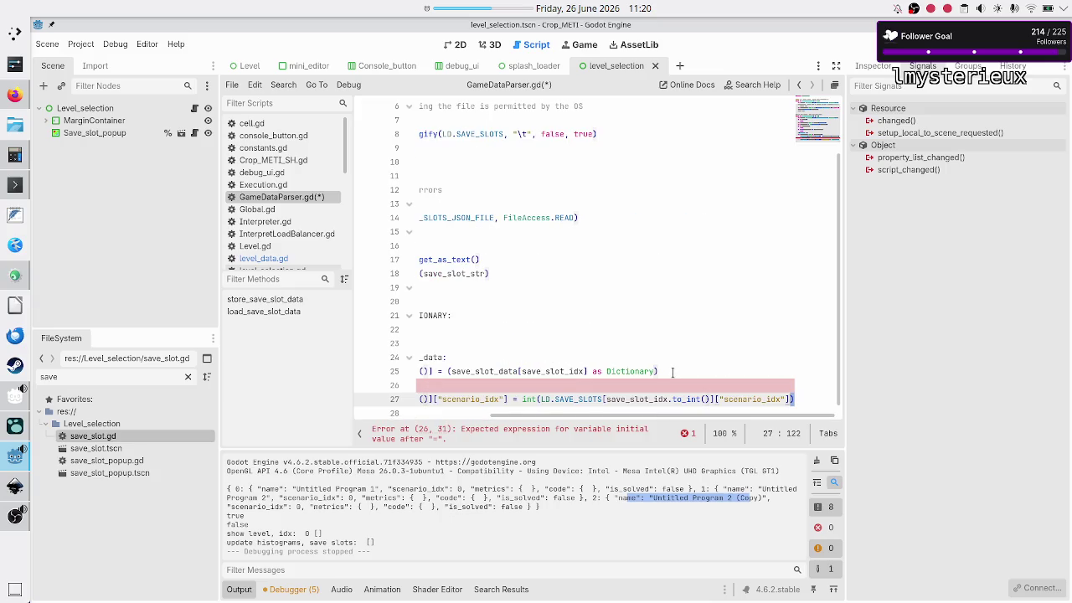
pyautogui.hotkey('shift', 'Left')
pyautogui.hotkey('shift', 'Left')
pyautogui.hotkey('shift', 'Left')
pyautogui.hotkey('shift', 'Left')
pyautogui.hotkey('shift', 'Left')
pyautogui.hotkey('shift', 'Left')
pyautogui.hotkey('ctrl', 'x')
pyautogui.press('Up')
pyautogui.hotkey('ctrl', 'v')
pyautogui.press('Down')
pyautogui.press('Home')
pyautogui.press('Home')
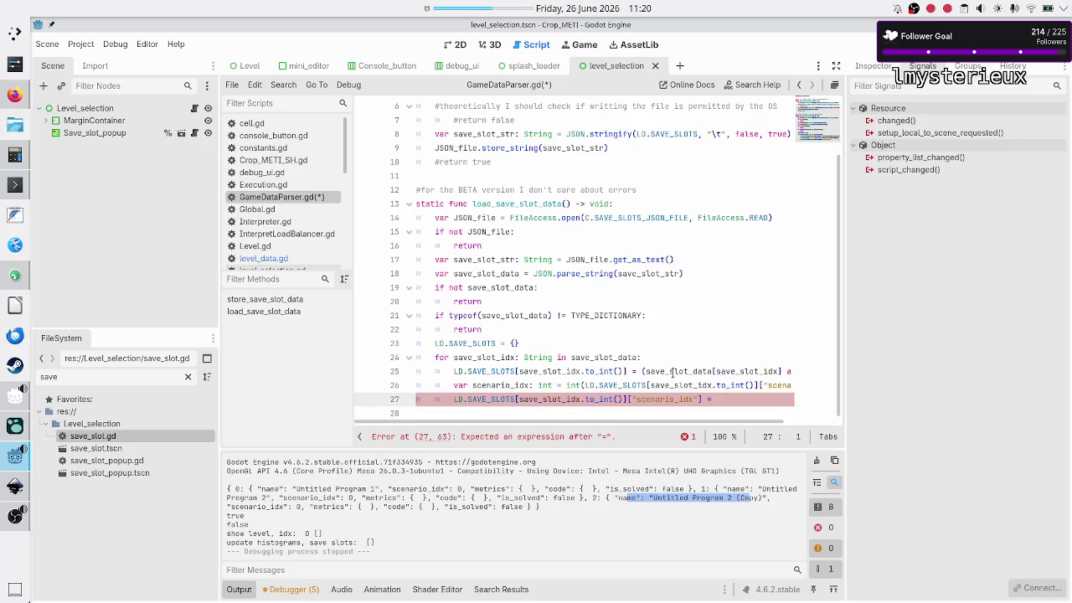
pyautogui.press('End')
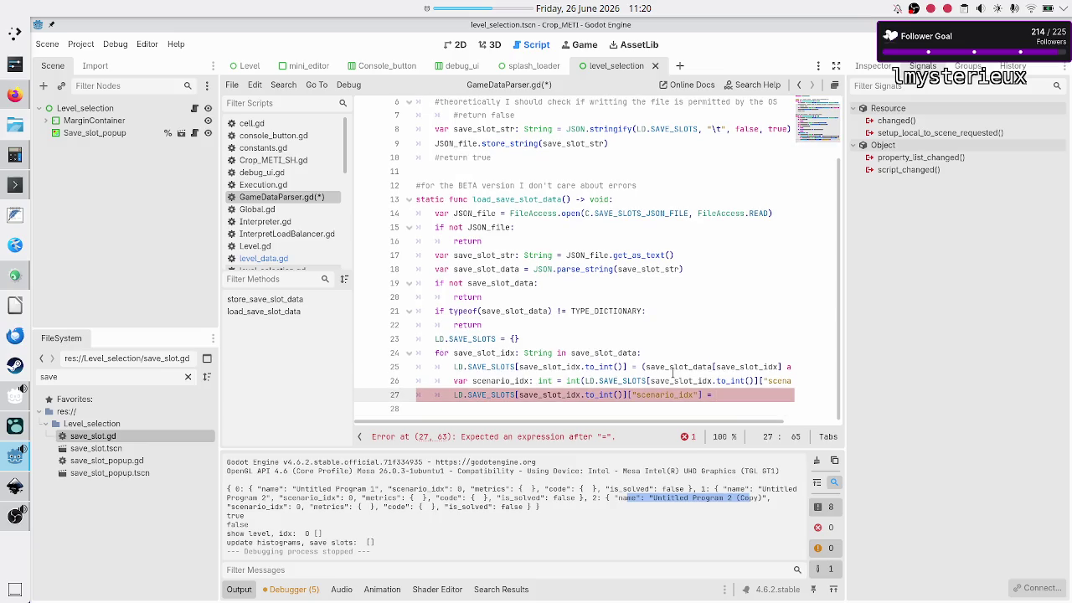
pyautogui.write('scenario_idx')
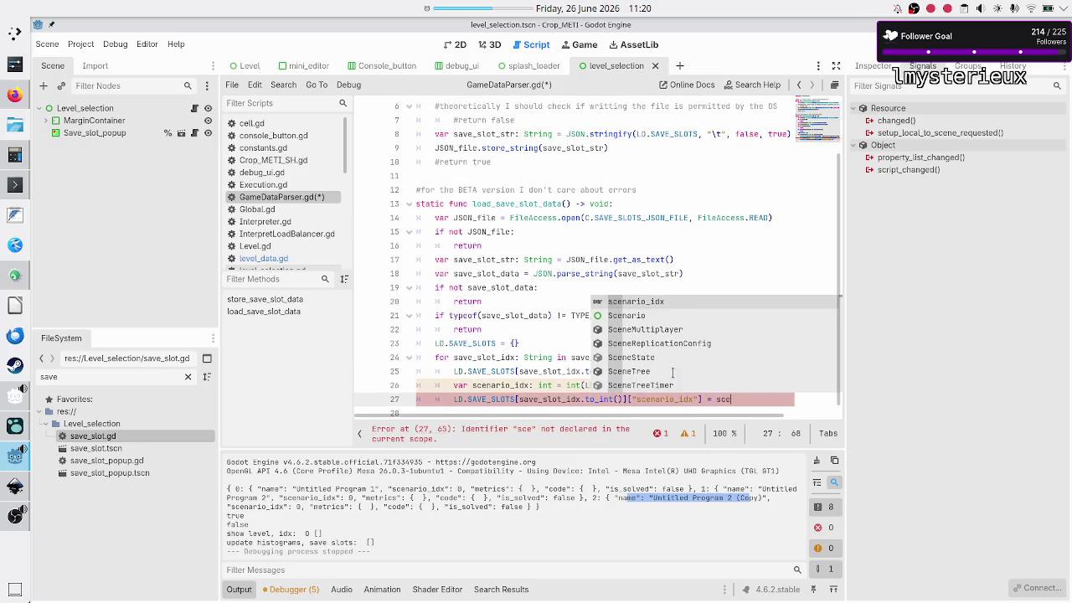
pyautogui.press('Return')
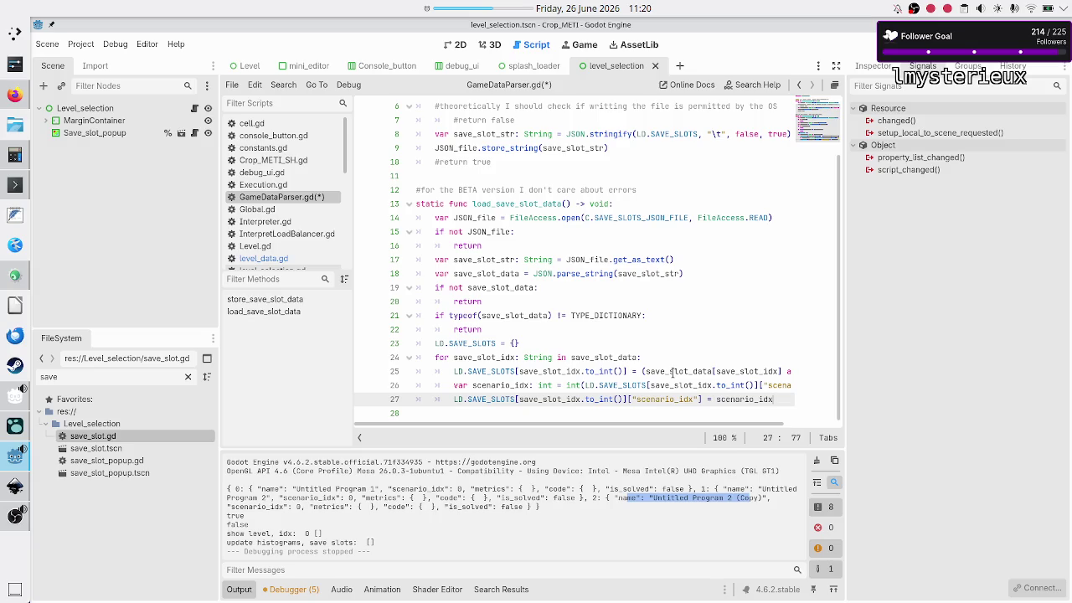
# - Add line 28 reading LD.LEVELS[scenario_idx] using autocomplete
pyautogui.press('Return')
pyautogui.write('LD.LEVE')
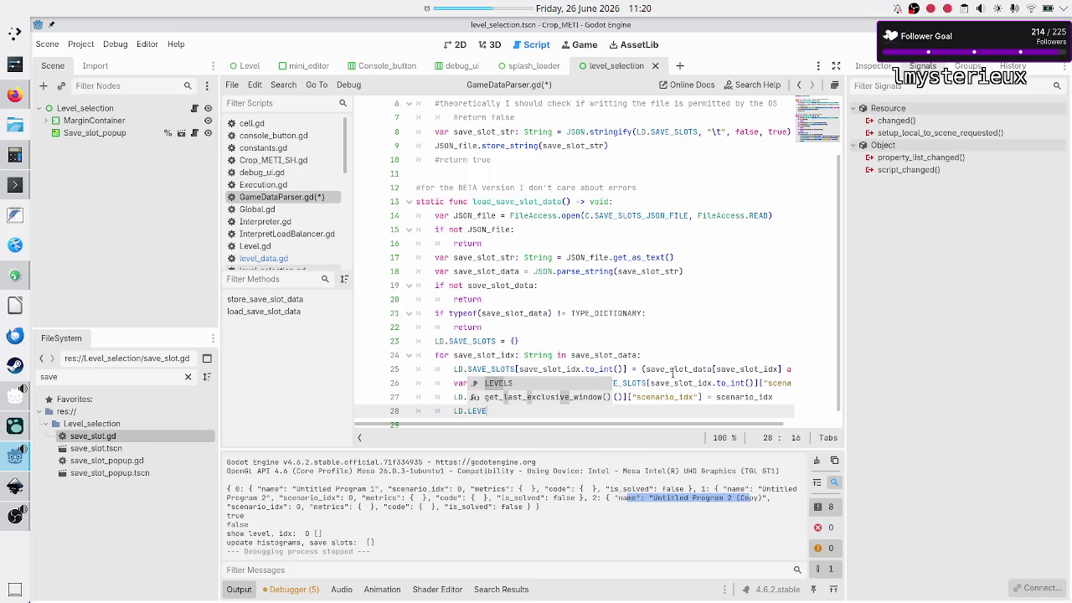
pyautogui.press('Return')
pyautogui.write('[]')
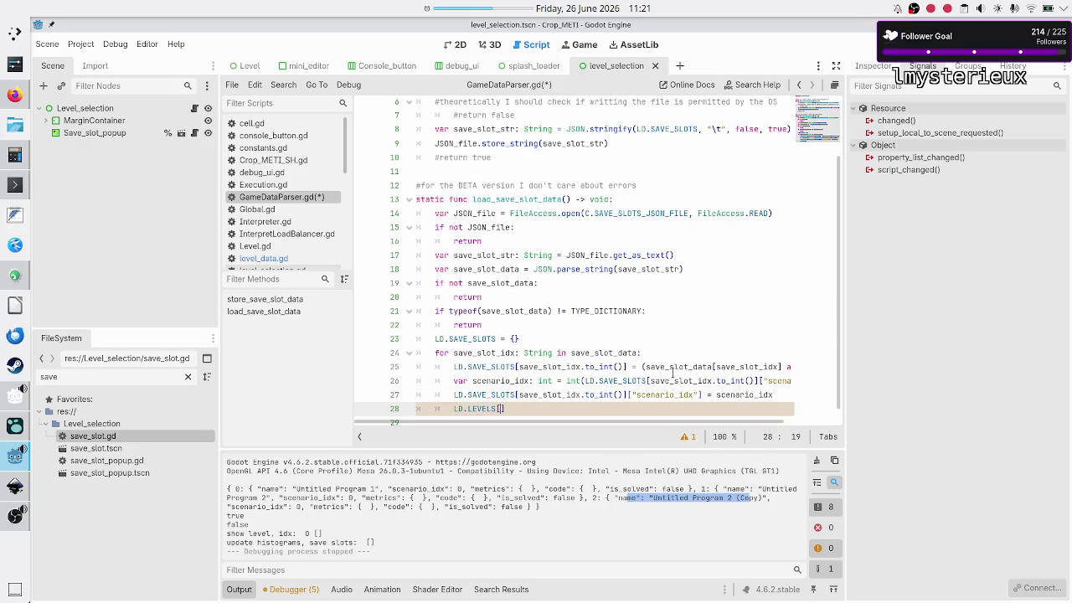
pyautogui.press('Left')
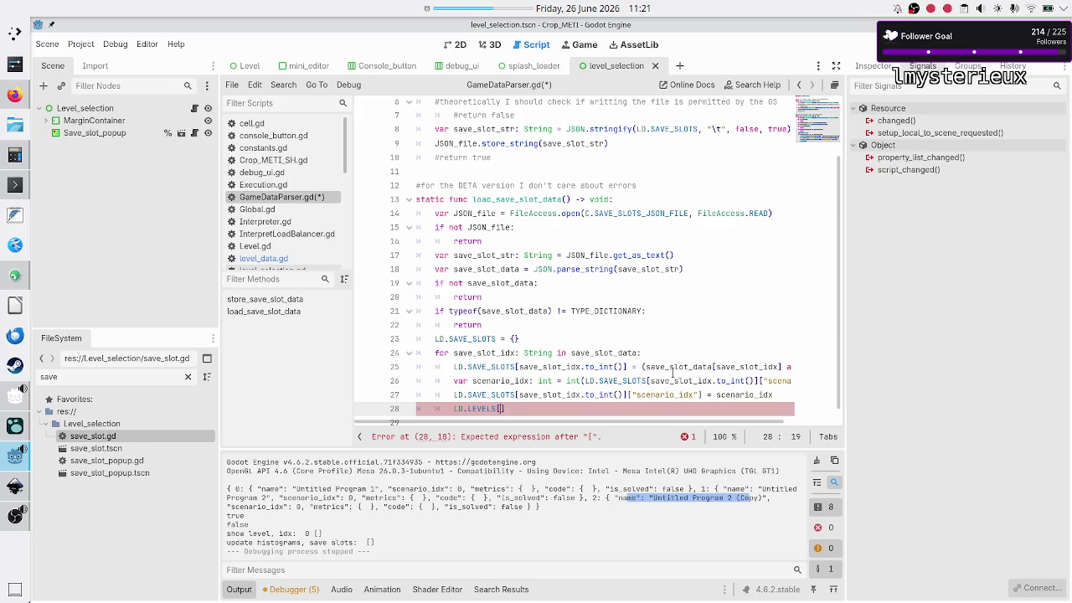
pyautogui.write('scene')
pyautogui.write('a')
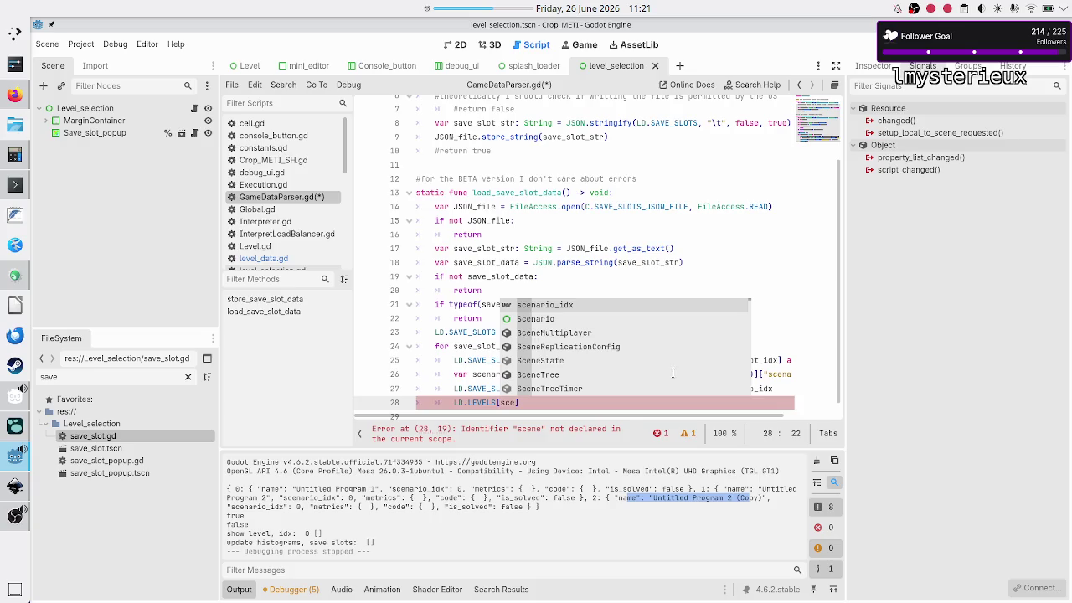
pyautogui.press('Return')
pyautogui.press('Right')
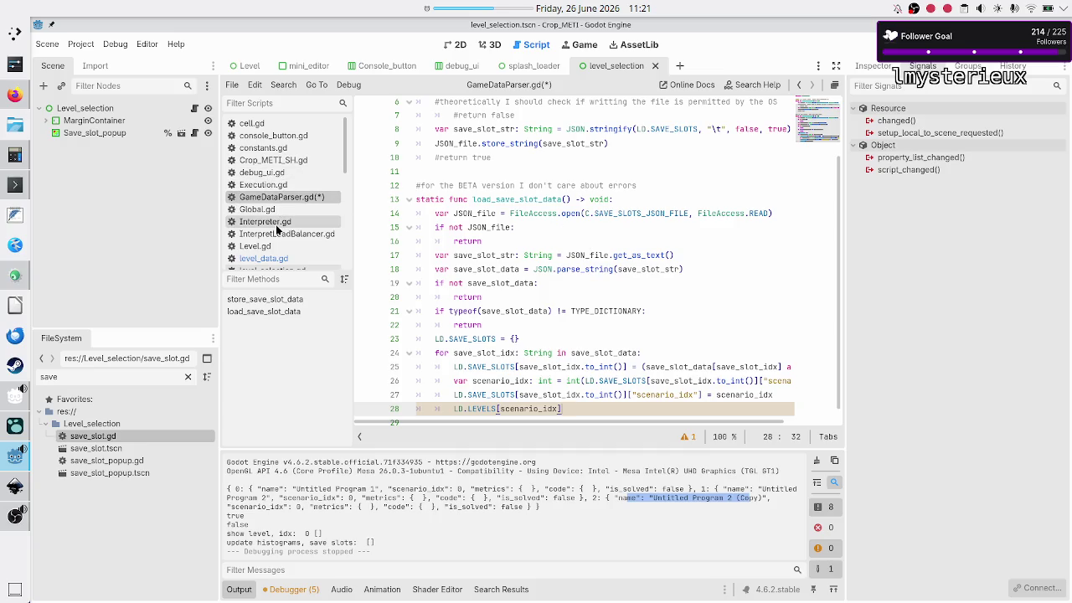
# - Check scenario_idx in SAVE_SLOTS, then select the Flip bit level's entry in level_data.gd's LEVELS
pyautogui.click(271, 264)
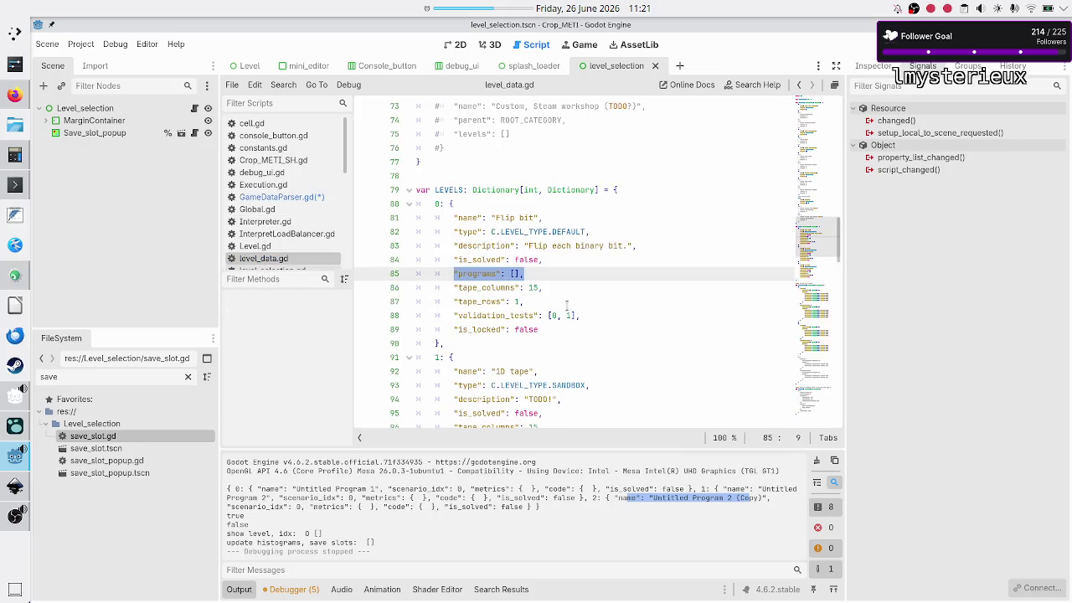
pyautogui.scroll(-10, 563, 315)
pyautogui.scroll(-10, 562, 315)
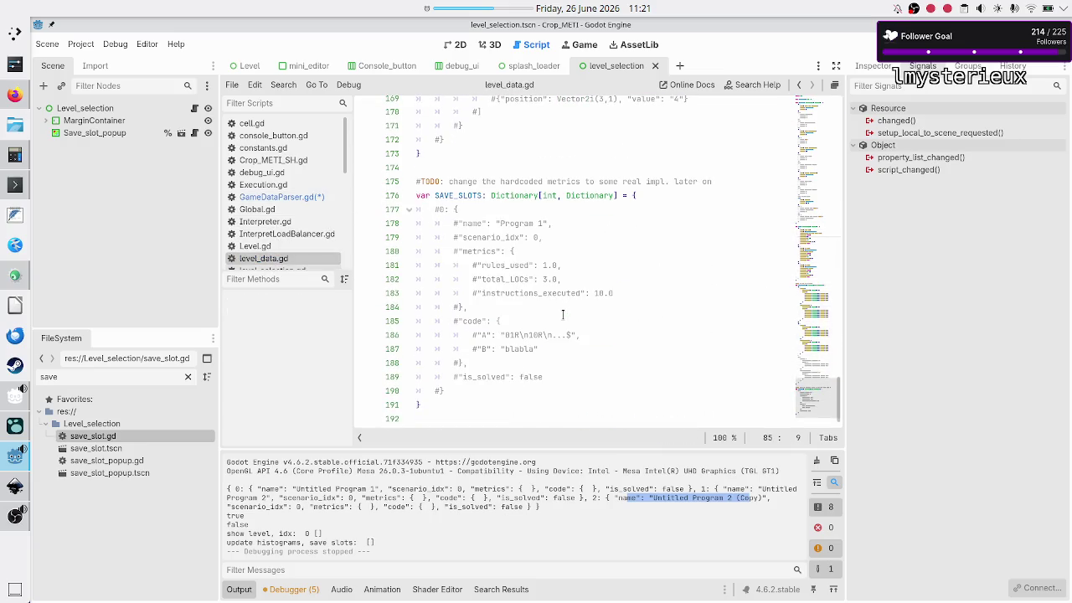
pyautogui.click(535, 238)
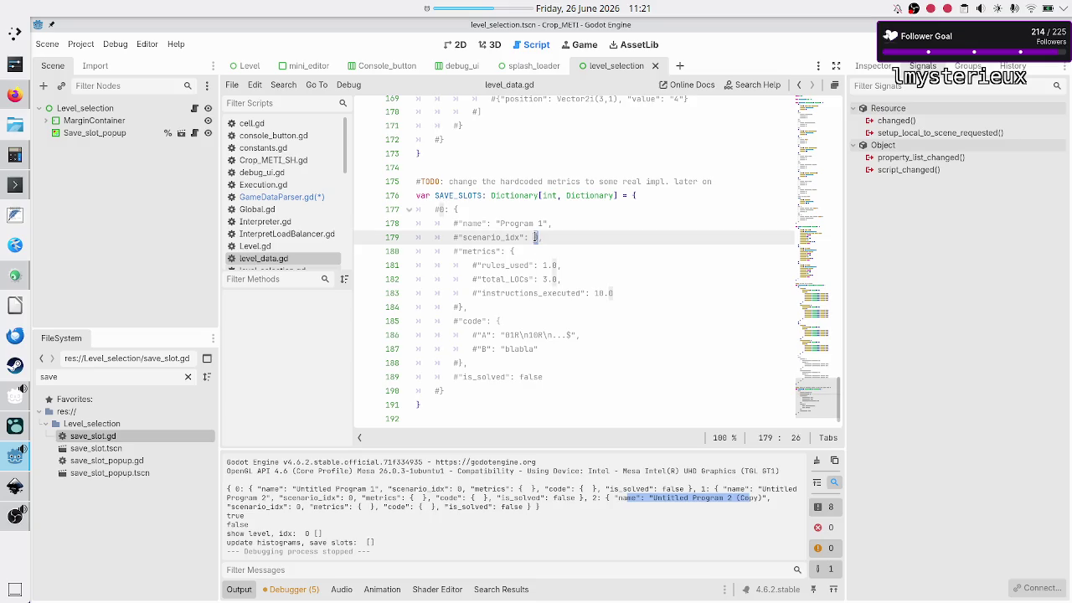
pyautogui.scroll(17, 574, 244)
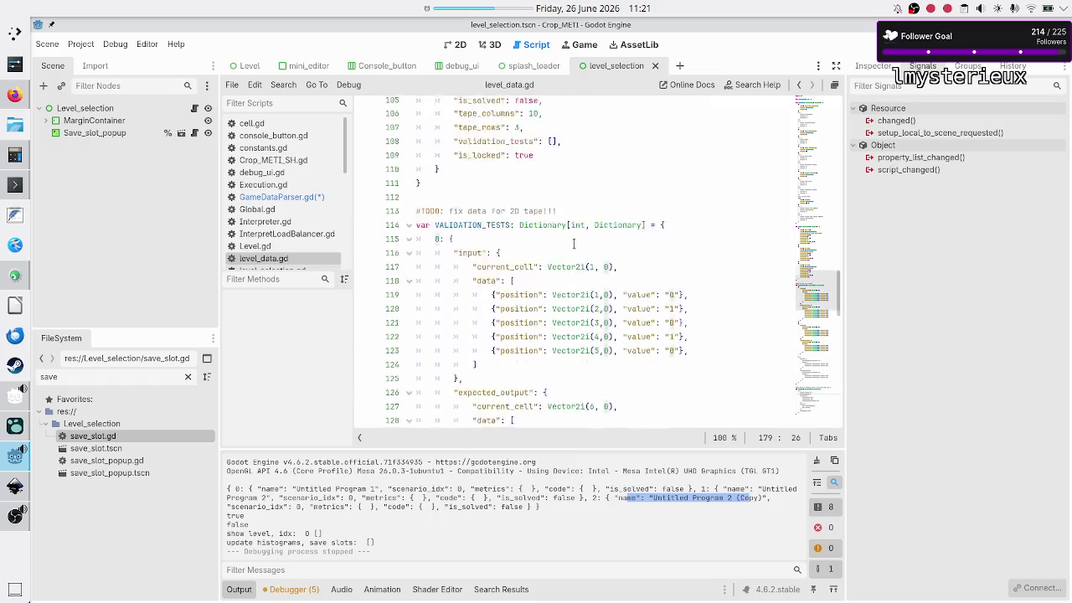
pyautogui.scroll(5, 574, 244)
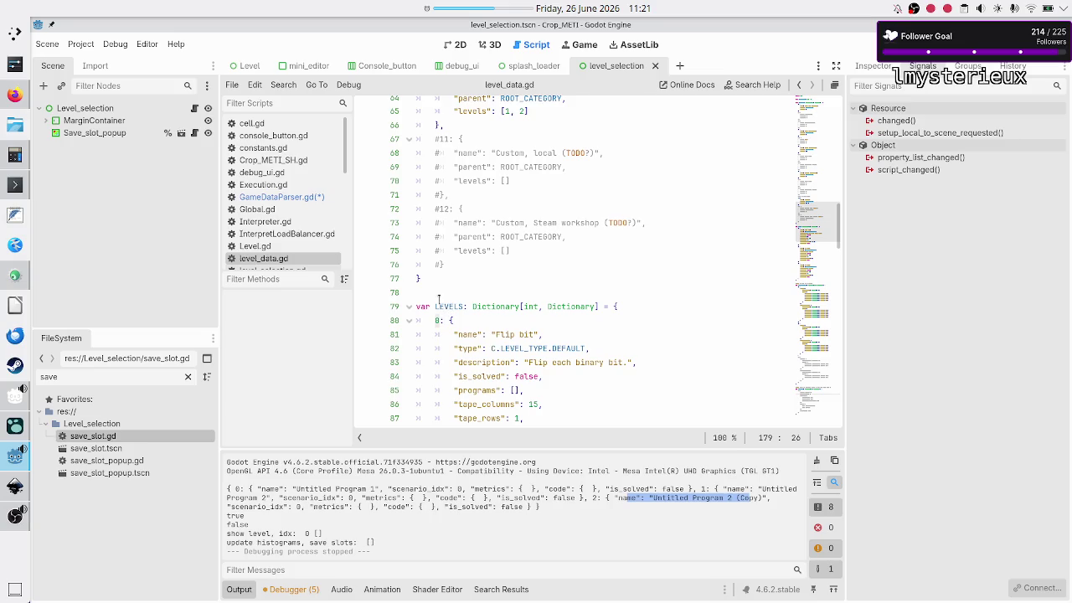
pyautogui.click(307, 198)
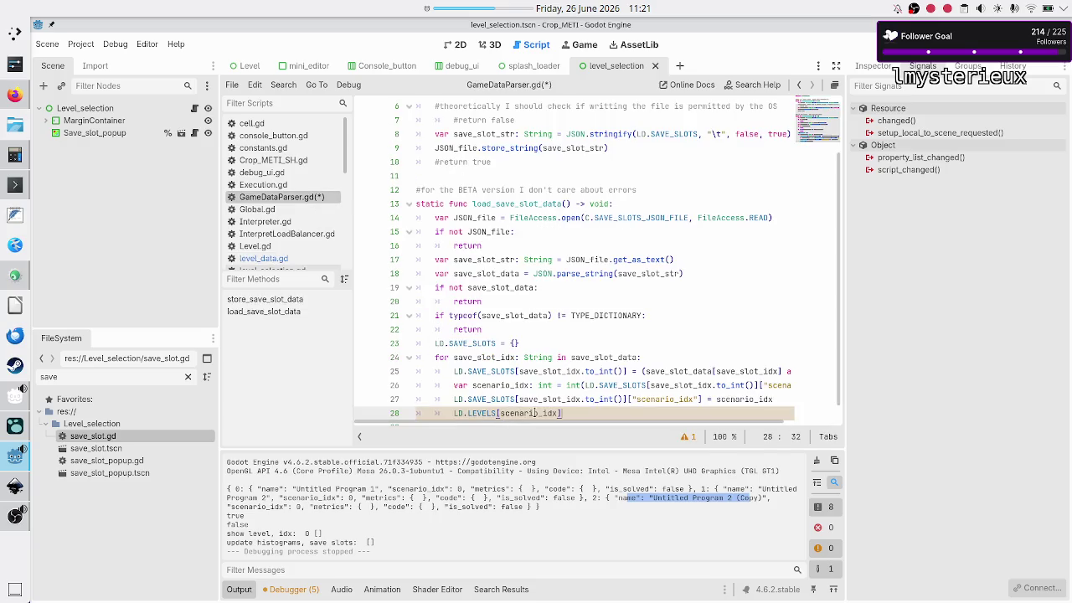
pyautogui.click(276, 258)
pyautogui.scroll(-4, 452, 300)
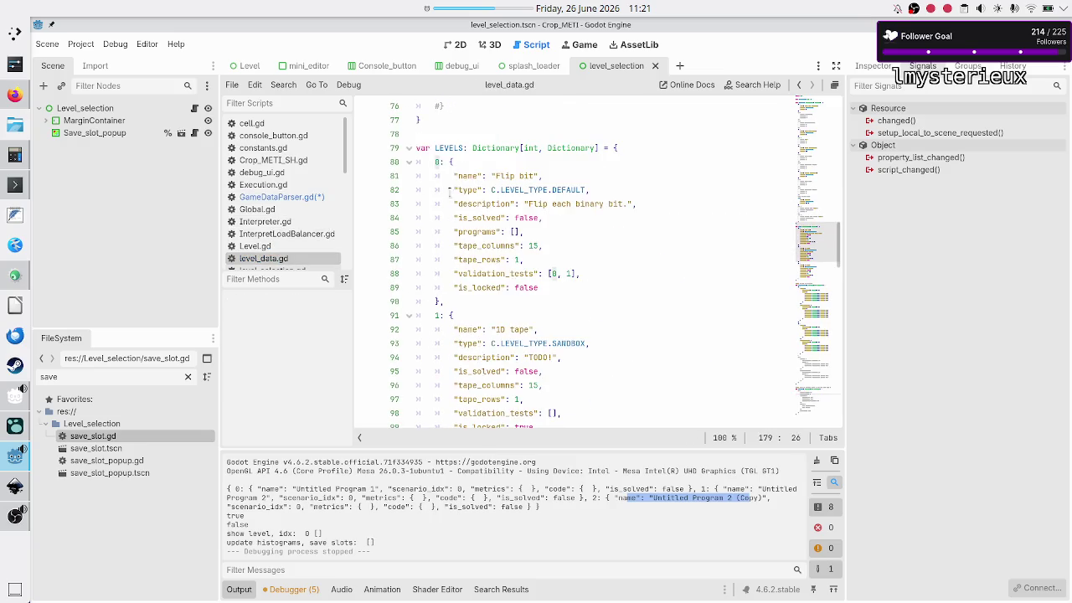
pyautogui.moveTo(453, 161); pyautogui.dragTo(456, 302)
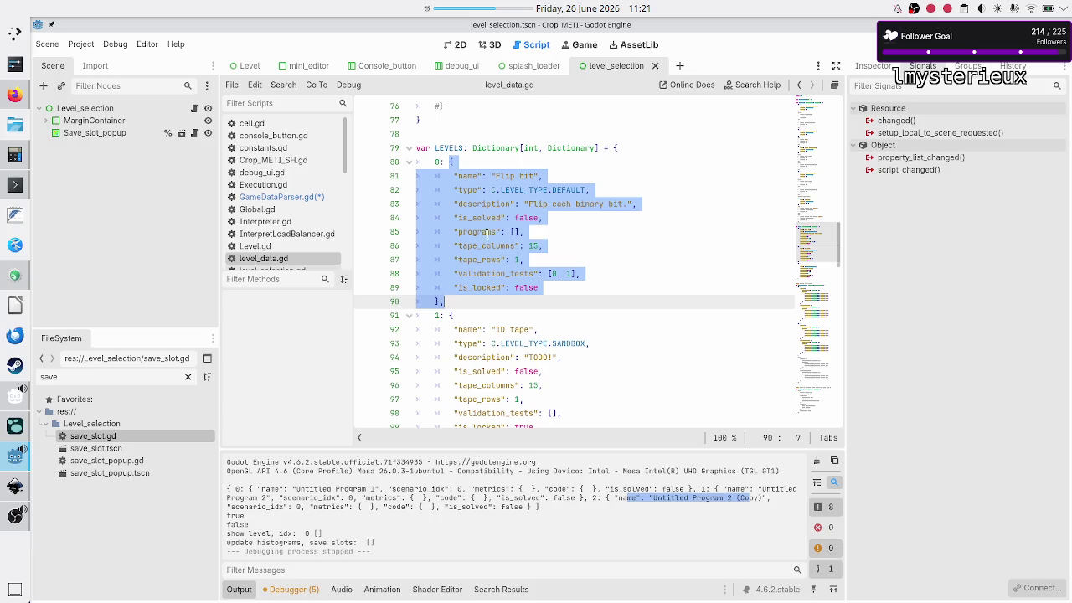
# - Extend line 28 with ["programs"].push_back(), confirming the programs key name in level_data.gd
pyautogui.doubleClick(482, 232)
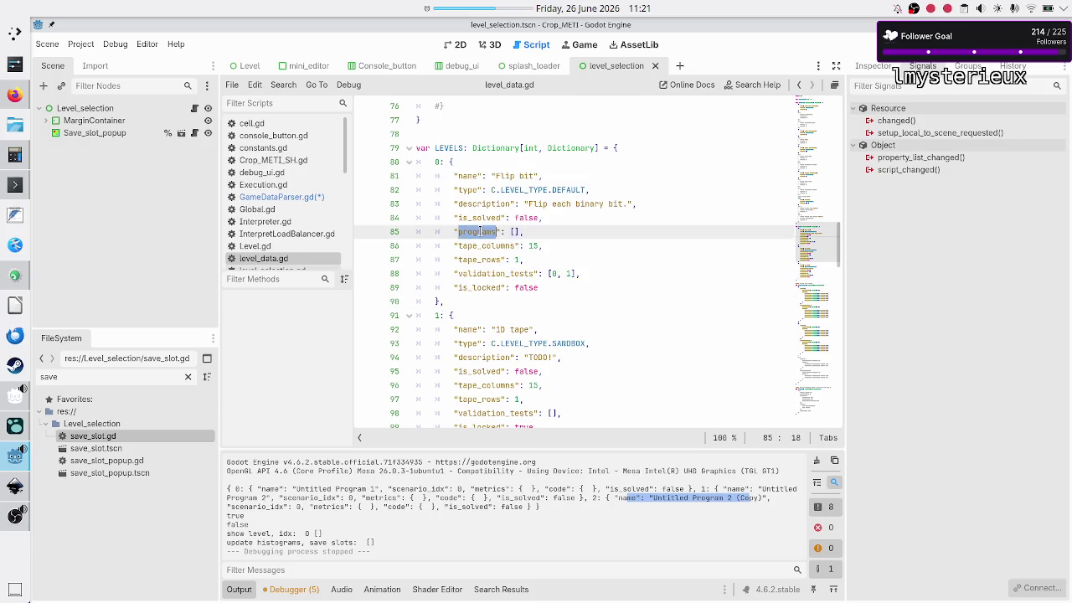
pyautogui.click(335, 198)
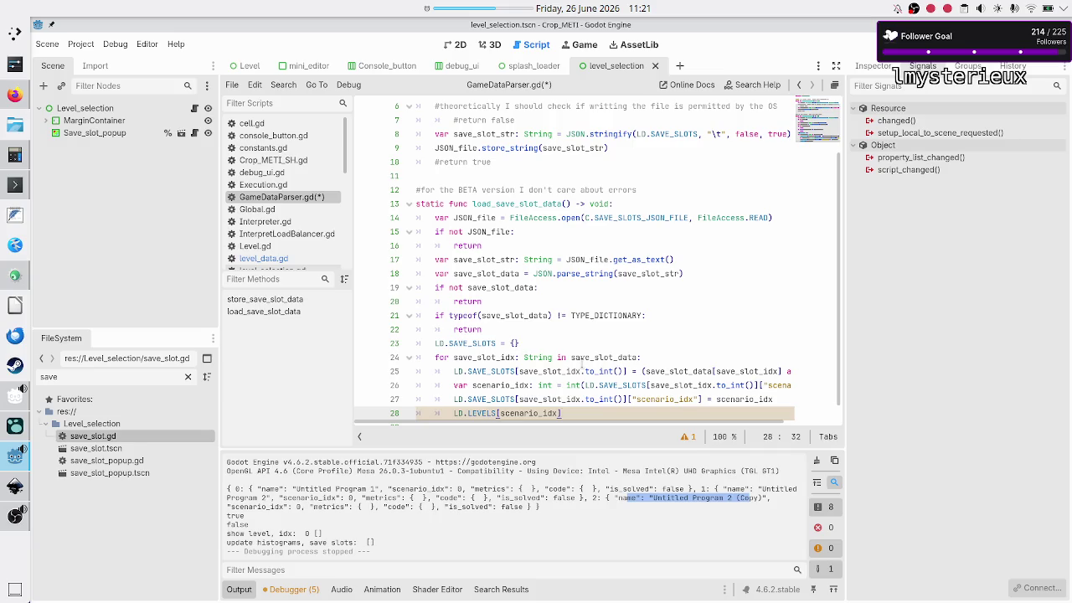
pyautogui.write('["programs')
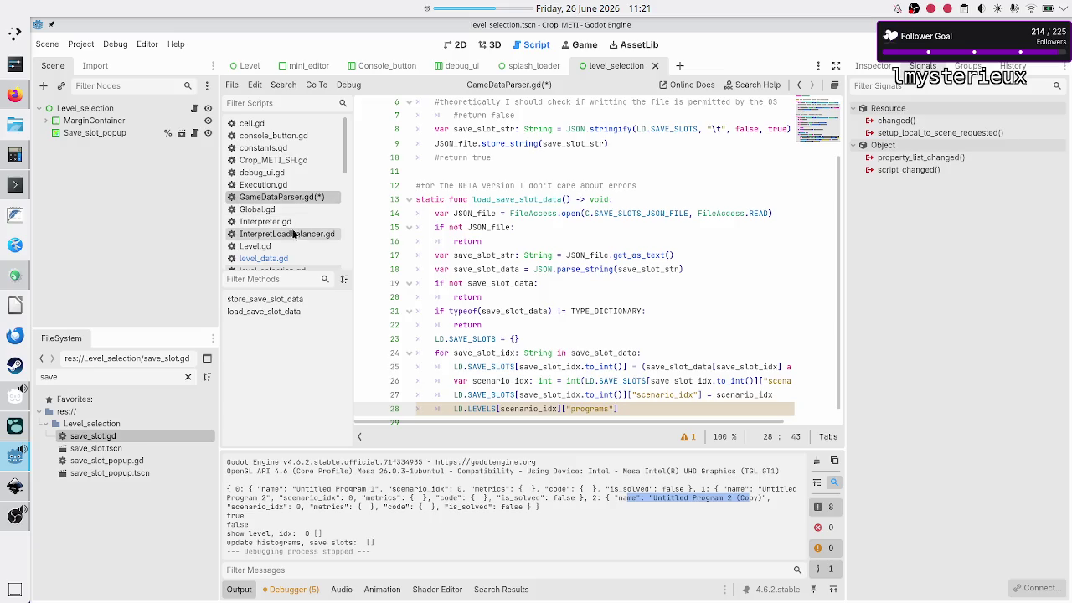
pyautogui.click(282, 259)
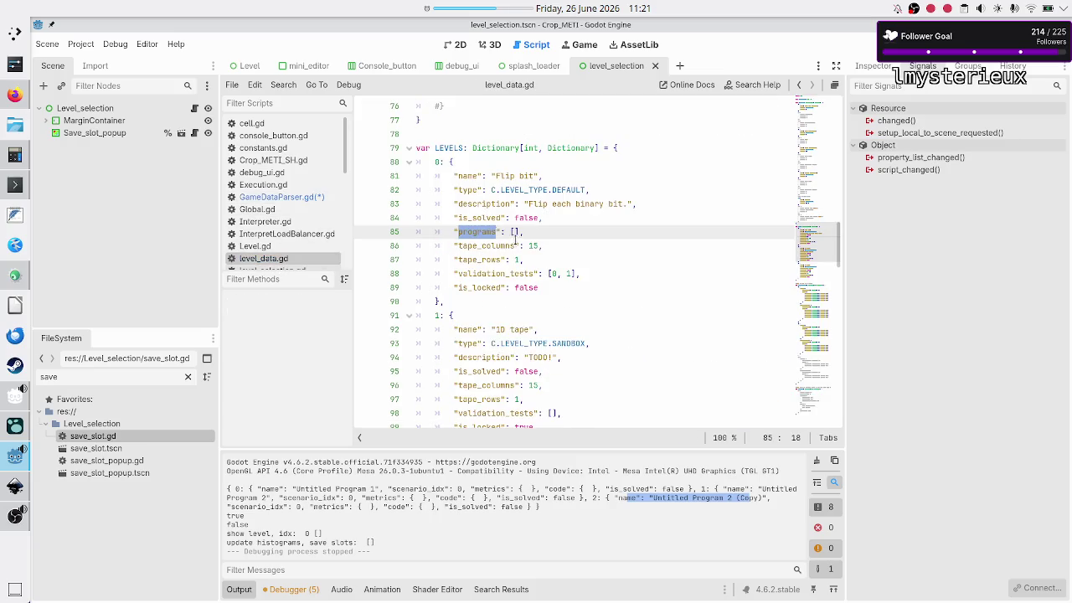
pyautogui.click(310, 198)
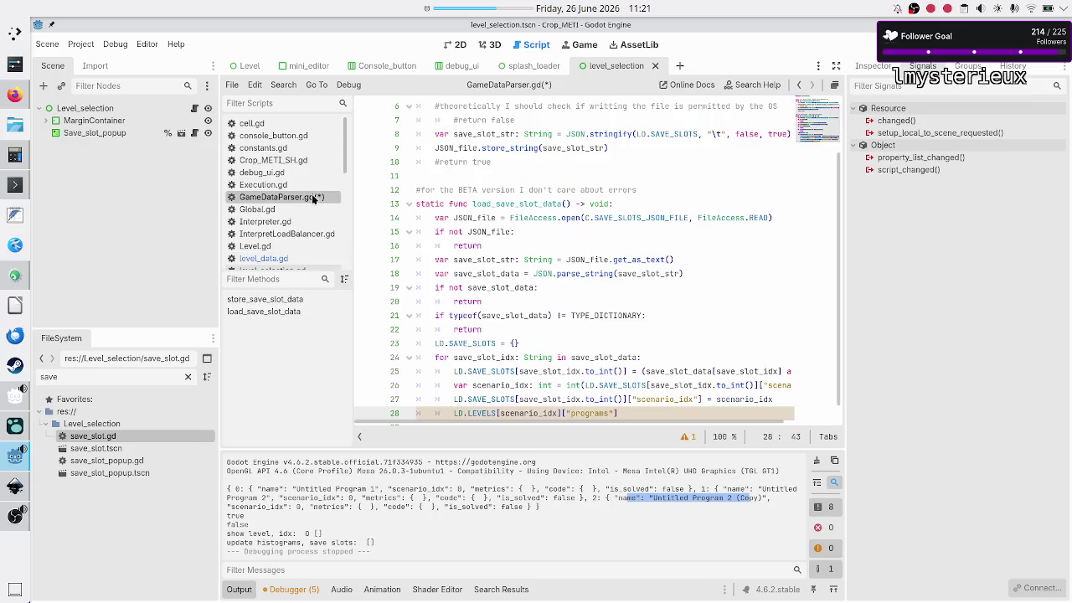
pyautogui.press('End')
pyautogui.write('.push')
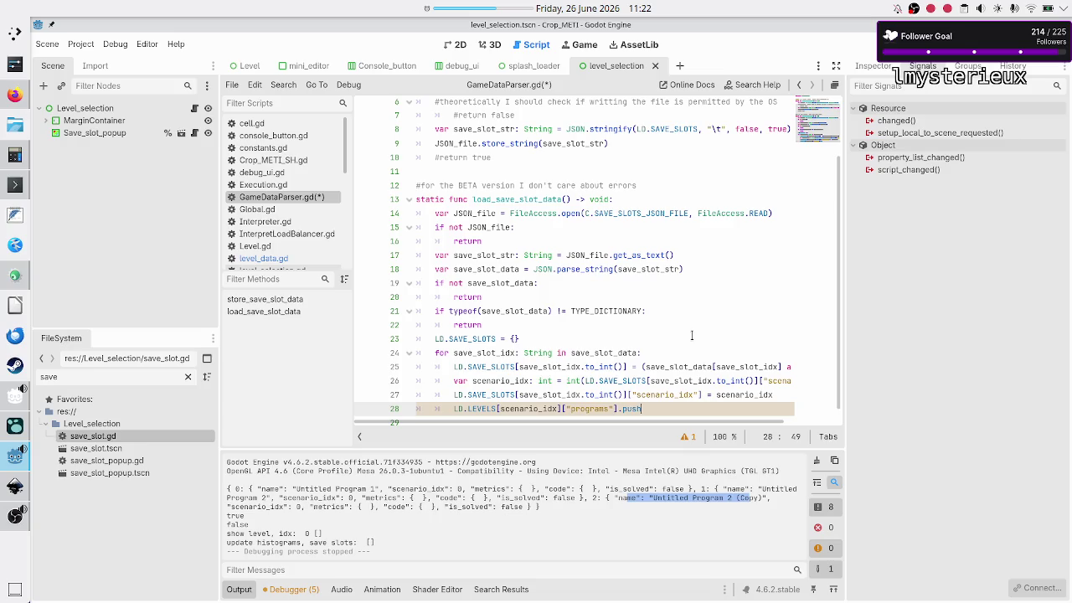
pyautogui.scroll(-1, 715, 282)
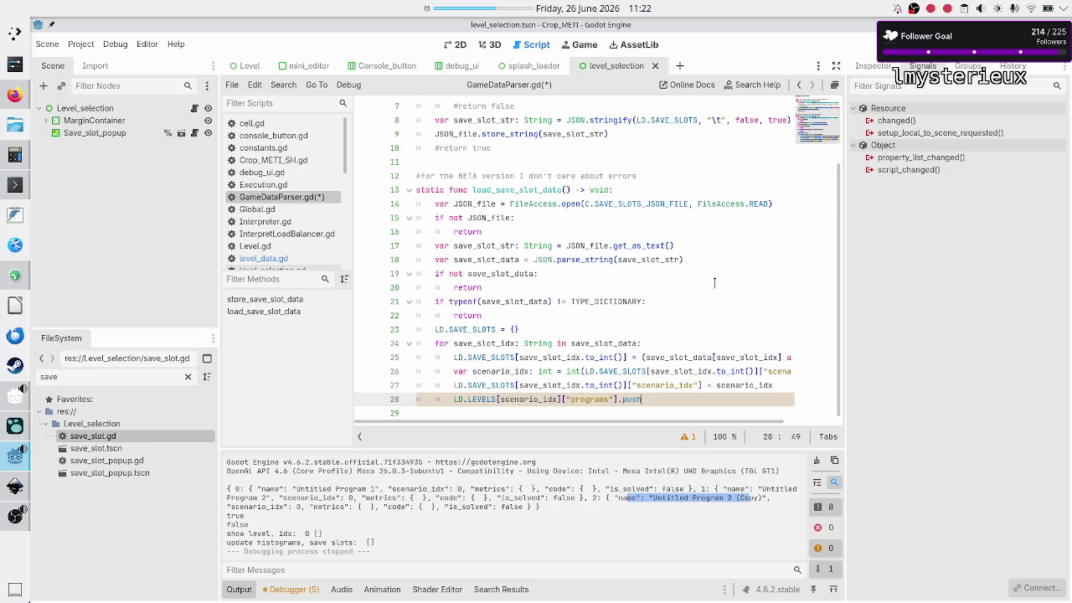
pyautogui.write('_back(')
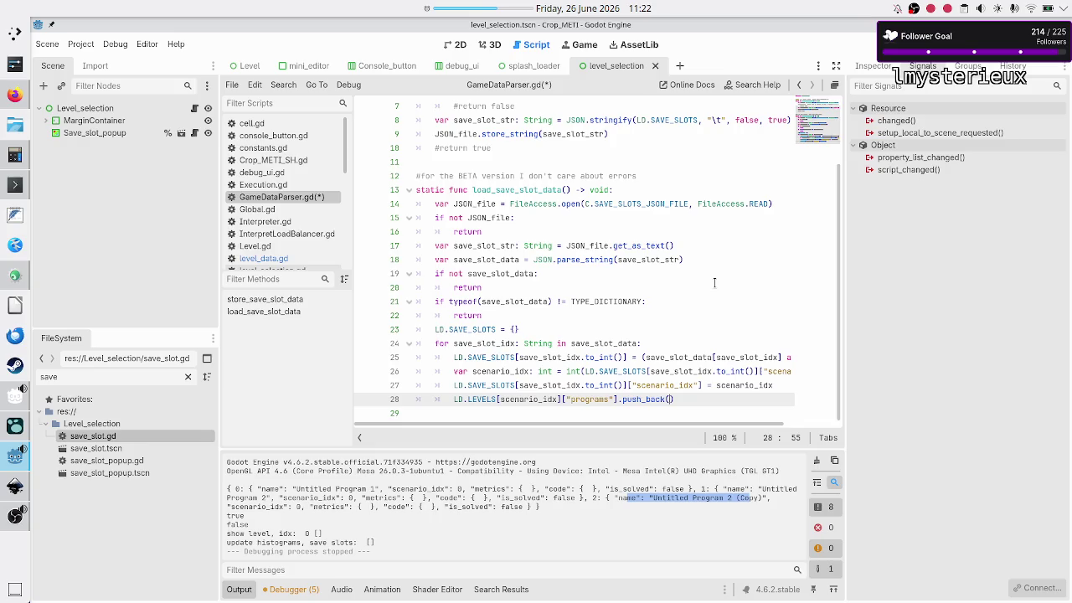
pyautogui.press('Up')
pyautogui.press('Up')
pyautogui.press('Up')
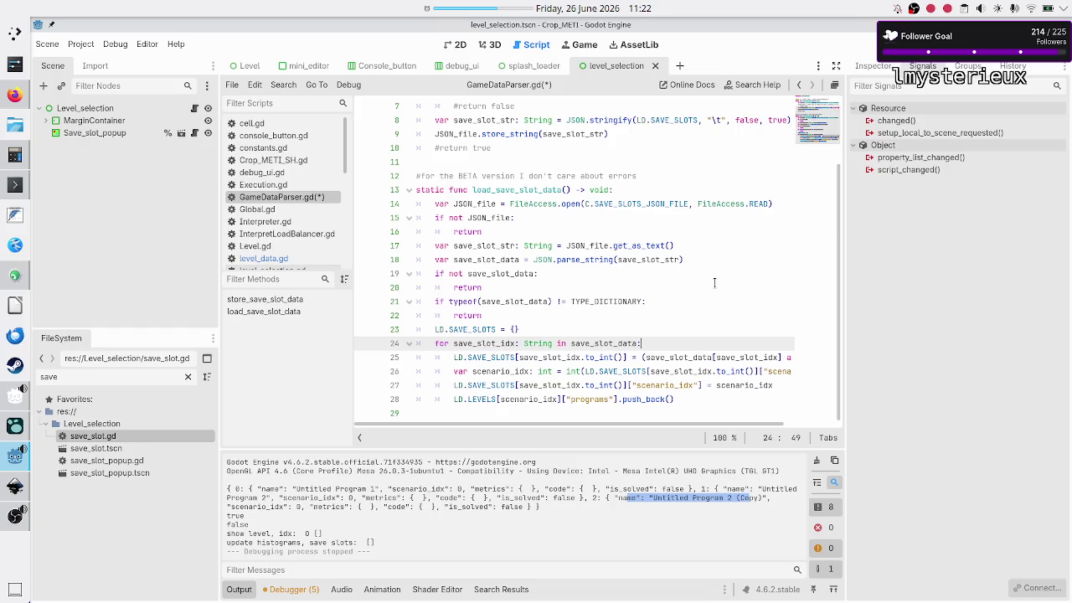
# - Rename the loop variable to save_slot_idx_str and declare an int save_slot_idx from its to_int()
pyautogui.press('Right')
pyautogui.press('Down')
pyautogui.press('Up')
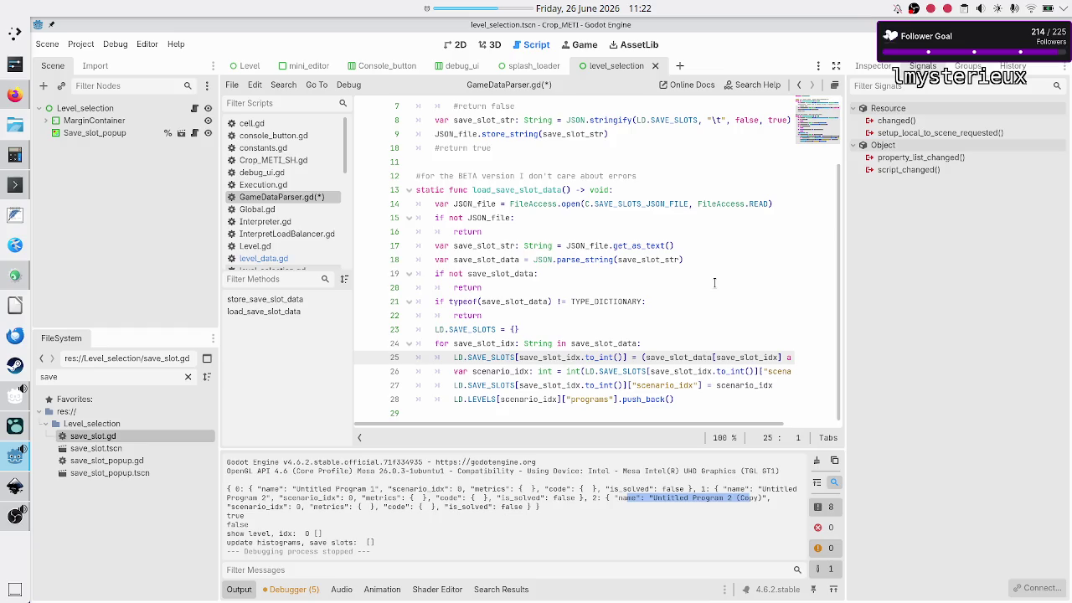
pyautogui.press('Up')
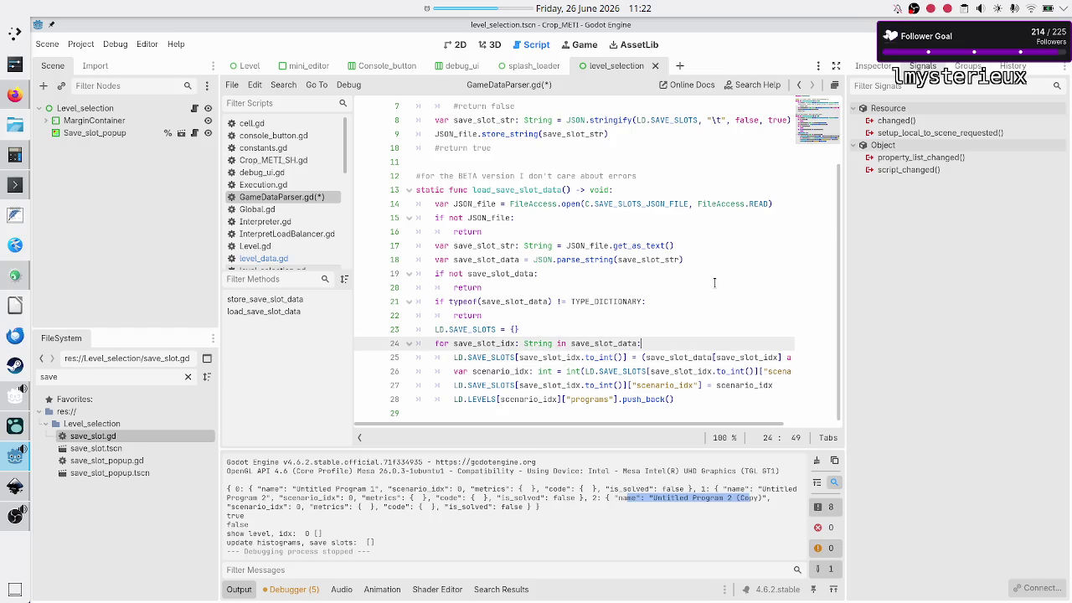
pyautogui.press('End')
pyautogui.press('Return')
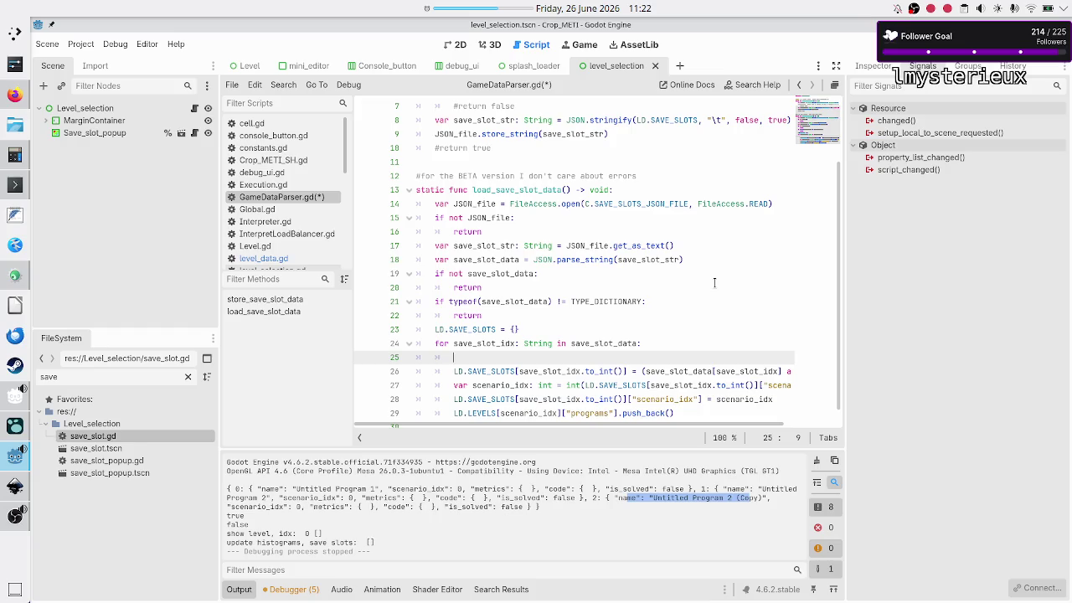
pyautogui.write('var ')
pyautogui.write('save')
pyautogui.press('Up')
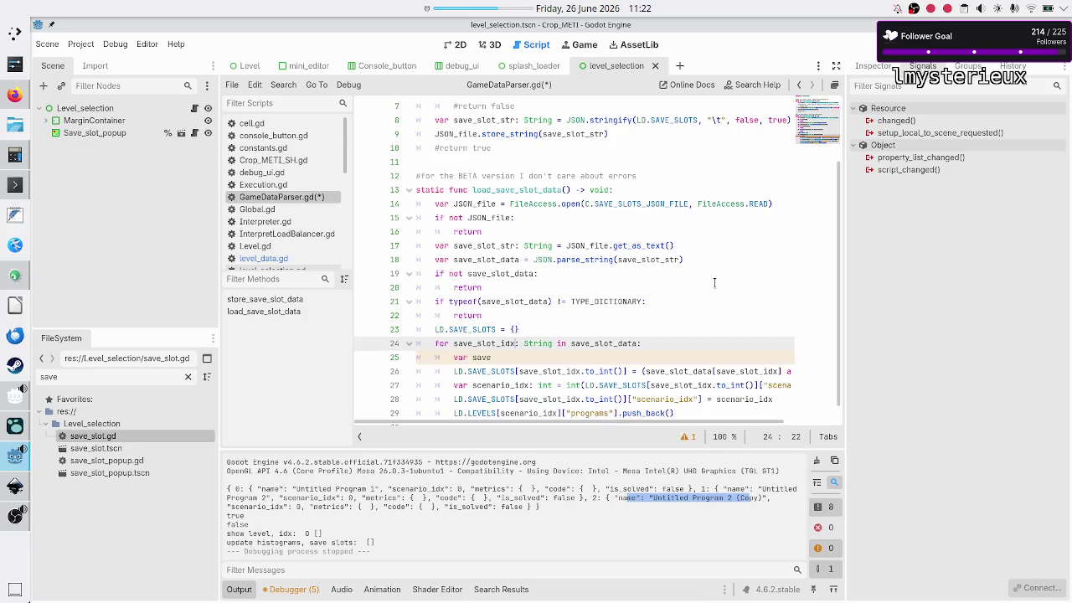
pyautogui.write('_str')
pyautogui.press('Down')
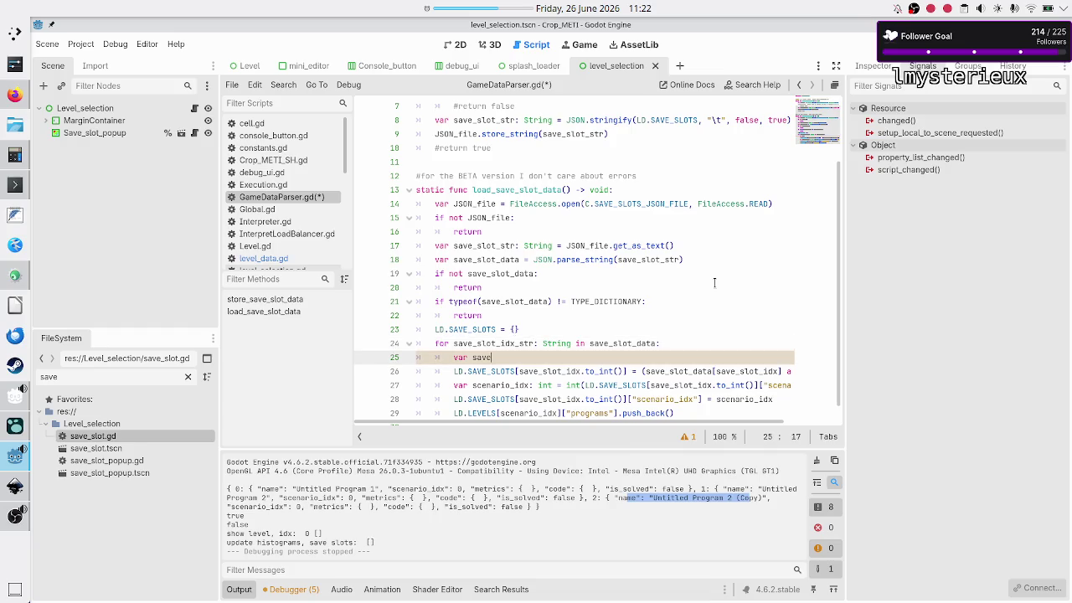
pyautogui.write('_slot')
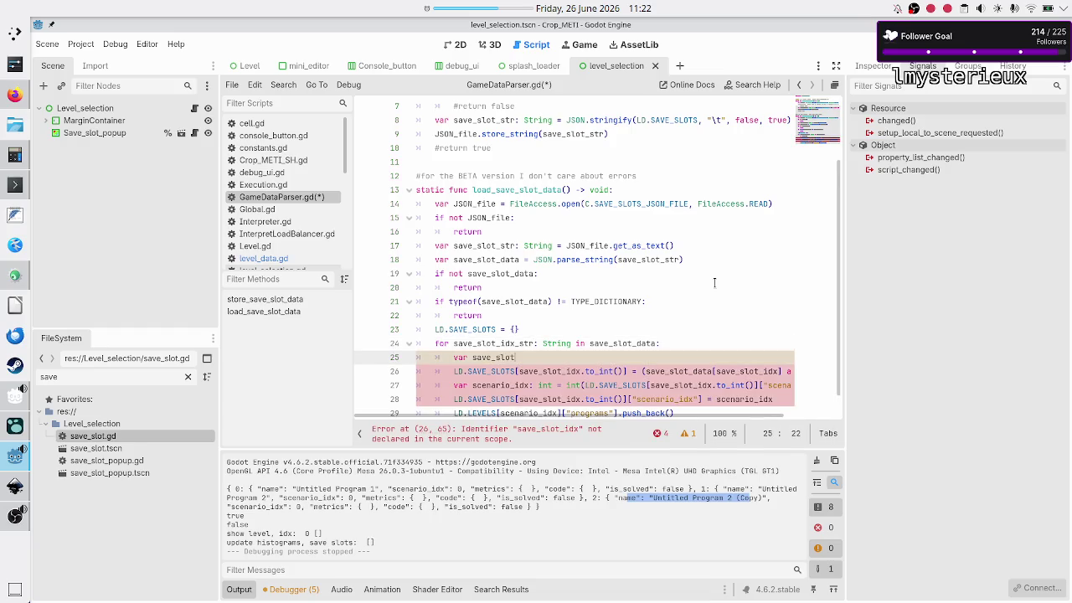
pyautogui.write('_idx_')
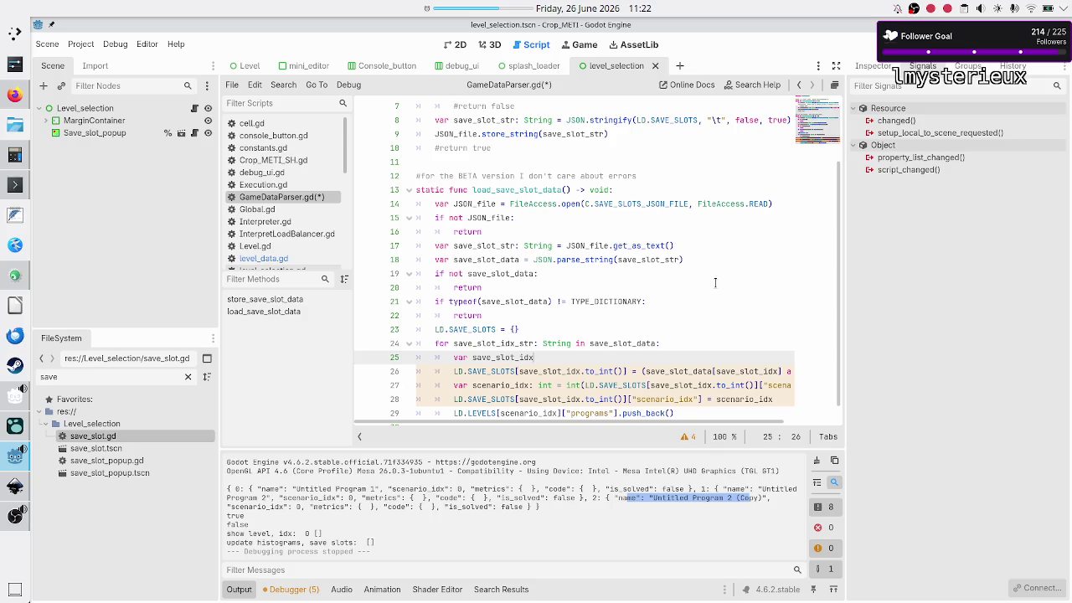
pyautogui.write('int')
pyautogui.write(' = save_sl')
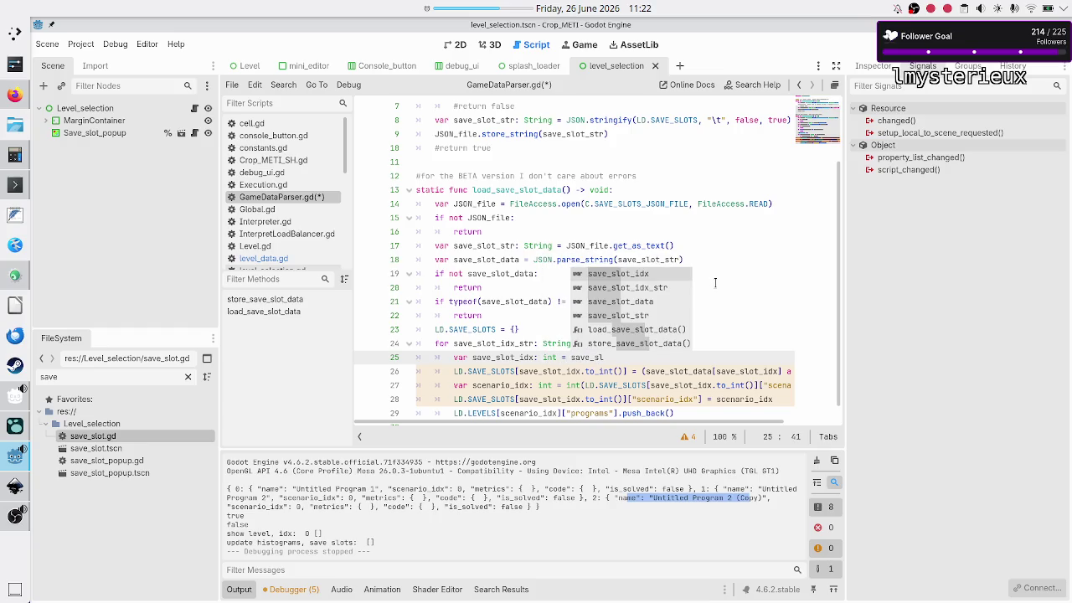
pyautogui.press('Down')
pyautogui.press('Return')
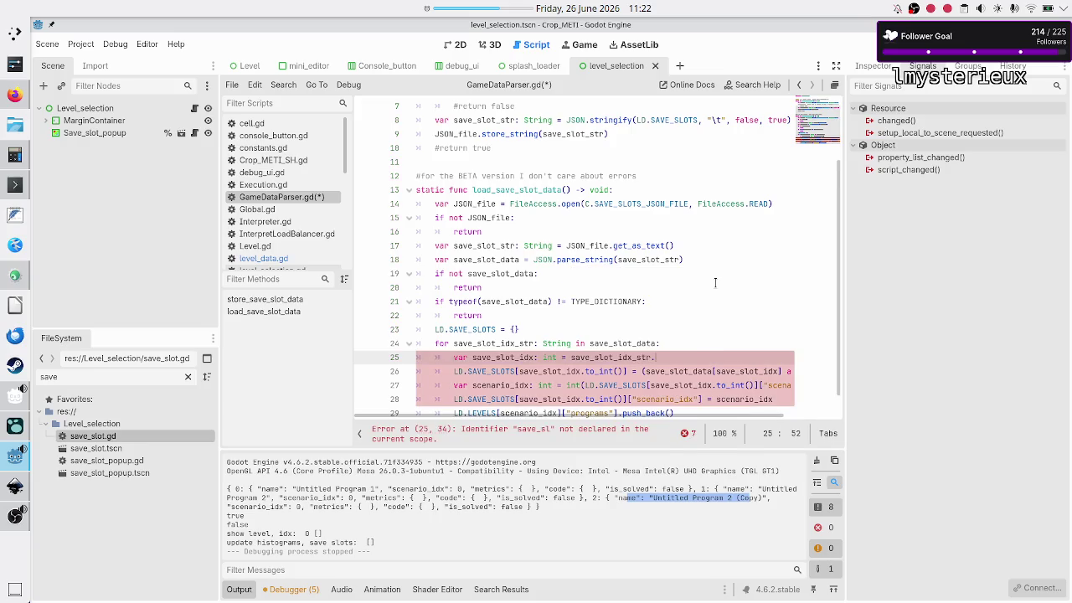
pyautogui.write('to_i')
pyautogui.press('Return')
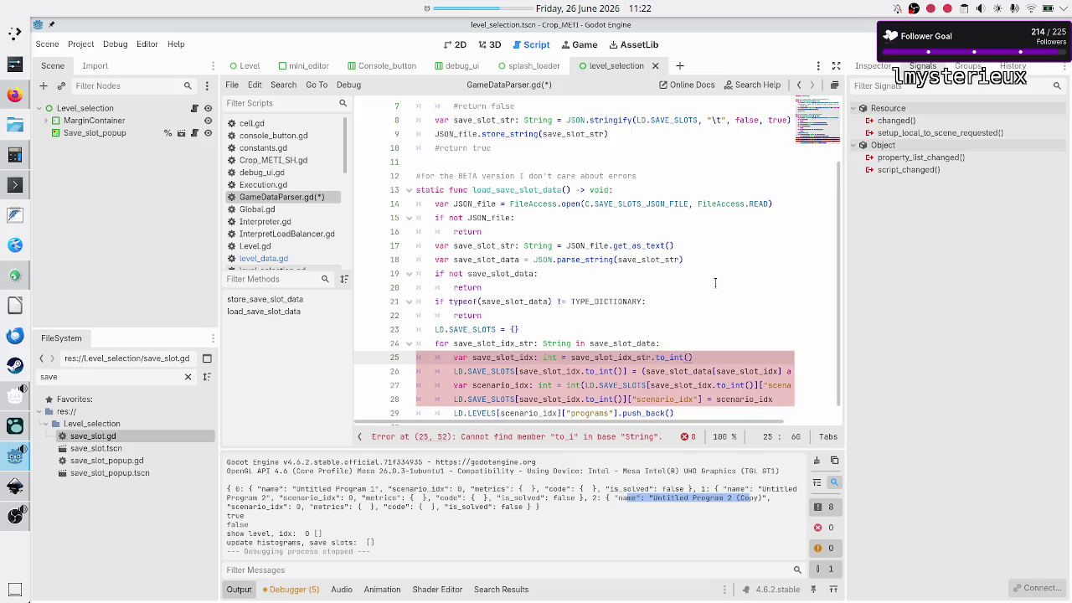
# - Replace save_slot_idx.to_int() in line 26's LD.SAVE_SLOTS index with plain save_slot_idx
pyautogui.press('Down')
pyautogui.press('Home')
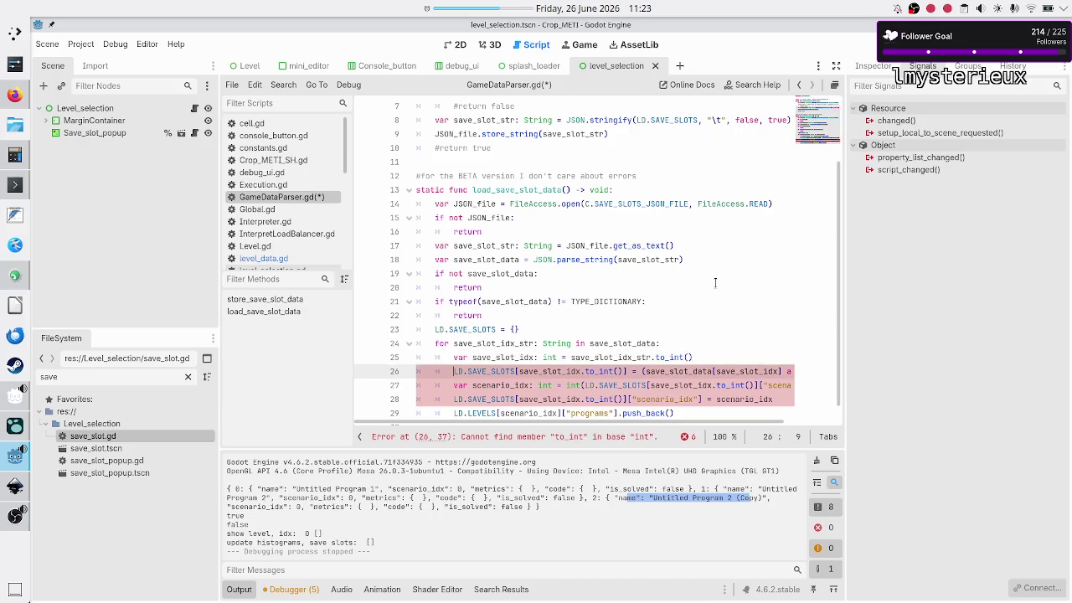
pyautogui.press('Up')
pyautogui.hotkey('ctrl', 'Right')
pyautogui.hotkey('shift', 'Right')
pyautogui.hotkey('shift', 'Right')
pyautogui.hotkey('shift', 'Right')
pyautogui.hotkey('ctrl', 'c')
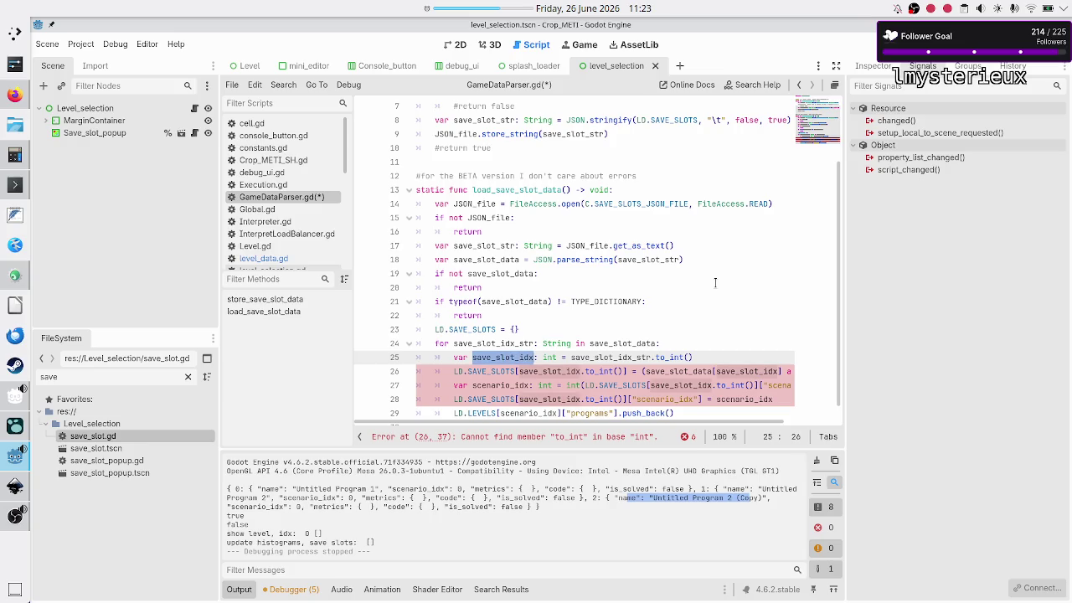
pyautogui.press('Down')
pyautogui.hotkey('shift', 'Right')
pyautogui.hotkey('shift', 'Right')
pyautogui.hotkey('shift', 'Right')
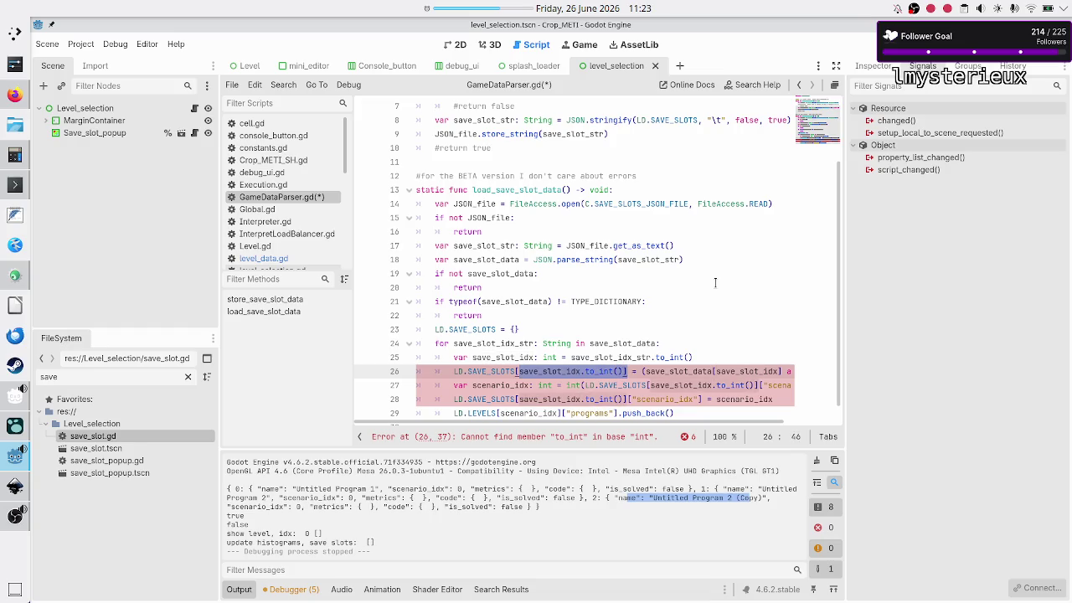
pyautogui.hotkey('ctrl', 'v')
pyautogui.press('Right')
pyautogui.press('Right')
pyautogui.press('Right')
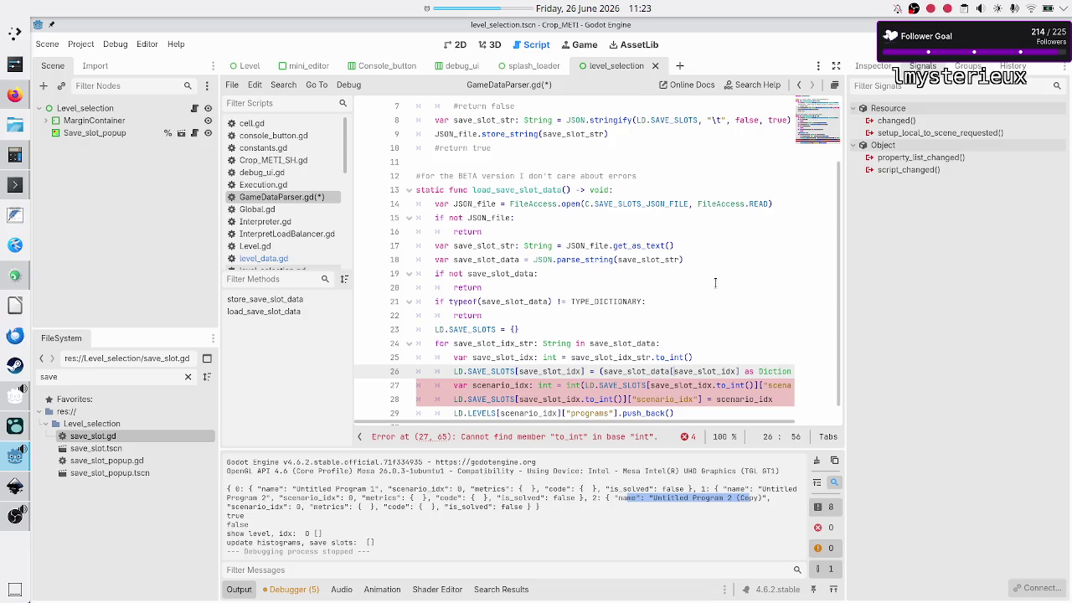
# - Change the save_slot_data lookup key to save_slot_idx_str
pyautogui.hotkey('shift', 'Right')
pyautogui.hotkey('shift', 'Right')
pyautogui.hotkey('shift', 'Right')
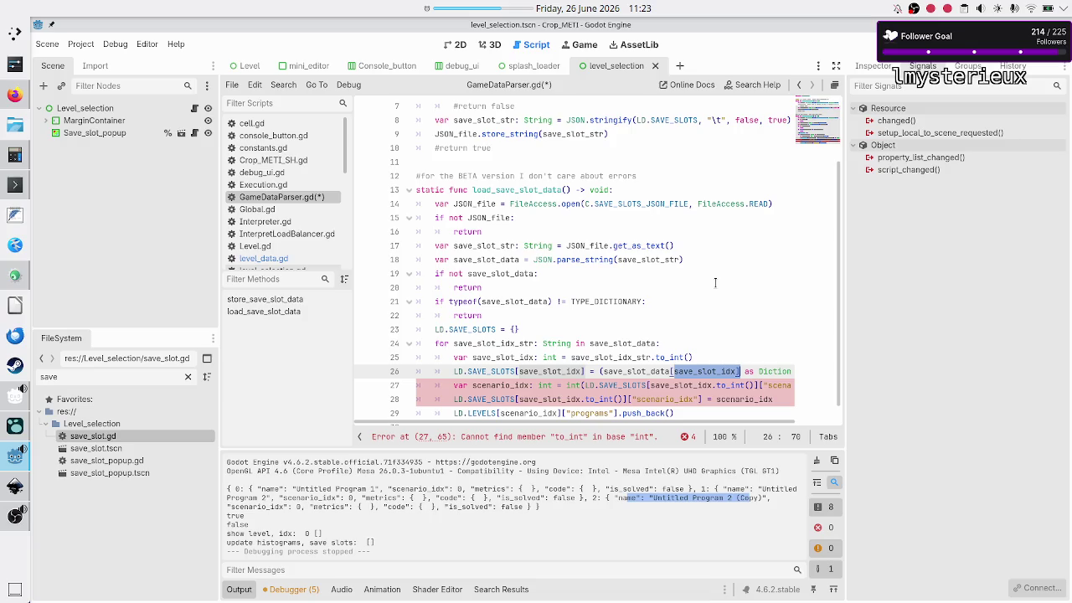
pyautogui.press('Left')
pyautogui.press('Right')
pyautogui.press('Right')
pyautogui.press('Right')
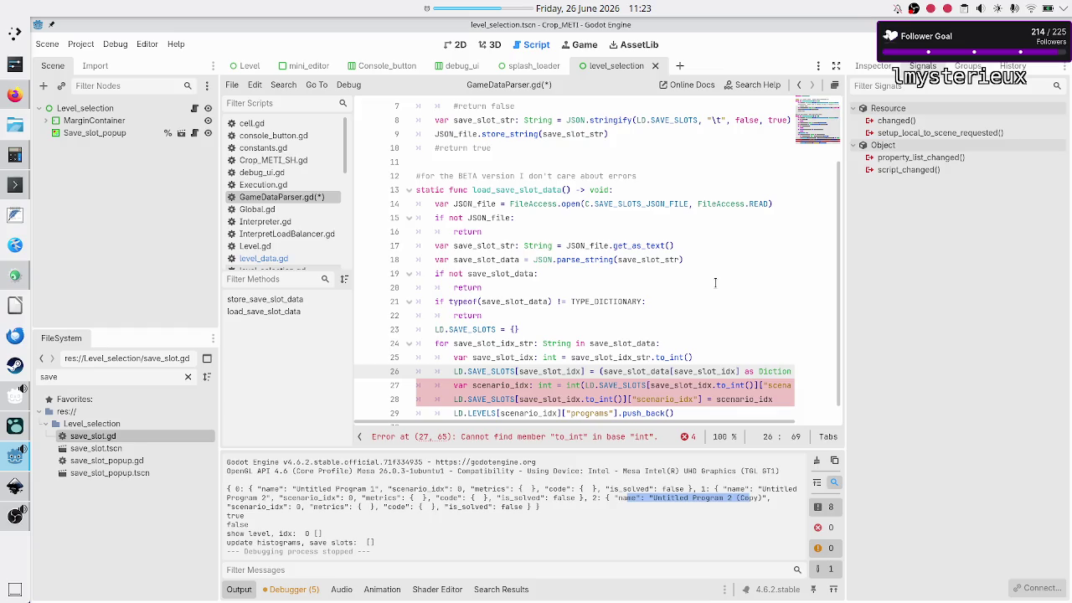
pyautogui.write('_str')
# - Remove the .to_int() conversions on lines 27 and 28
pyautogui.press('Up')
pyautogui.press('Down')
pyautogui.press('Down')
pyautogui.hotkey('ctrl', 'Right')
pyautogui.hotkey('ctrl', 'Right')
pyautogui.hotkey('ctrl', 'Right')
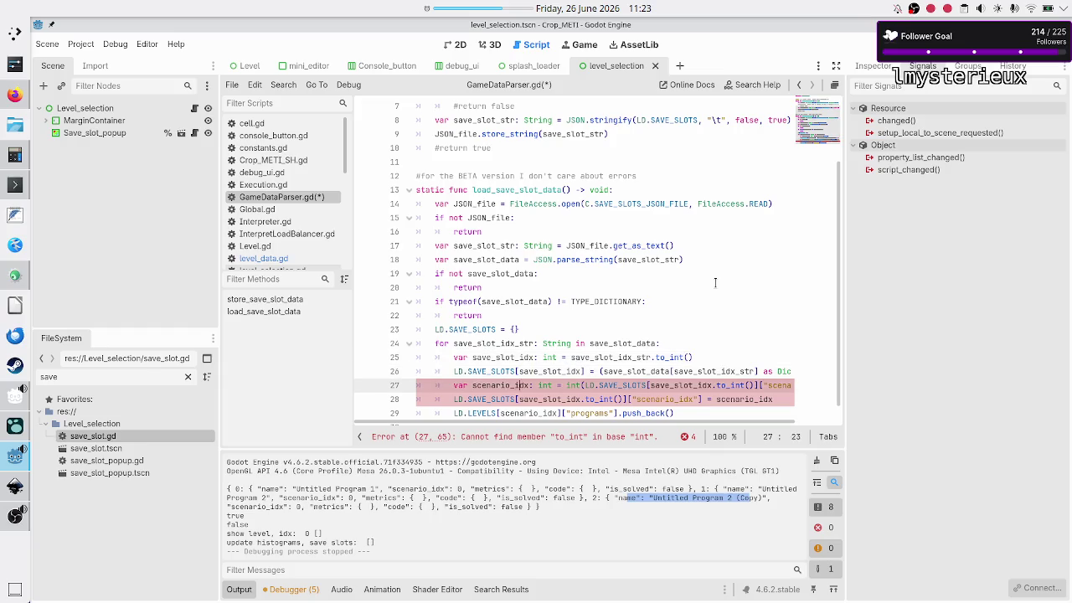
pyautogui.hotkey('ctrl', 'Right')
pyautogui.hotkey('ctrl', 'Right')
pyautogui.hotkey('ctrl', 'Right')
pyautogui.press('Right')
pyautogui.press('Right')
pyautogui.press('Right')
pyautogui.press('Right')
pyautogui.hotkey('ctrl', 'Right')
pyautogui.hotkey('ctrl', 'Right')
pyautogui.hotkey('ctrl', 'Right')
pyautogui.press('BackSpace')
pyautogui.press('BackSpace')
pyautogui.press('BackSpace')
pyautogui.press('BackSpace')
pyautogui.press('BackSpace')
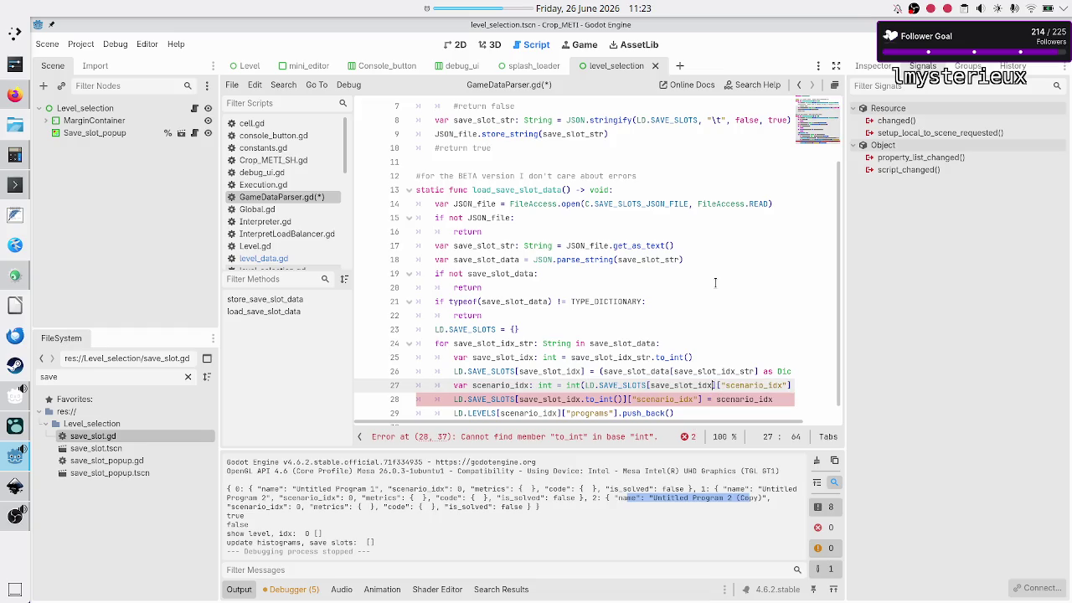
pyautogui.press('Right')
pyautogui.press('Down')
pyautogui.press('Home')
pyautogui.press('Home')
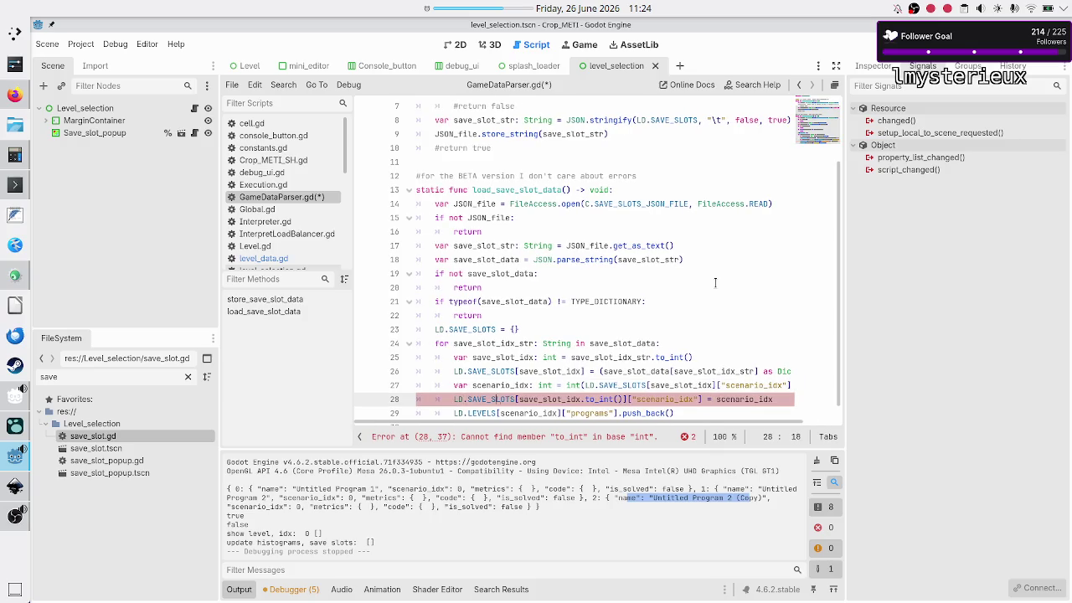
pyautogui.press('BackSpace')
pyautogui.press('BackSpace')
pyautogui.press('BackSpace')
pyautogui.press('BackSpace')
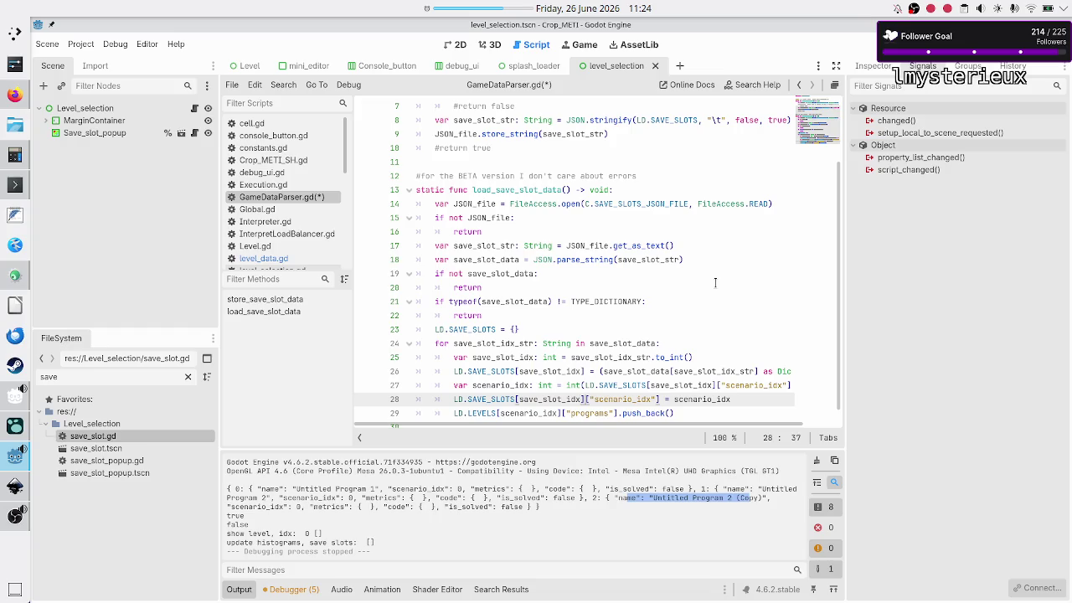
# - Pass save_slot_idx into line 29's programs push_back() and save GameDataParser.gd
pyautogui.click(509, 410)
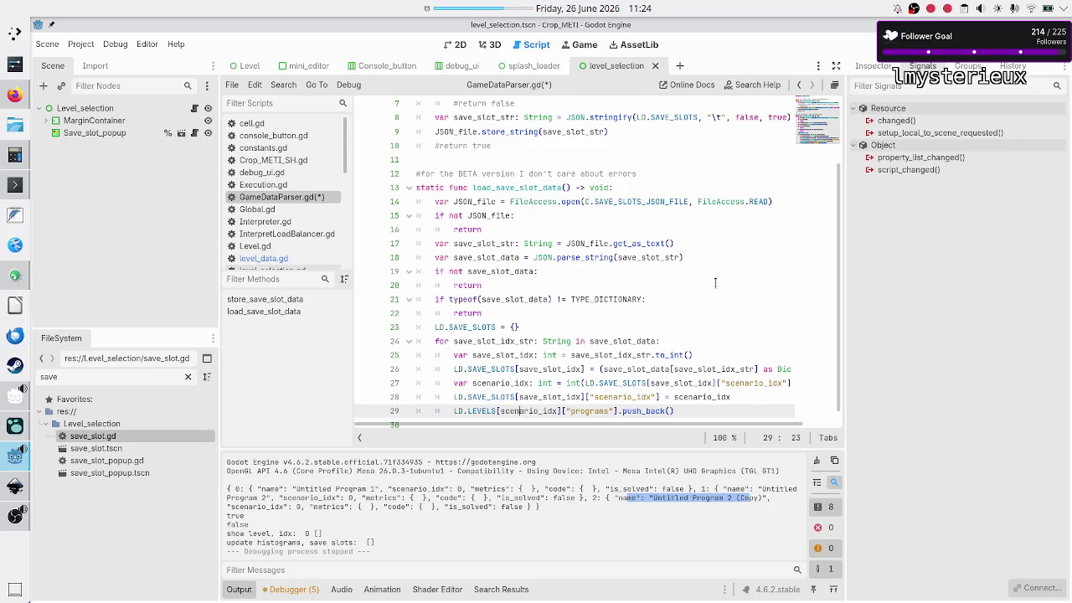
pyautogui.hotkey('ctrl', 'Right')
pyautogui.hotkey('ctrl', 'Right')
pyautogui.press('Right')
pyautogui.hotkey('ctrl', 'Right')
pyautogui.hotkey('ctrl', 'Right')
pyautogui.write('save_sl')
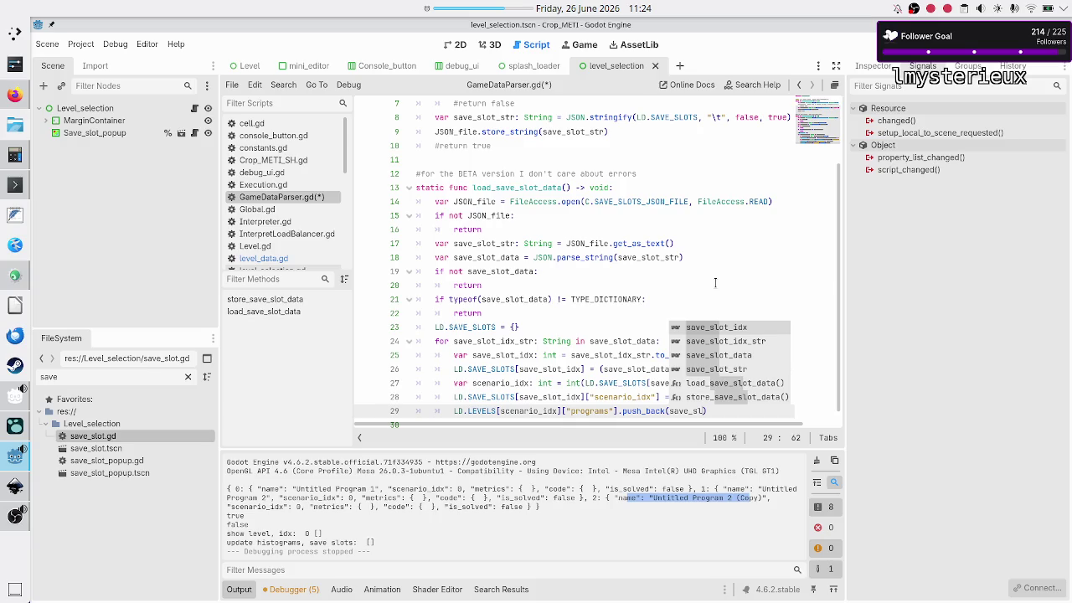
pyautogui.press('Return')
pyautogui.press('Down')
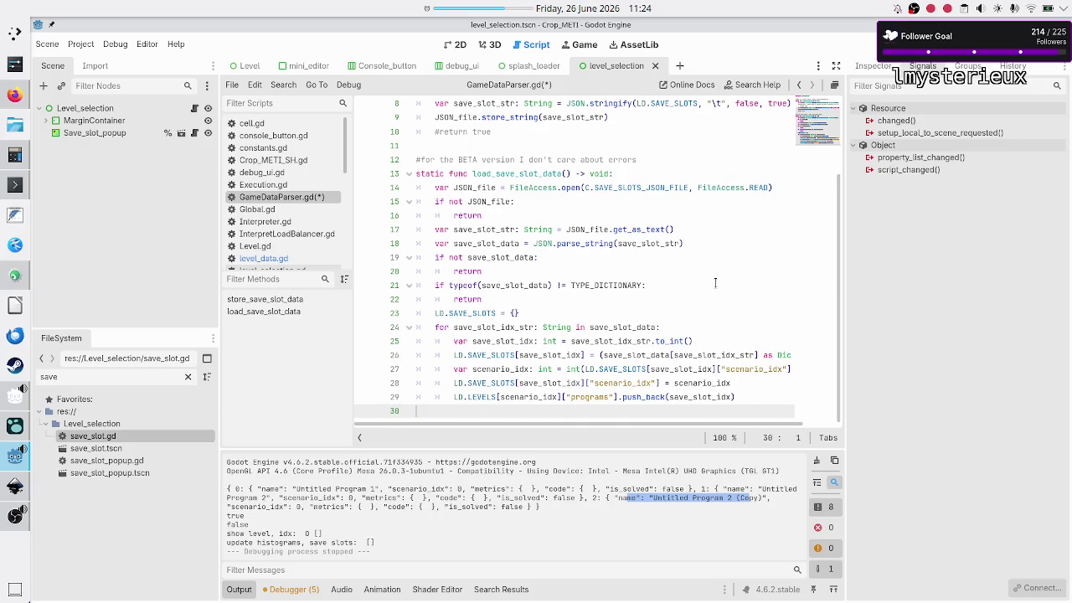
pyautogui.hotkey('ctrl', 's')
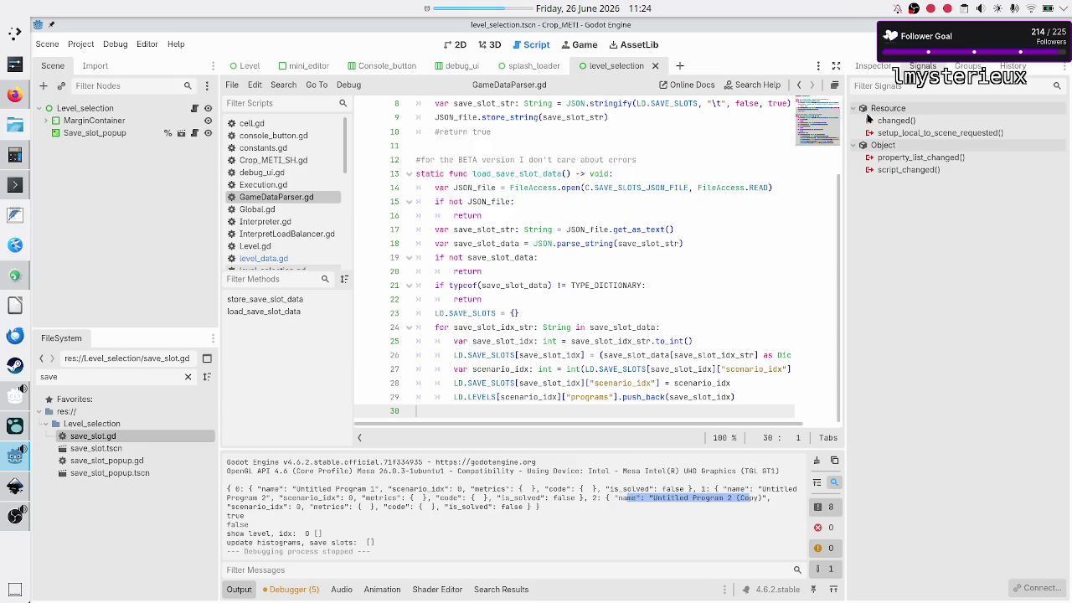
# - Run the project and open the Flip bit level's programs list under Binary manipulation
pyautogui.press('F5')
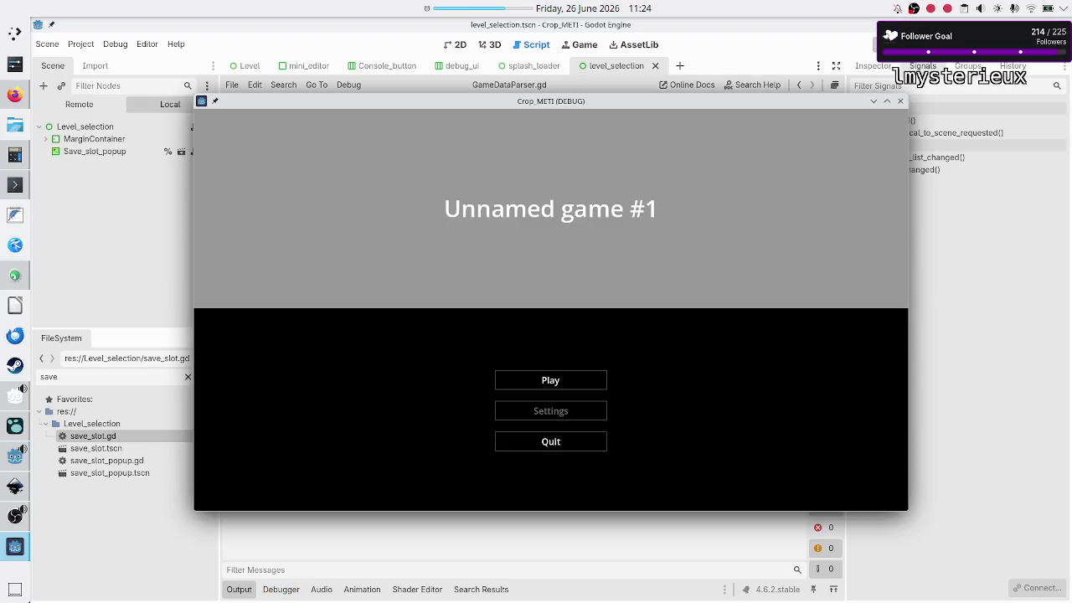
pyautogui.click(543, 387)
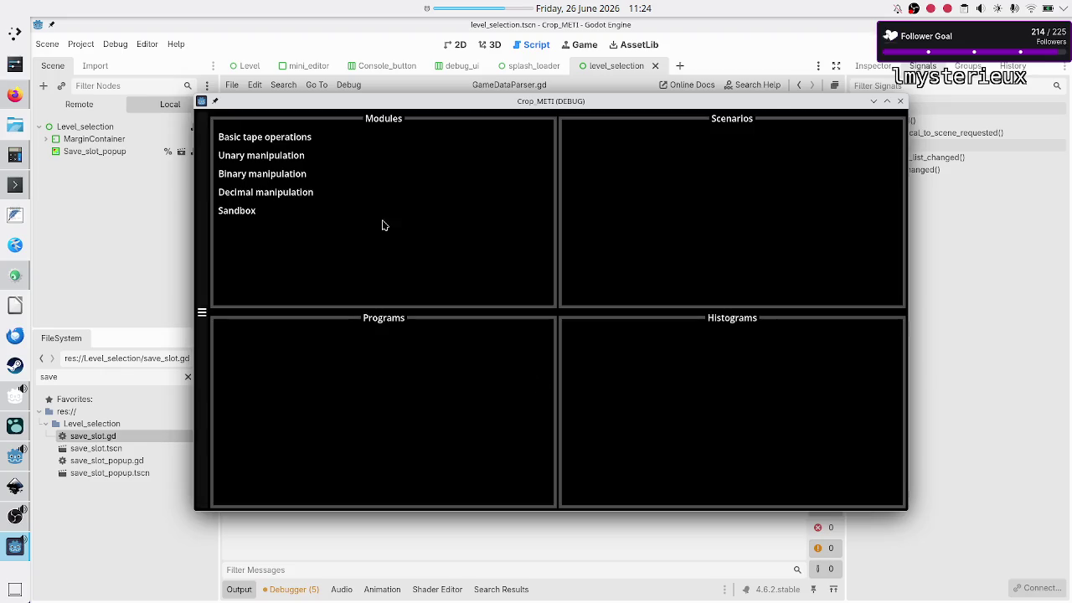
pyautogui.click(280, 176)
pyautogui.click(588, 156)
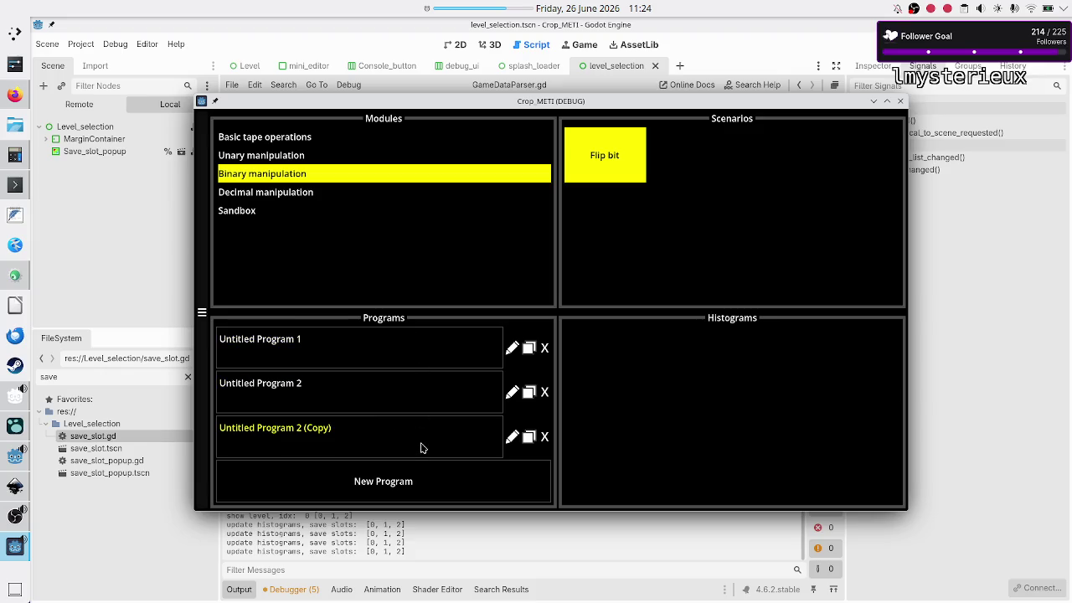
# - Rename 'Untitled Program 2 (Copy)' to 'Test', duplicate it, then close and relaunch the game
pyautogui.click(512, 439)
pyautogui.press('BackSpace')
pyautogui.press('BackSpace')
pyautogui.press('BackSpace')
pyautogui.press('BackSpace')
pyautogui.write('Test')
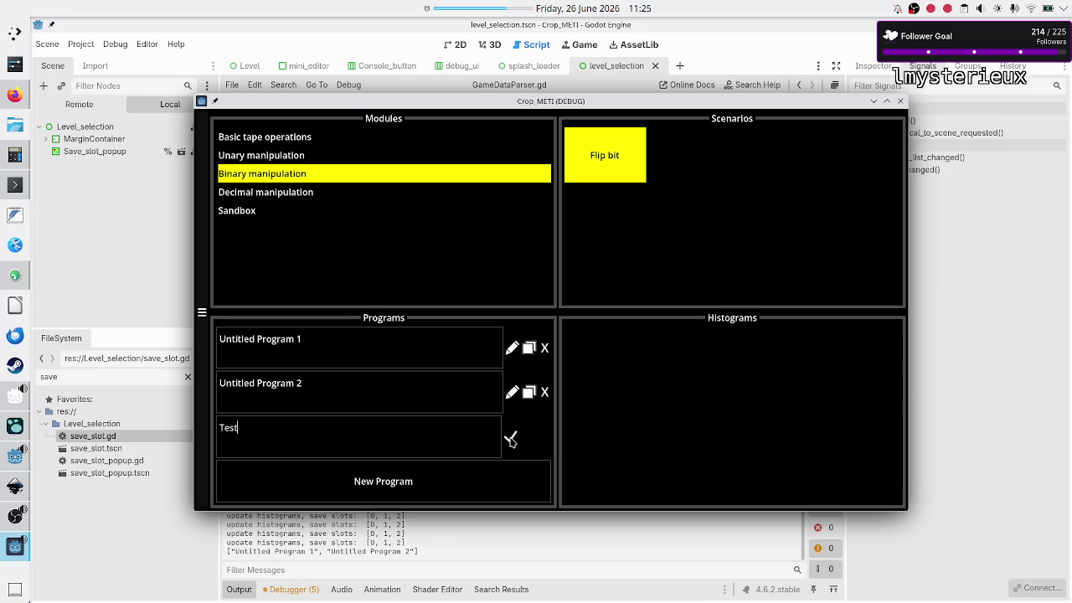
pyautogui.click(511, 441)
pyautogui.click(530, 437)
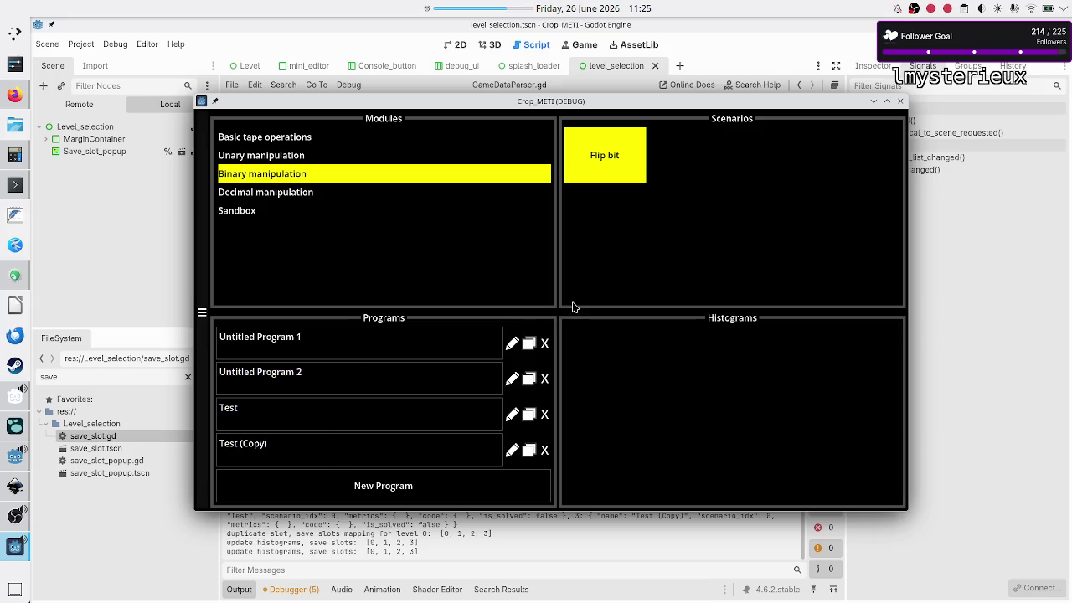
pyautogui.click(901, 100)
pyautogui.press('F5')
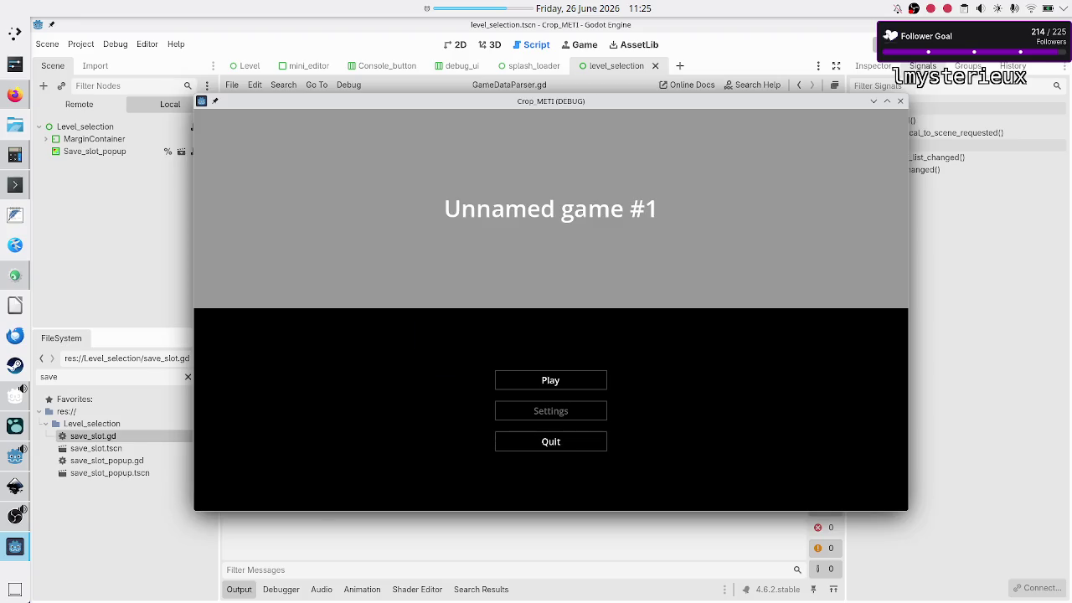
# - Check Flip bit still lists four programs, then open Untitled Program 1 and edit Rule J
pyautogui.click(540, 382)
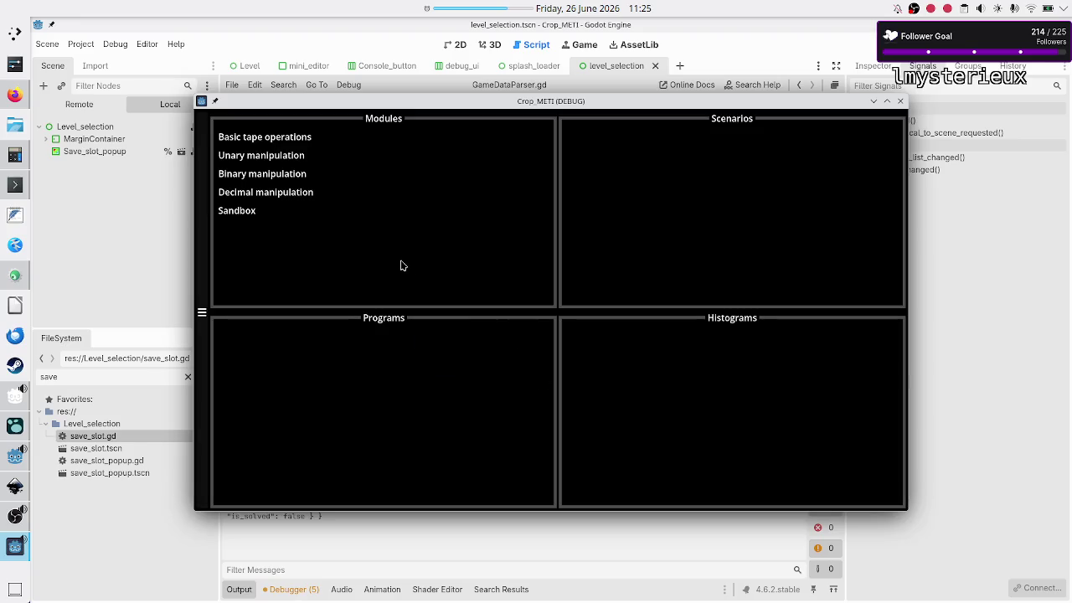
pyautogui.click(319, 173)
pyautogui.click(581, 157)
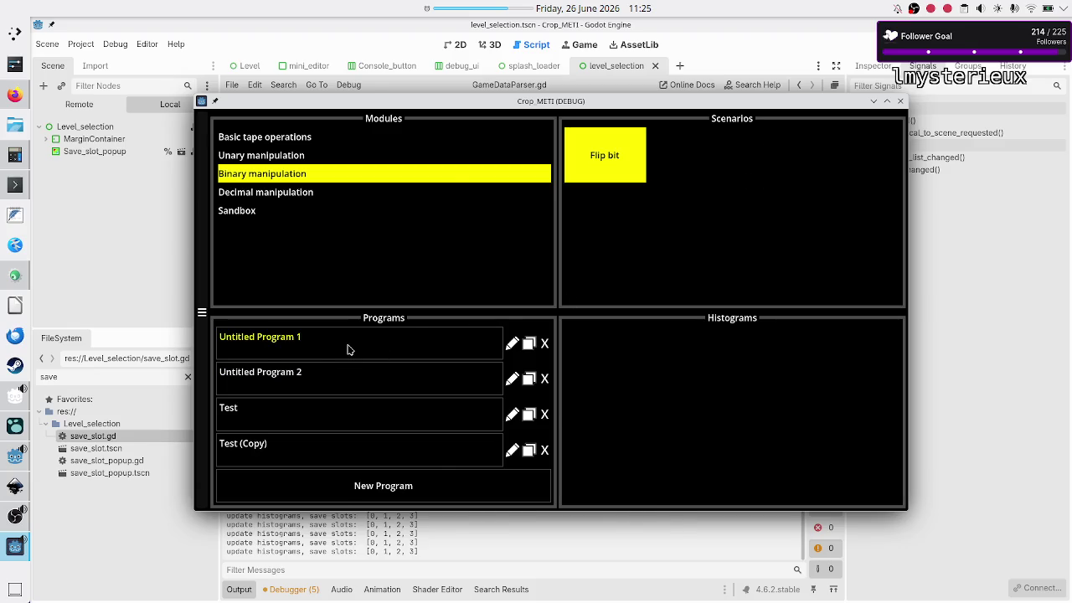
pyautogui.click(350, 350)
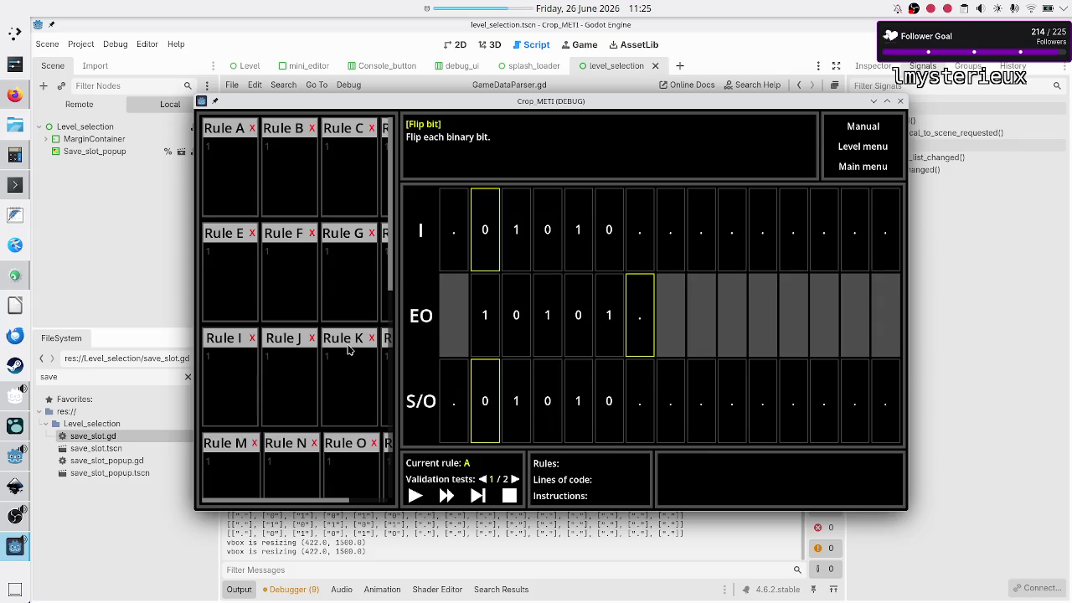
pyautogui.click(294, 371)
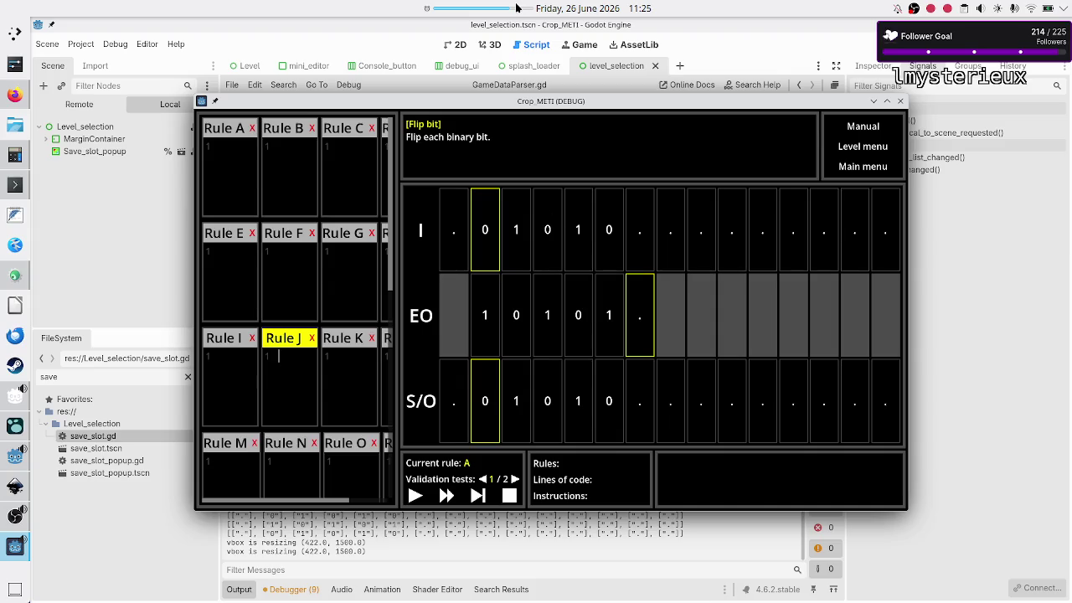
# - Stop the Crop_METI debug game that is showing the Flip bit level
pyautogui.moveTo(516, 7)
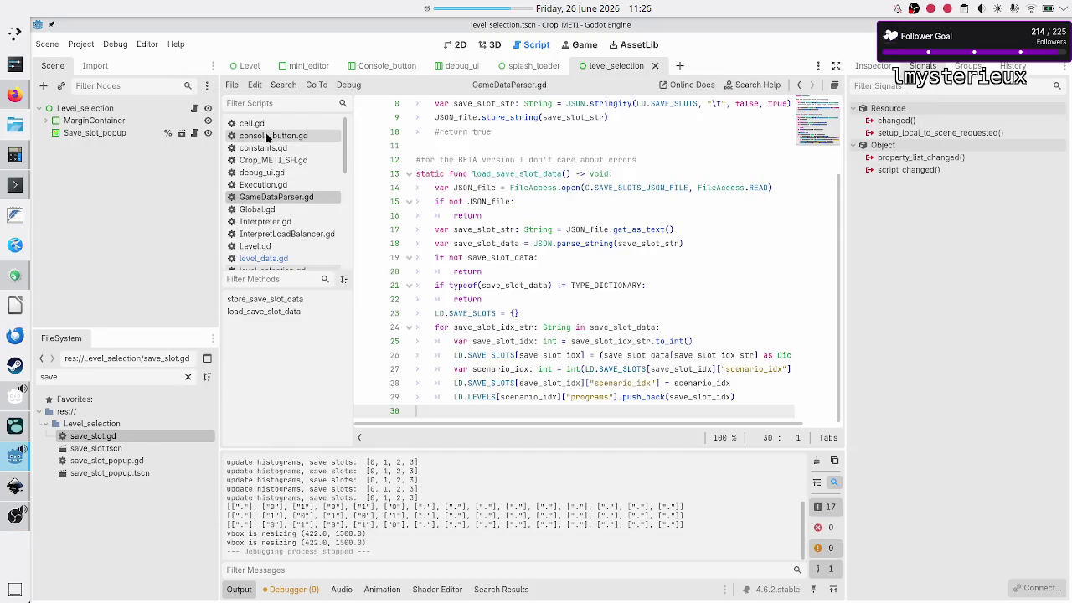
# - Open Execution.gd and locate the stop_execution_on_success function
pyautogui.scroll(-8, 268, 138)
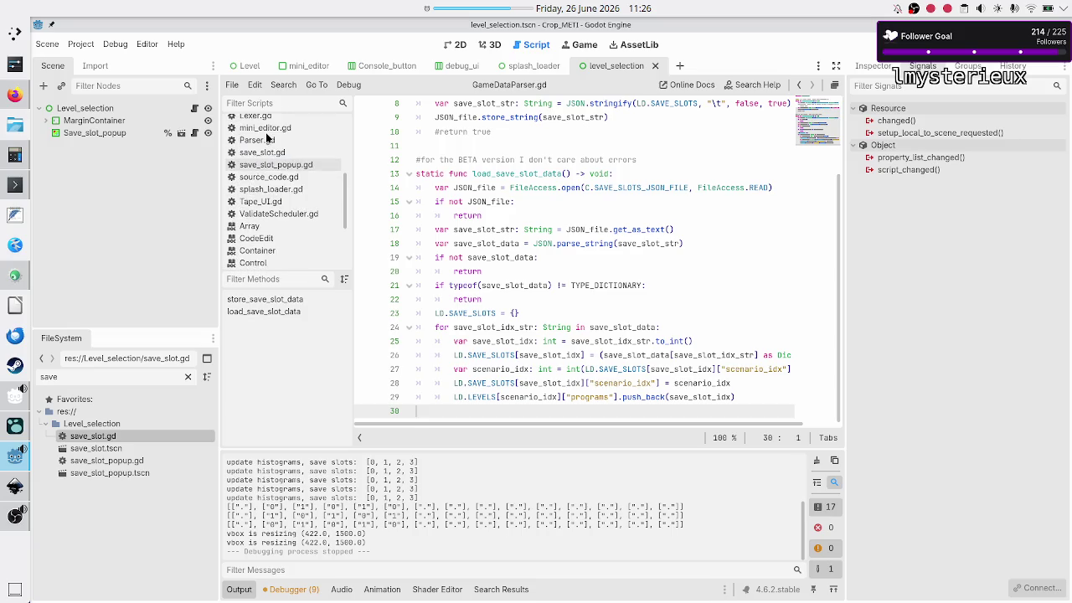
pyautogui.scroll(-2, 268, 171)
pyautogui.scroll(5, 266, 184)
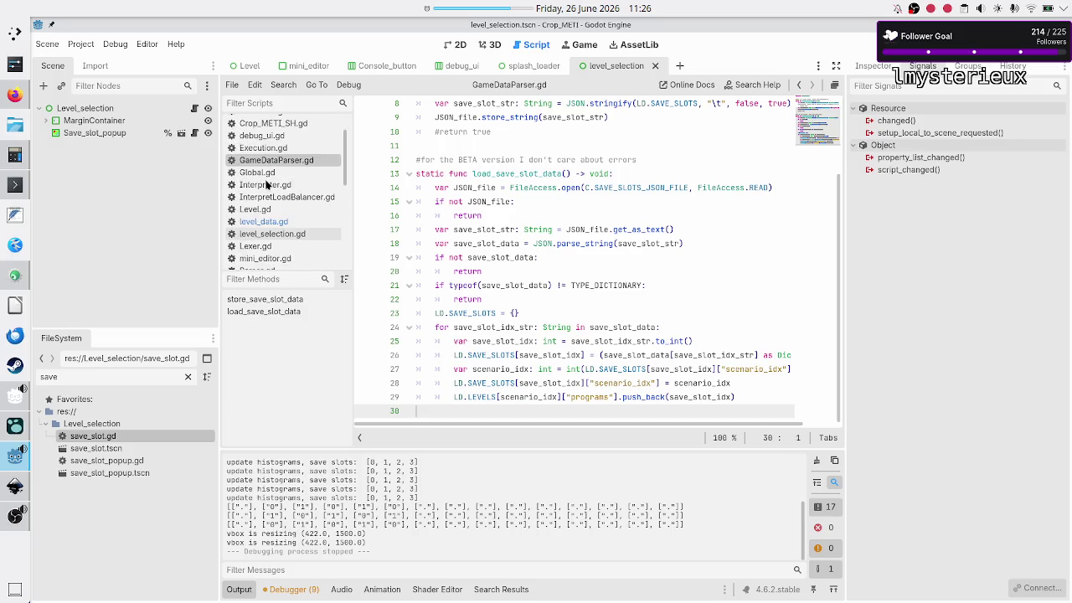
pyautogui.click(263, 148)
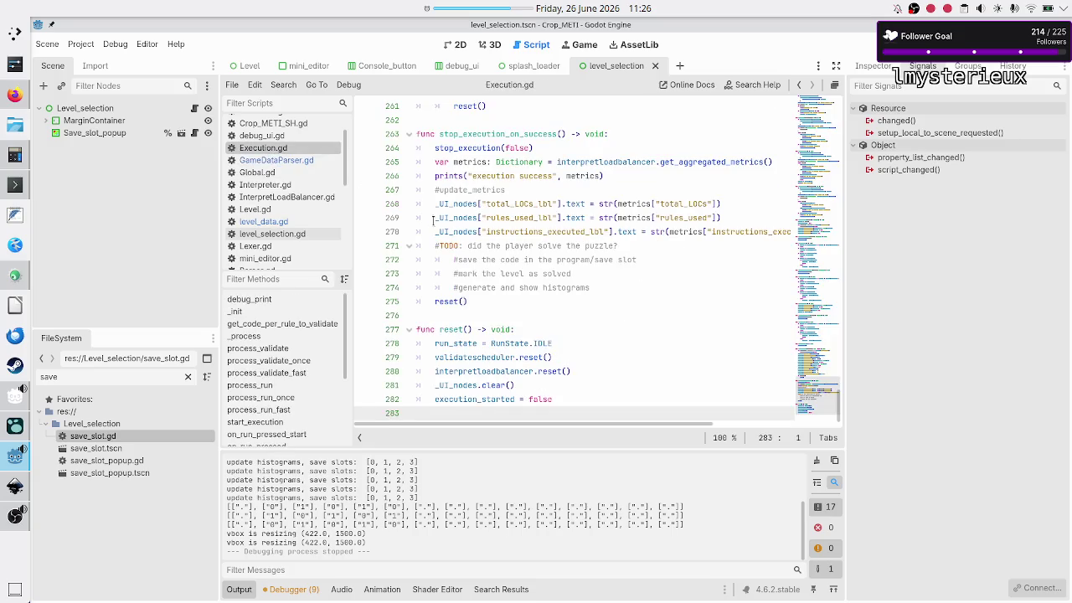
pyautogui.scroll(4, 503, 252)
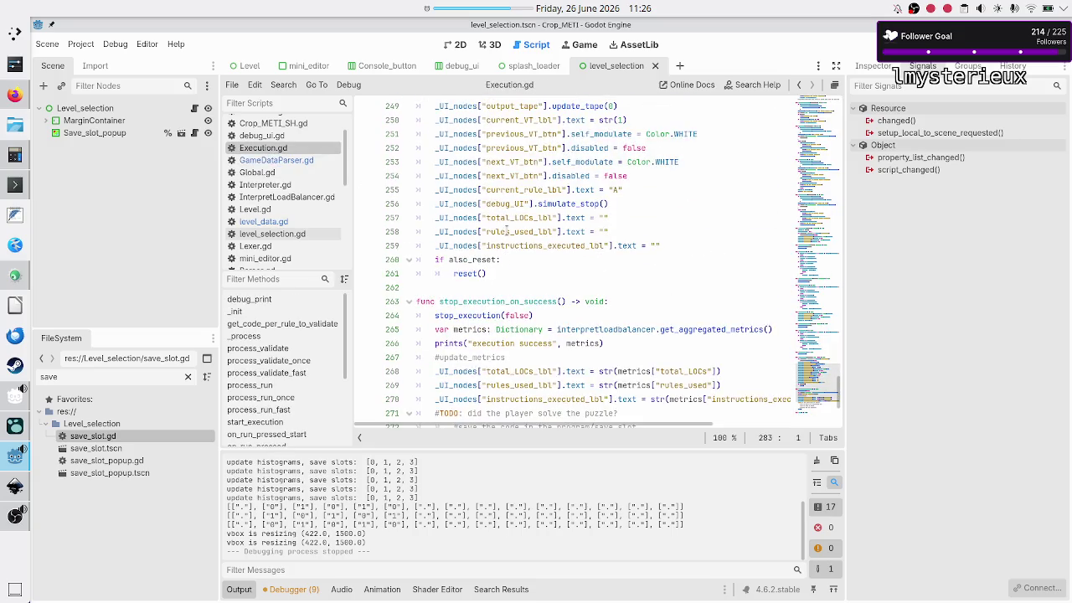
pyautogui.scroll(-2, 516, 234)
pyautogui.doubleClick(529, 217)
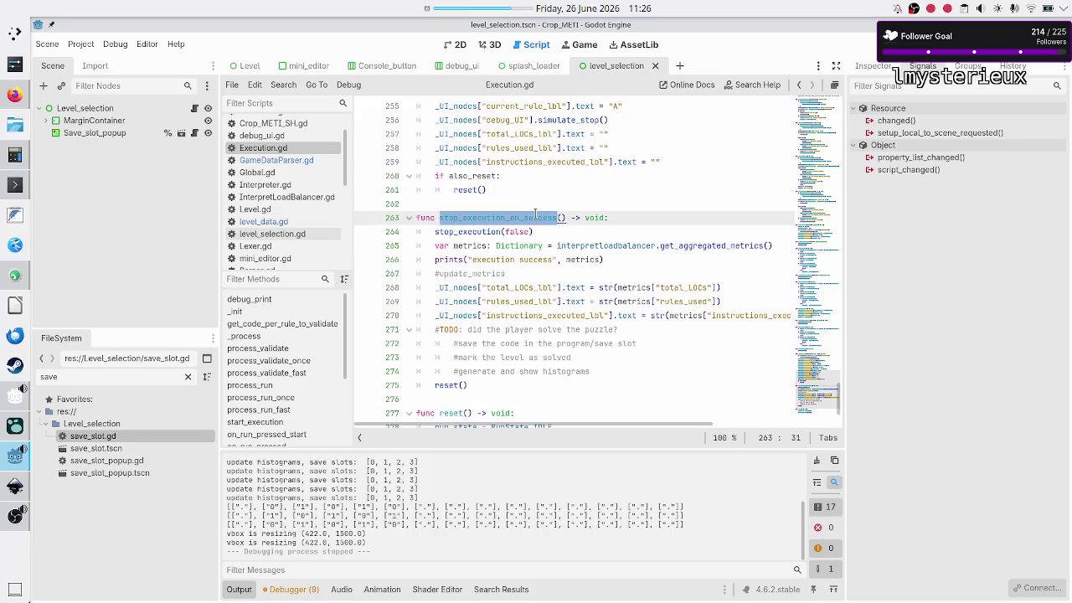
# - Add '#what was the save slot idx???' below the metrics line, save, and open Global.gd
pyautogui.click(582, 232)
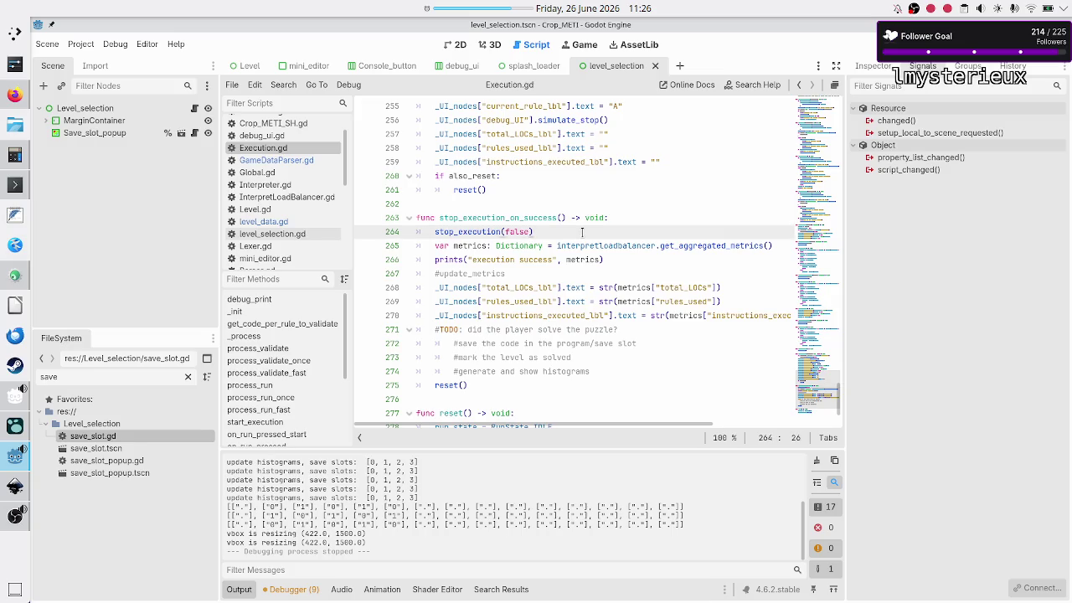
pyautogui.press('Right')
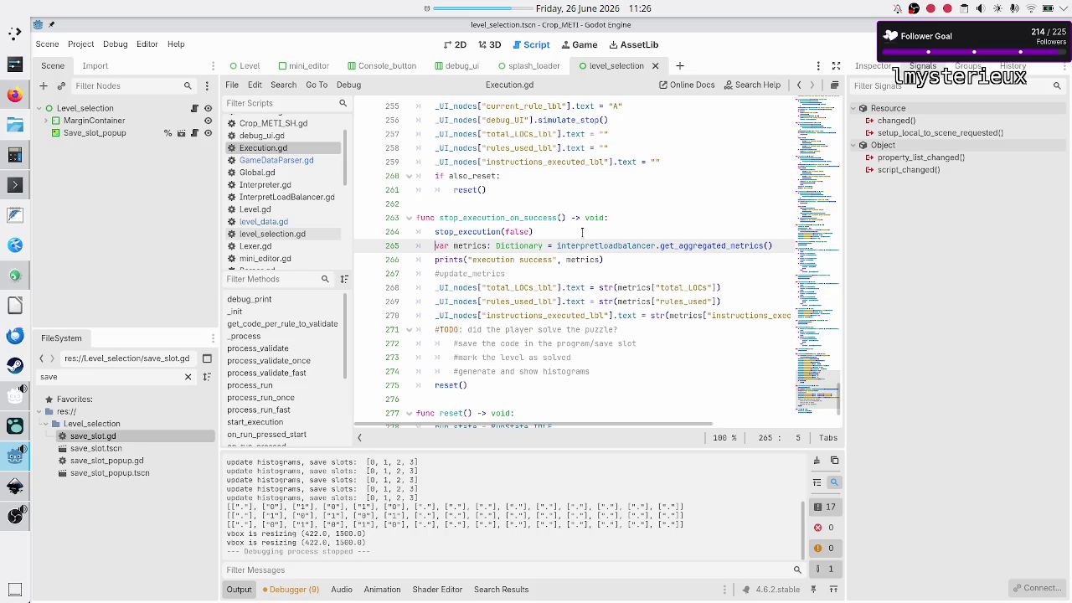
pyautogui.press('End')
pyautogui.press('Return')
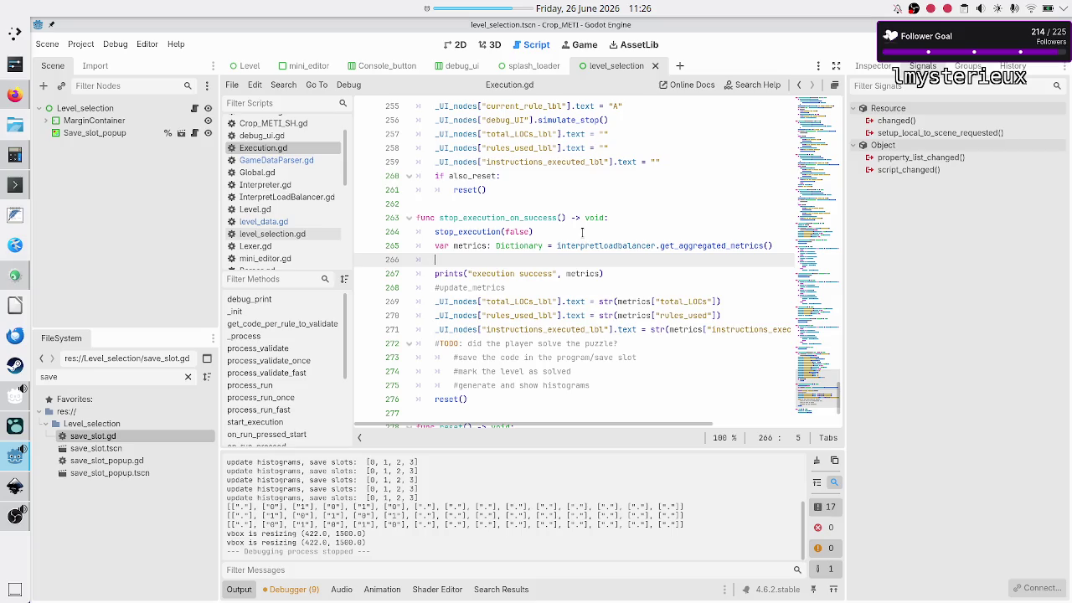
pyautogui.write('LD.')
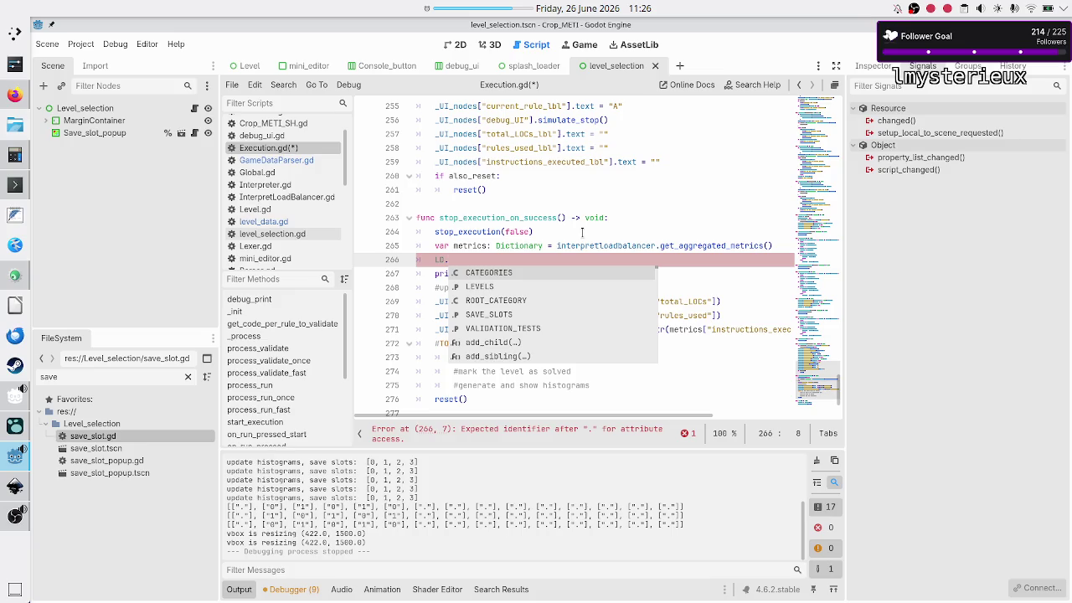
pyautogui.press('BackSpace')
pyautogui.press('BackSpace')
pyautogui.press('BackSpace')
pyautogui.write('#')
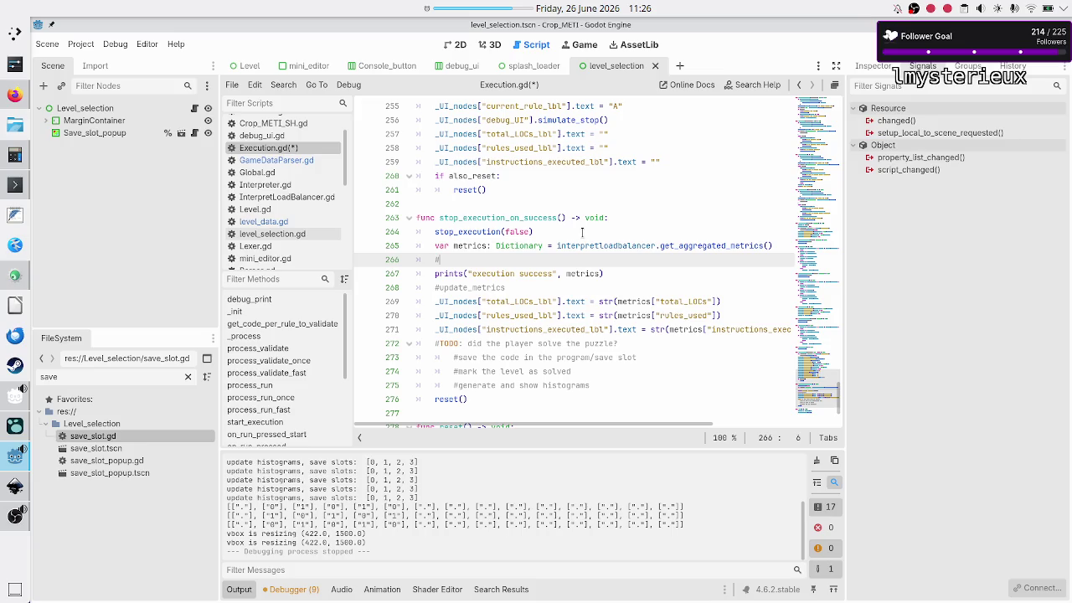
pyautogui.write('what was the sa')
pyautogui.write('ve slot idx')
pyautogui.write('???')
pyautogui.hotkey('ctrl', 's')
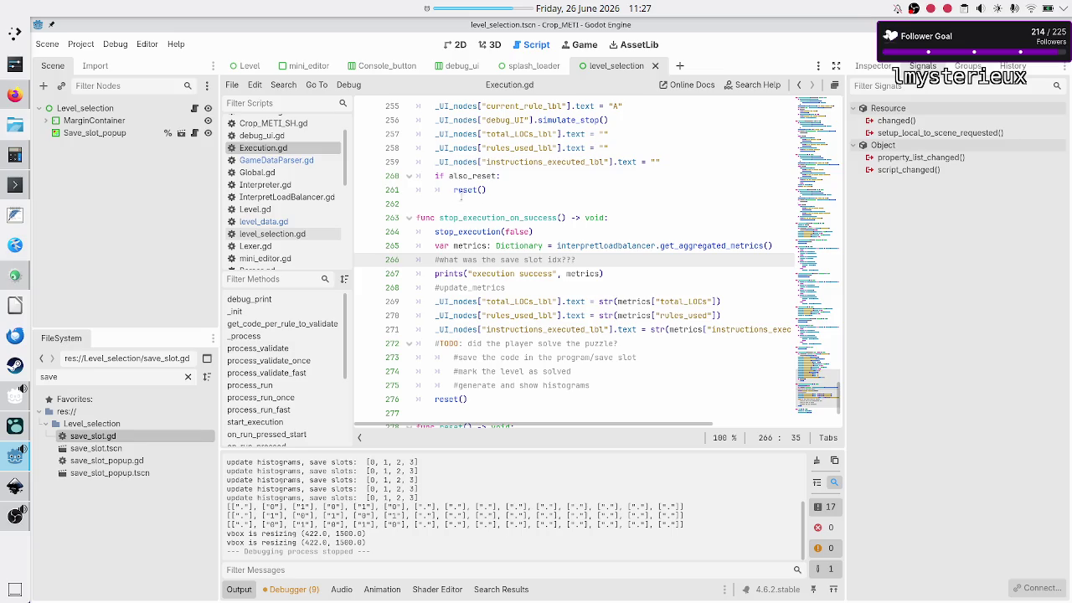
pyautogui.click(268, 173)
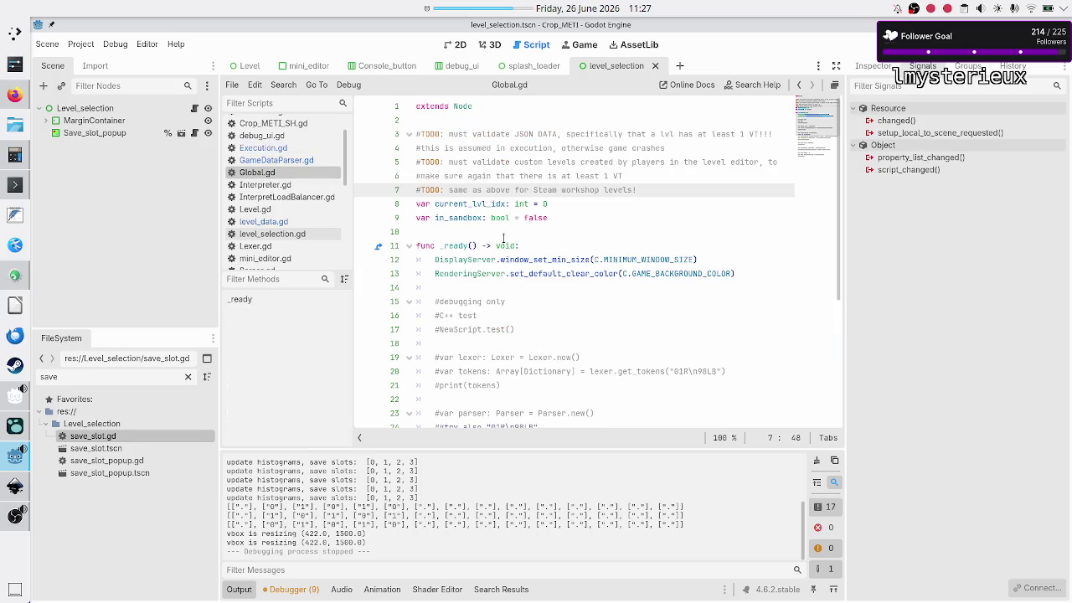
# - Declare var current_save_slot_idx: int on a new line below current_lvl_idx
pyautogui.click(571, 216)
pyautogui.press('Up')
pyautogui.press('Home')
pyautogui.hotkey('shift', 'End')
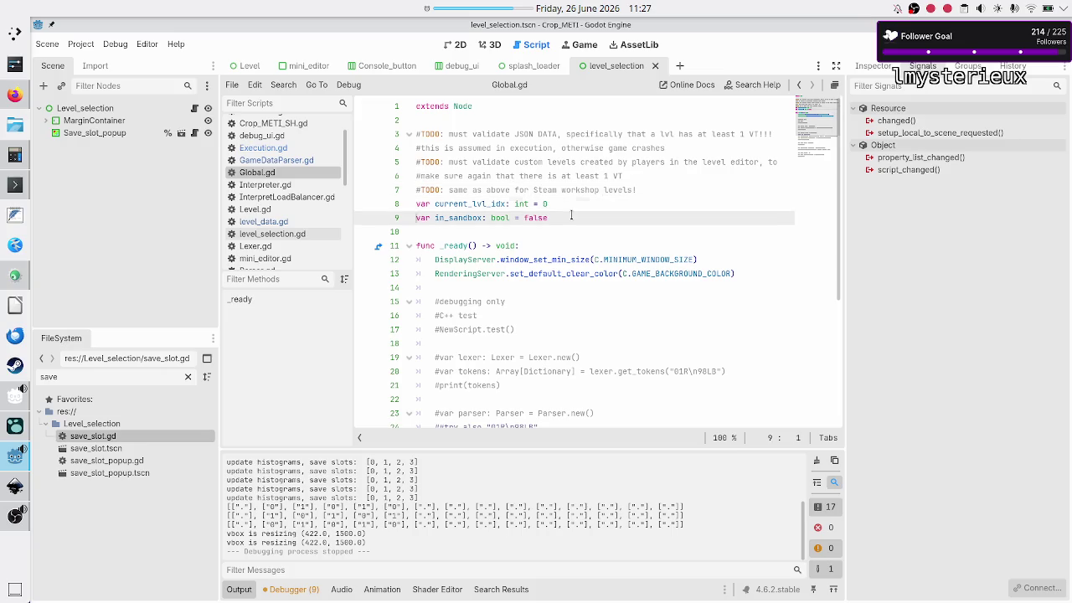
pyautogui.press('Right')
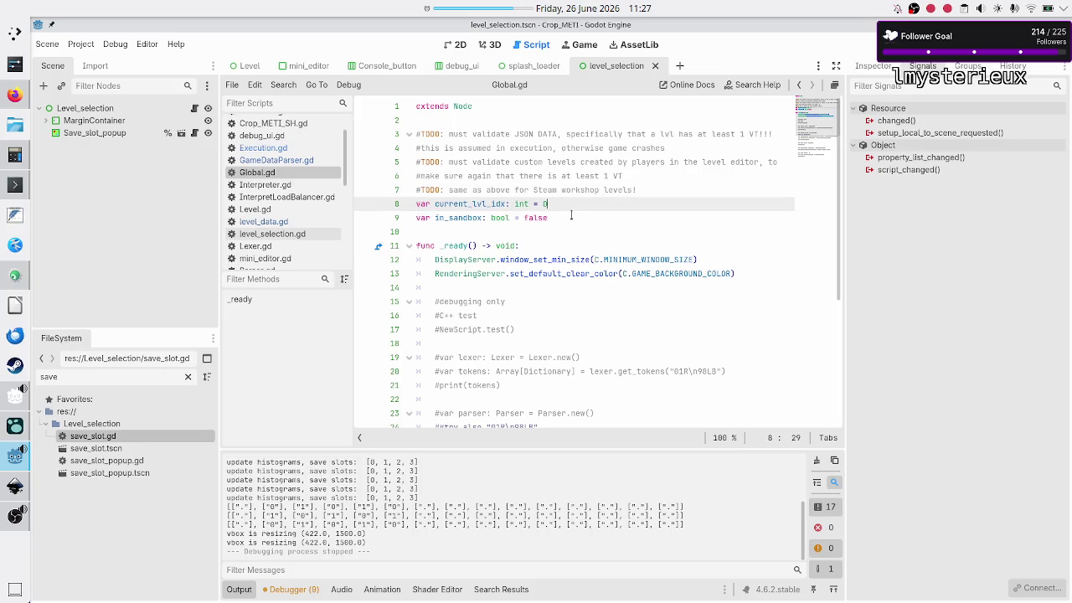
pyautogui.press('Return')
pyautogui.write('var')
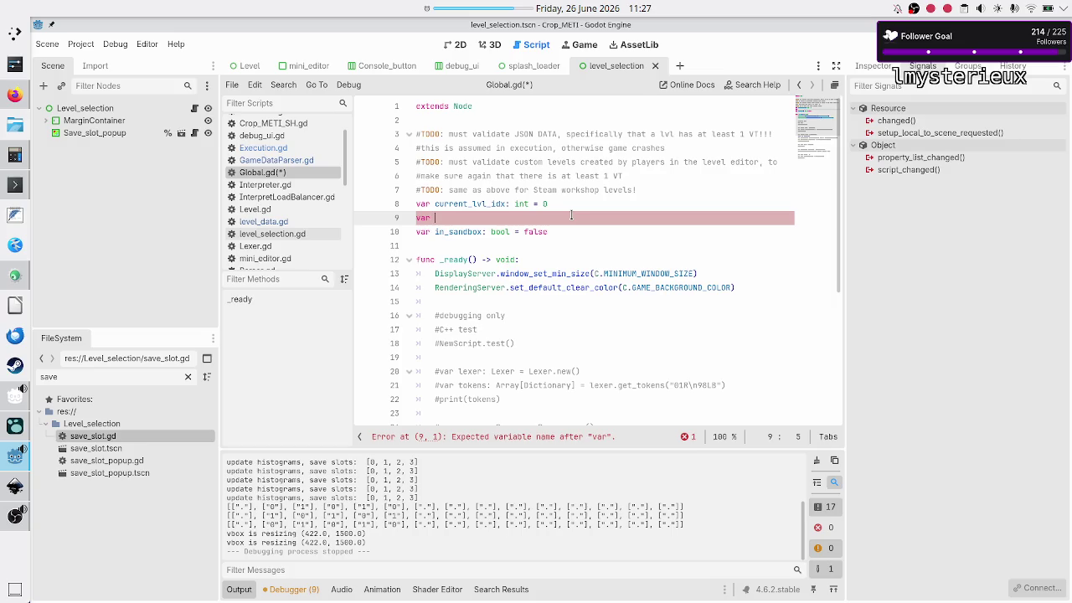
pyautogui.write('current_save_slot_idx: int = ')
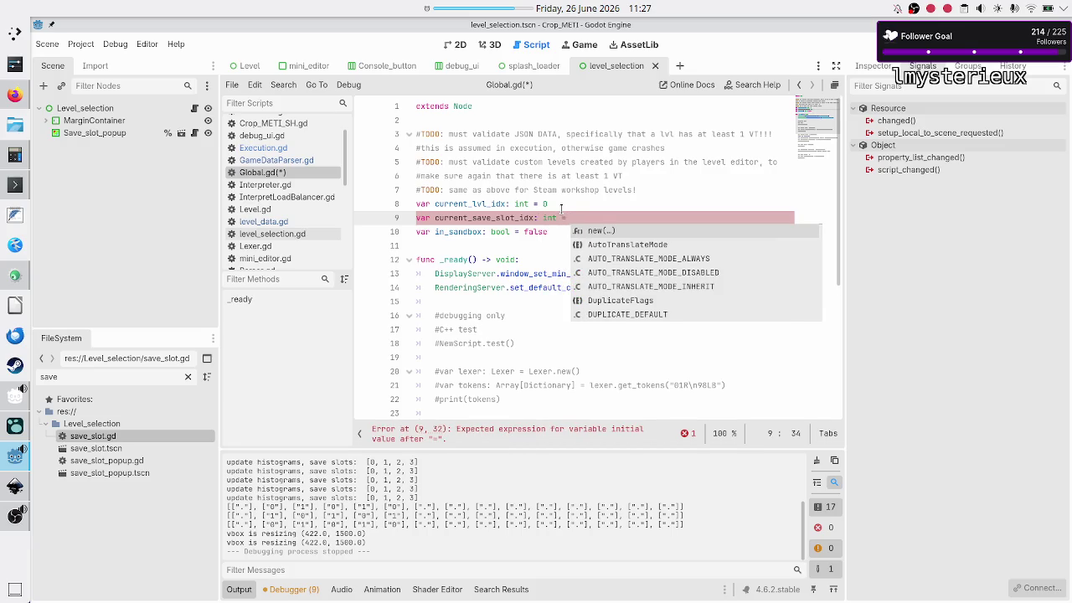
pyautogui.write('0')
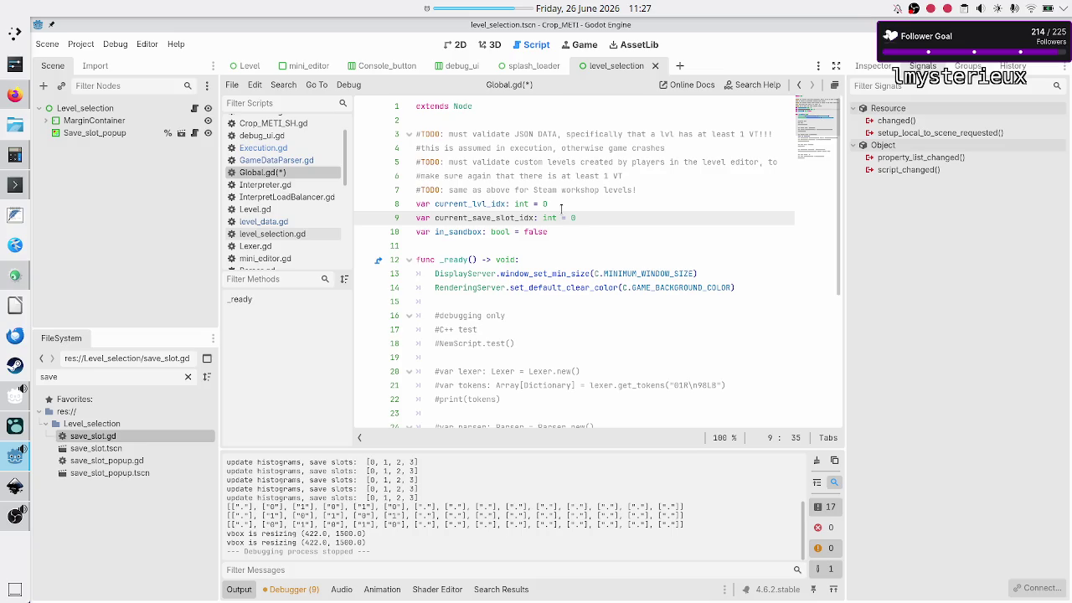
pyautogui.press('BackSpace')
pyautogui.press('BackSpace')
# - Review the current_lvl_idx and current_save_slot_idx declarations and save Global.gd
pyautogui.click(614, 203)
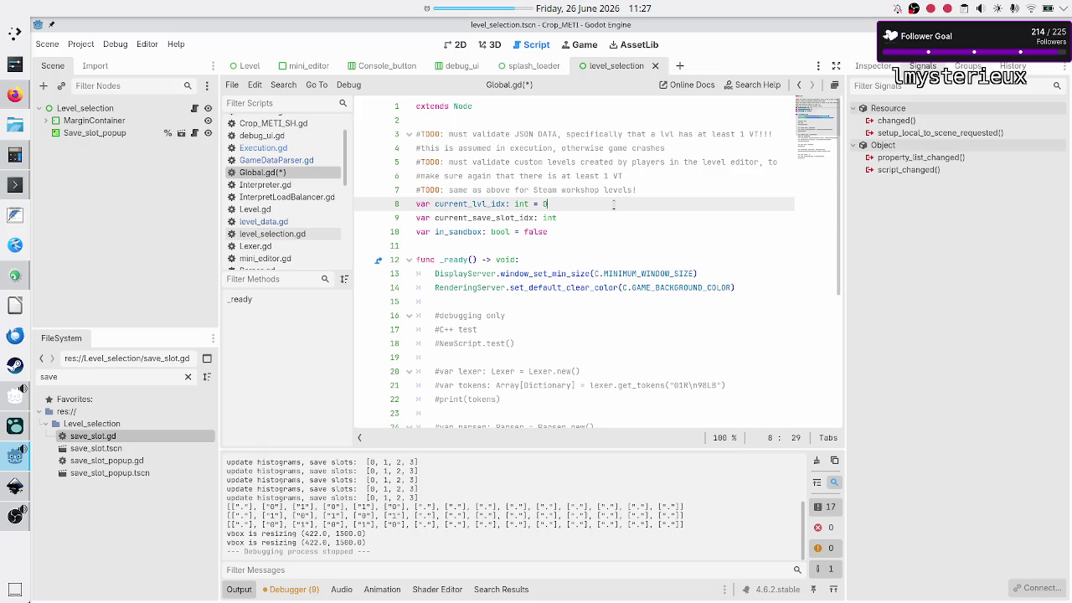
pyautogui.press('Home')
pyautogui.hotkey('shift', 'End')
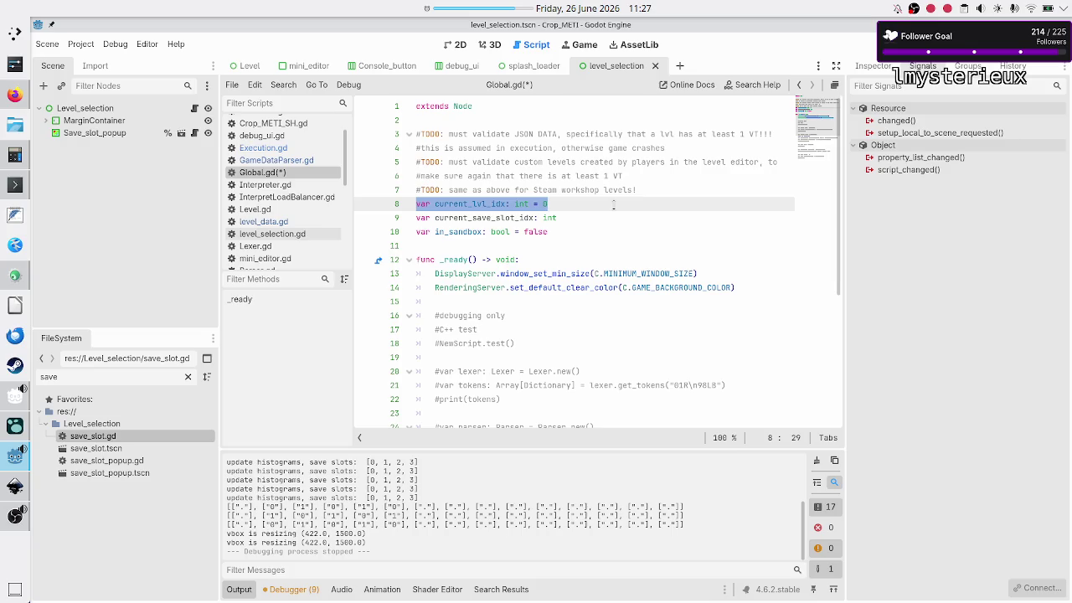
pyautogui.press('Down')
pyautogui.press('Home')
pyautogui.hotkey('shift', 'End')
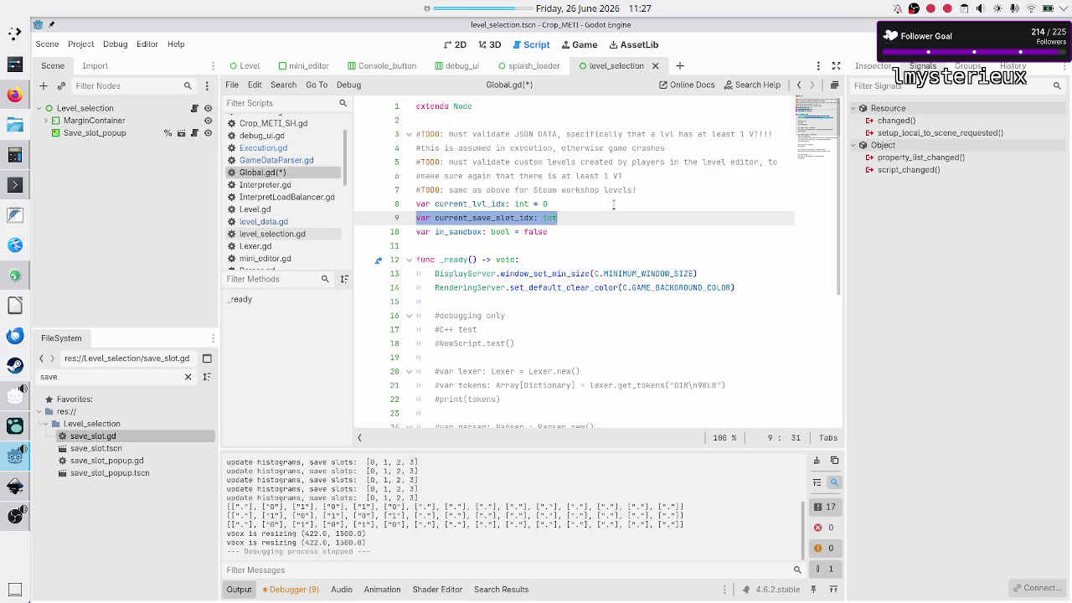
pyautogui.press('Home')
pyautogui.press('Down')
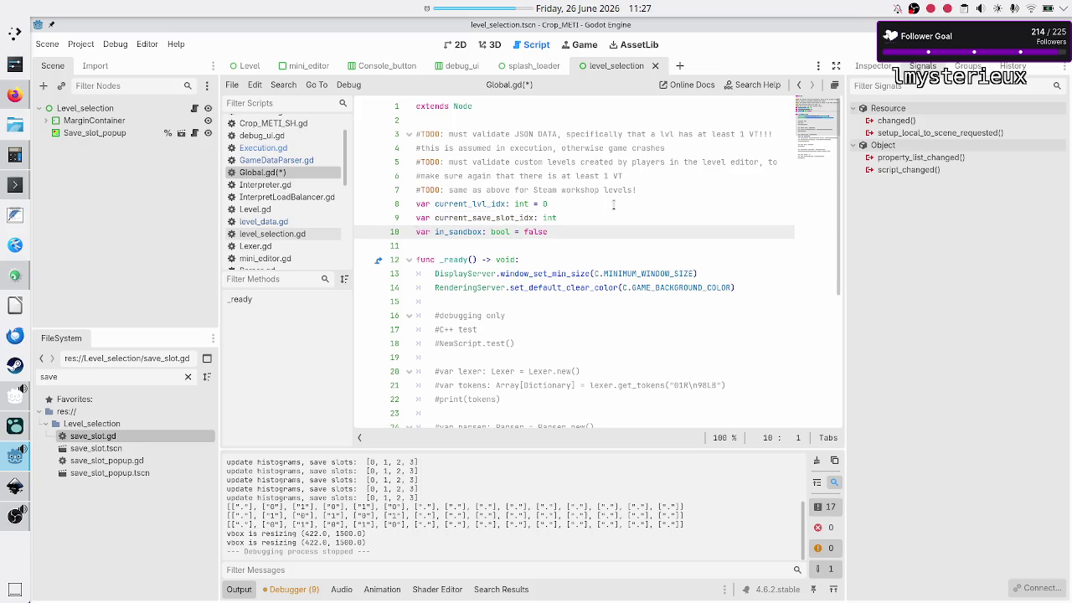
pyautogui.press('Up')
pyautogui.hotkey('shift', 'Down')
pyautogui.hotkey('shift', 'Up')
pyautogui.press('Down')
pyautogui.press('Up')
pyautogui.hotkey('shift', 'End')
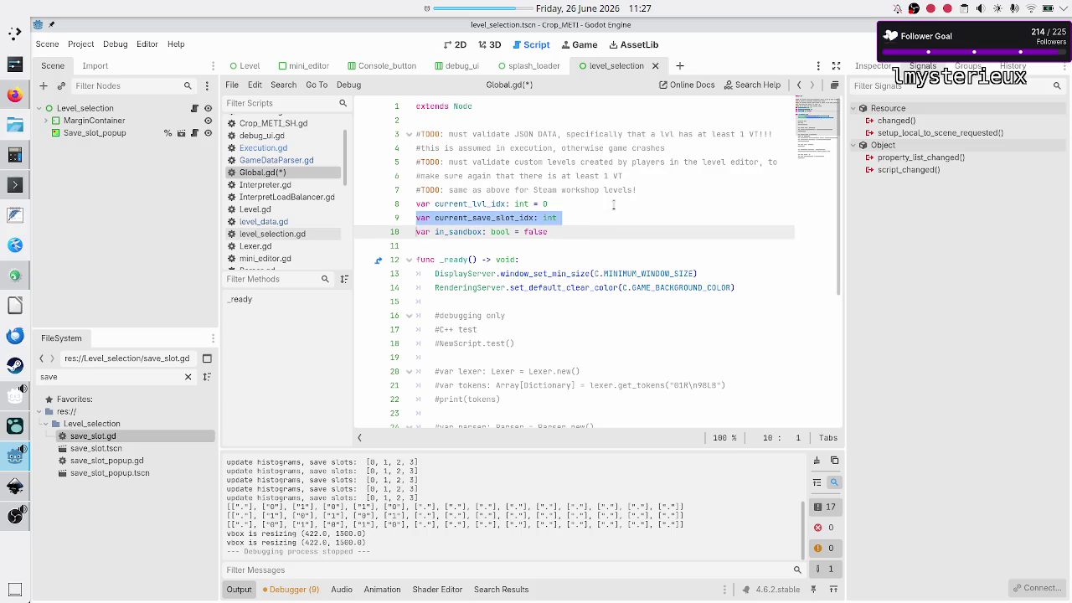
pyautogui.press('Home')
pyautogui.press('Down')
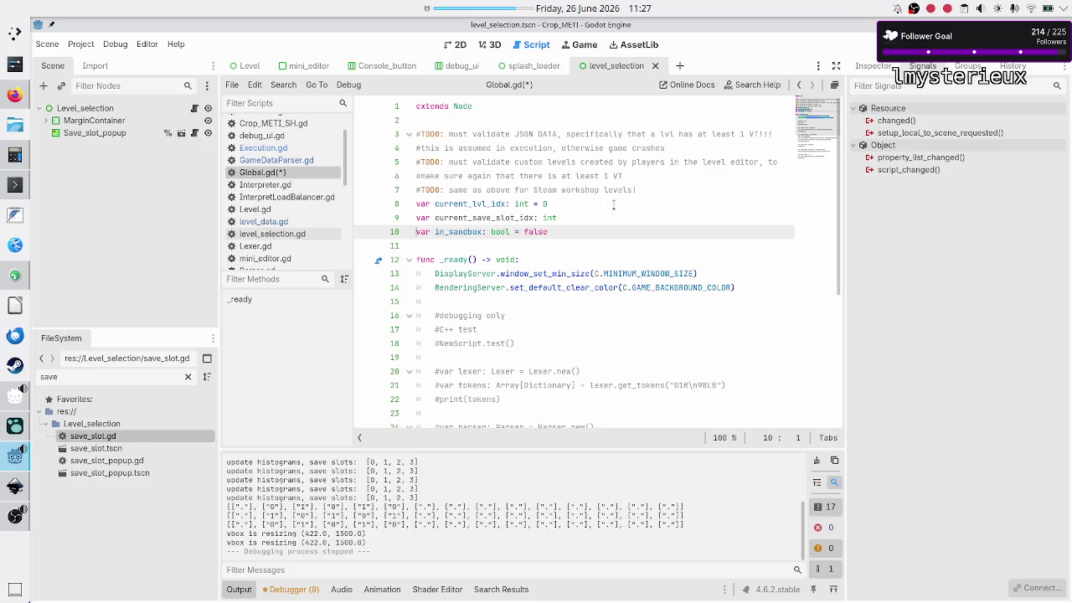
pyautogui.hotkey('ctrl', 's')
# - Insert a blank line above in_sandbox and open level_selection.gd
pyautogui.press('Return')
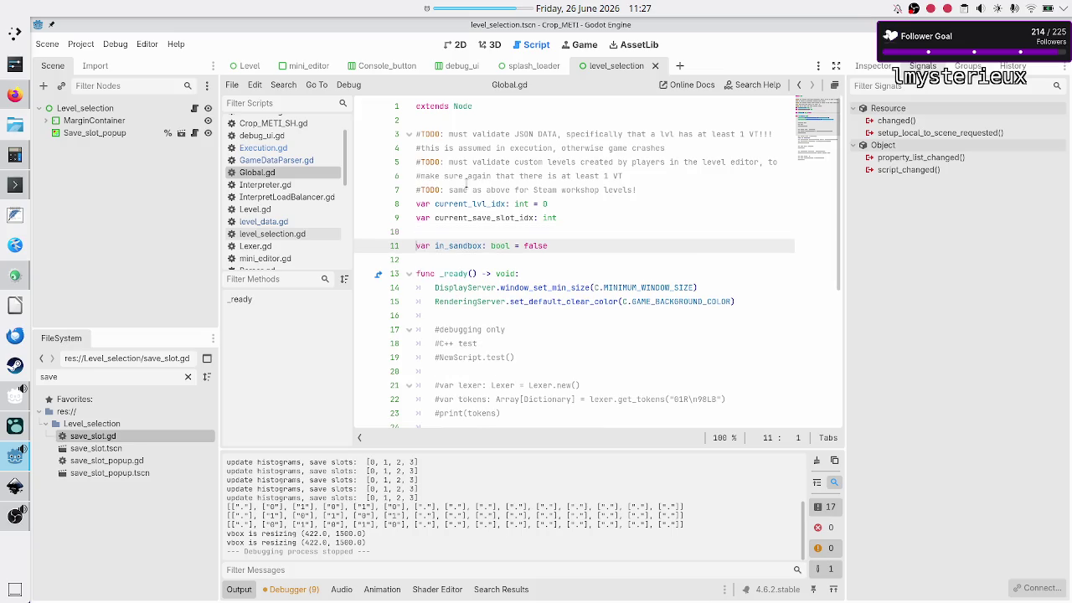
pyautogui.doubleClick(496, 217)
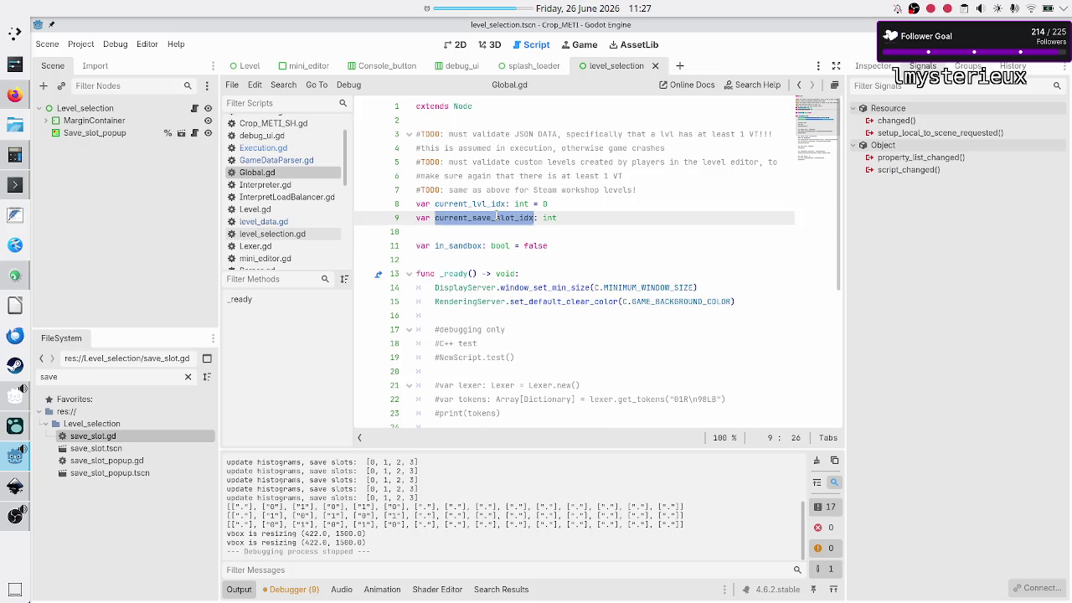
pyautogui.click(475, 229)
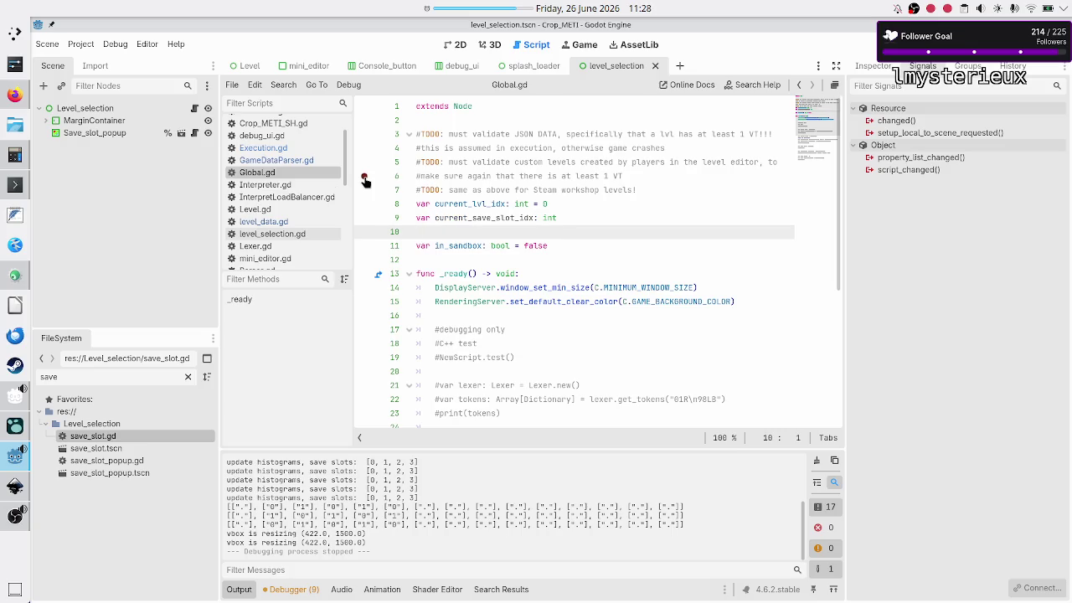
pyautogui.click(283, 234)
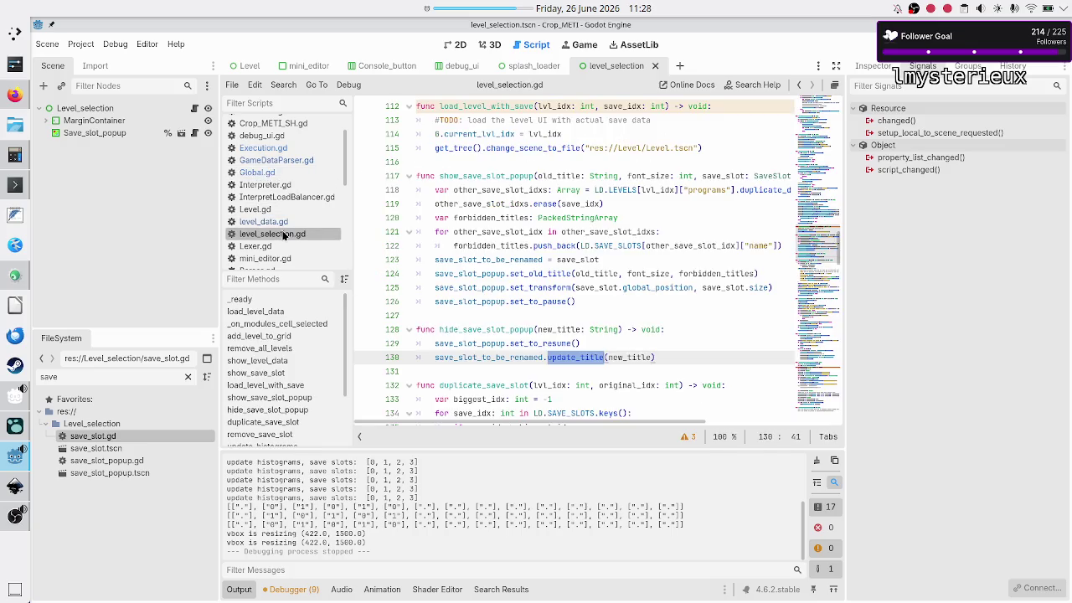
pyautogui.click(482, 330)
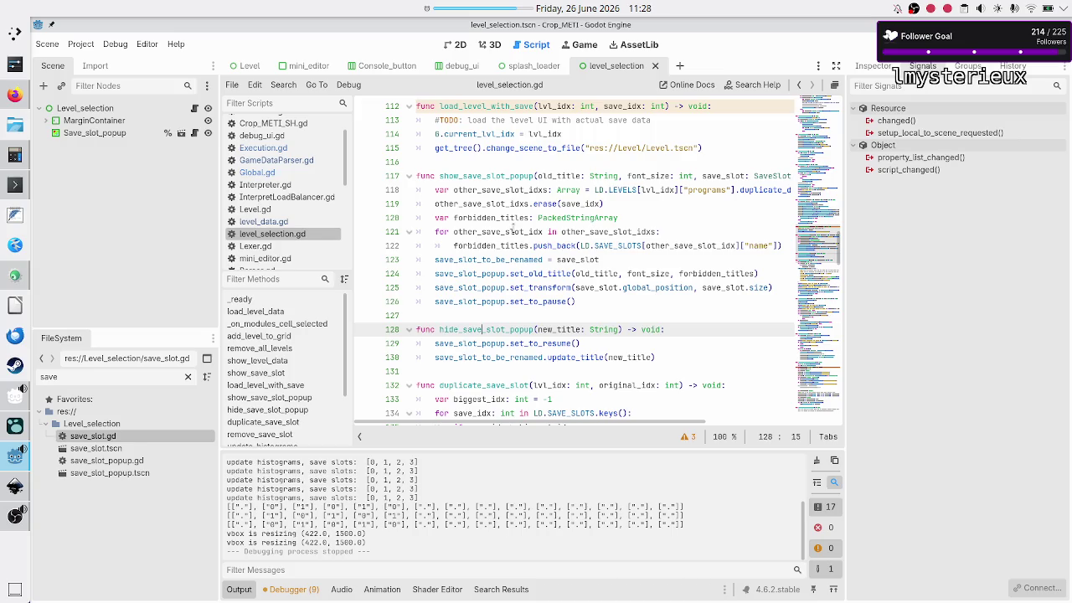
pyautogui.scroll(-3, 291, 166)
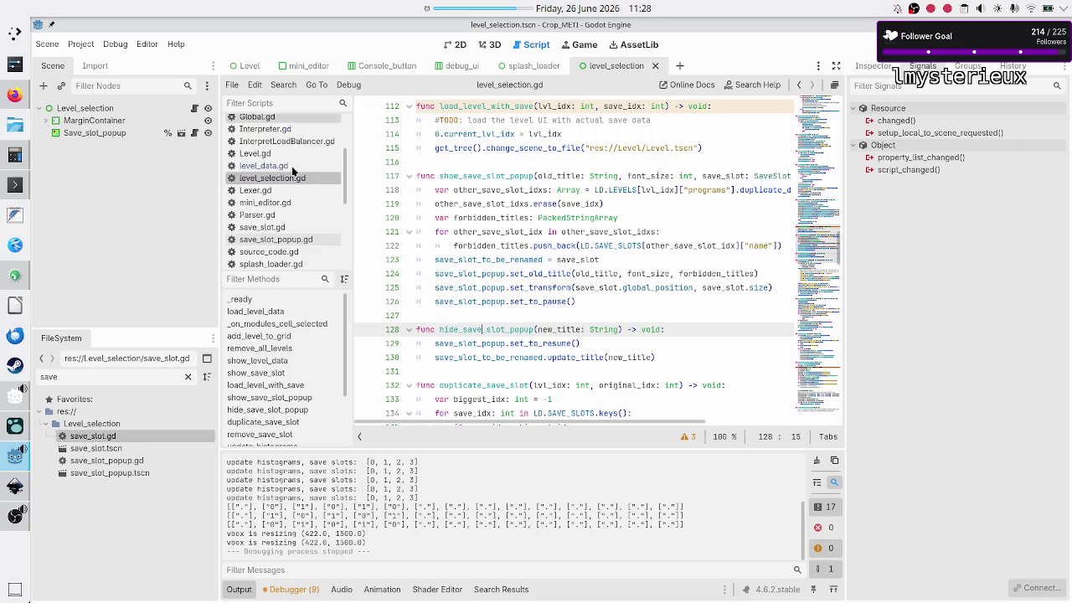
pyautogui.scroll(5, 292, 167)
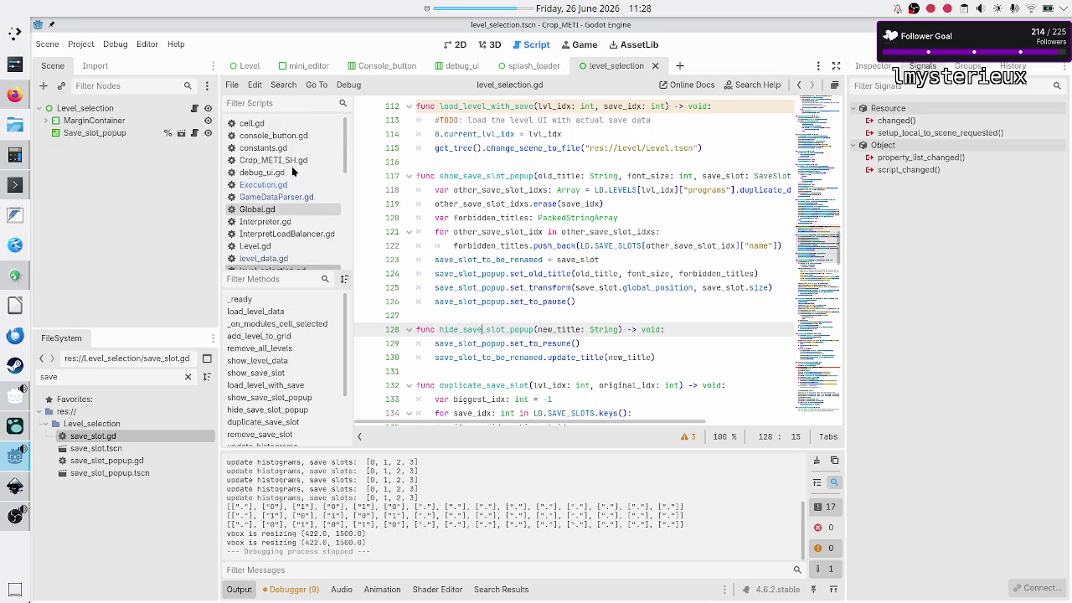
pyautogui.doubleClick(104, 437)
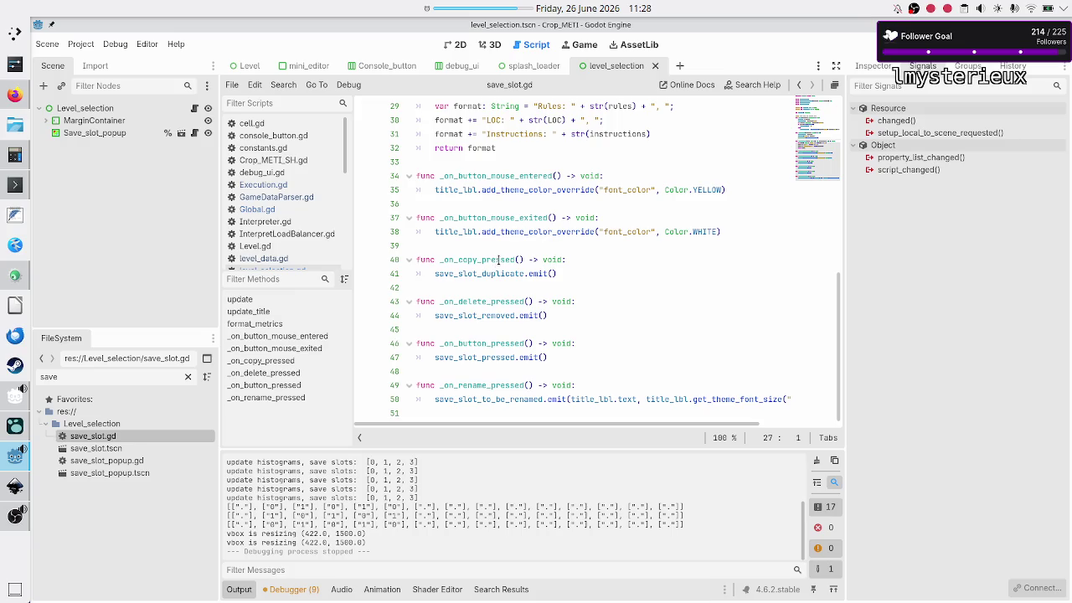
pyautogui.doubleClick(480, 343)
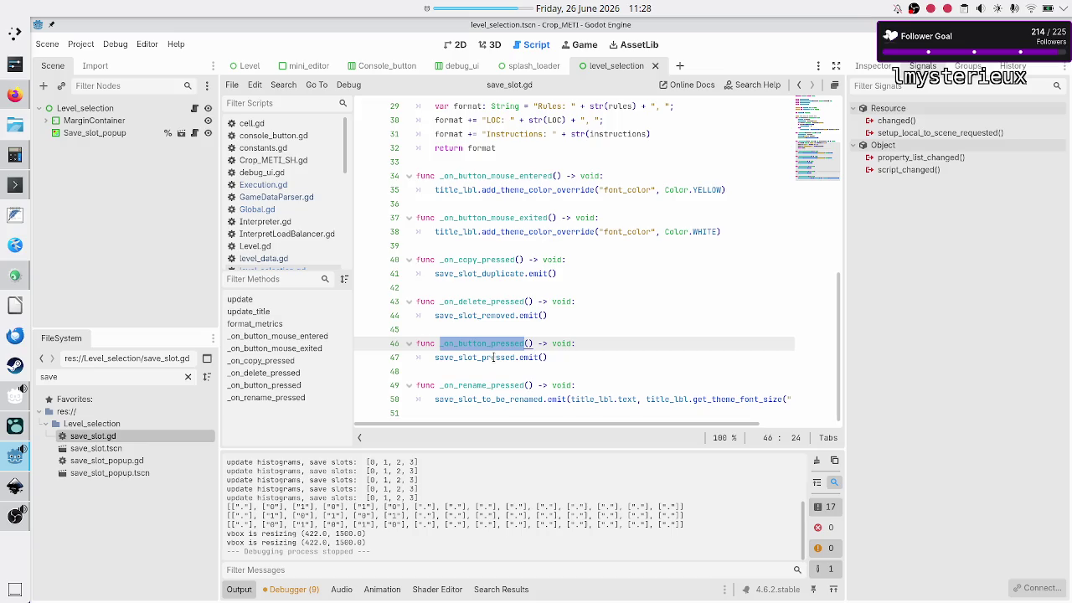
pyautogui.keyDown('ctrl'); pyautogui.click(492, 357); pyautogui.keyUp('ctrl')
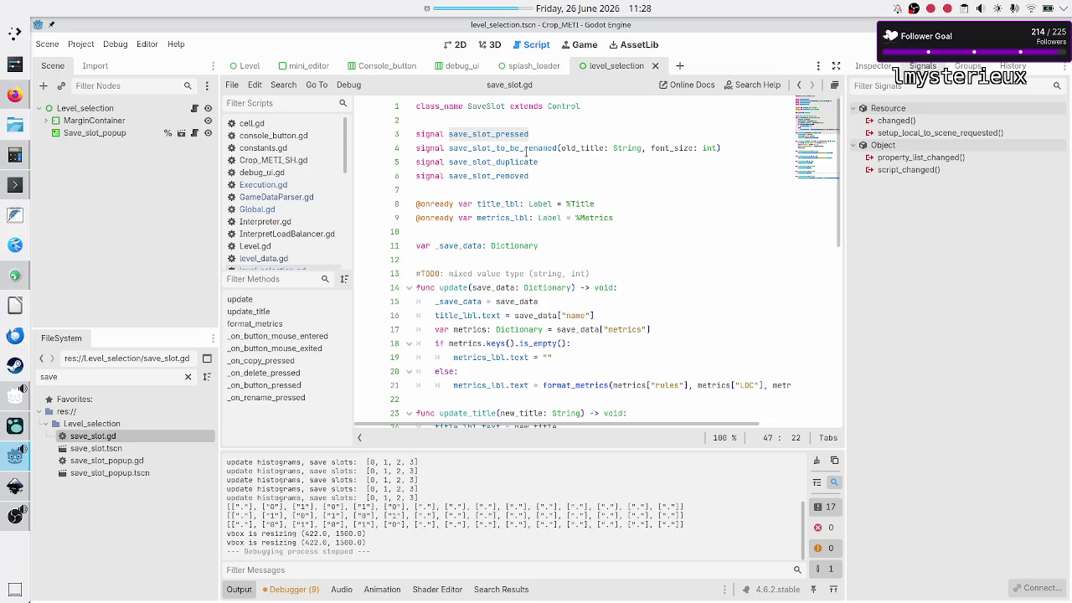
pyautogui.click(563, 171)
pyautogui.doubleClick(518, 134)
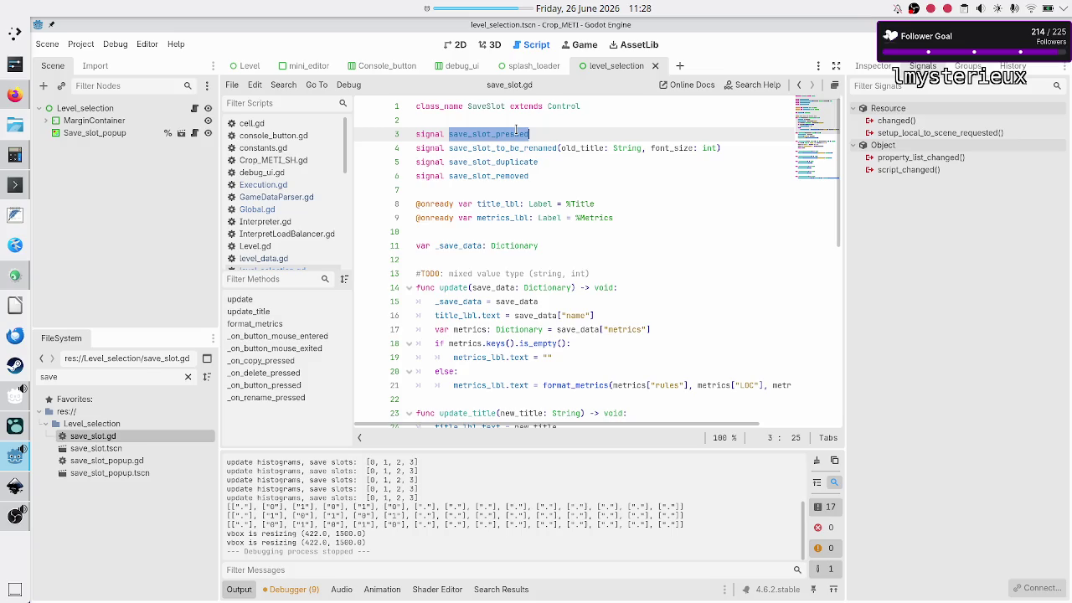
pyautogui.scroll(-2, 285, 213)
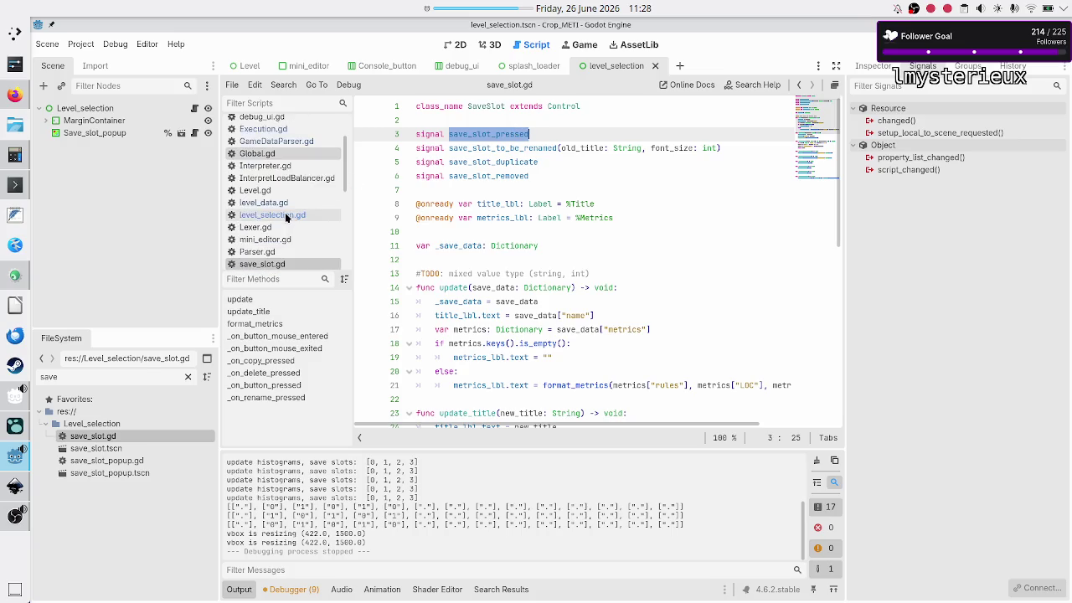
pyautogui.click(285, 215)
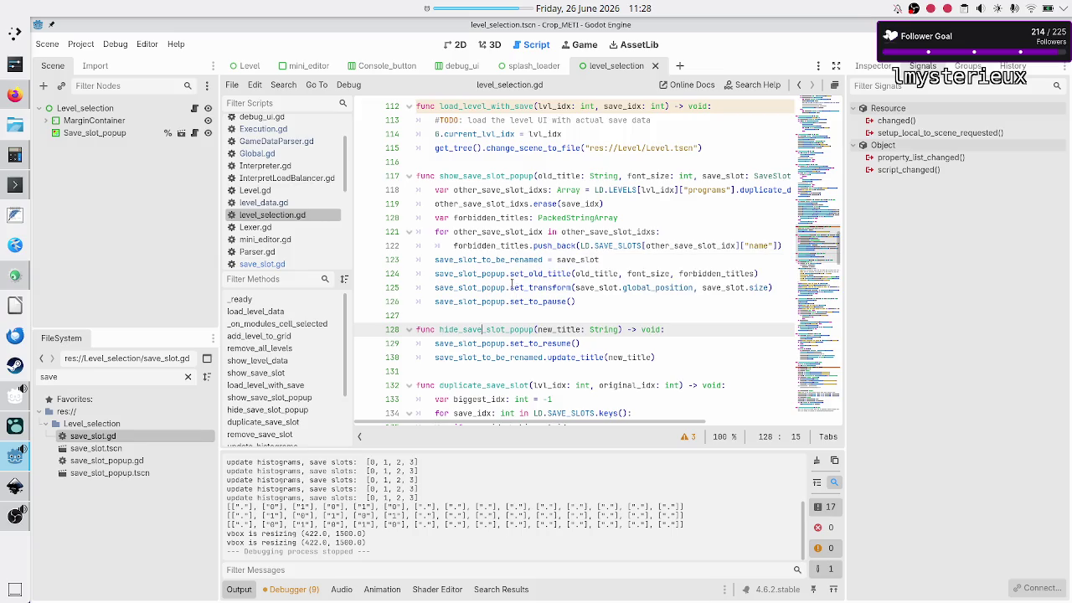
pyautogui.moveTo(544, 280)
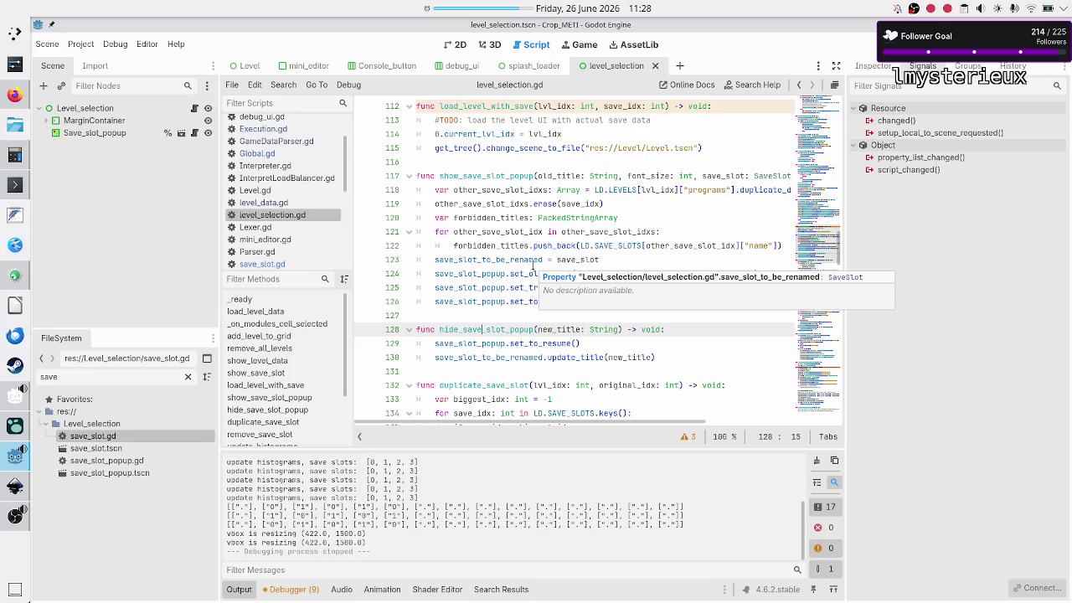
pyautogui.scroll(20, 533, 265)
pyautogui.scroll(3, 533, 265)
pyautogui.scroll(-7, 533, 265)
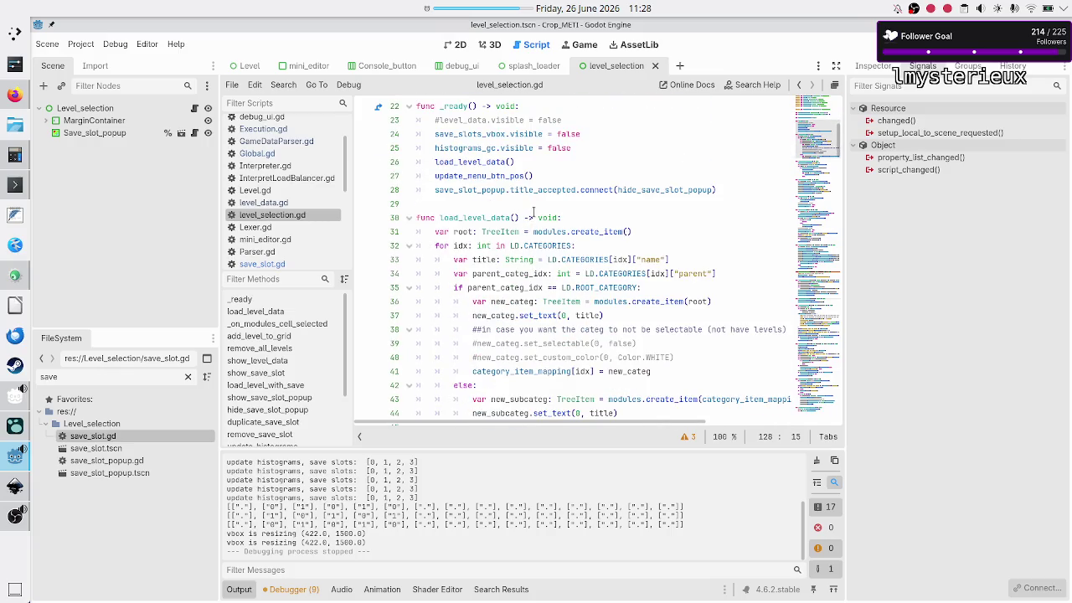
pyautogui.click(282, 84)
# - Search the project for save_slot_pressed and jump to its connect call on line 102 of level_selection.gd
pyautogui.click(306, 160)
pyautogui.write('save_st')
pyautogui.write('ot_pressed')
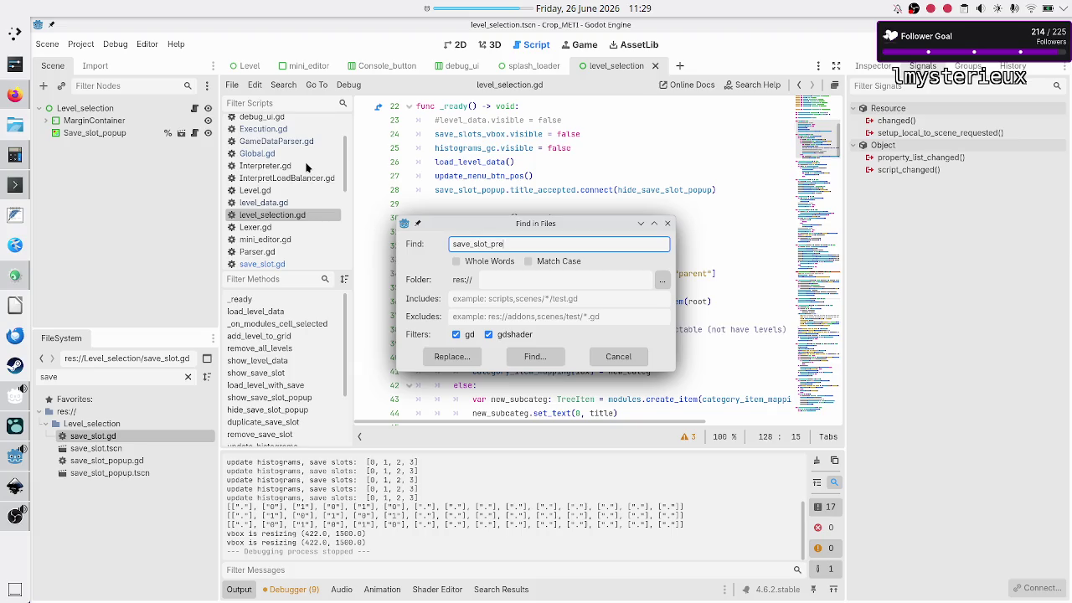
pyautogui.press('Return')
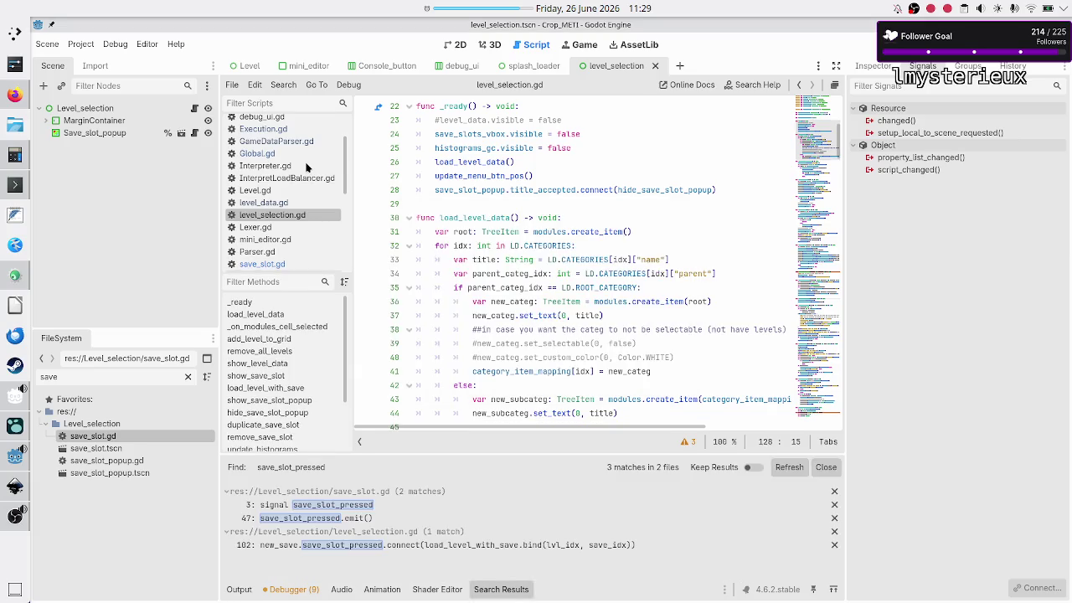
pyautogui.click(328, 548)
pyautogui.scroll(-5, 574, 284)
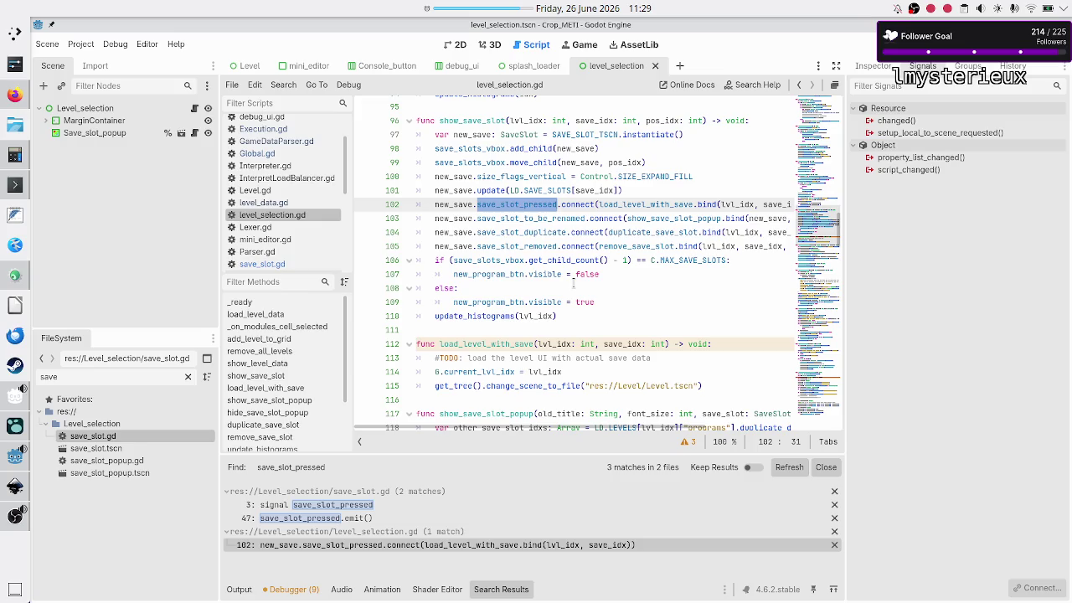
# - Trace the save_slot_pressed connection on line 102 to load_level_with_save
pyautogui.doubleClick(483, 123)
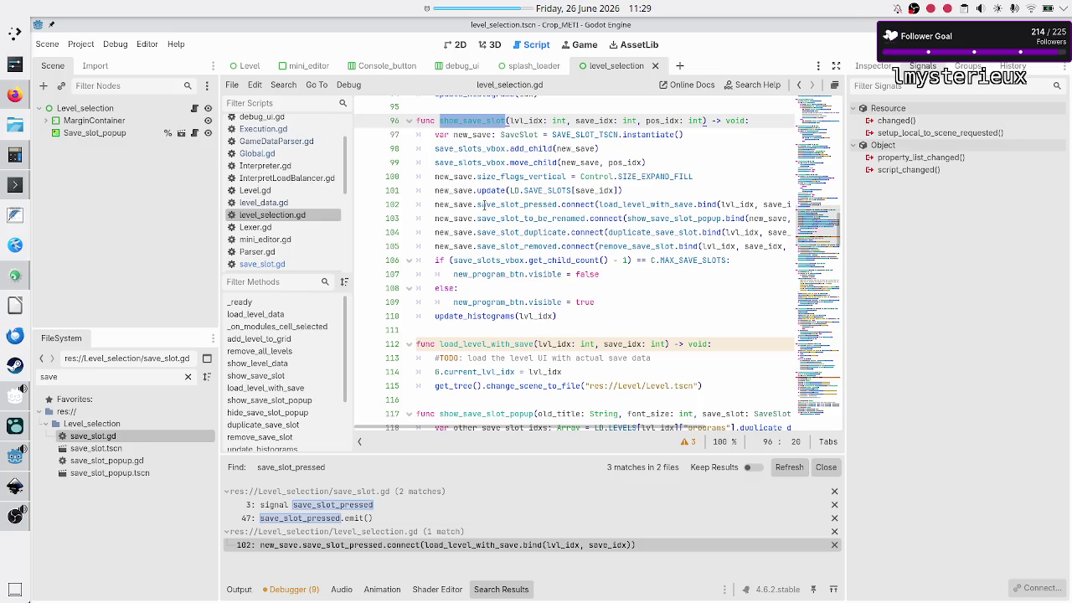
pyautogui.doubleClick(469, 205)
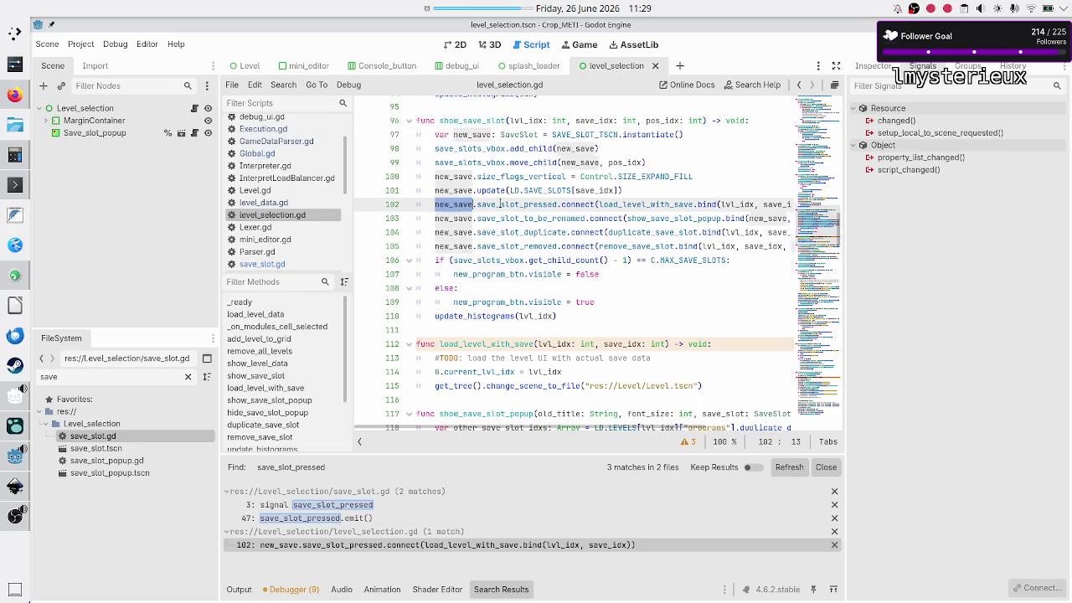
pyautogui.doubleClick(501, 205)
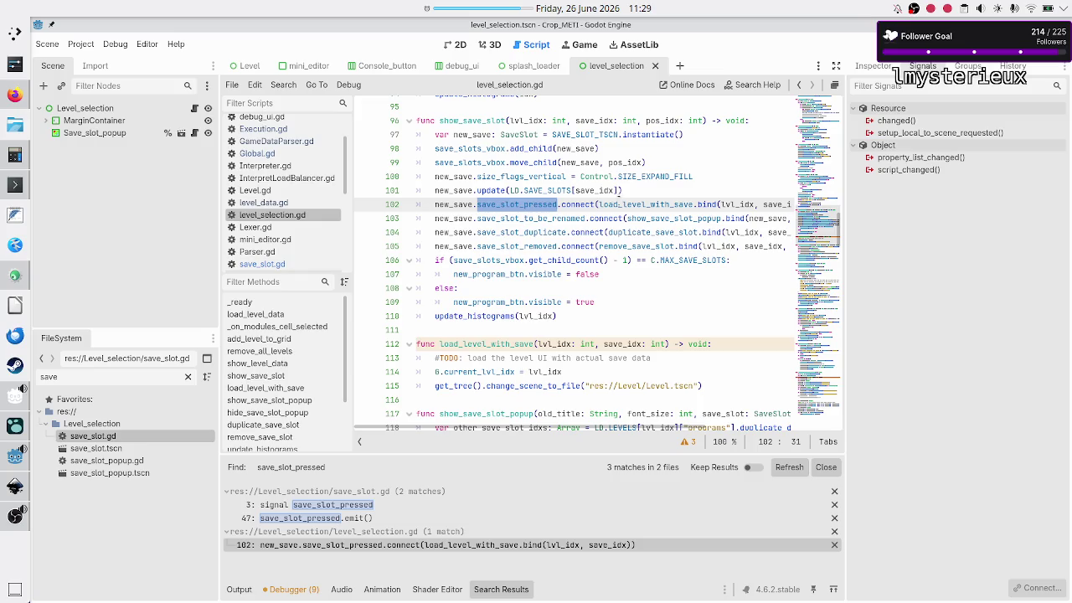
pyautogui.doubleClick(647, 204)
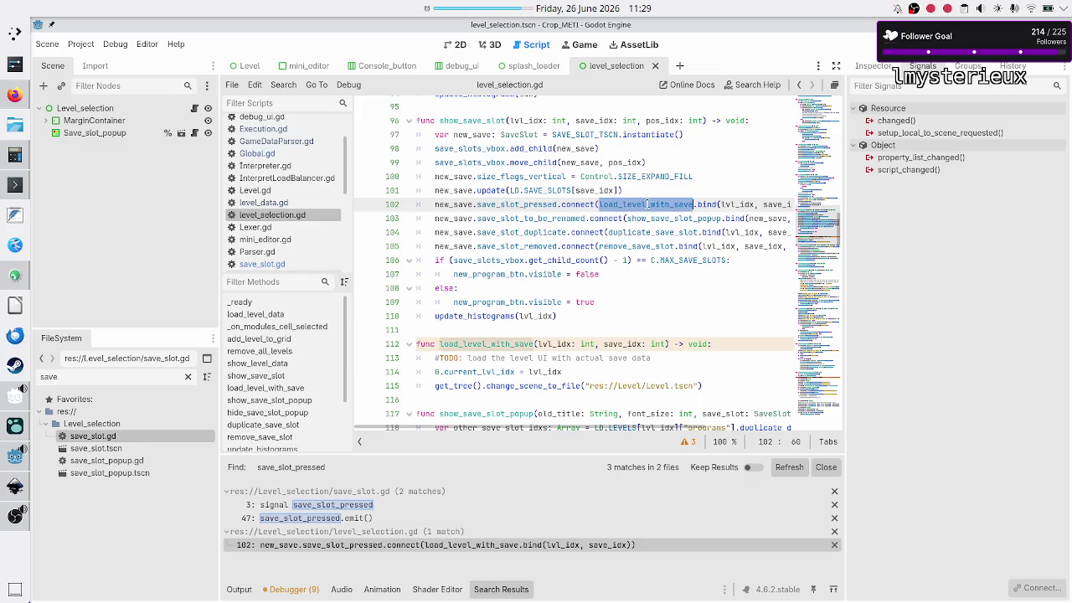
pyautogui.scroll(-2, 627, 263)
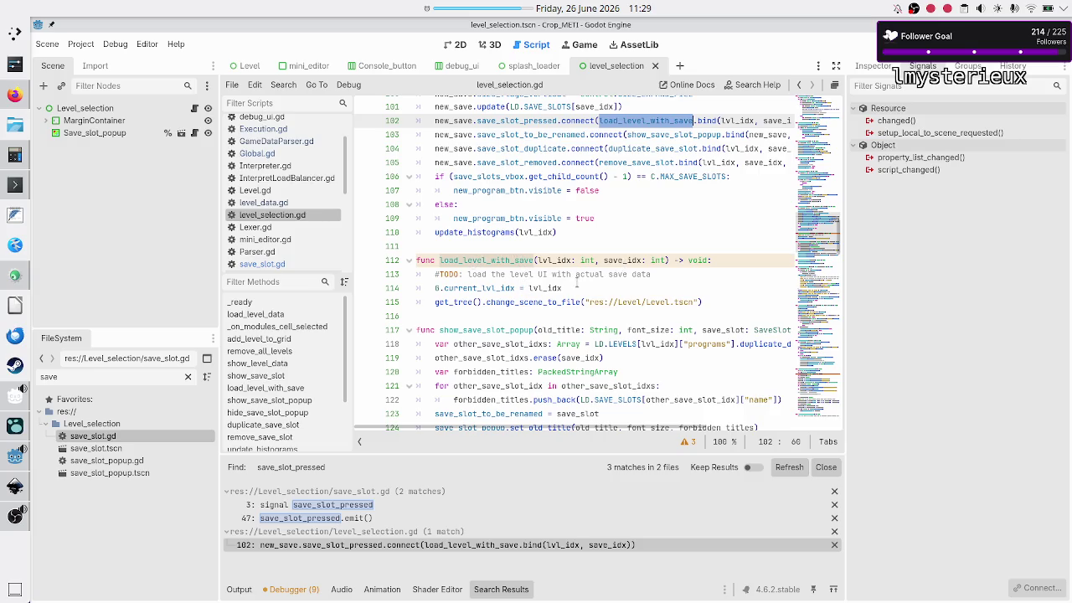
# - In load_level_with_save, add a line assigning save_idx to G.current_save_slot_idx
pyautogui.click(584, 287)
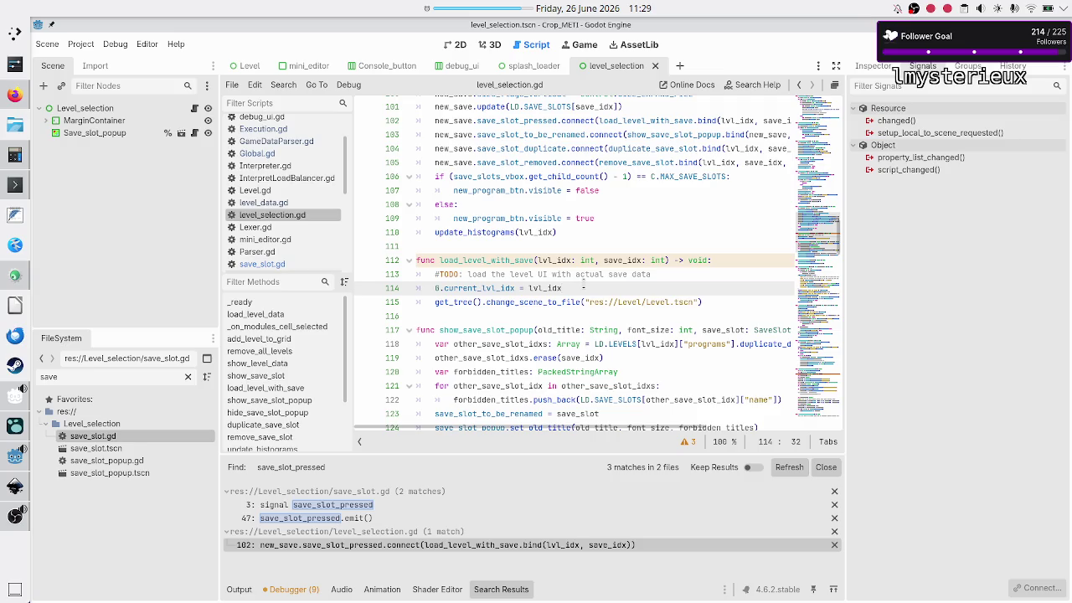
pyautogui.press('Return')
pyautogui.write('G.')
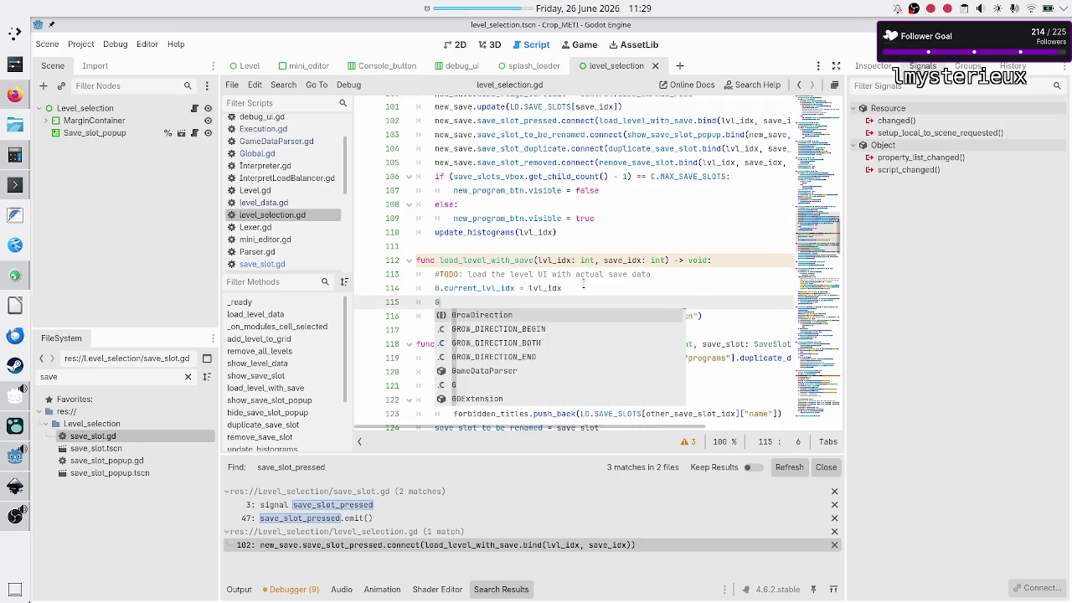
pyautogui.scroll(1, 649, 259)
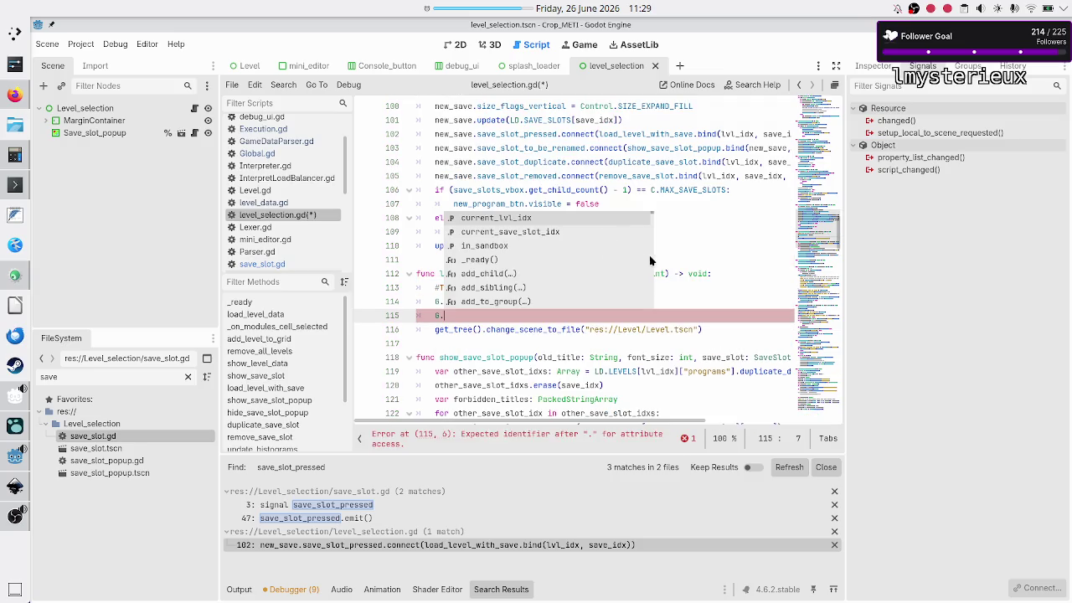
pyautogui.press('Escape')
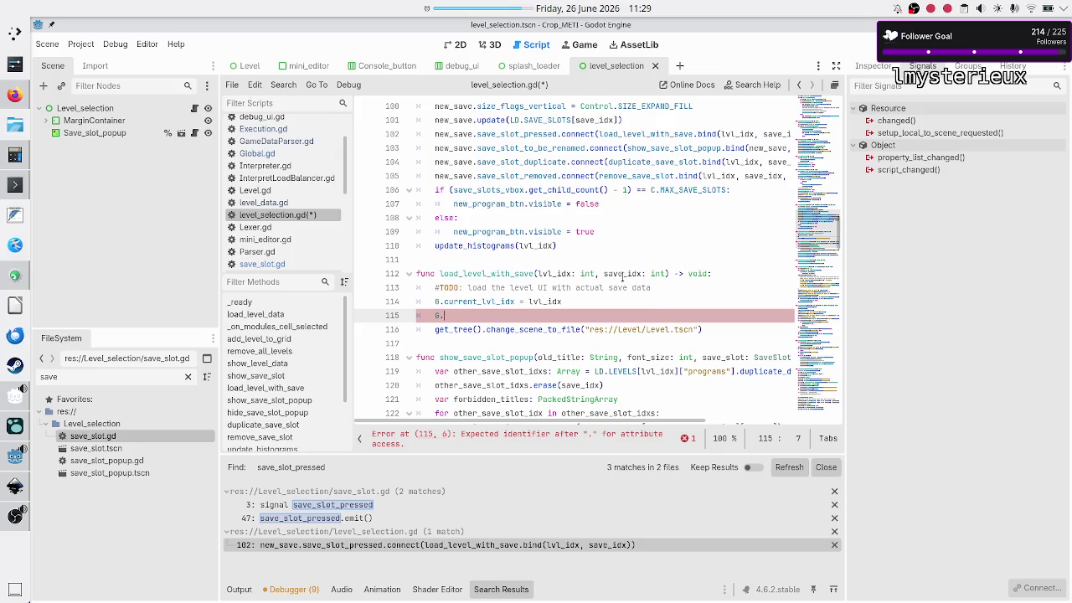
pyautogui.click(623, 274)
pyautogui.click(505, 316)
pyautogui.write('curr')
pyautogui.press('Down')
pyautogui.press('Return')
pyautogui.write('save')
pyautogui.press('Return')
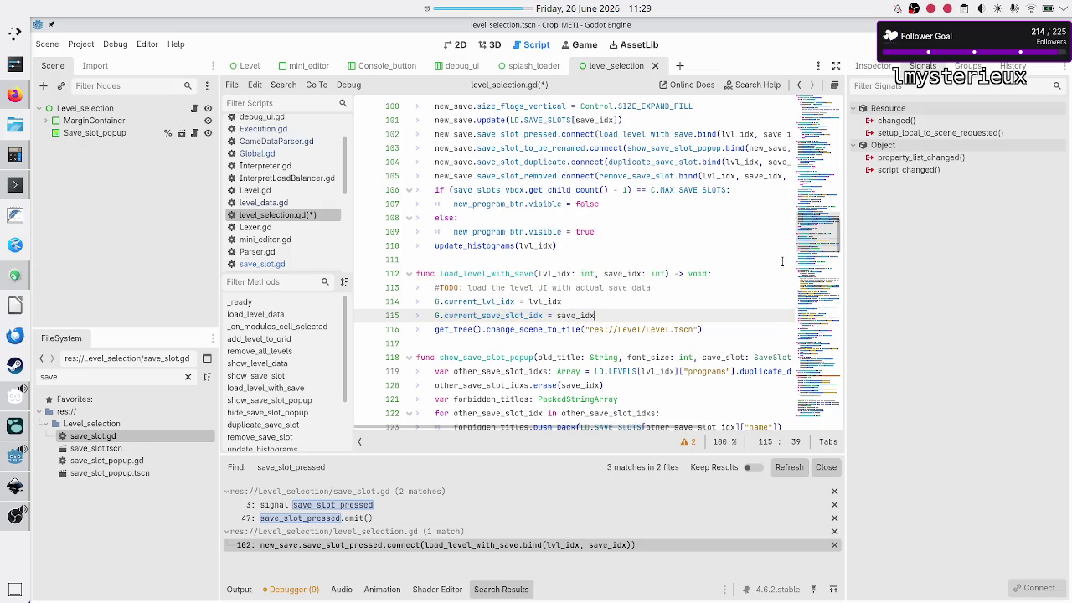
# - Shorten the name to G.current_save_idx and save level_selection.gd
pyautogui.press('Down')
pyautogui.press('Up')
pyautogui.press('Home')
pyautogui.press('Right')
pyautogui.press('Right')
pyautogui.press('Right')
pyautogui.press('BackSpace')
pyautogui.press('BackSpace')
pyautogui.press('BackSpace')
pyautogui.hotkey('ctrl', 's')
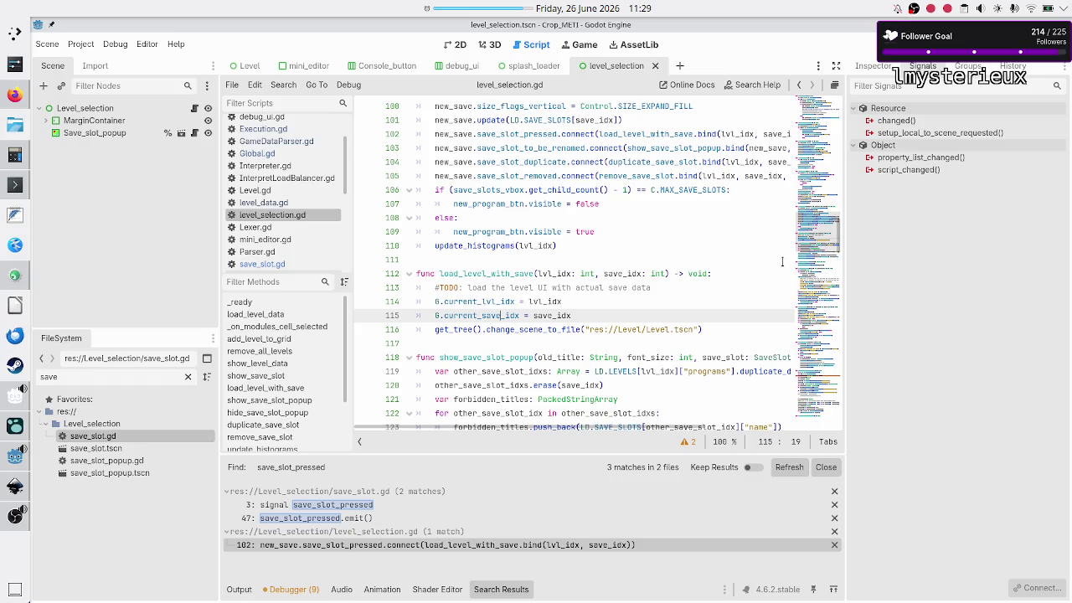
pyautogui.press('Right')
# - Rename current_save_slot_idx to current_save_idx in Global.gd
pyautogui.click(276, 156)
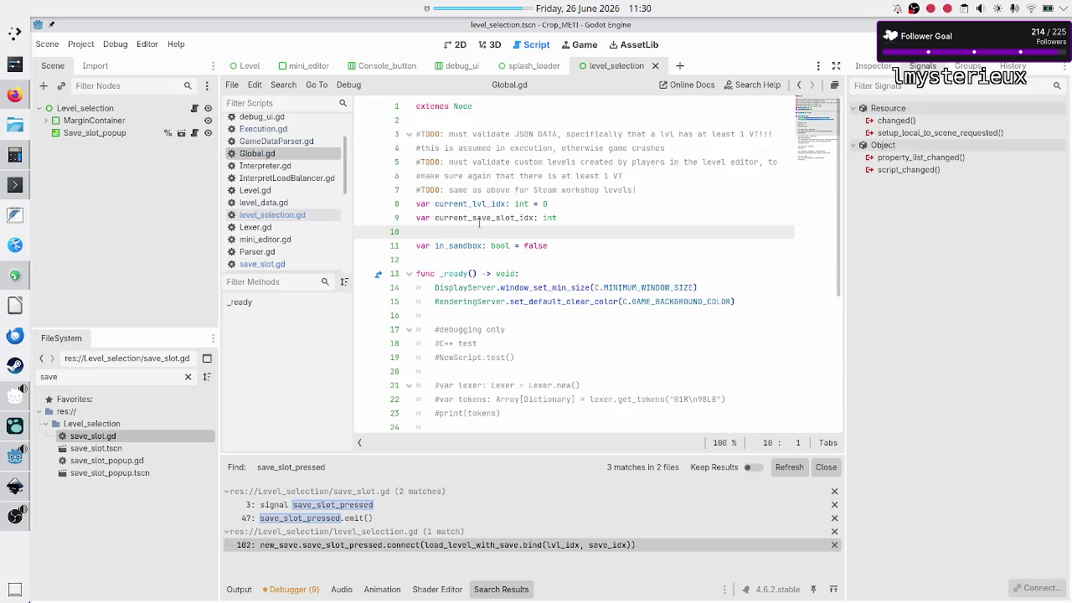
pyautogui.click(510, 215)
pyautogui.press('BackSpace')
pyautogui.press('BackSpace')
pyautogui.press('BackSpace')
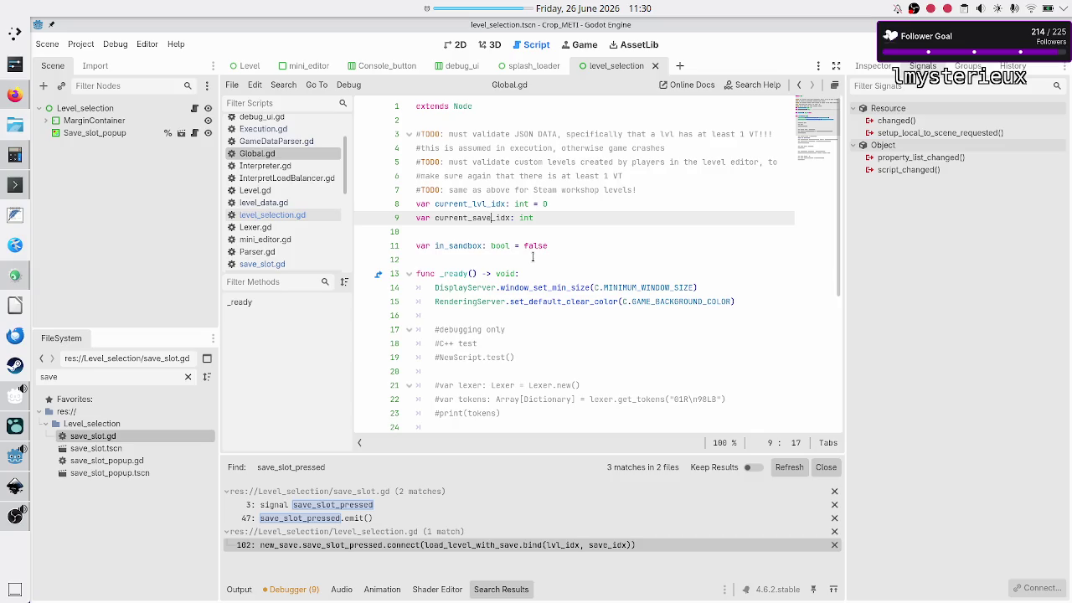
pyautogui.scroll(2, 284, 184)
# - Replace the save slot comment on line 266 with LD.SAVE_SLOTS[G.current_save_idx]
pyautogui.click(285, 186)
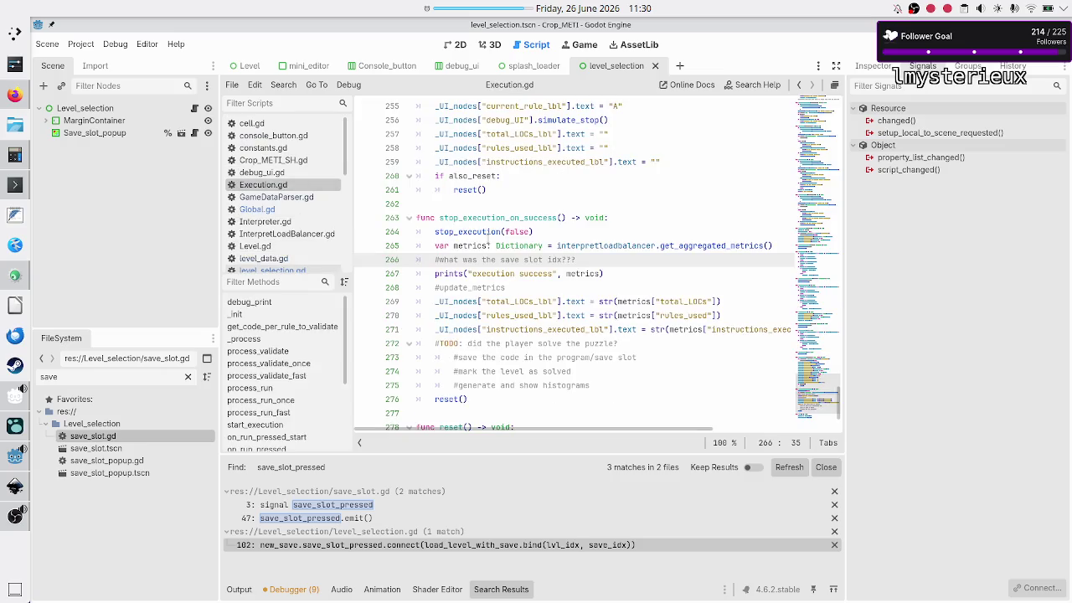
pyautogui.tripleClick(609, 261)
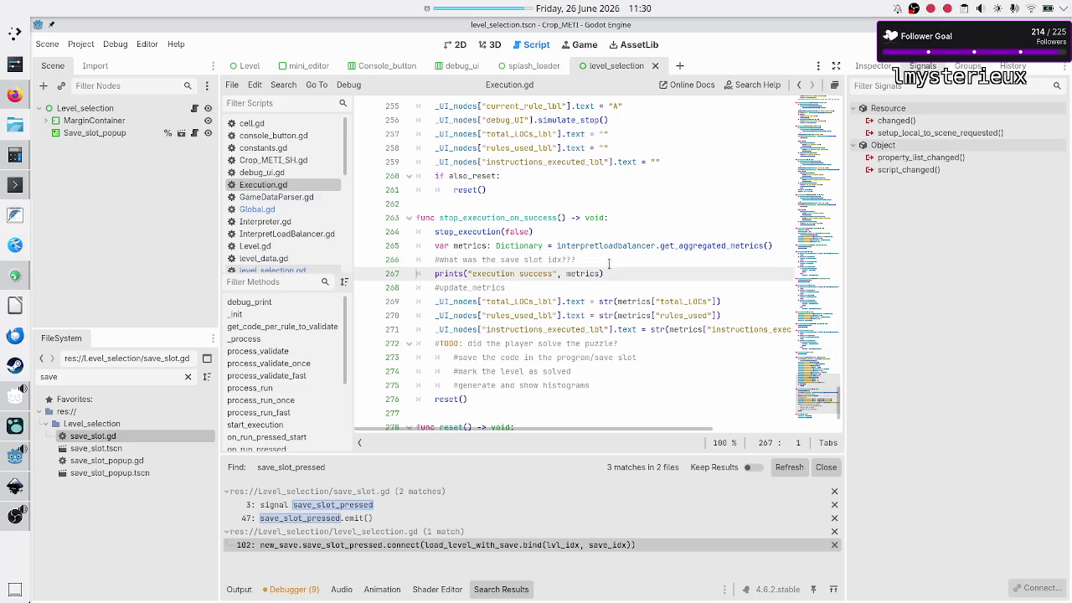
pyautogui.hotkey('shift', 'Left')
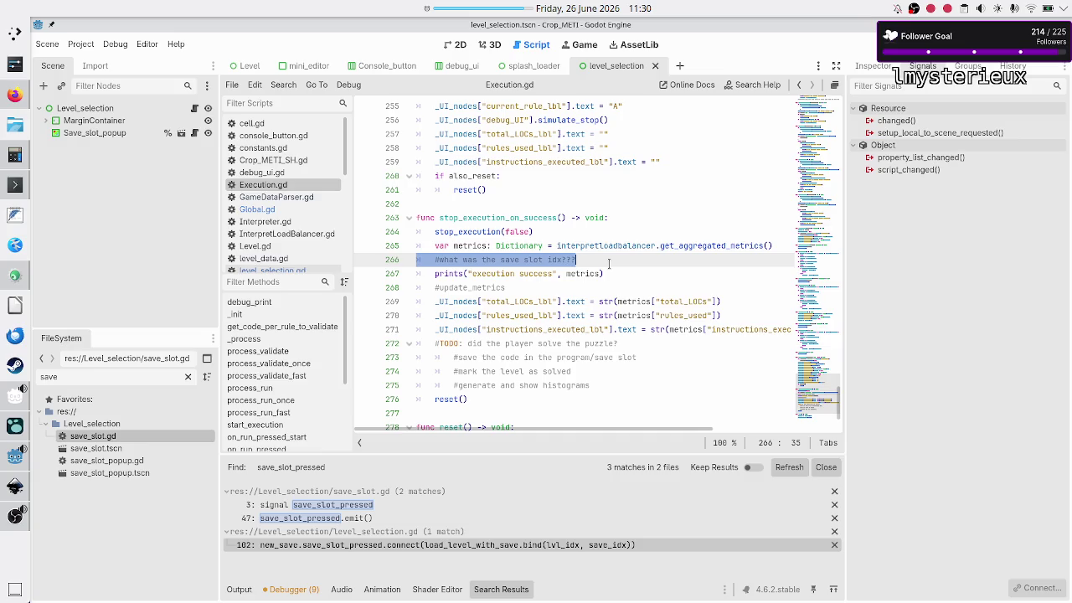
pyautogui.press('BackSpace')
pyautogui.press('BackSpace')
pyautogui.write('LD.SAVE_SLOTS')
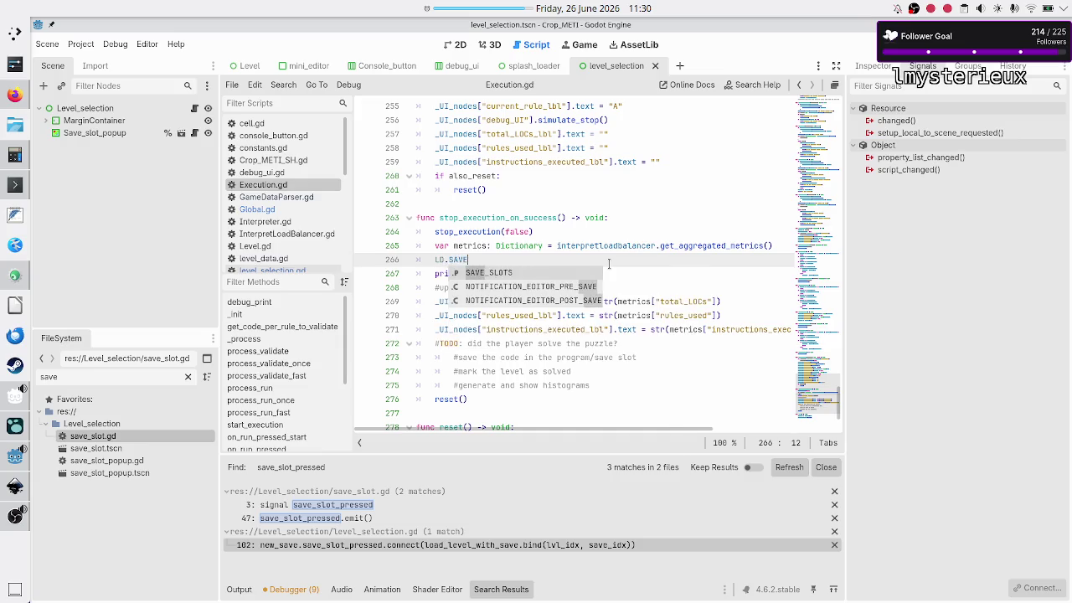
pyautogui.press('Return')
pyautogui.write('[0.s')
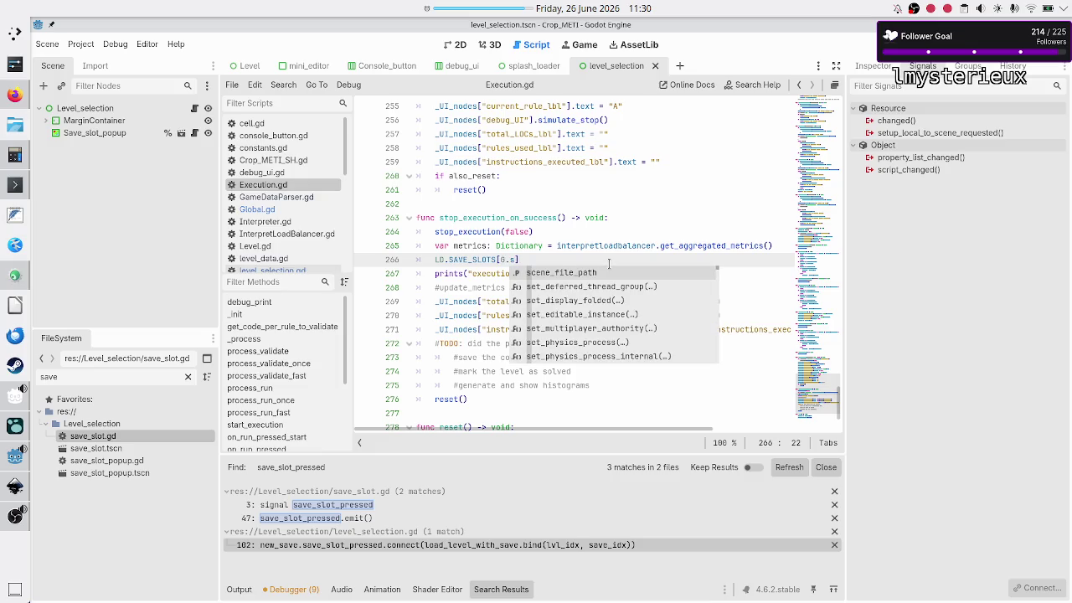
pyautogui.press('BackSpace')
pyautogui.write('cur')
pyautogui.press('Return')
pyautogui.write(']')
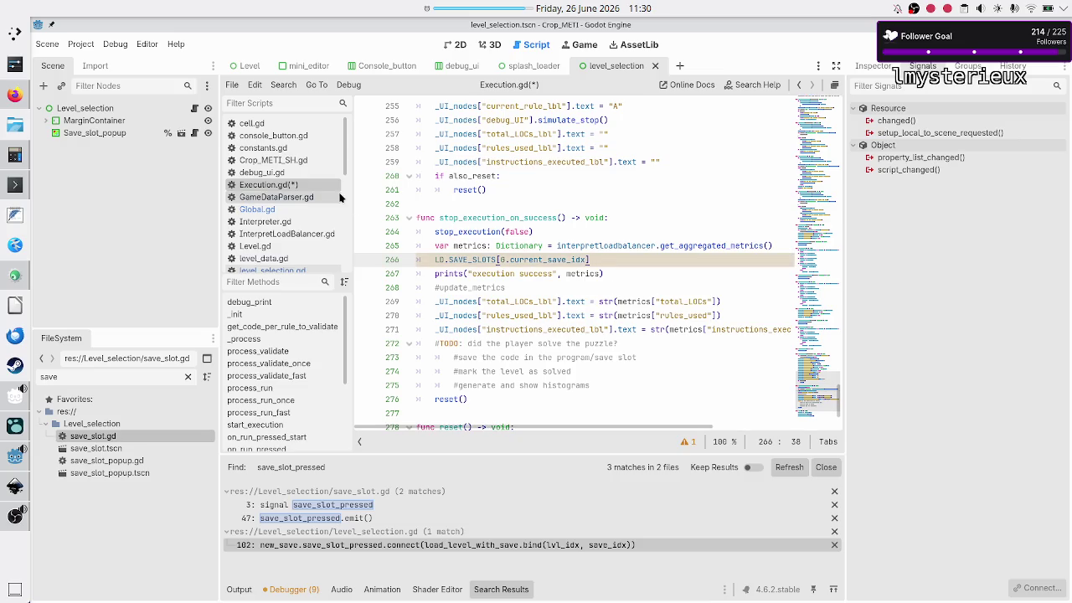
pyautogui.scroll(-5, 279, 189)
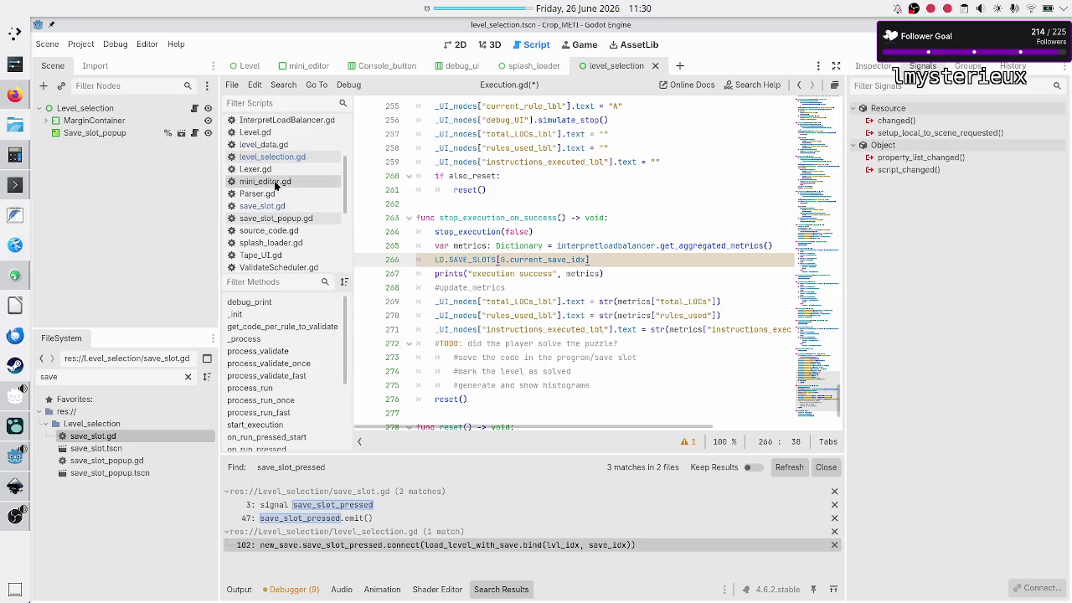
# - Check the SAVE_SLOTS entry structure and its metrics key in level_data.gd
pyautogui.click(280, 146)
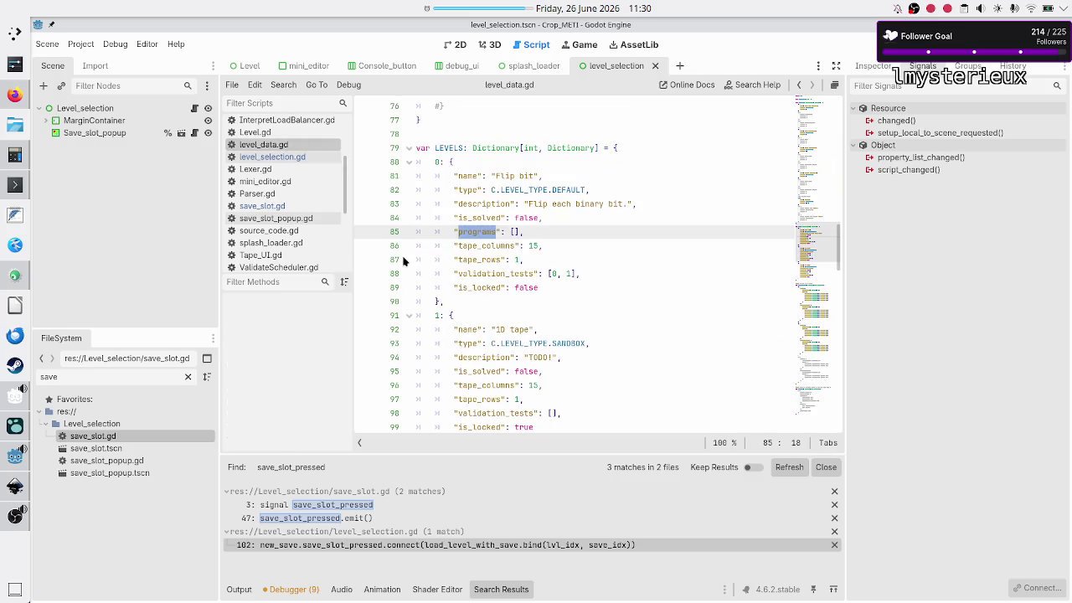
pyautogui.moveTo(435, 161)
pyautogui.mouseDown()
pyautogui.moveTo(536, 203)
pyautogui.moveTo(450, 301)
pyautogui.mouseUp()
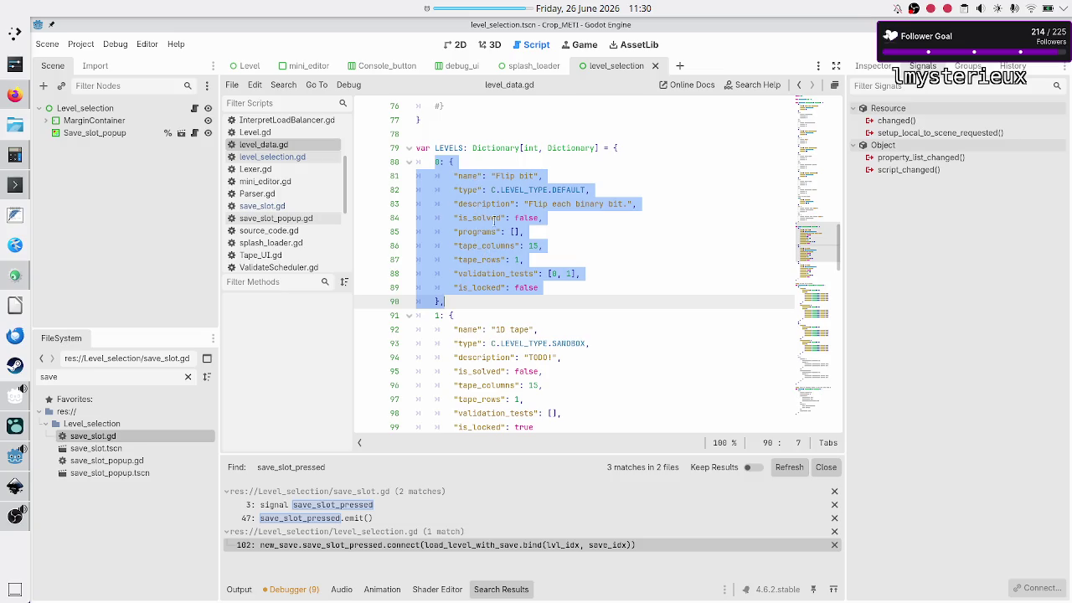
pyautogui.click(526, 232)
pyautogui.scroll(-2, 570, 247)
pyautogui.scroll(-20, 569, 247)
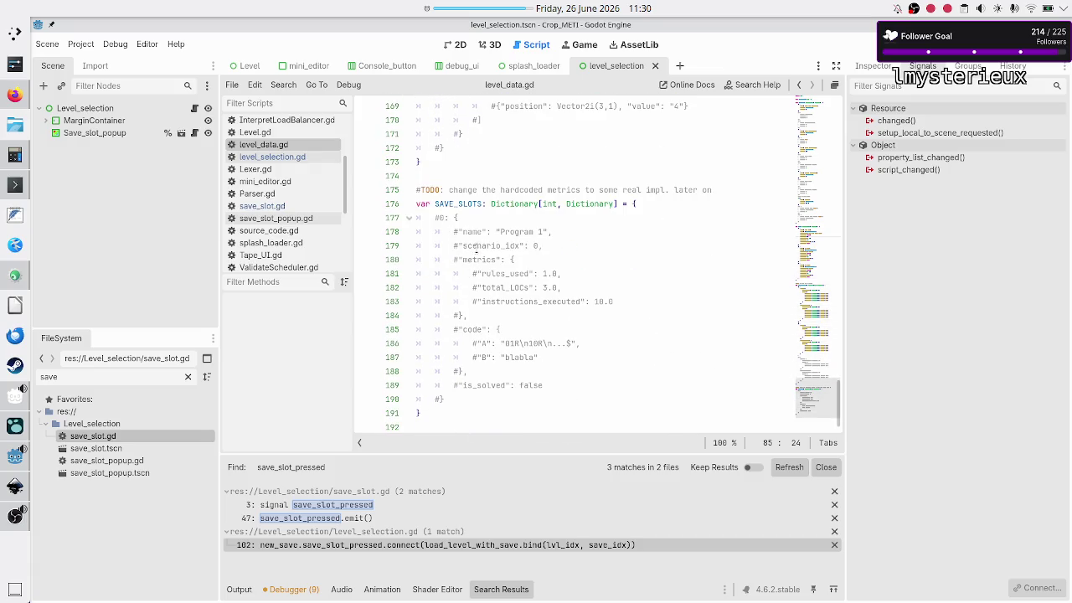
pyautogui.click(483, 260)
pyautogui.doubleClick(483, 260)
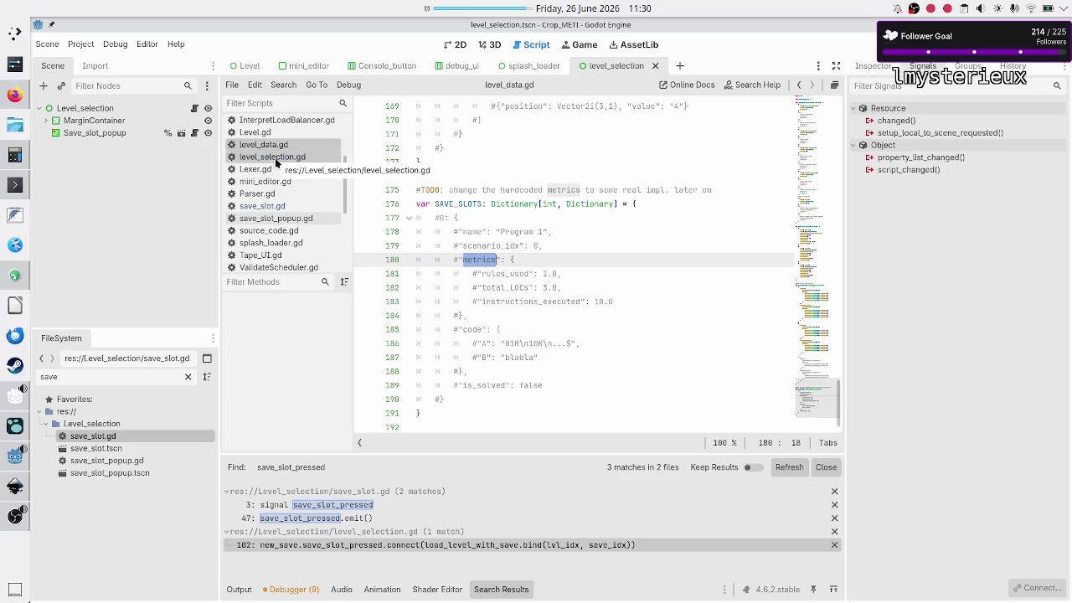
pyautogui.scroll(3, 279, 214)
# - Finish line 266 as LD.SAVE_SLOTS[G.current_save_idx]["metrics"] = metrics, save, and run the game
pyautogui.click(268, 184)
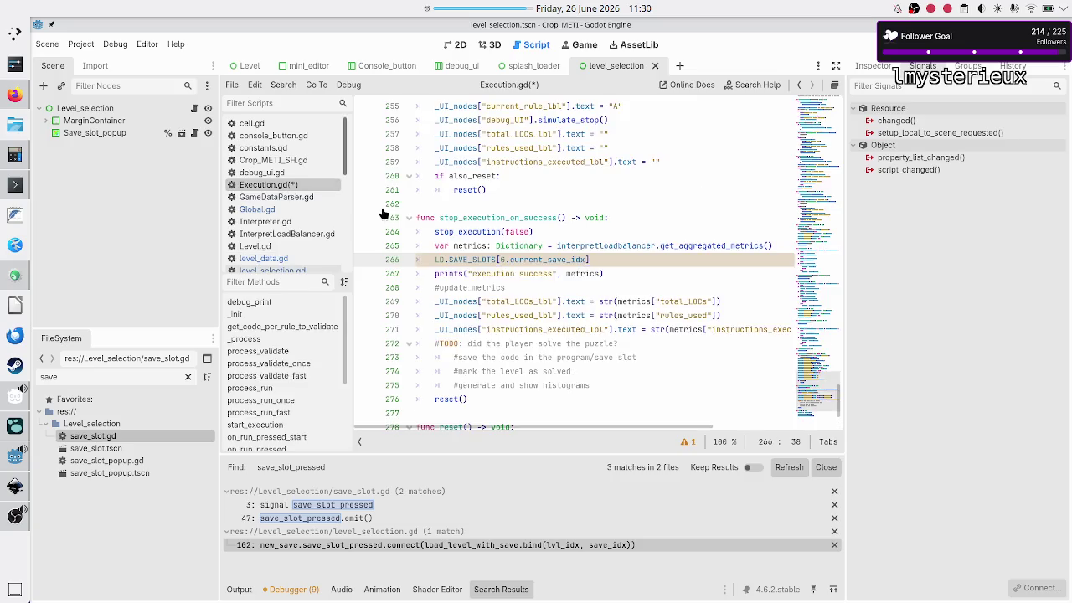
pyautogui.write('["metrics"]')
pyautogui.write(' = ')
pyautogui.write('metr')
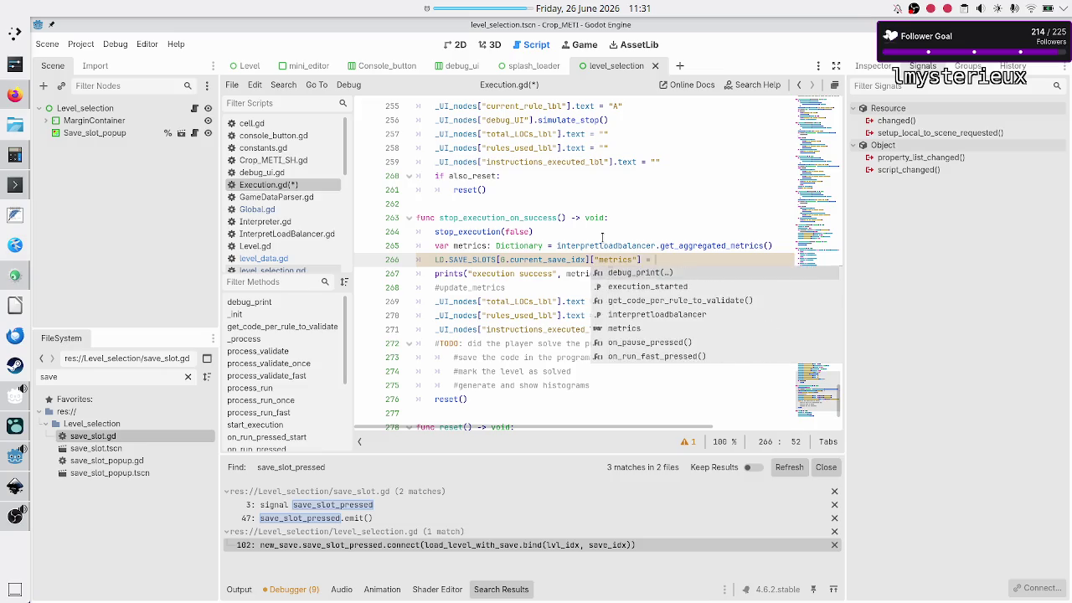
pyautogui.press('Return')
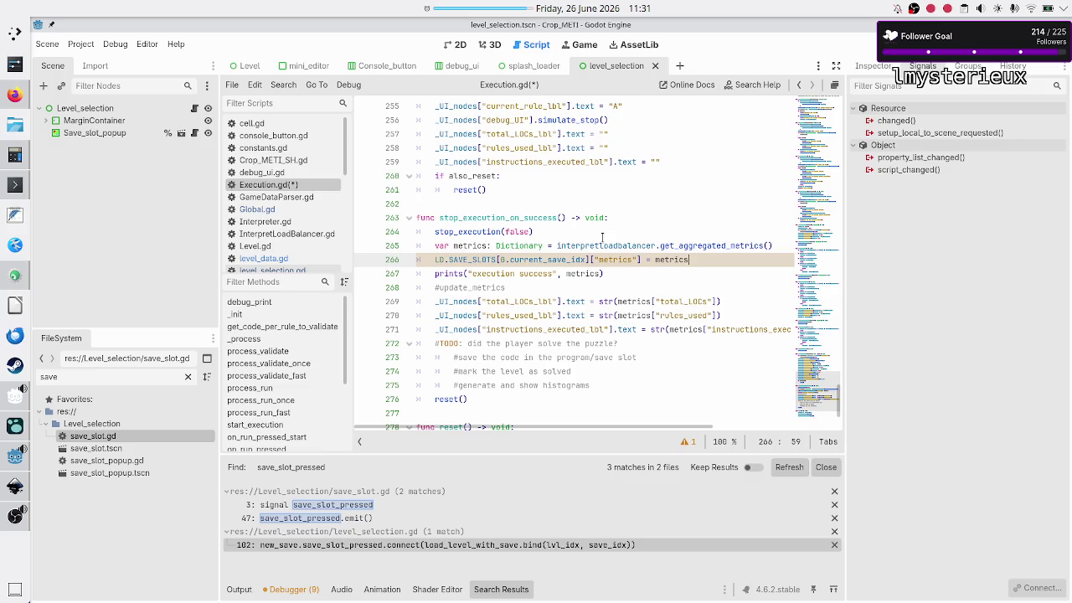
pyautogui.press('Down')
pyautogui.hotkey('ctrl', 's')
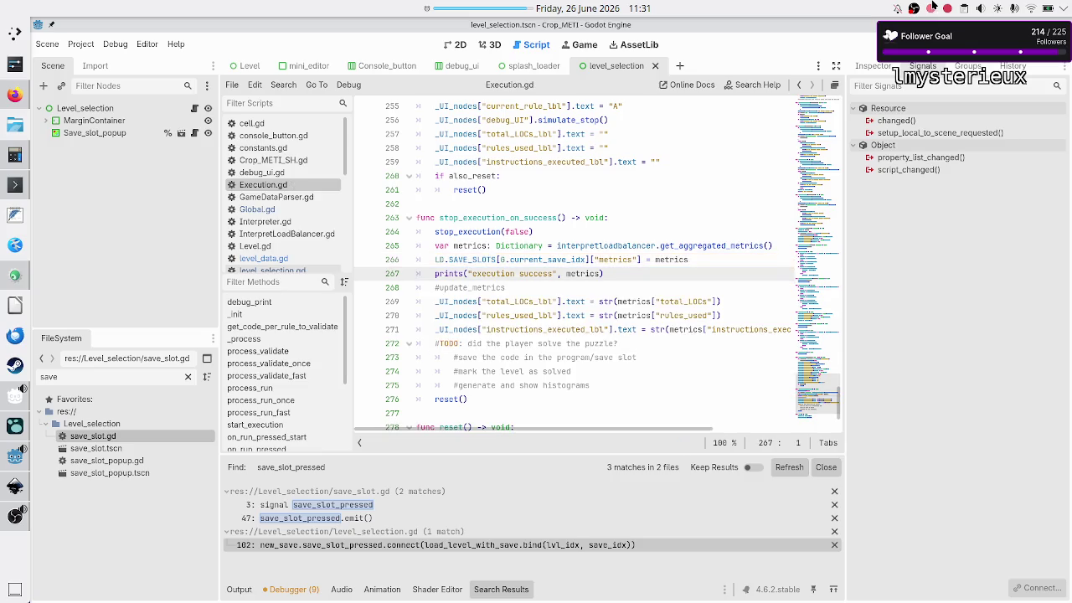
pyautogui.press('F5')
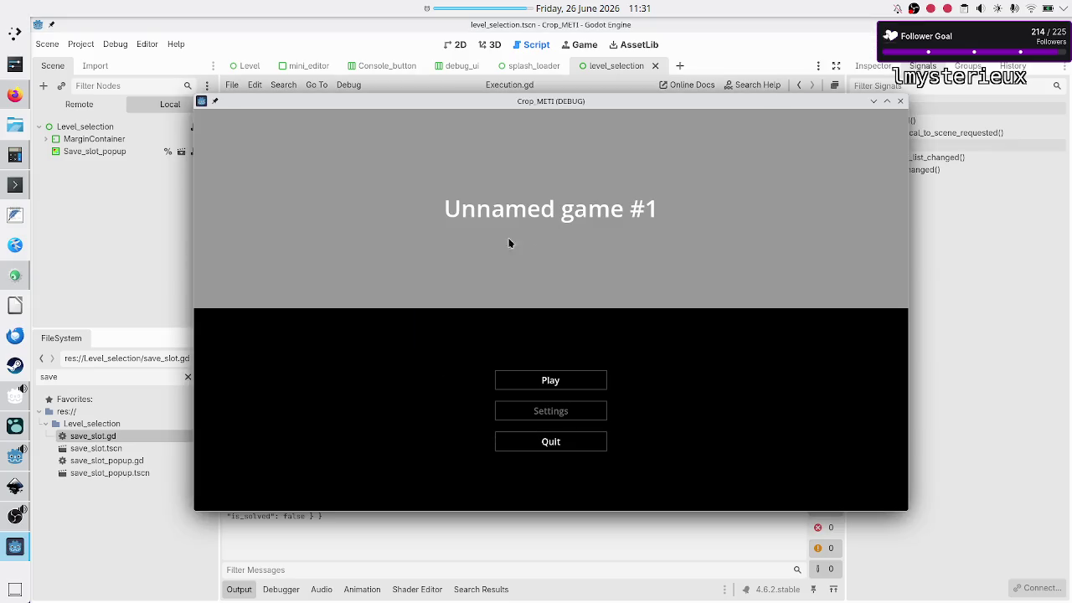
# - Open Binary manipulation > Flip bit and delete the Test (Copy), Test and Untitled Program 2 programs
pyautogui.click(526, 385)
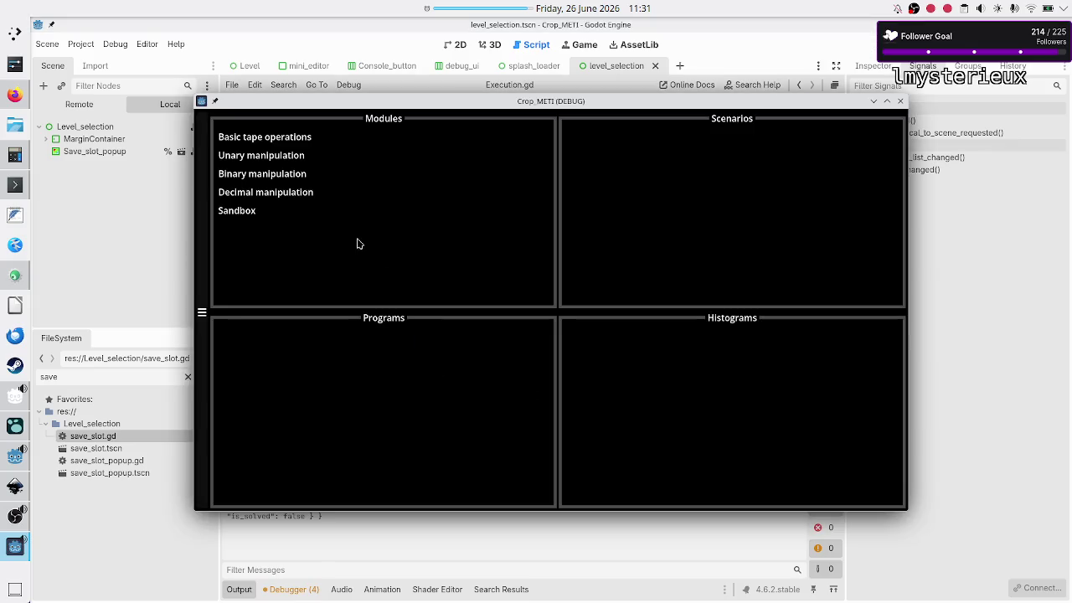
pyautogui.click(274, 176)
pyautogui.click(576, 168)
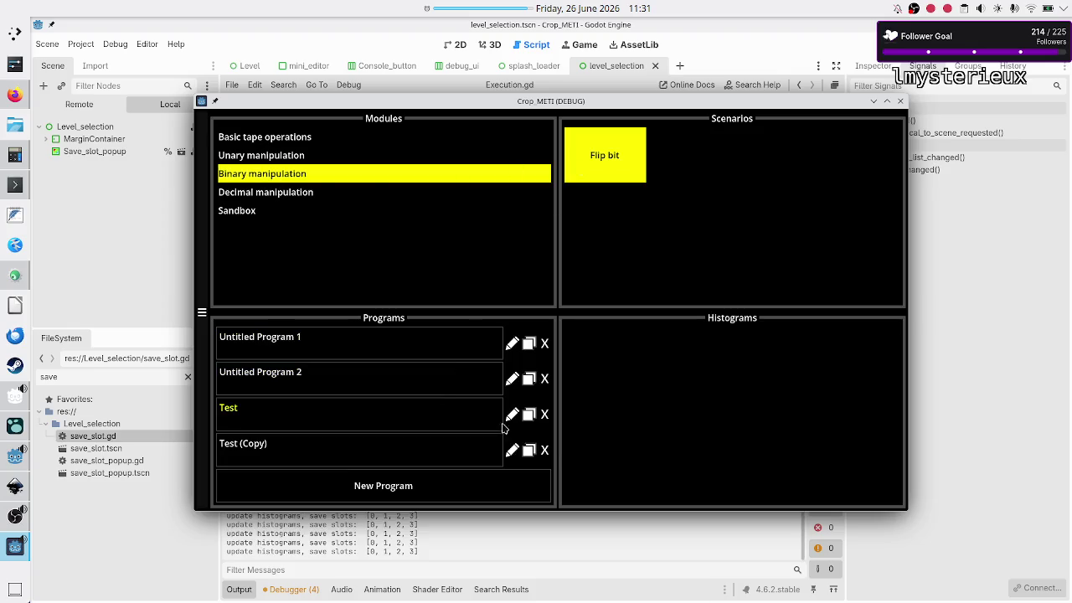
pyautogui.click(545, 449)
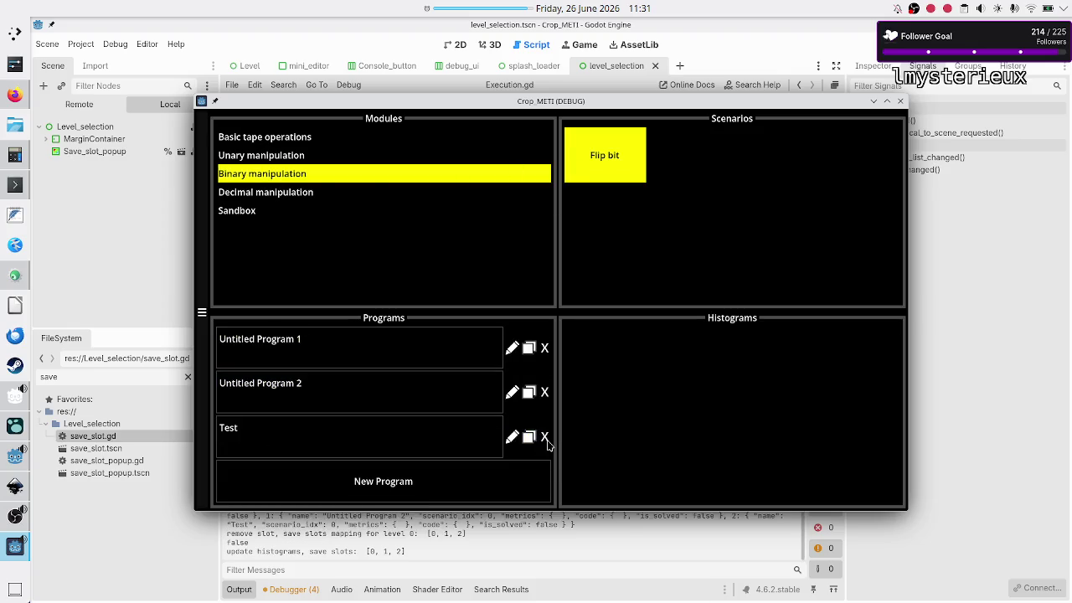
pyautogui.click(545, 437)
pyautogui.click(544, 412)
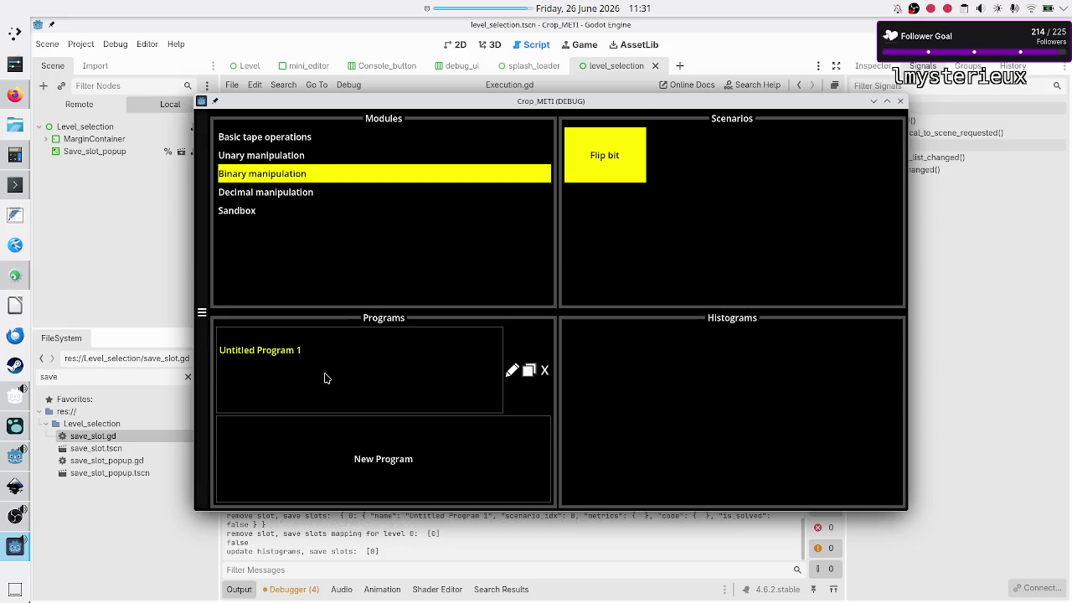
# - Rename Untitled Program 1 to Flip and open it for editing
pyautogui.click(512, 370)
pyautogui.press('BackSpace')
pyautogui.press('BackSpace')
pyautogui.press('BackSpace')
pyautogui.press('BackSpace')
pyautogui.write('Flip')
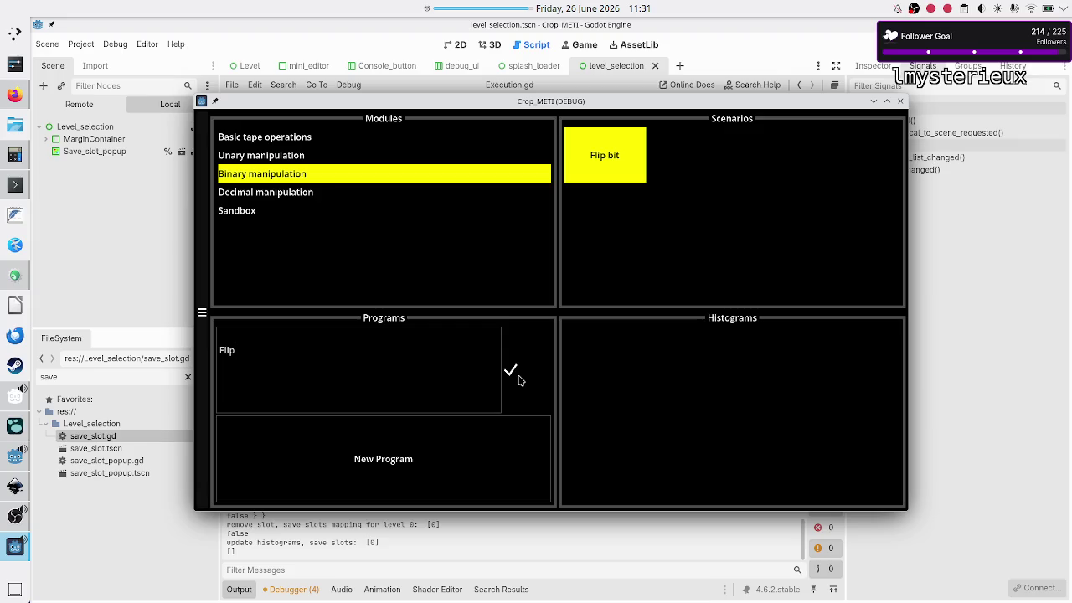
pyautogui.click(517, 376)
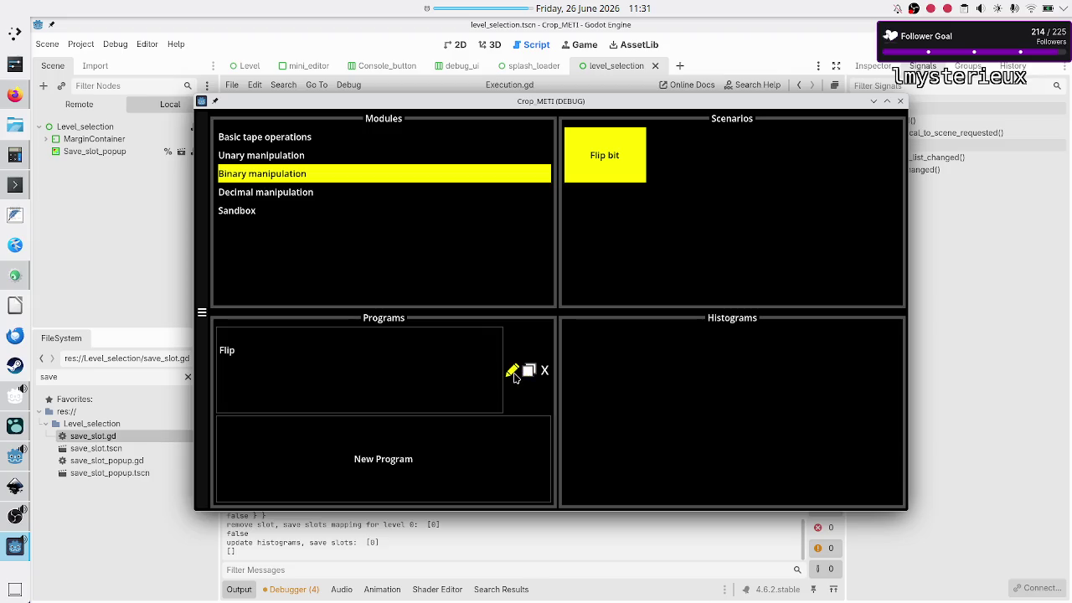
pyautogui.click(347, 360)
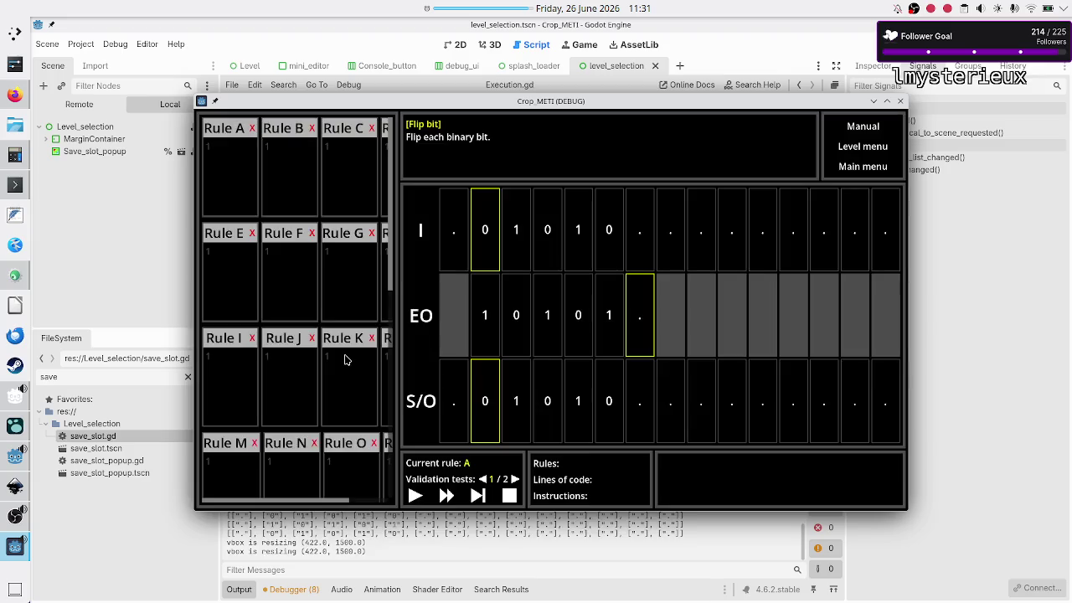
# - Write Rule A as 10R, 01R, ..$ and run it on the tape
pyautogui.click(221, 146)
pyautogui.write('0R')
pyautogui.press('Return')
pyautogui.write('01R')
pyautogui.press('Return')
pyautogui.write('..$')
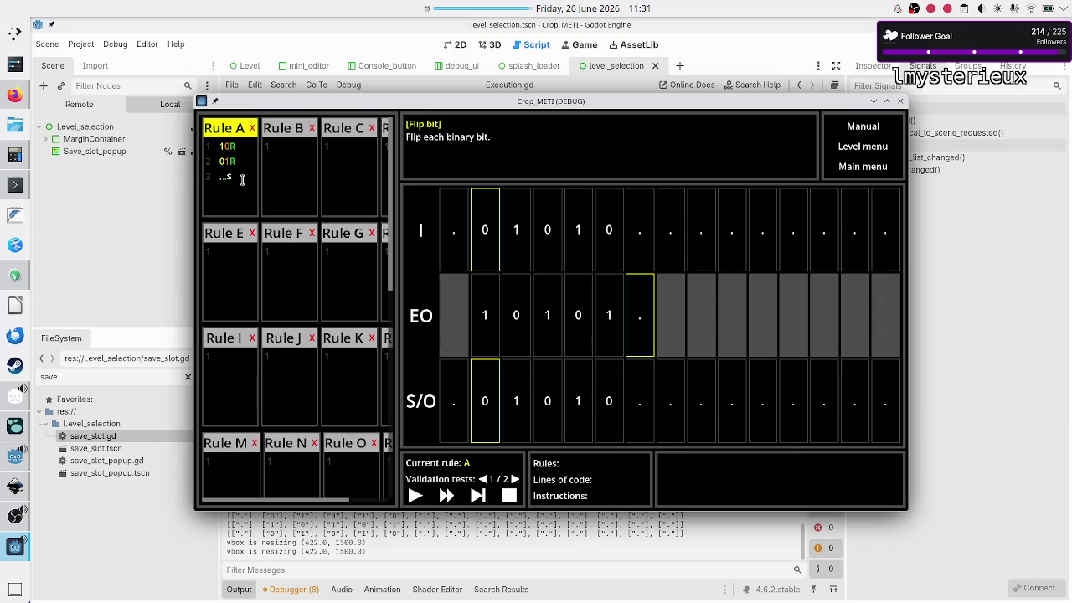
pyautogui.click(414, 496)
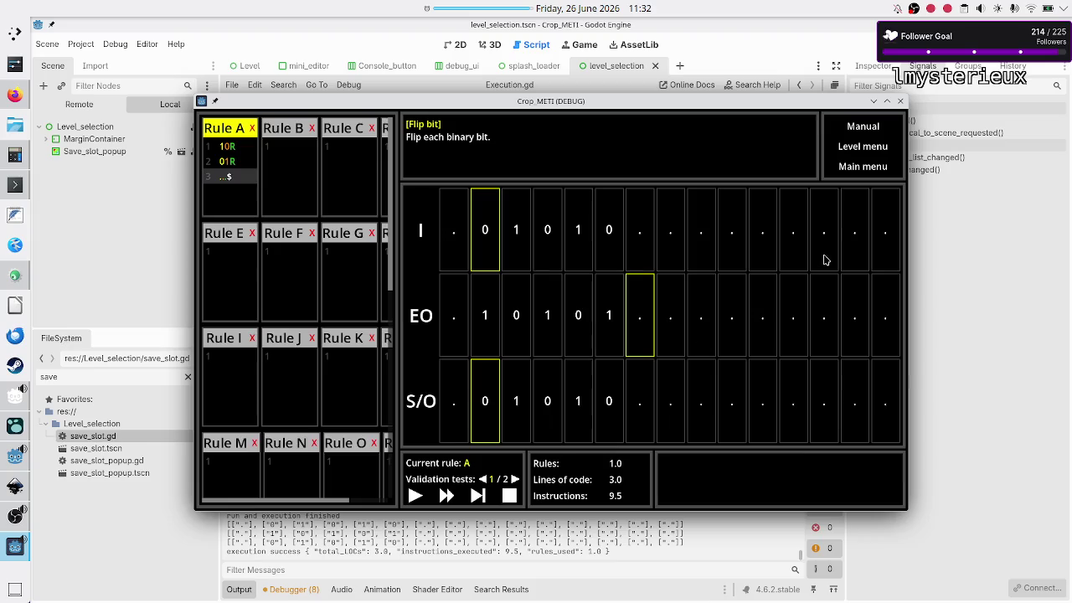
# - Return to level selection and reopen Binary manipulation > Flip bit
pyautogui.click(864, 149)
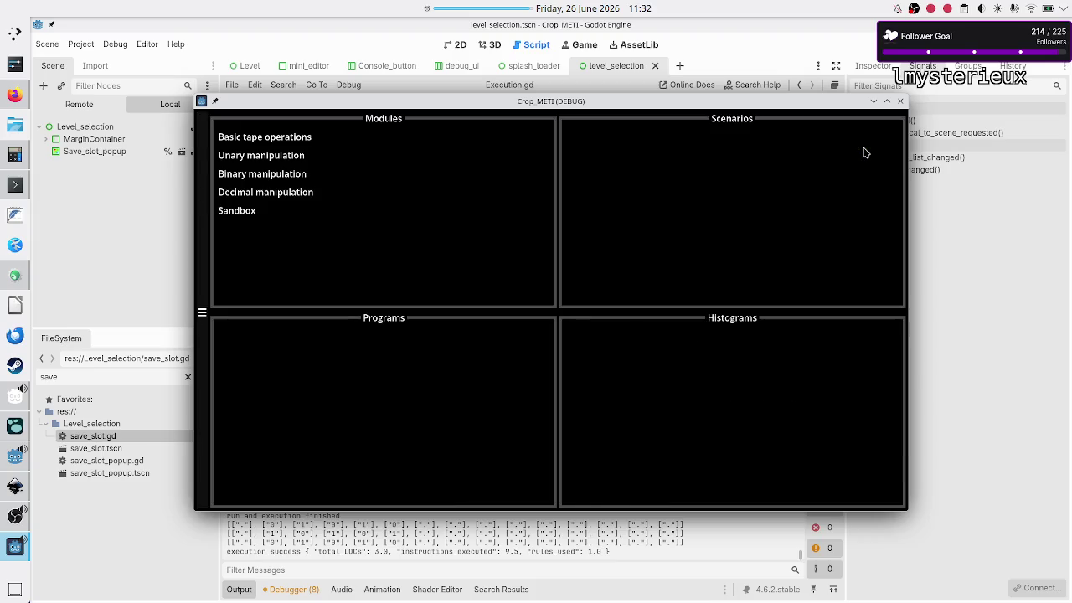
pyautogui.click(279, 173)
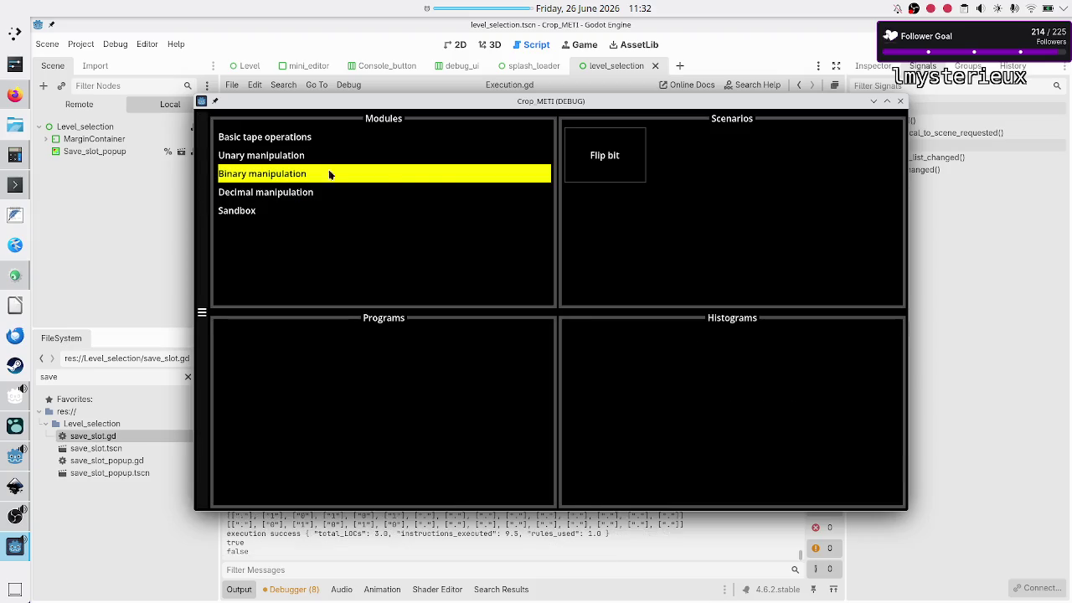
pyautogui.click(604, 159)
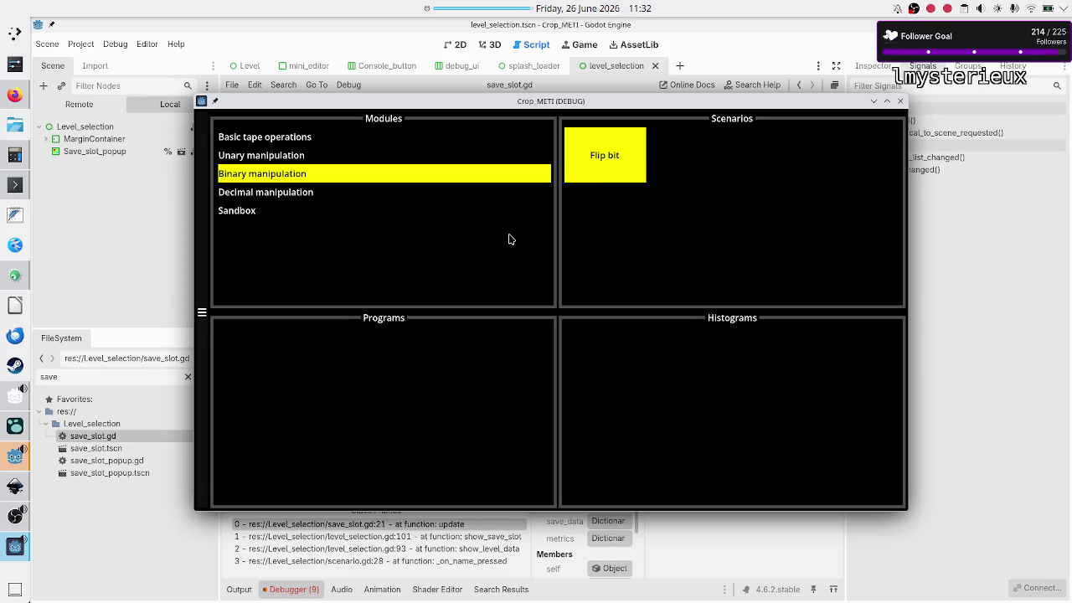
pyautogui.click(946, 421)
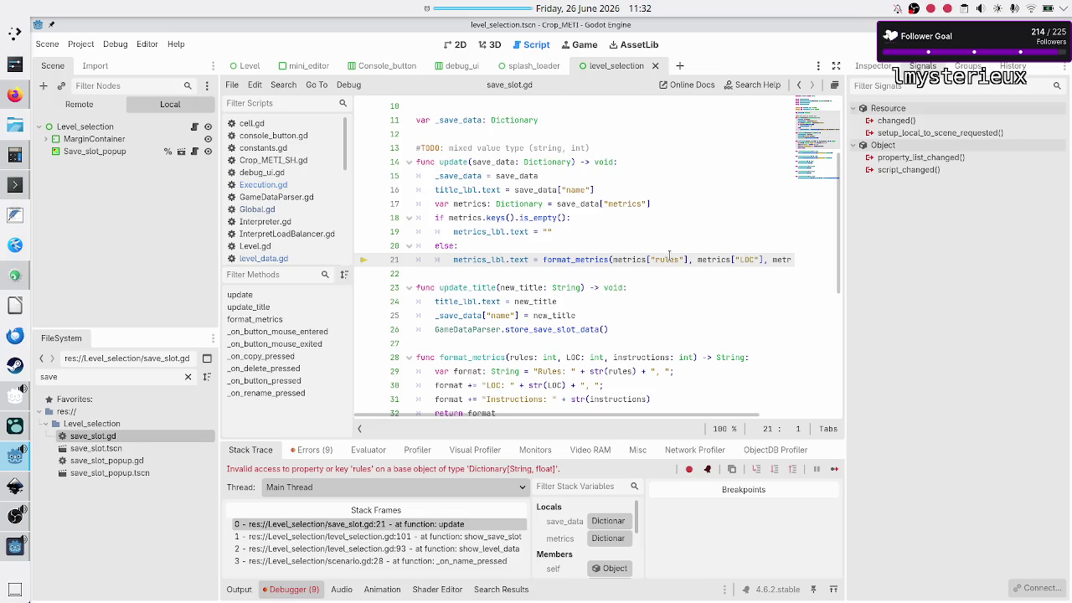
pyautogui.click(669, 260)
pyautogui.scroll(3, 584, 185)
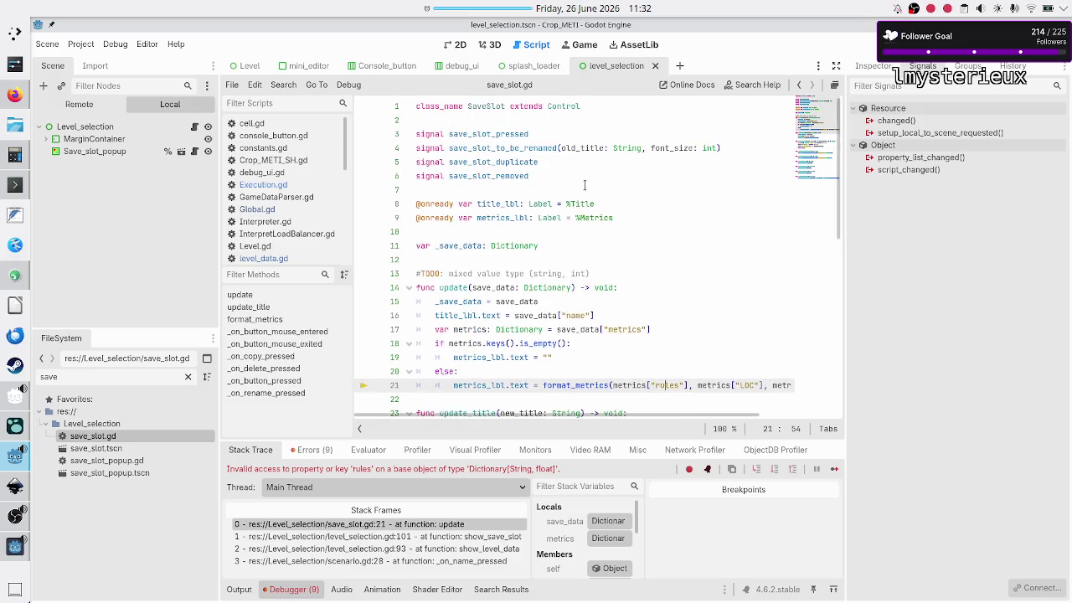
pyautogui.scroll(-2, 653, 200)
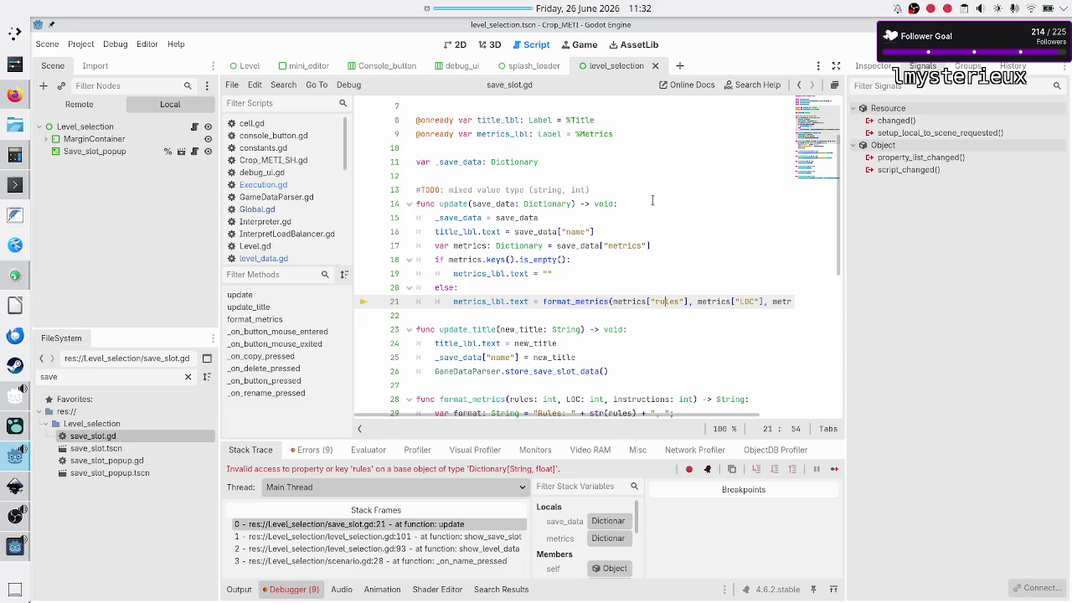
pyautogui.scroll(-1, 653, 200)
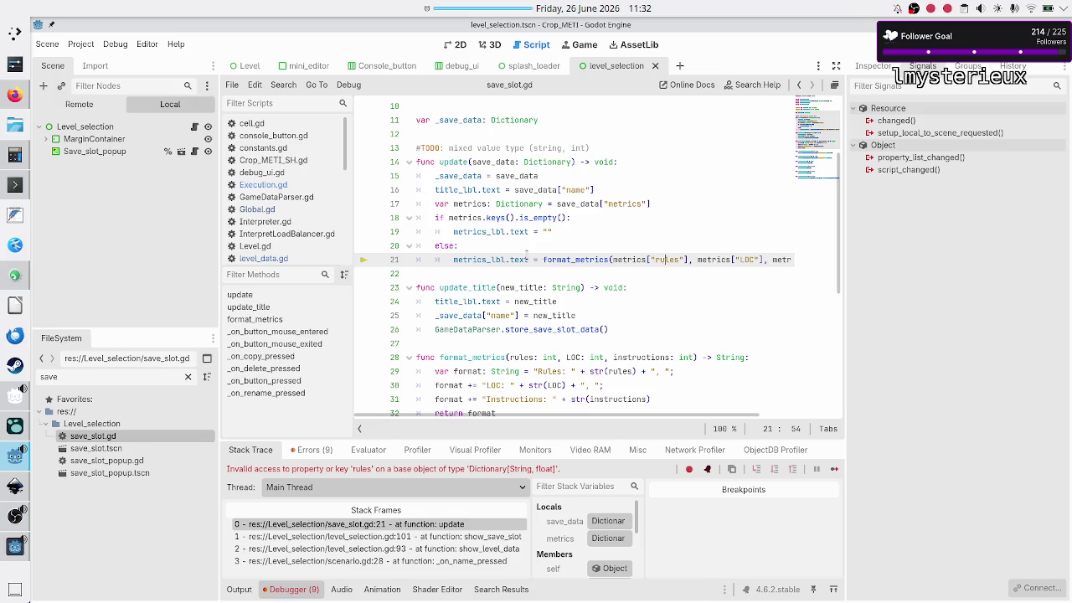
pyautogui.moveTo(527, 255)
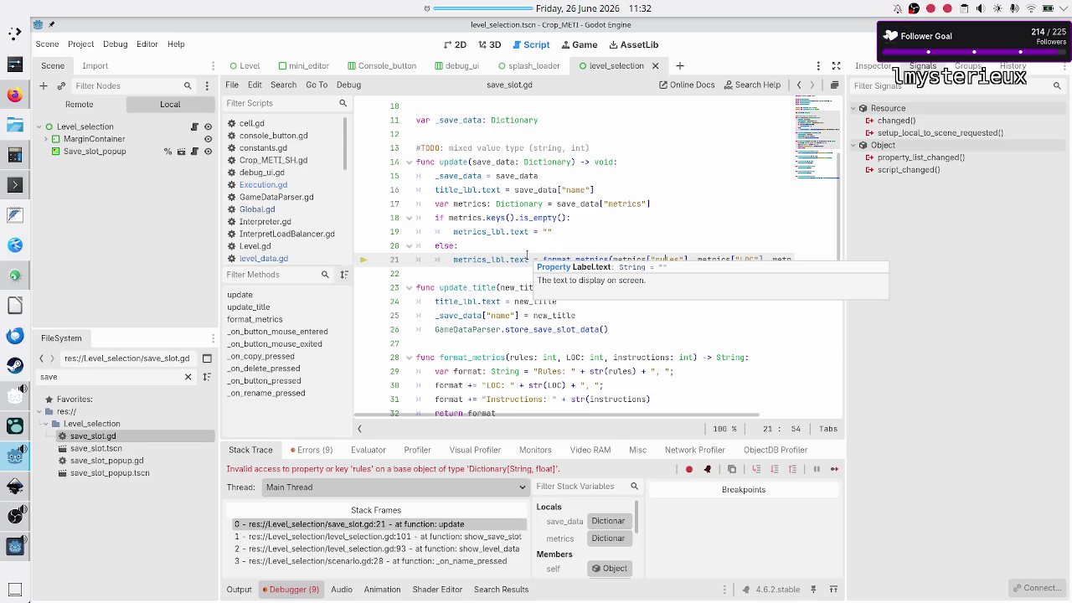
pyautogui.scroll(3, 527, 254)
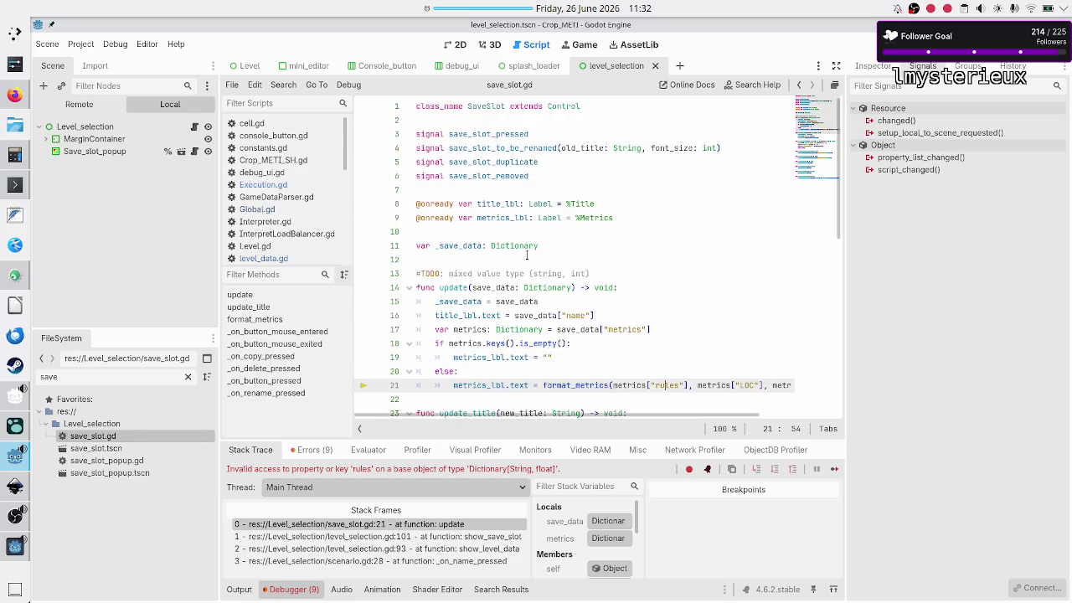
pyautogui.scroll(-1, 527, 255)
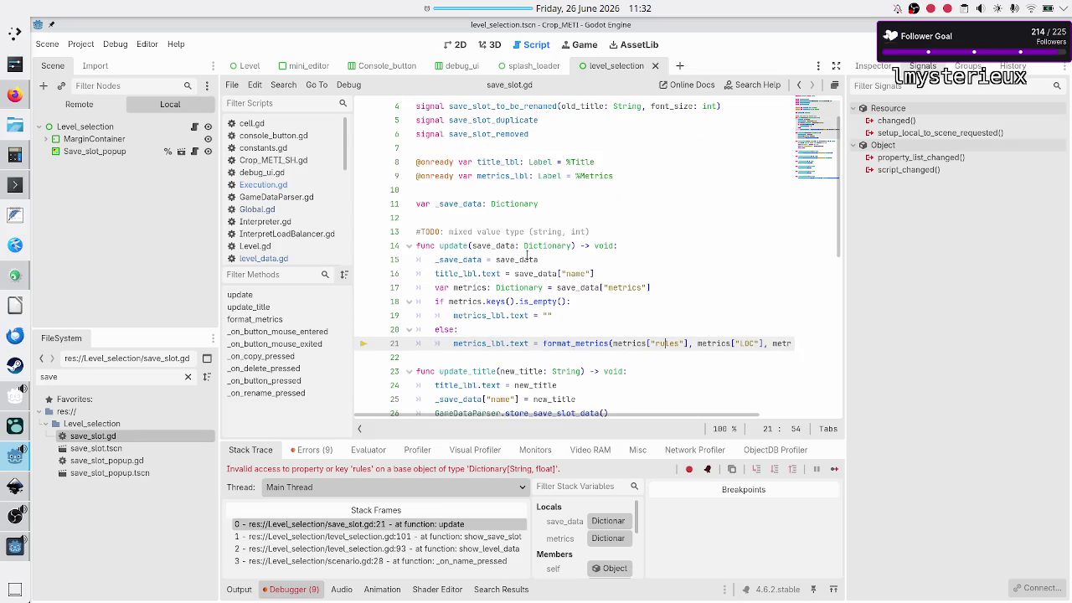
pyautogui.scroll(-2, 527, 254)
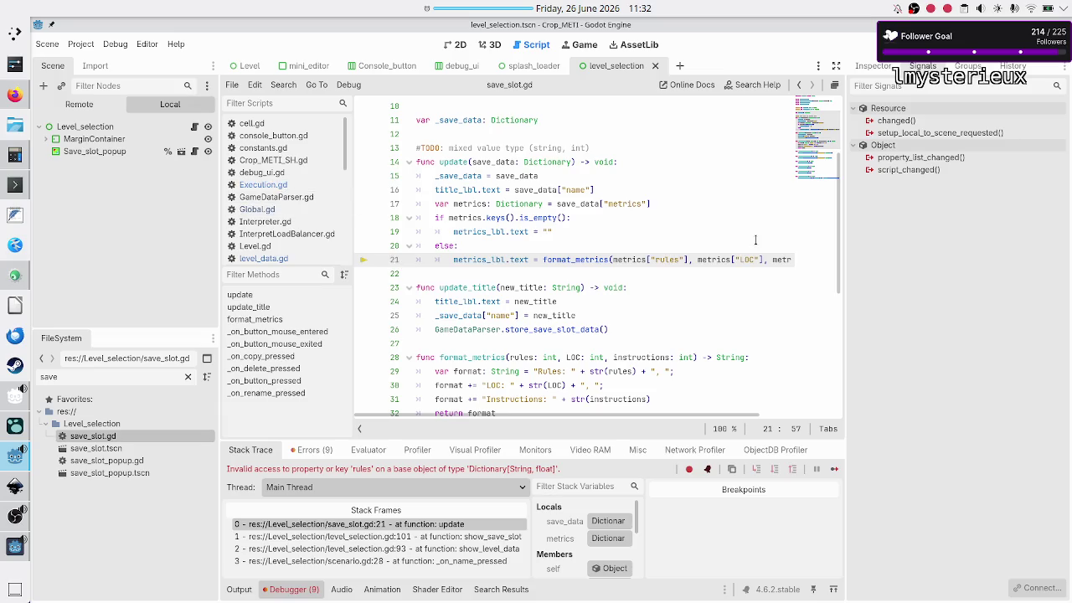
# - Rename line 21's metrics keys to rules_used, total_LOCs and instructions_executed, then stop debugging with F8
pyautogui.write('_used')
pyautogui.press('Right')
pyautogui.press('Right')
pyautogui.press('Right')
pyautogui.write('total')
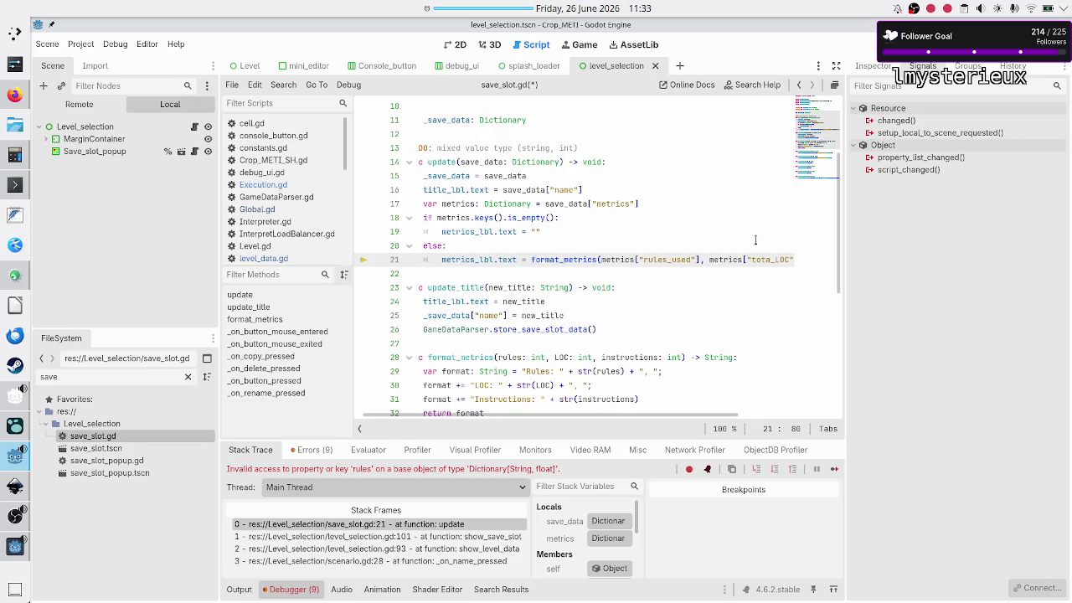
pyautogui.press('Right')
pyautogui.press('Right')
pyautogui.press('Right')
pyautogui.write('s')
pyautogui.press('Right')
pyautogui.press('Right')
pyautogui.press('Right')
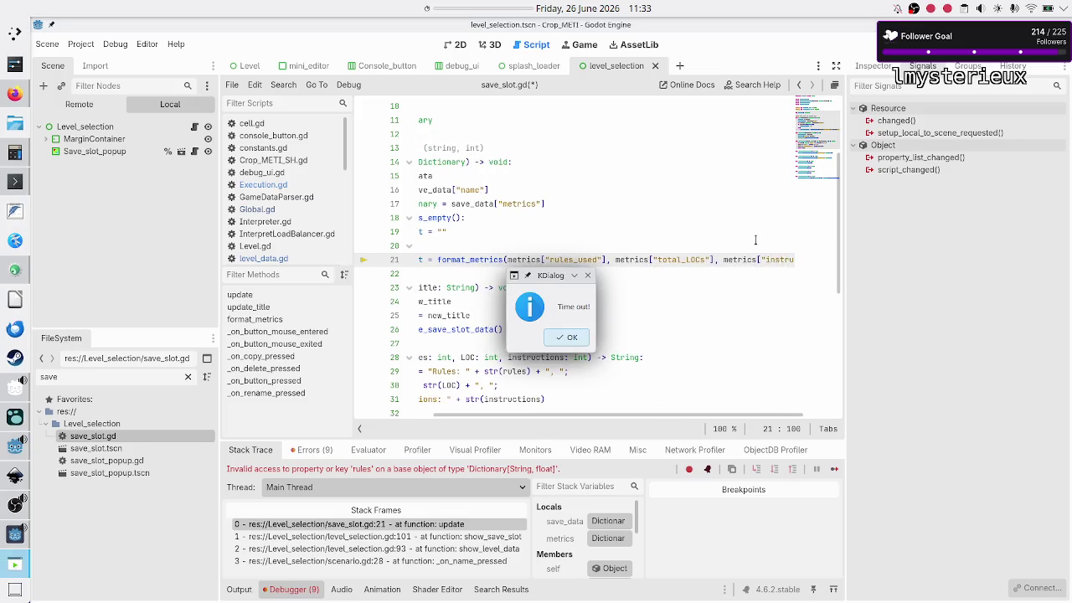
pyautogui.click(583, 343)
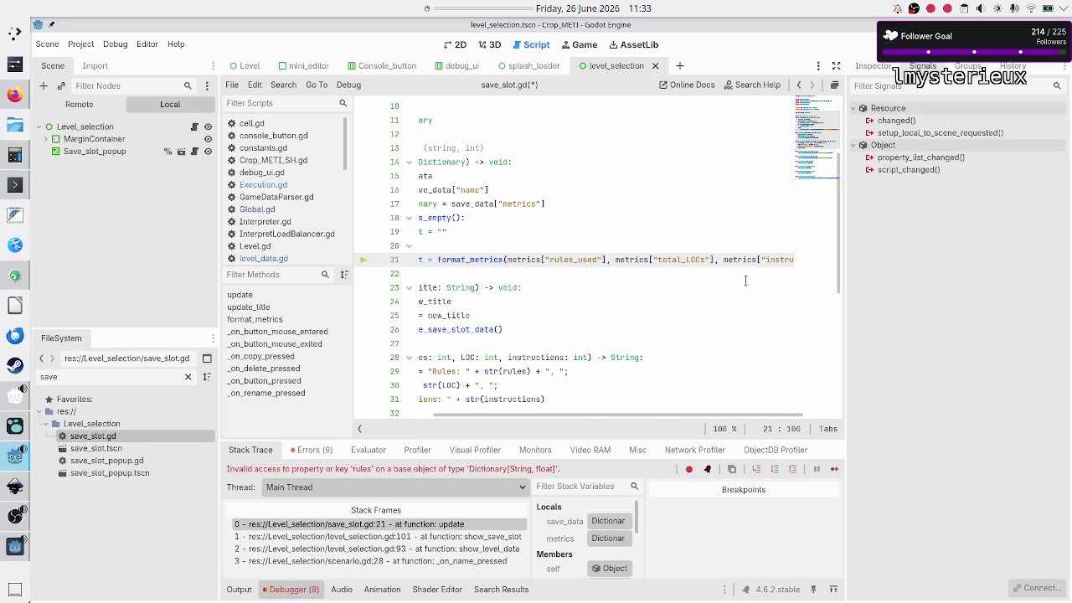
pyautogui.hotkey('ctrl', 'shift', 'Right')
pyautogui.press('Left')
pyautogui.press('Left')
pyautogui.press('Left')
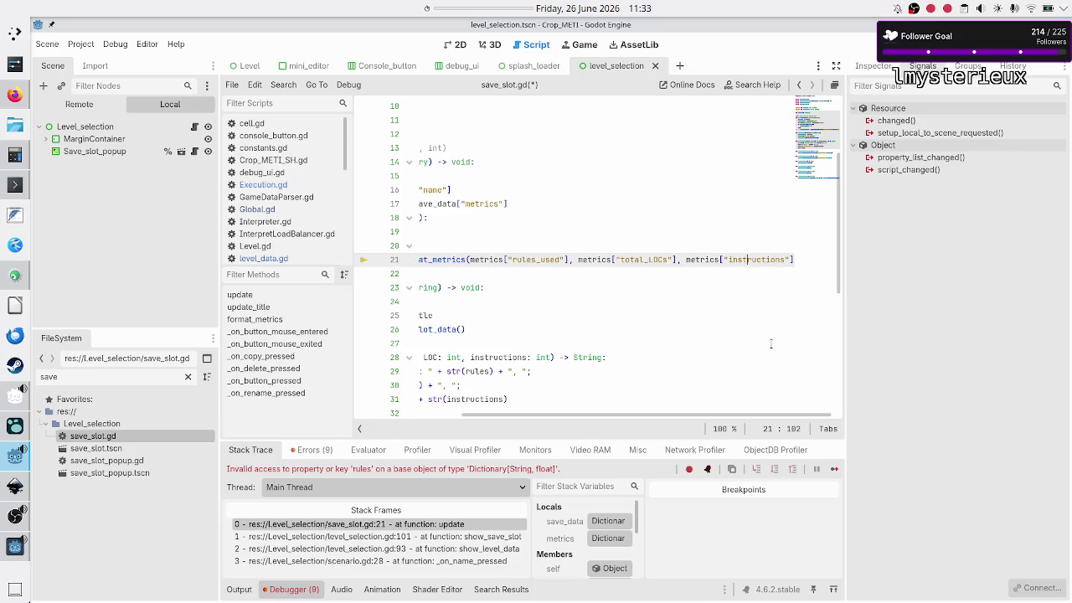
pyautogui.press('Right')
pyautogui.press('Right')
pyautogui.press('Right')
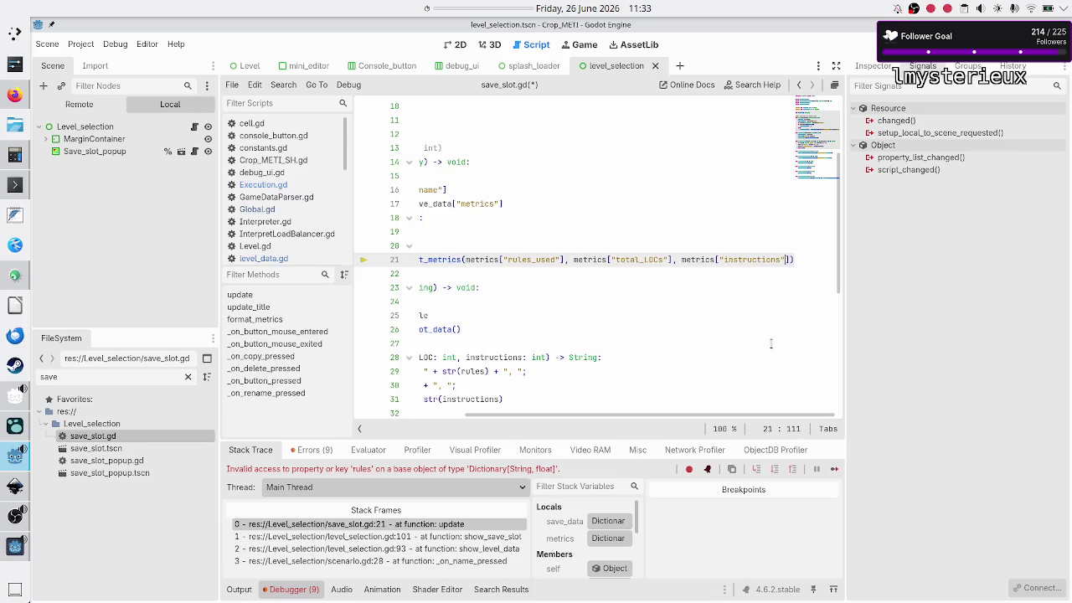
pyautogui.write('_executed')
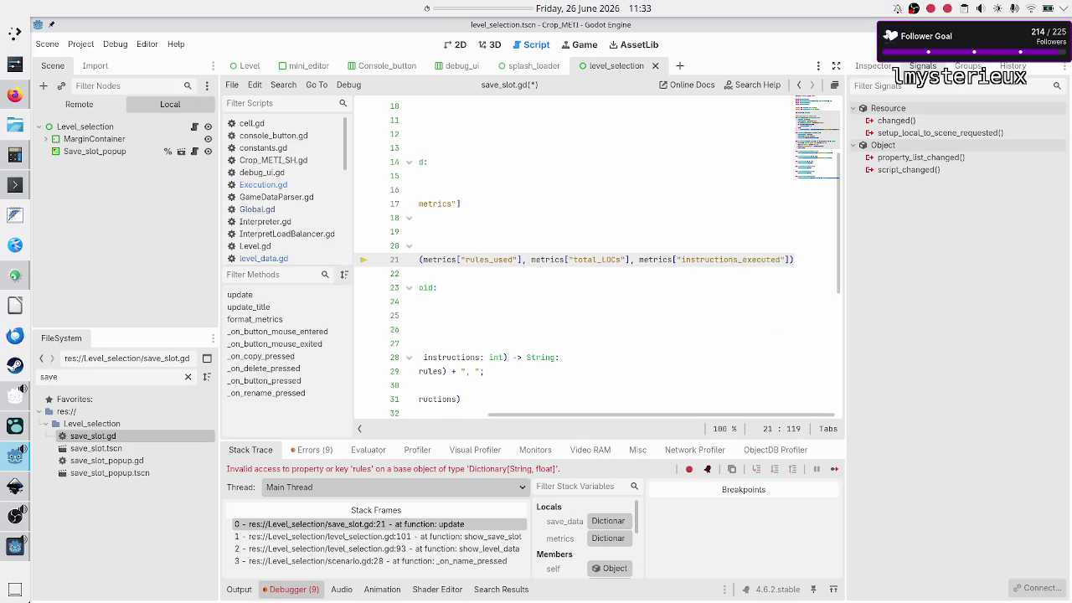
pyautogui.press('F8')
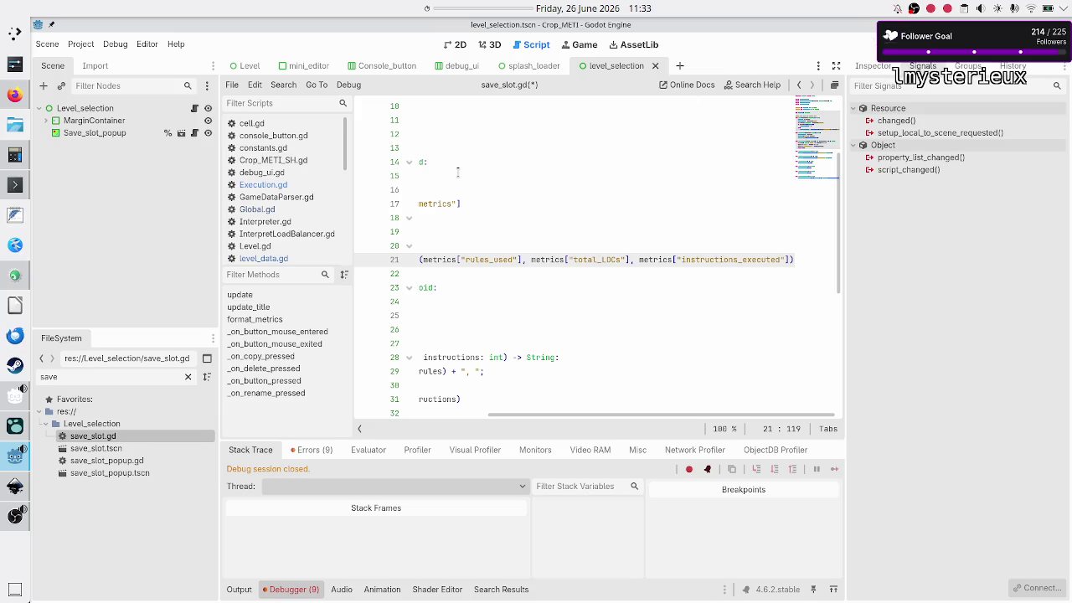
# - Rerun 'less save_data.json' in Konsole and inspect the Flip slot's empty metrics block
pyautogui.click(15, 184)
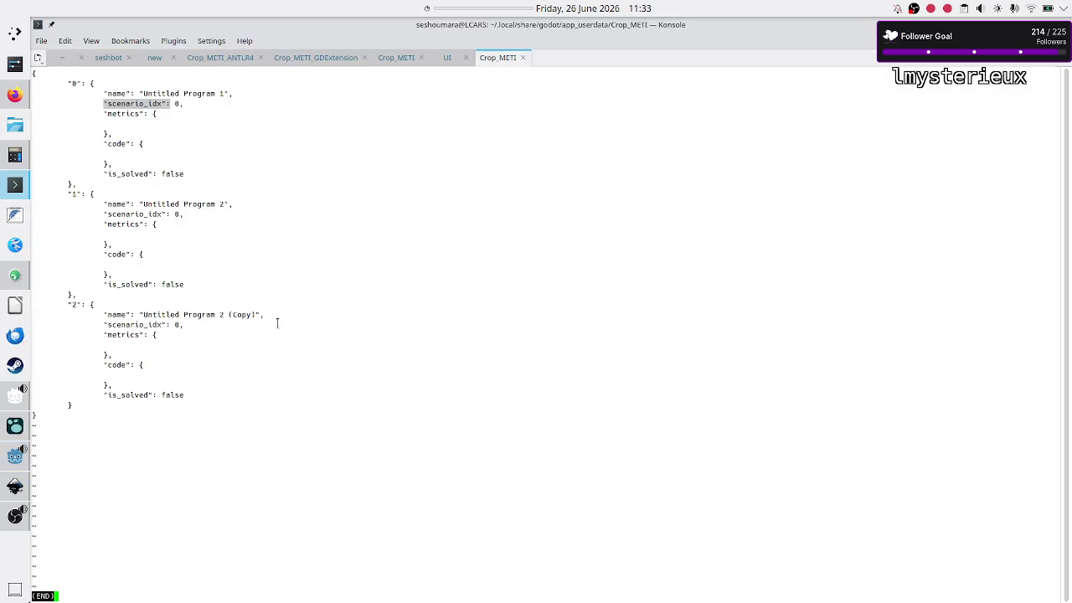
pyautogui.press('q')
pyautogui.press('Up')
pyautogui.press('Down')
pyautogui.press('Return')
pyautogui.press('Up')
pyautogui.press('Return')
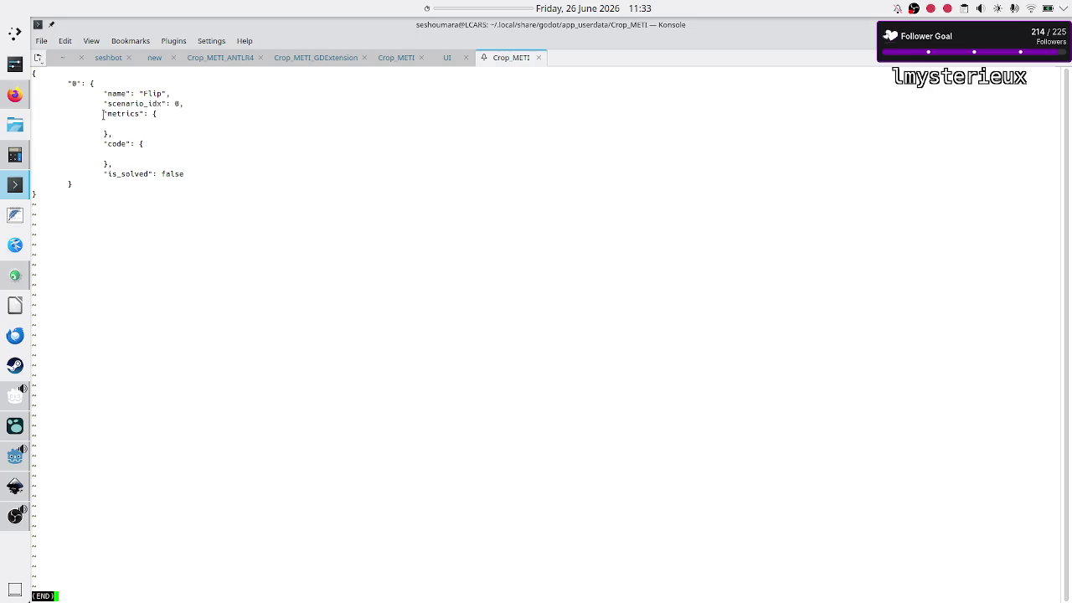
pyautogui.moveTo(103, 113); pyautogui.dragTo(106, 130)
pyautogui.click(64, 198)
pyautogui.click(8, 464)
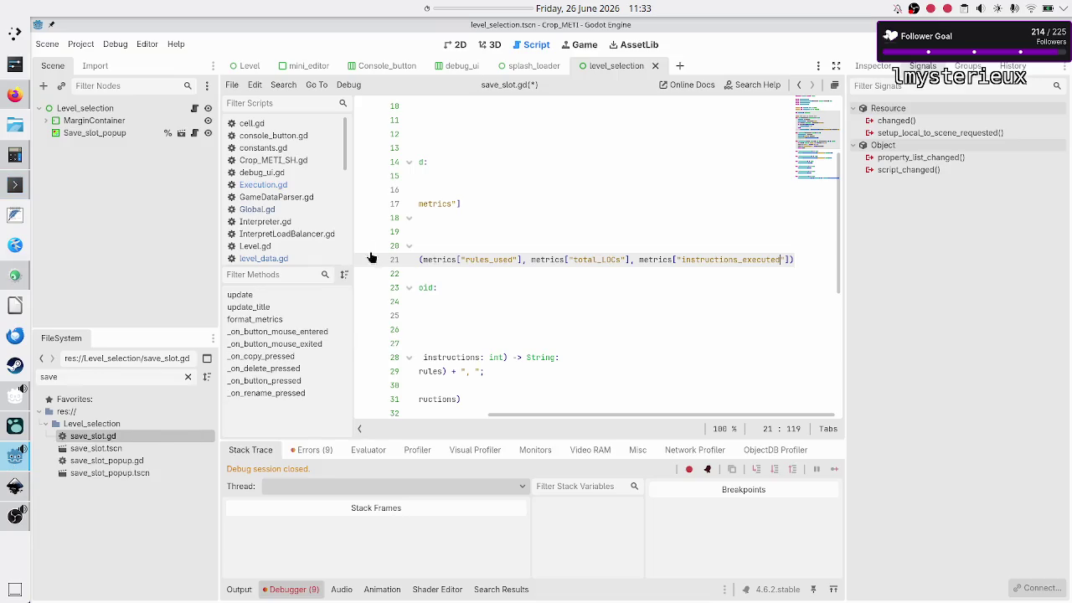
# - In Execution.gd, call GameDataParser.store_save_slot_data() right after the metrics assignment, then run the game
pyautogui.click(285, 185)
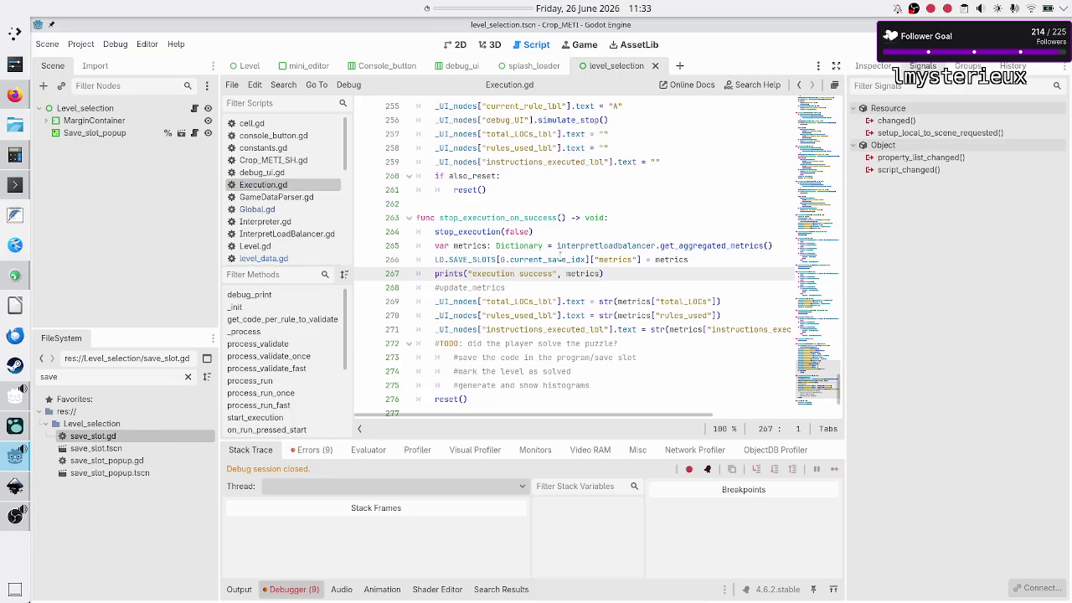
pyautogui.click(704, 260)
pyautogui.press('Return')
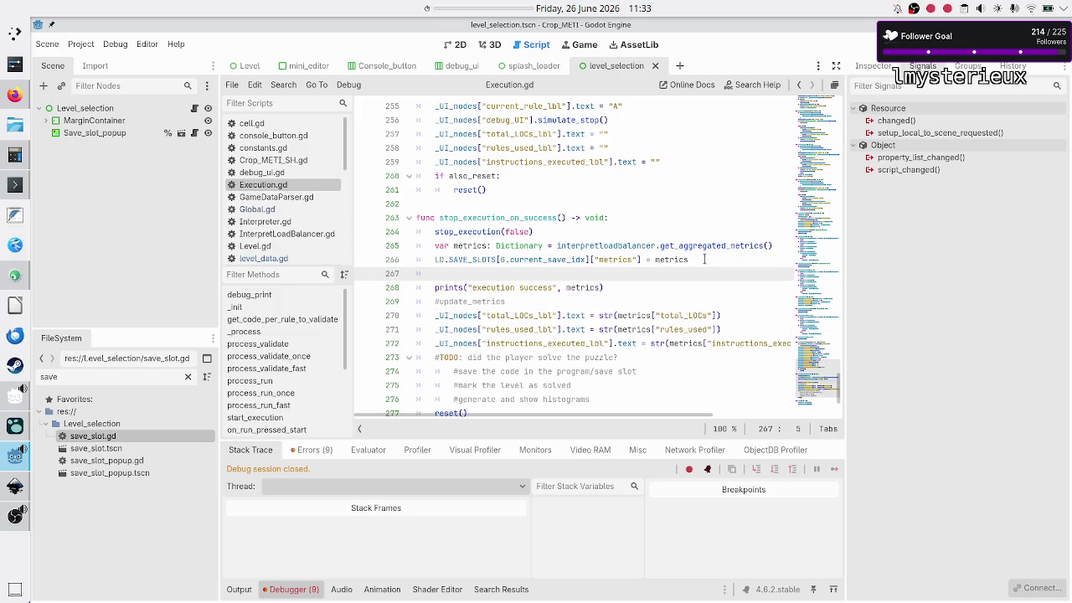
pyautogui.write('GameDa')
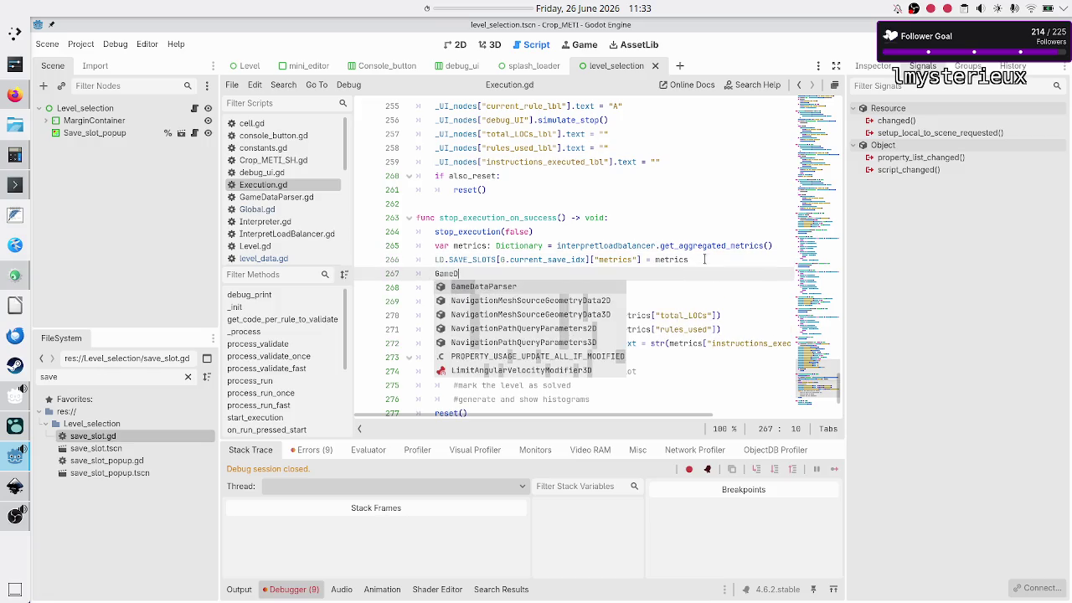
pyautogui.press('Return')
pyautogui.write('.save')
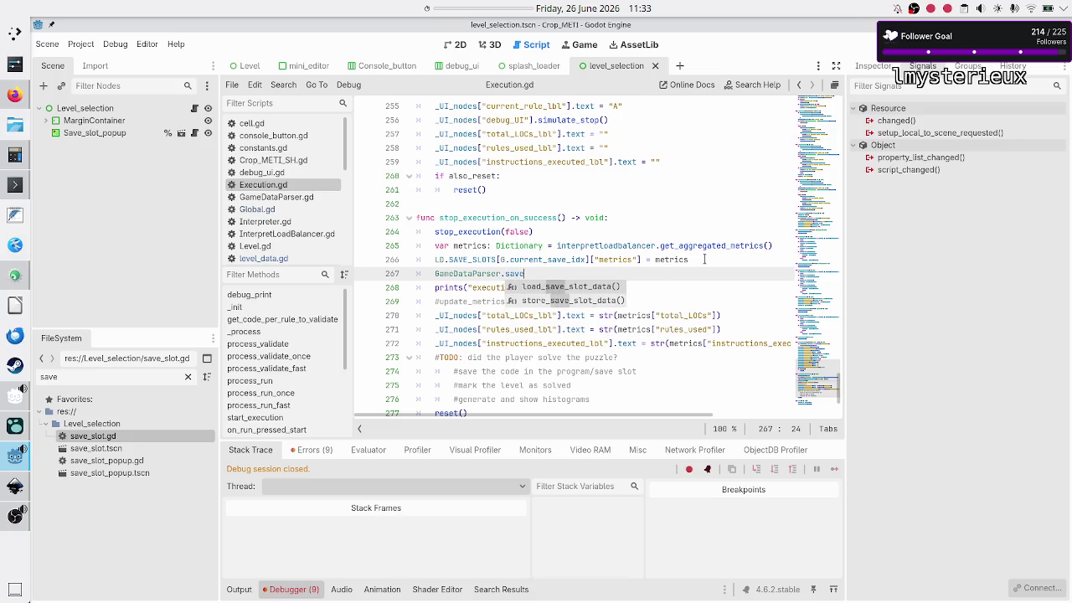
pyautogui.press('Down')
pyautogui.press('Return')
pyautogui.press('Down')
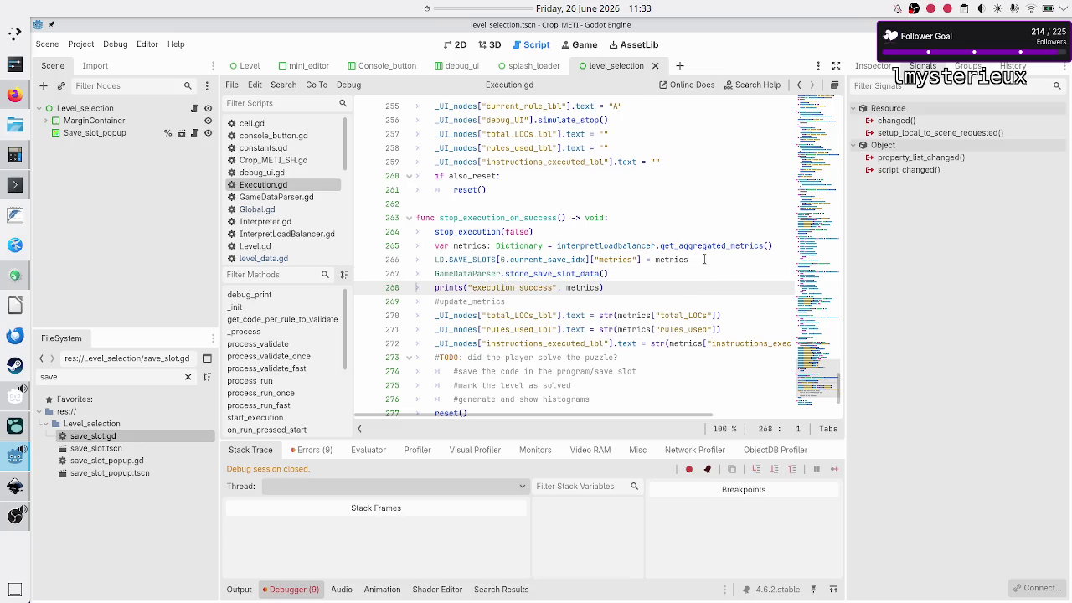
pyautogui.click(887, 45)
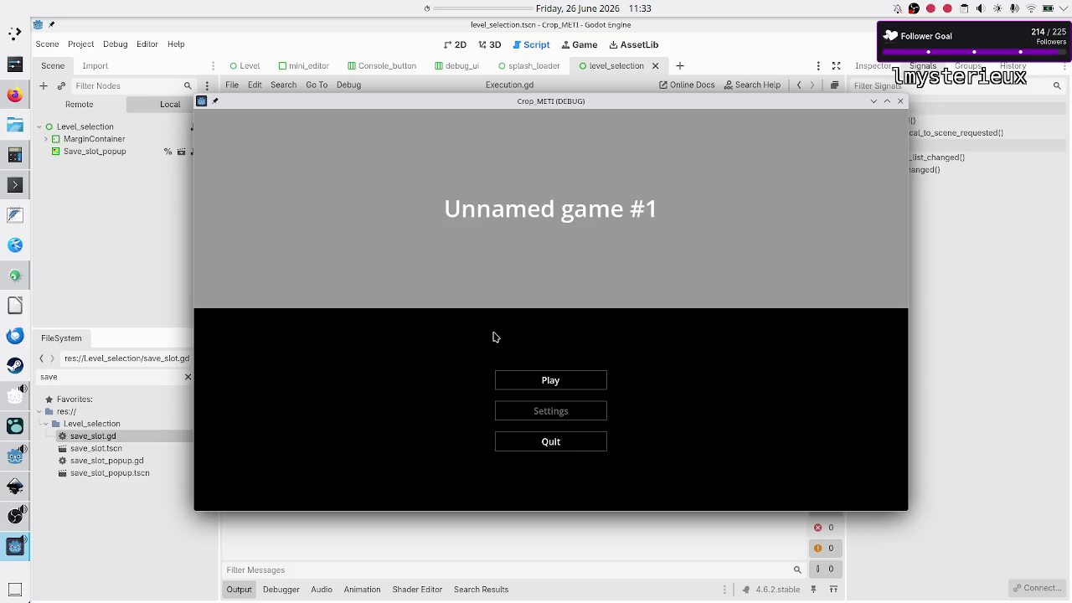
# - Open the Flip program under Binary manipulation > Flip bit
pyautogui.click(552, 382)
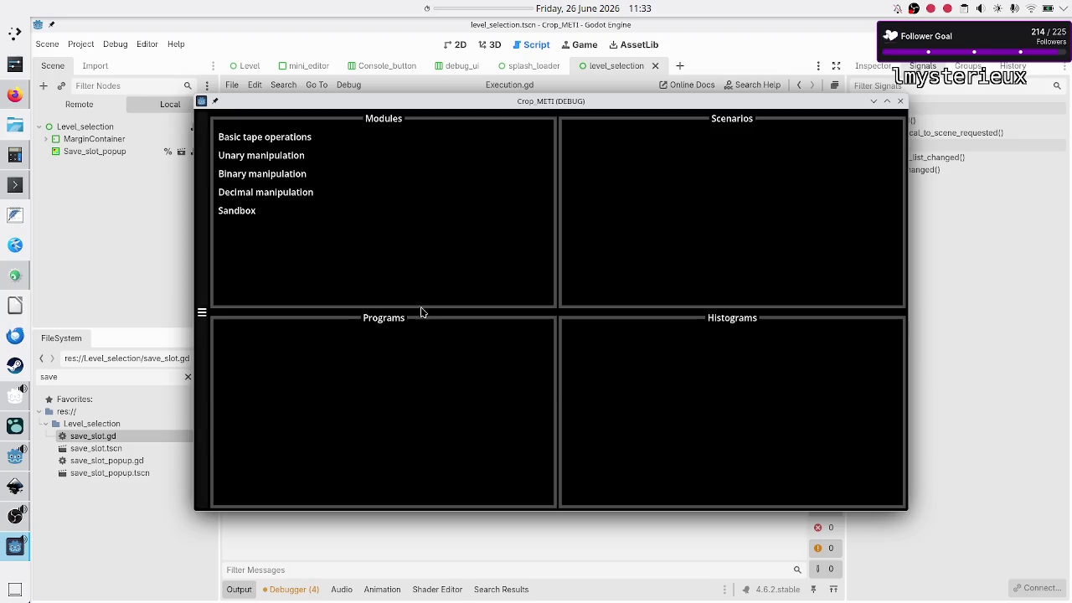
pyautogui.click(275, 174)
pyautogui.click(594, 142)
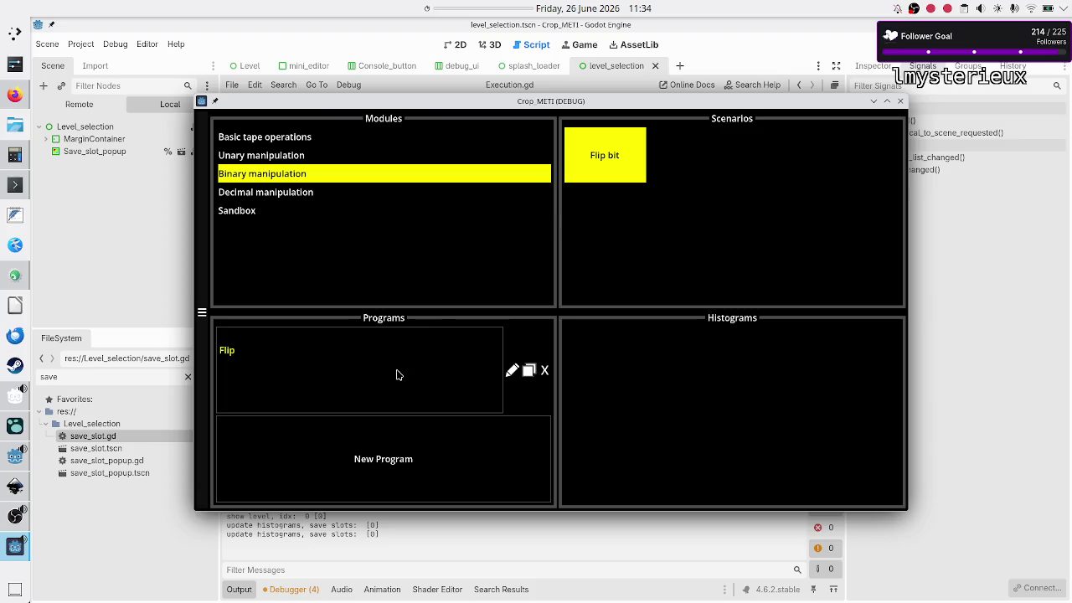
pyautogui.click(444, 368)
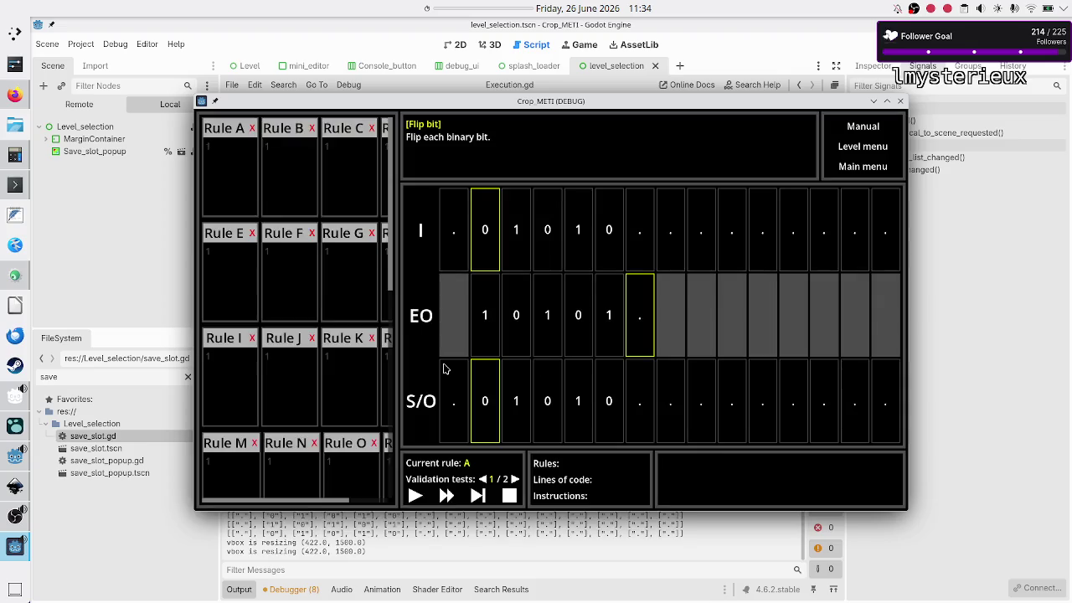
# - Write Rule A as '01R 10R' and '..$', then run the Flip program
pyautogui.click(242, 184)
pyautogui.write('01')
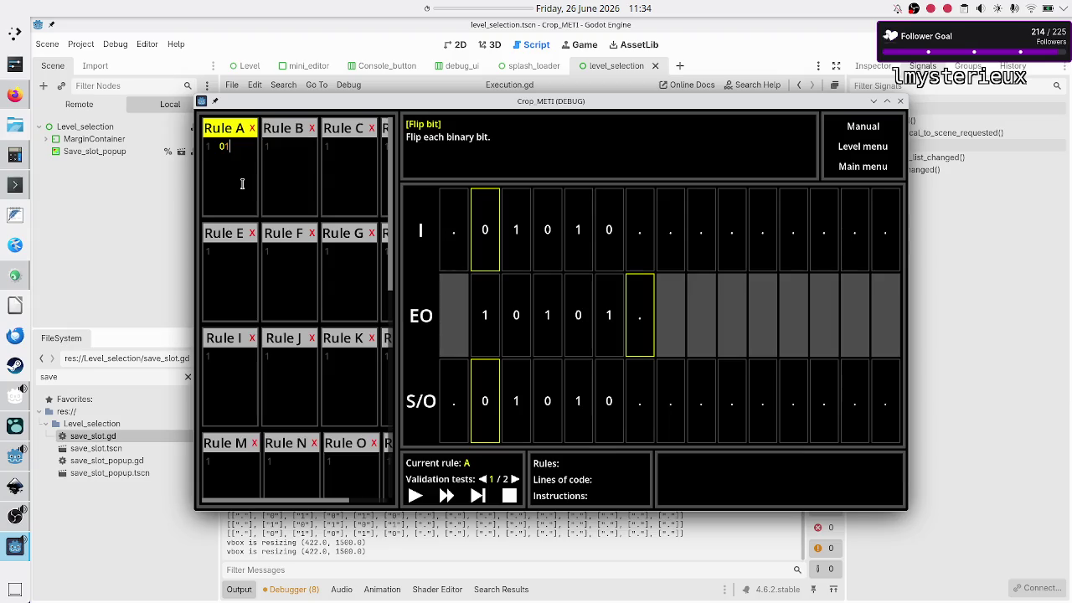
pyautogui.write('R ')
pyautogui.write('10R')
pyautogui.press('Return')
pyautogui.write('..')
pyautogui.write('$')
pyautogui.click(416, 499)
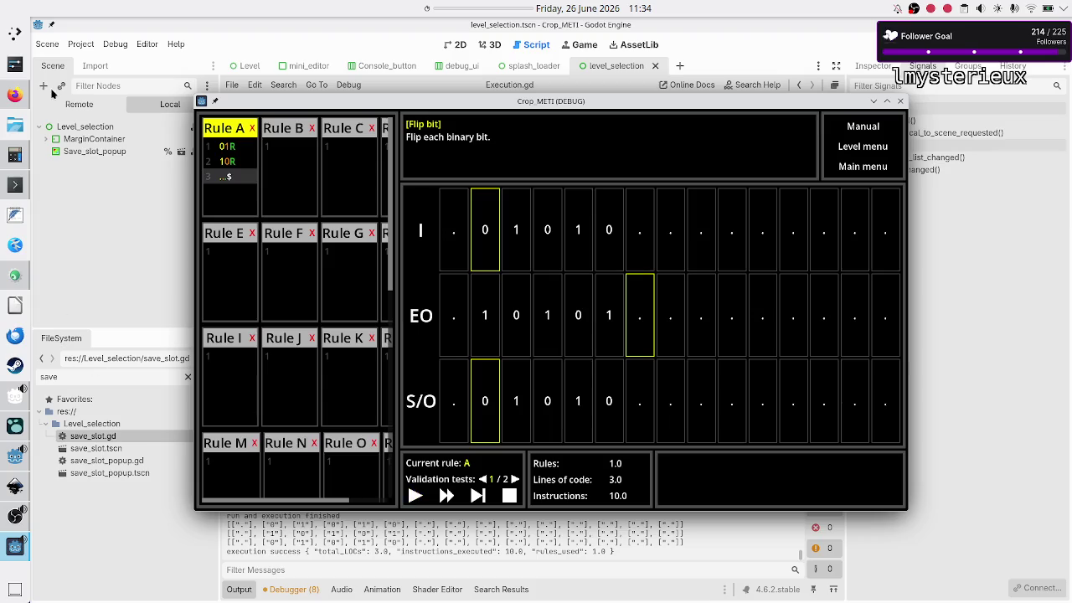
# - Review the string-to-int and user-folder search results, then open Duck.ai from the IT bookmarks
pyautogui.click(14, 97)
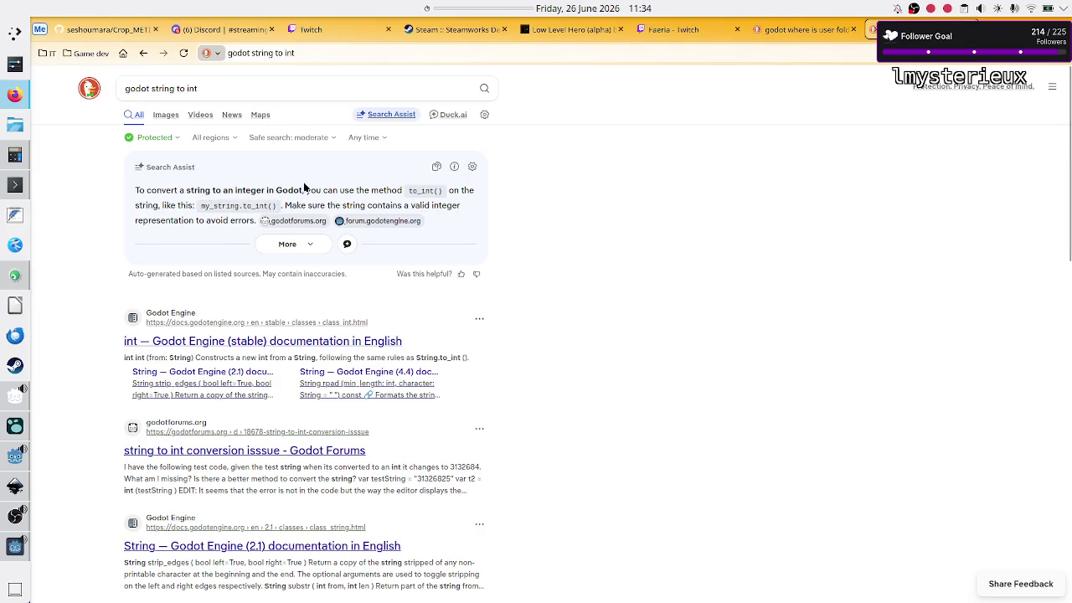
pyautogui.moveTo(177, 192); pyautogui.dragTo(231, 217)
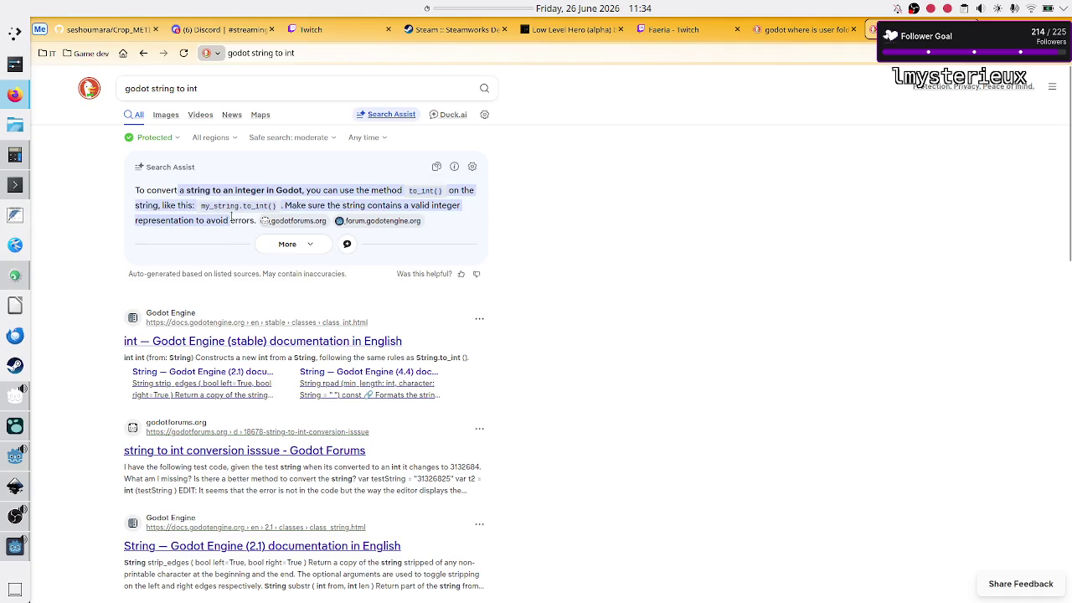
pyautogui.click(229, 215)
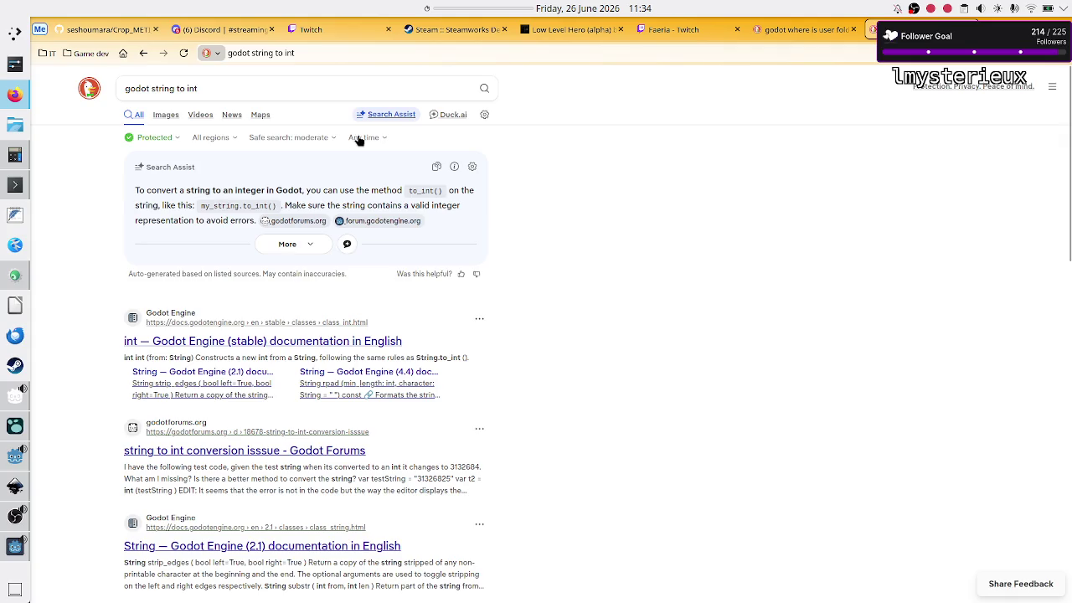
pyautogui.click(801, 32)
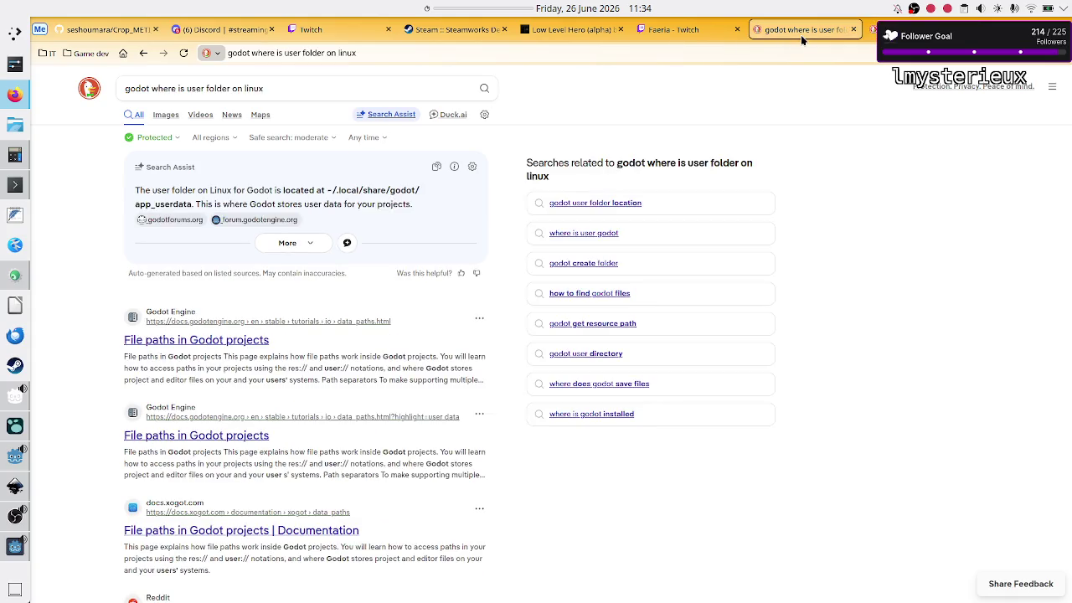
pyautogui.click(52, 53)
pyautogui.click(94, 466)
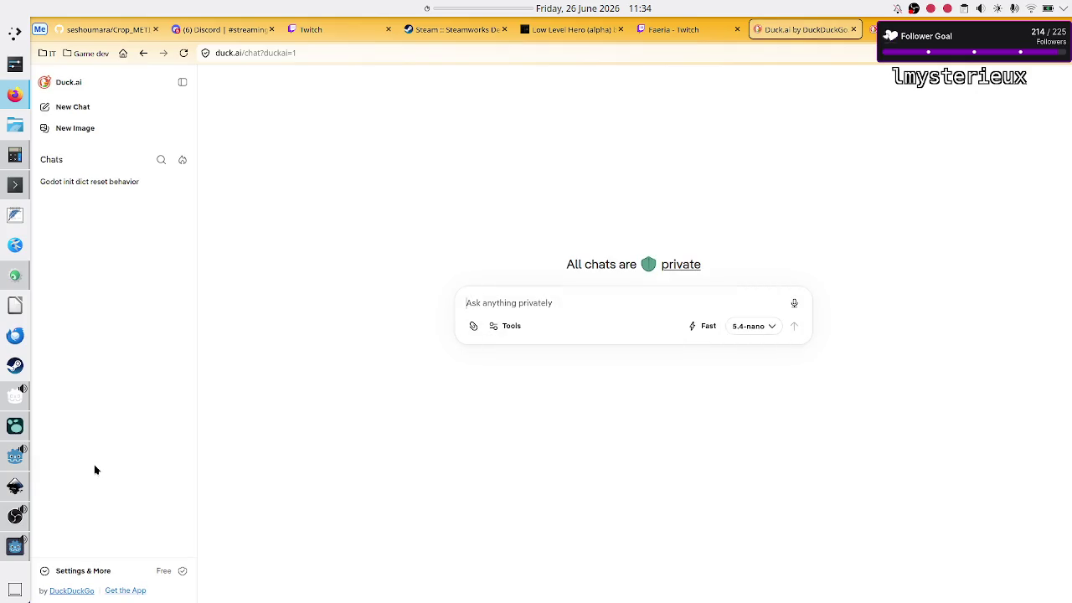
pyautogui.click(95, 186)
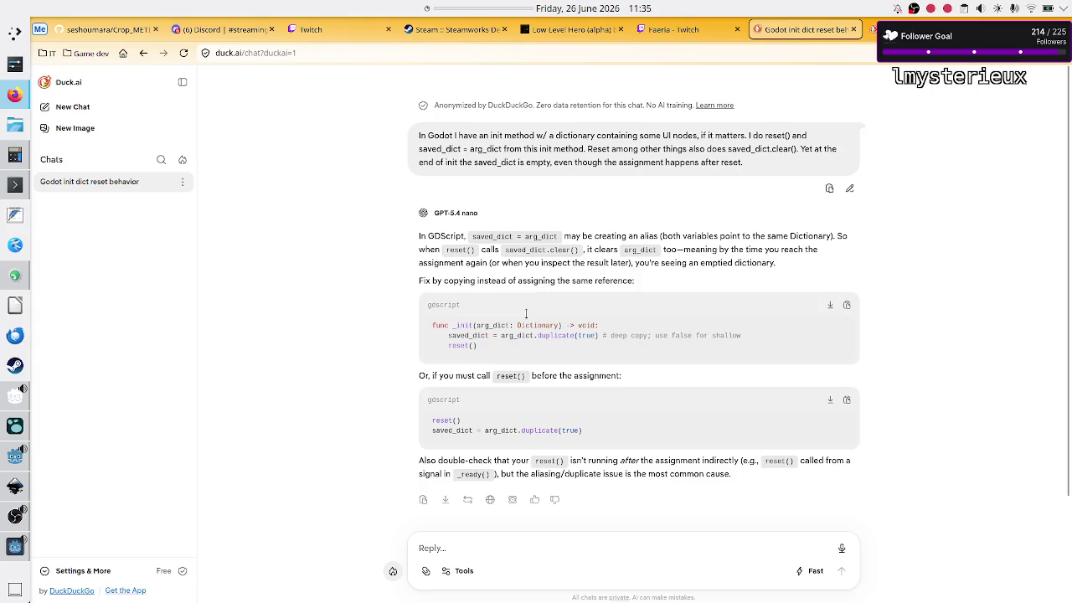
pyautogui.scroll(-1, 526, 314)
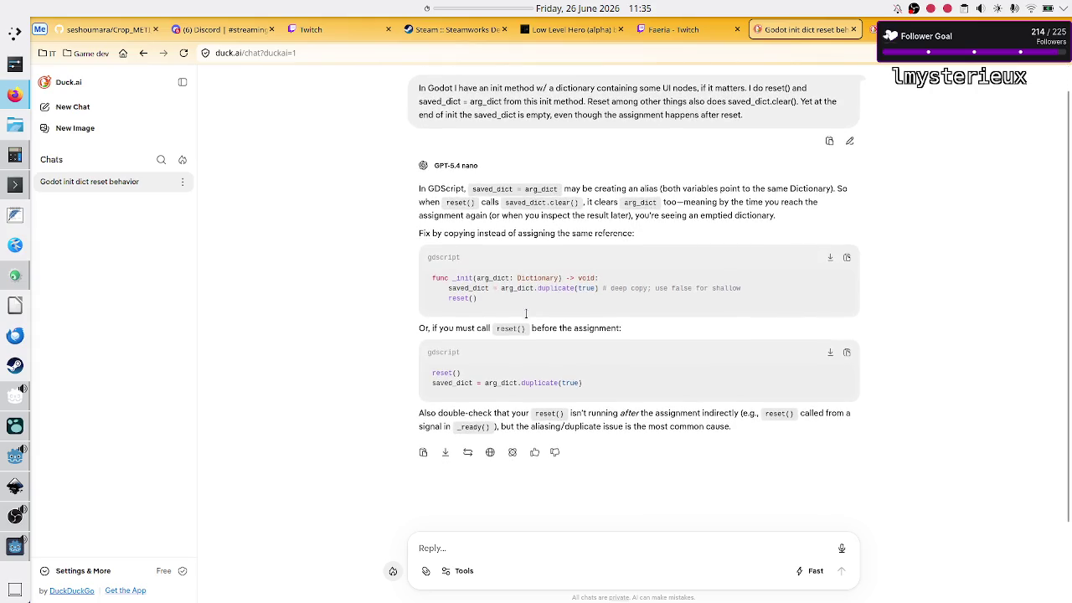
pyautogui.scroll(1, 526, 314)
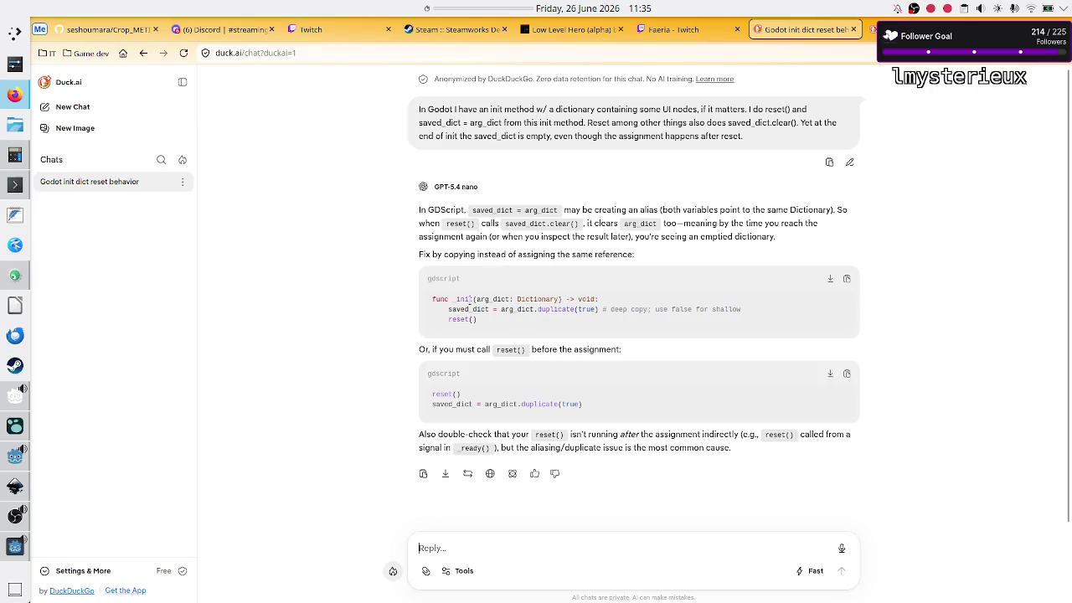
pyautogui.scroll(-1, 499, 266)
pyautogui.hotkey('alt', 'Tab')
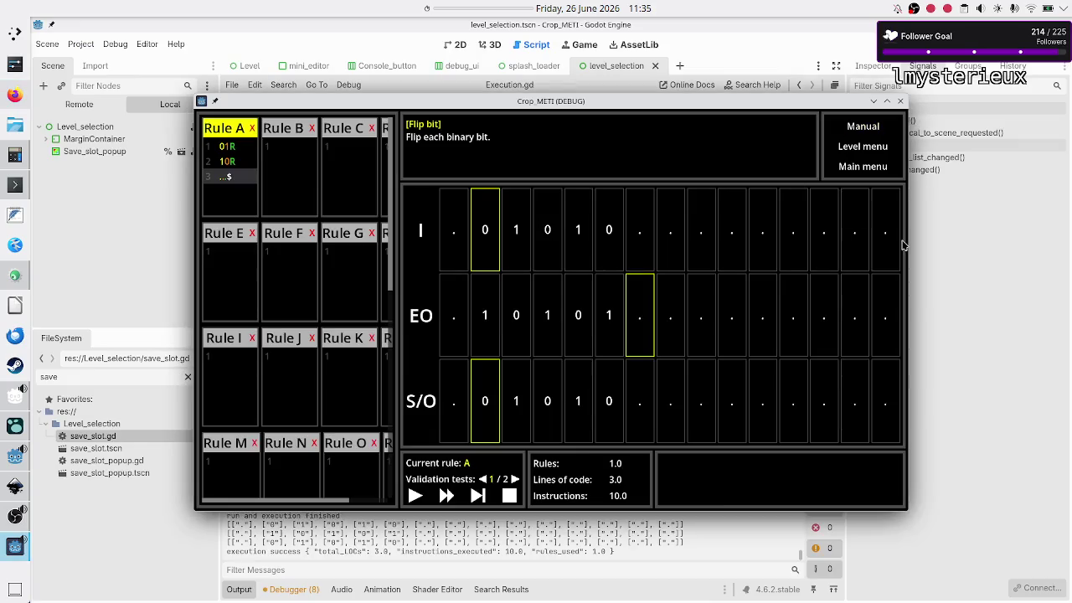
# - Look over the reset() call in Duck.ai's suggested dictionary-copy fix, then return to Godot
pyautogui.hotkey('alt', 'Tab')
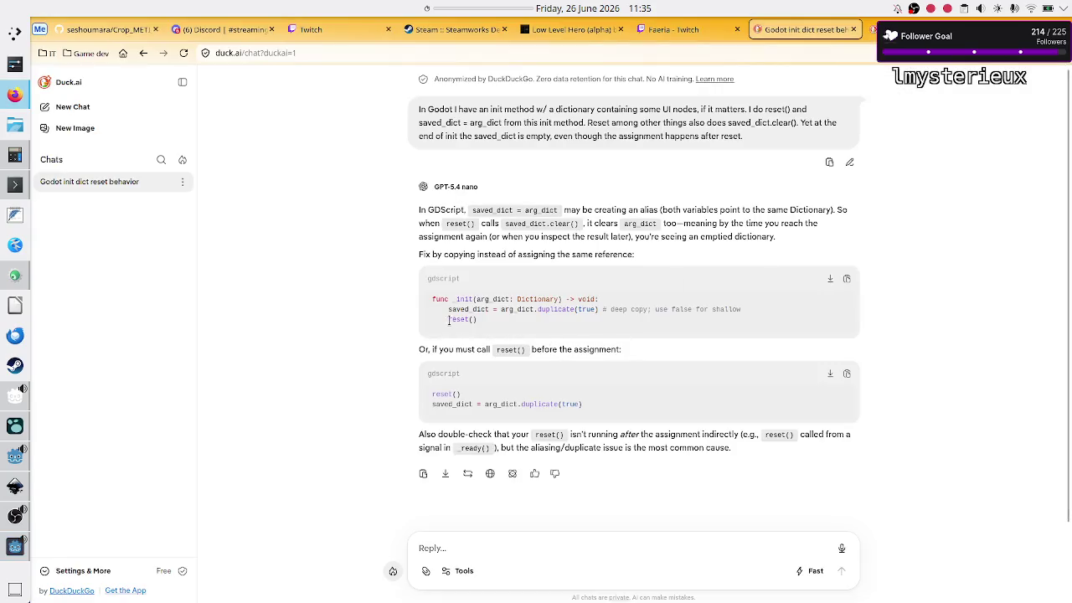
pyautogui.moveTo(449, 320); pyautogui.dragTo(481, 328)
pyautogui.click(482, 329)
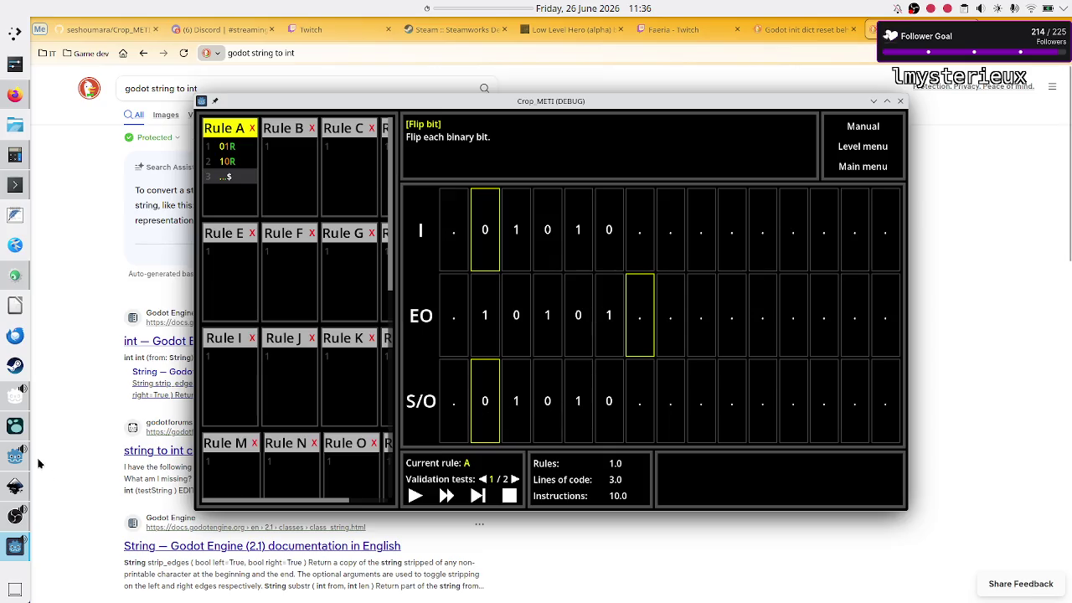
pyautogui.click(15, 458)
pyautogui.moveTo(9, 546)
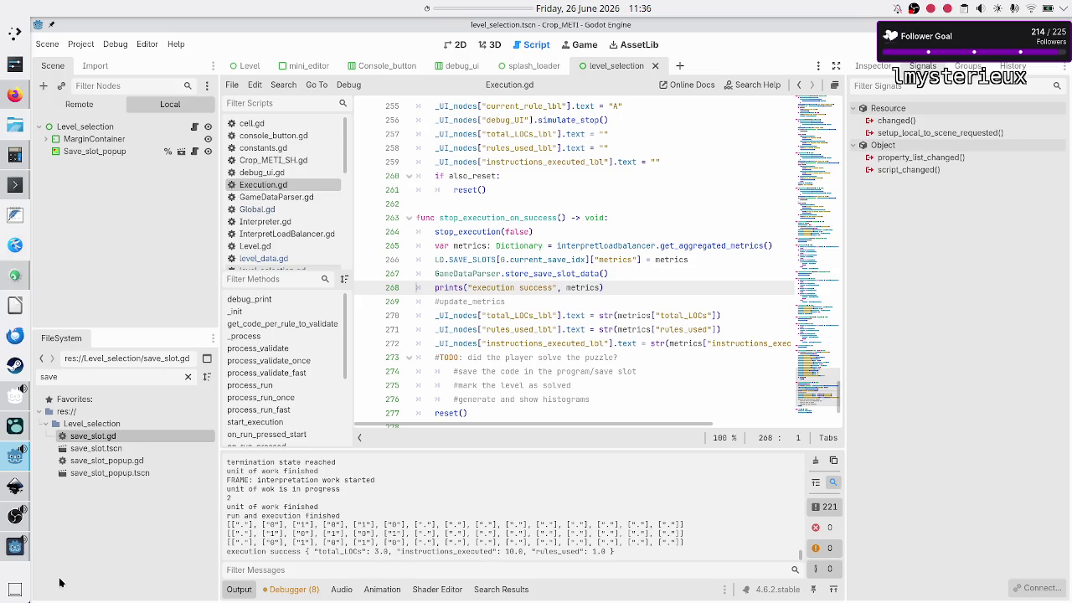
# - Reload save_data.json in Konsole by rerunning the less command
pyautogui.click(113, 528)
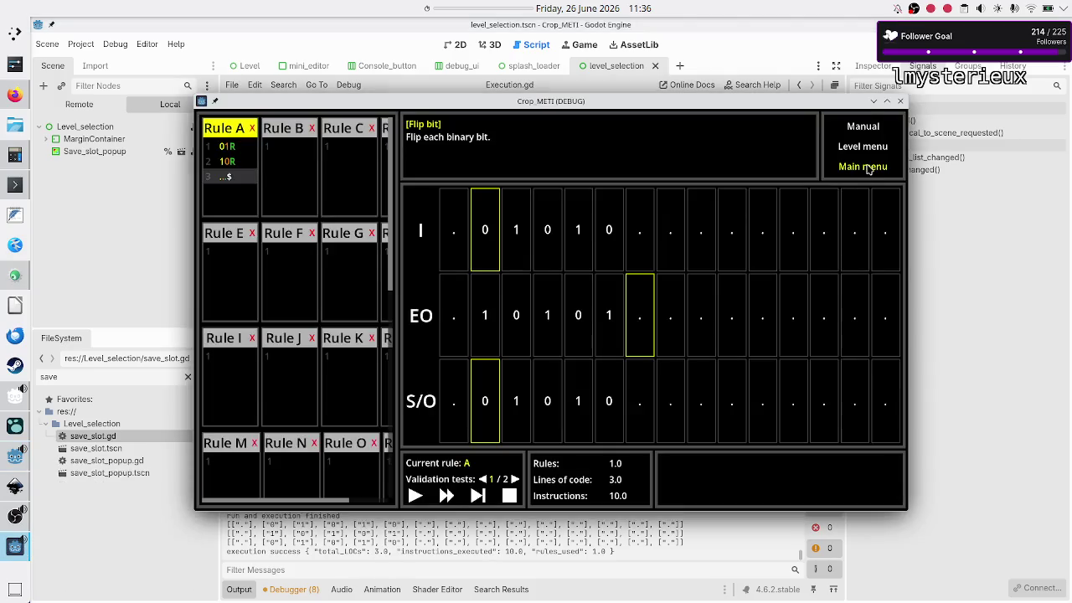
pyautogui.click(14, 185)
pyautogui.press('q')
pyautogui.press('Up')
pyautogui.press('Return')
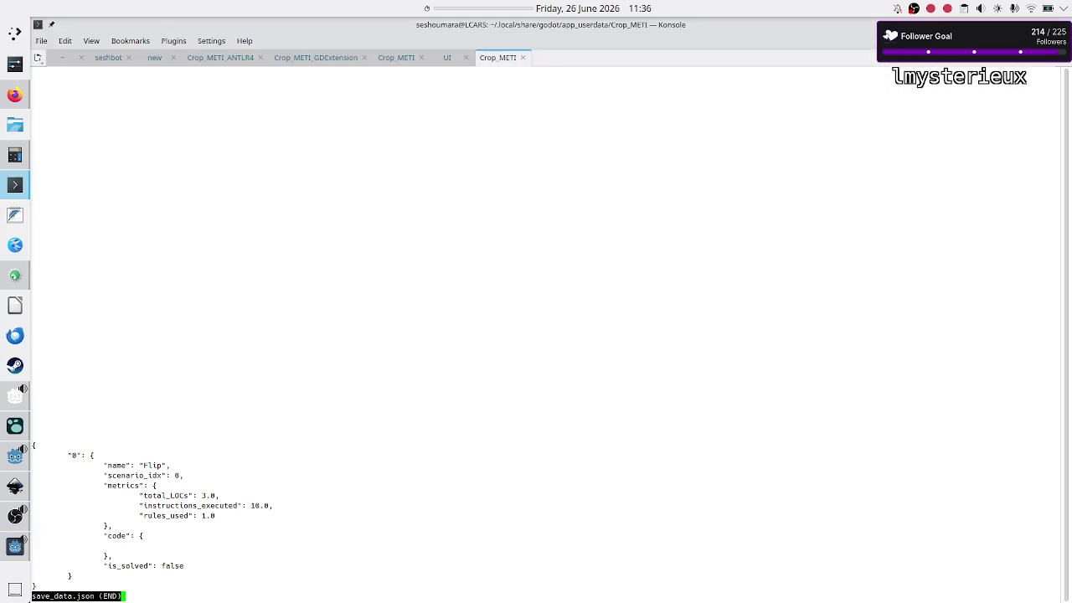
# - Check the Flip slot's stored 3.0 LOCs, 10.0 instructions and 1.0 rules, then return the game to Level menu
pyautogui.moveTo(100, 113)
pyautogui.mouseDown()
pyautogui.moveTo(220, 114)
pyautogui.moveTo(221, 125)
pyautogui.moveTo(263, 142)
pyautogui.mouseUp()
pyautogui.click(220, 113)
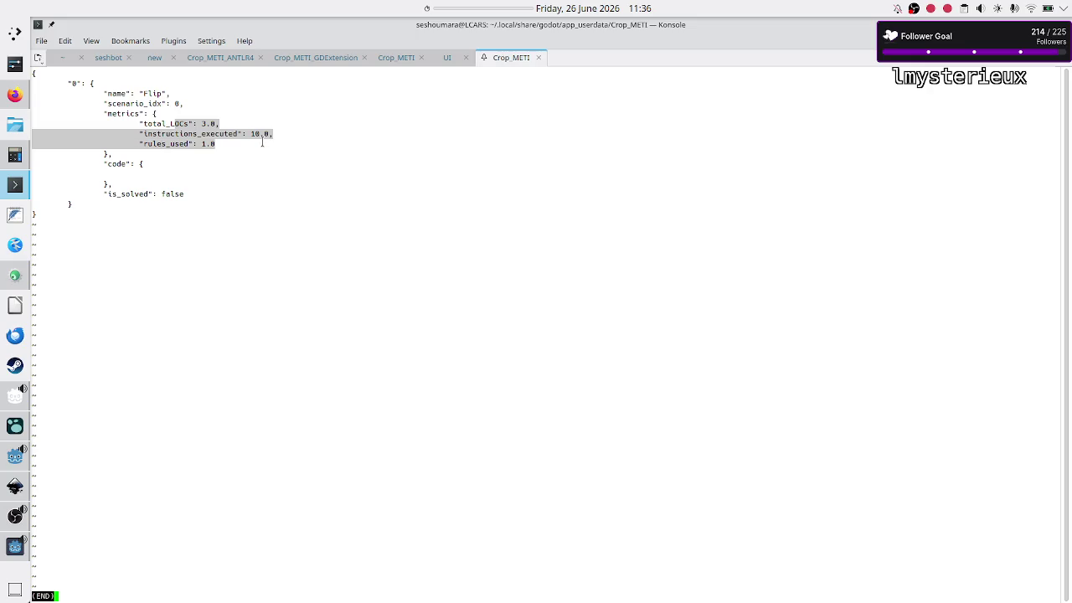
pyautogui.click(263, 142)
pyautogui.doubleClick(204, 123)
pyautogui.click(216, 118)
pyautogui.moveTo(252, 134); pyautogui.dragTo(267, 137)
pyautogui.click(267, 136)
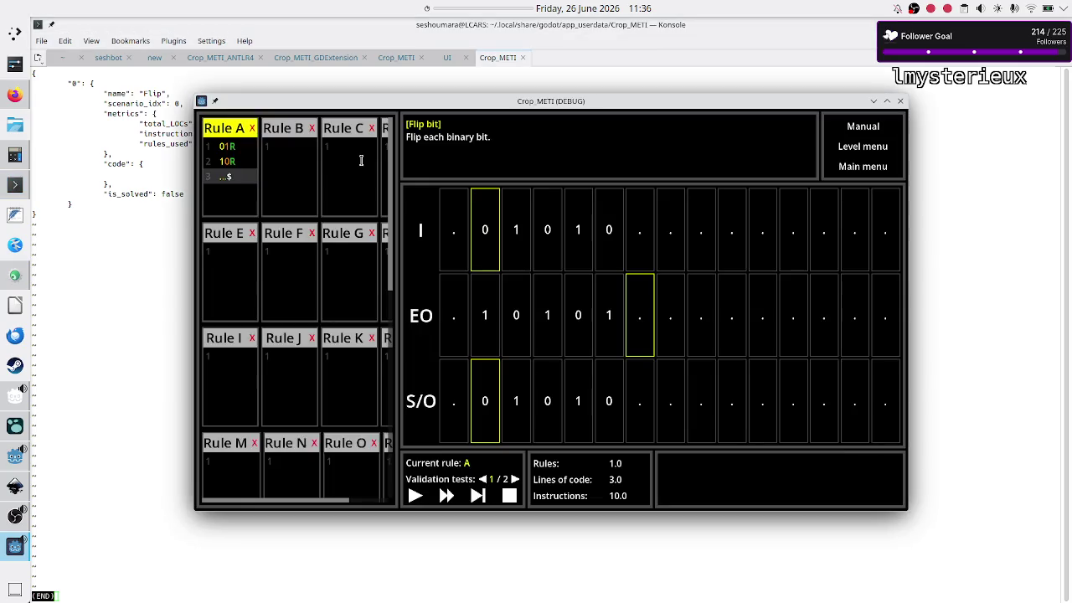
pyautogui.click(875, 147)
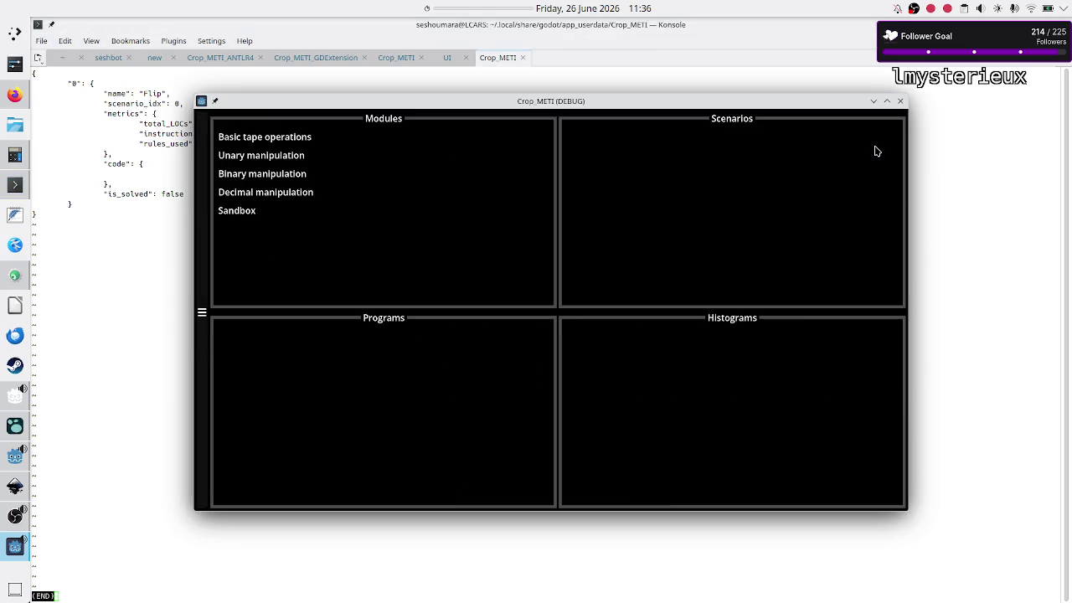
# - Go to Binary manipulation > Flip bit, confirm the Flip card shows Rules: 1, LOC: 3, Instructions: 10, and open it
pyautogui.click(244, 174)
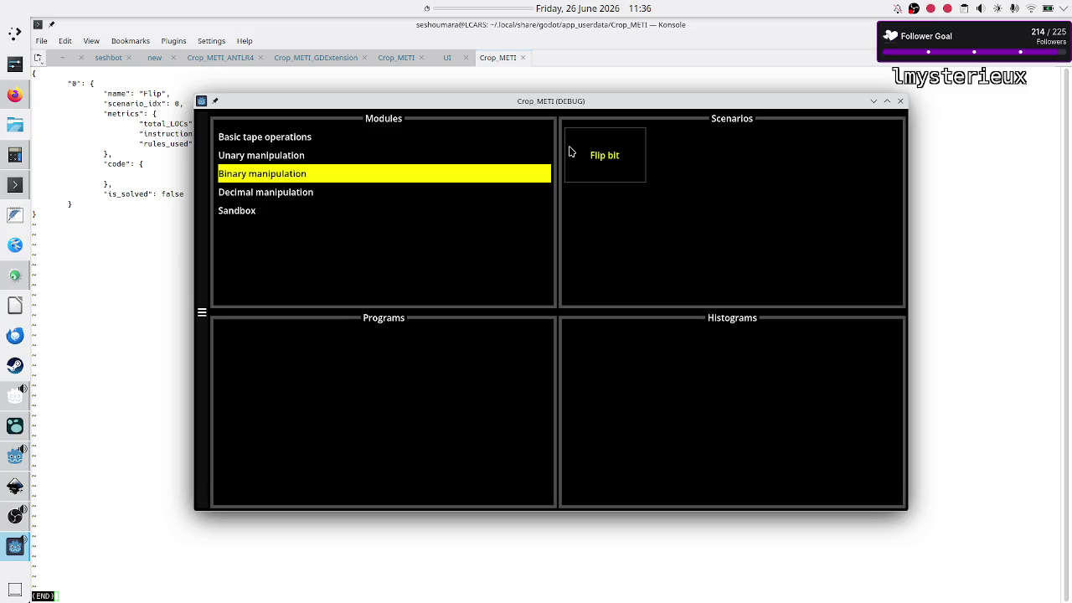
pyautogui.click(605, 151)
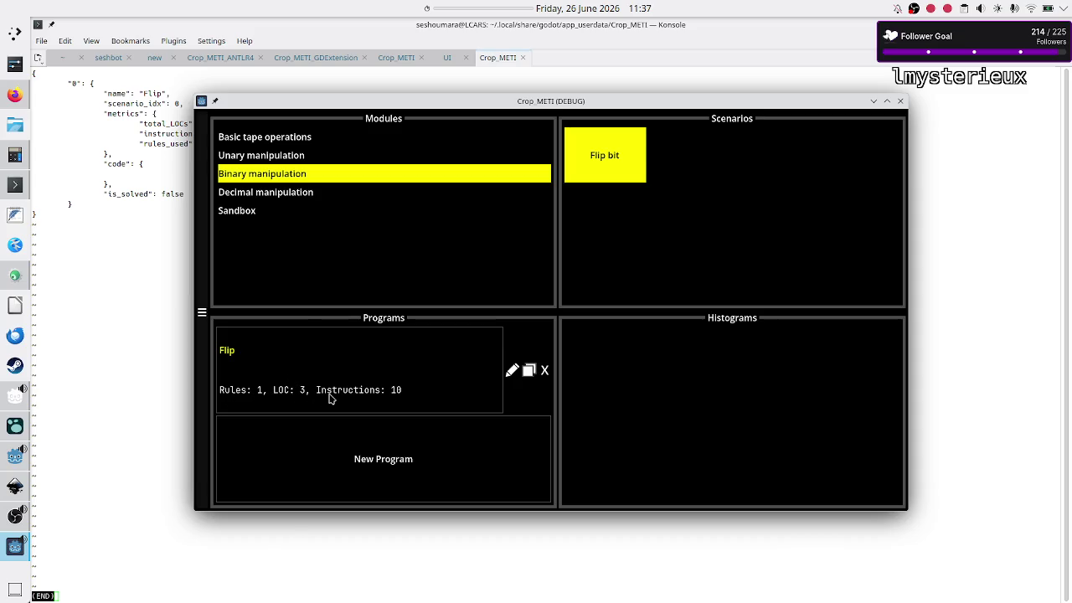
pyautogui.moveTo(471, 104); pyautogui.dragTo(588, 104)
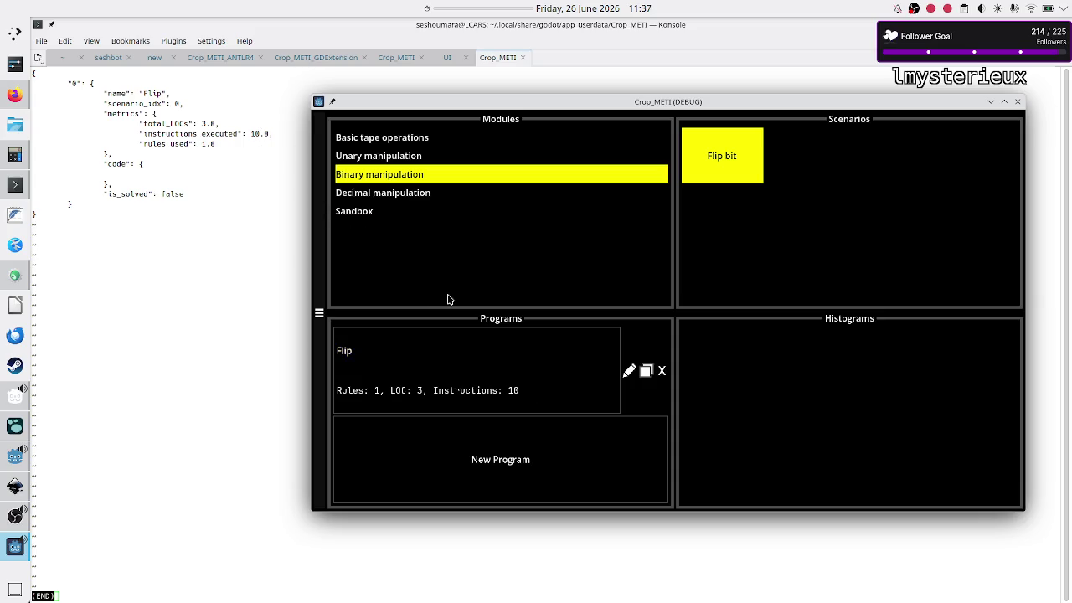
pyautogui.click(506, 359)
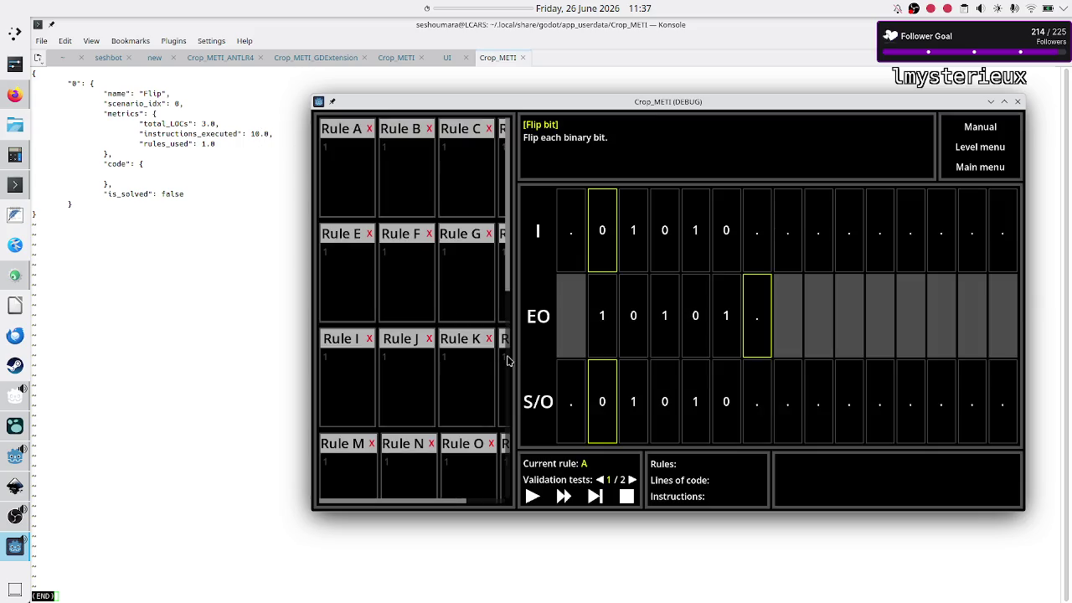
# - Rewrite Rule A as 10R, 01R, .$ and run it on the validation tests
pyautogui.click(363, 162)
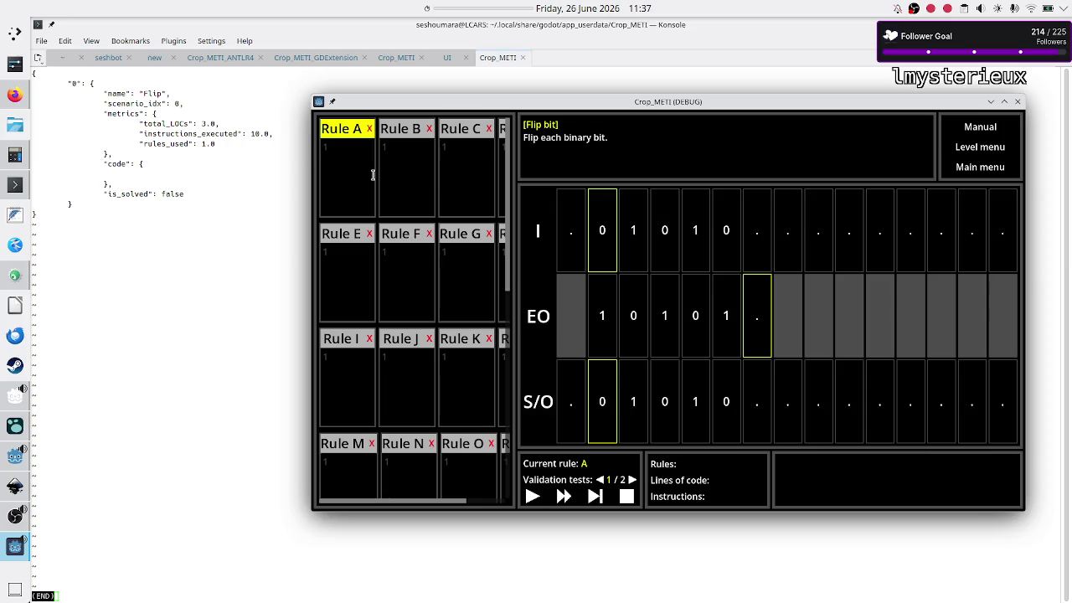
pyautogui.write('10R')
pyautogui.press('Return')
pyautogui.write('01')
pyautogui.write('R')
pyautogui.press('Return')
pyautogui.write('.$')
pyautogui.click(532, 495)
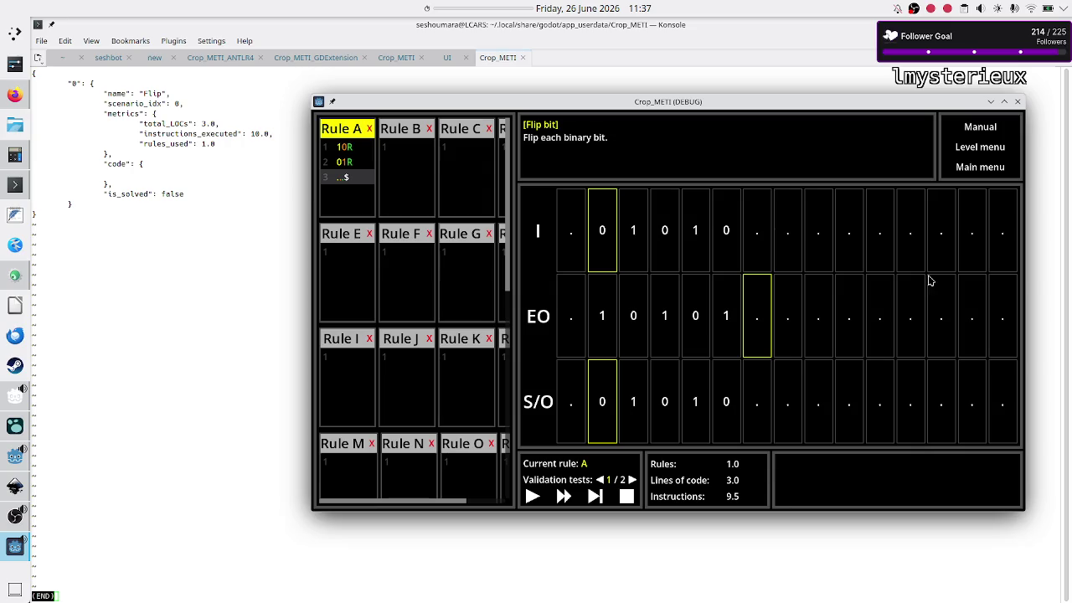
# - Reload save_data.json in Konsole to see the new 9.5 instructions value
pyautogui.click(205, 270)
pyautogui.press('q')
pyautogui.press('Up')
pyautogui.press('Return')
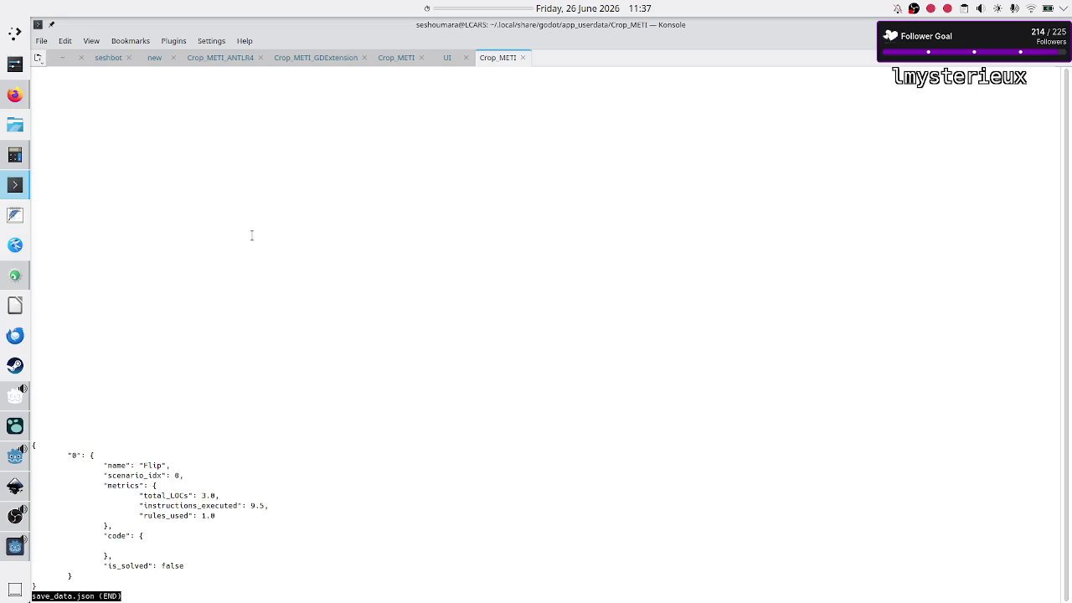
# - Check the saved 9.5 instructions, then view the Flip bit card reading Rules: 1, LOC: 3, Instructions: 9
pyautogui.scroll(2, 252, 235)
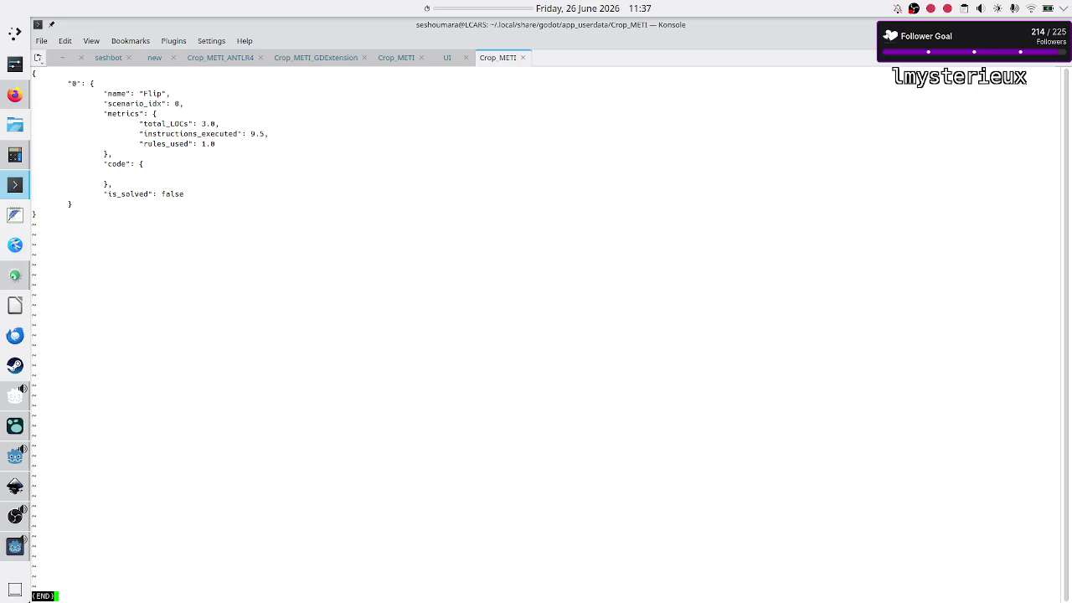
pyautogui.hotkey('alt', 'Tab')
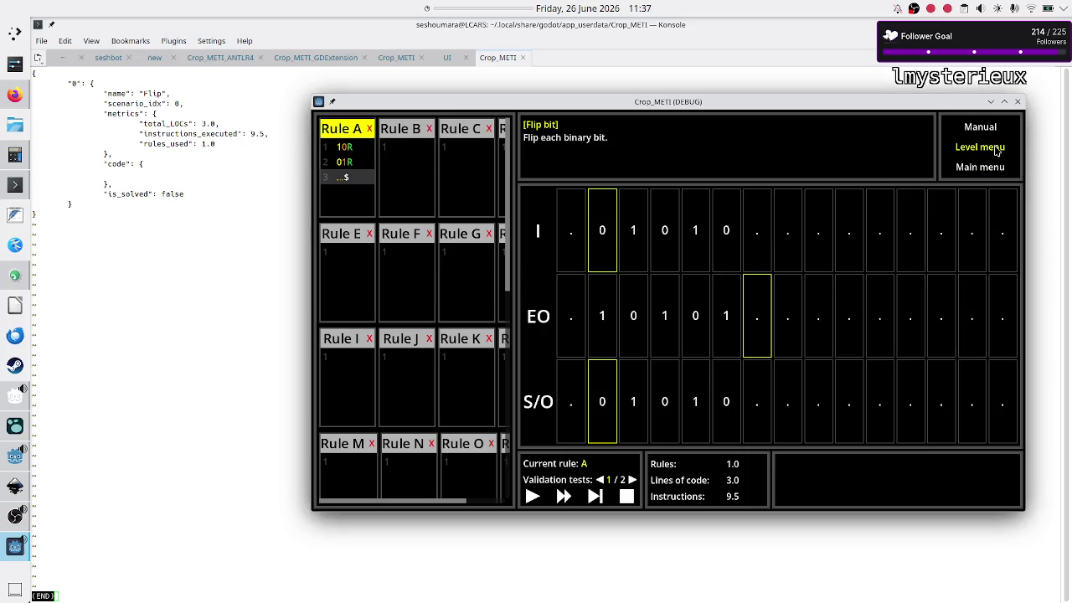
pyautogui.click(997, 150)
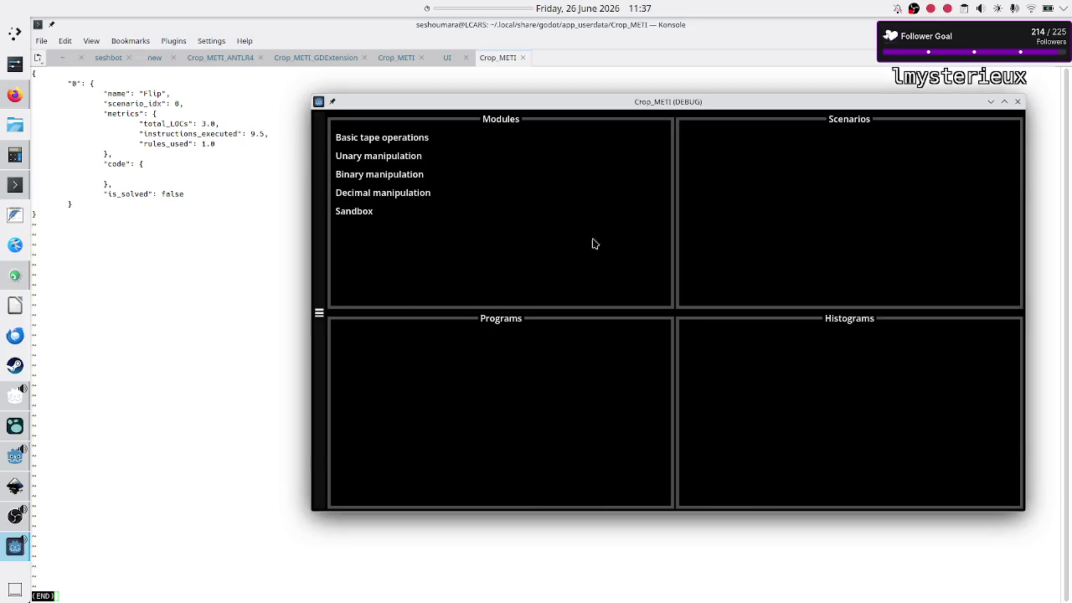
pyautogui.click(409, 172)
pyautogui.click(713, 181)
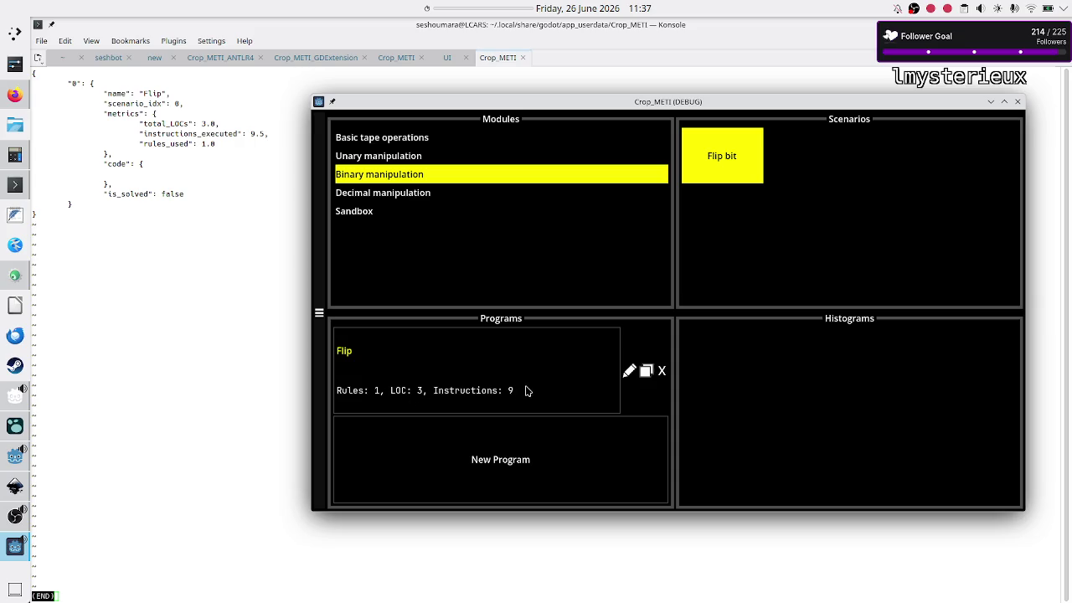
pyautogui.moveTo(12, 463)
pyautogui.click(8, 459)
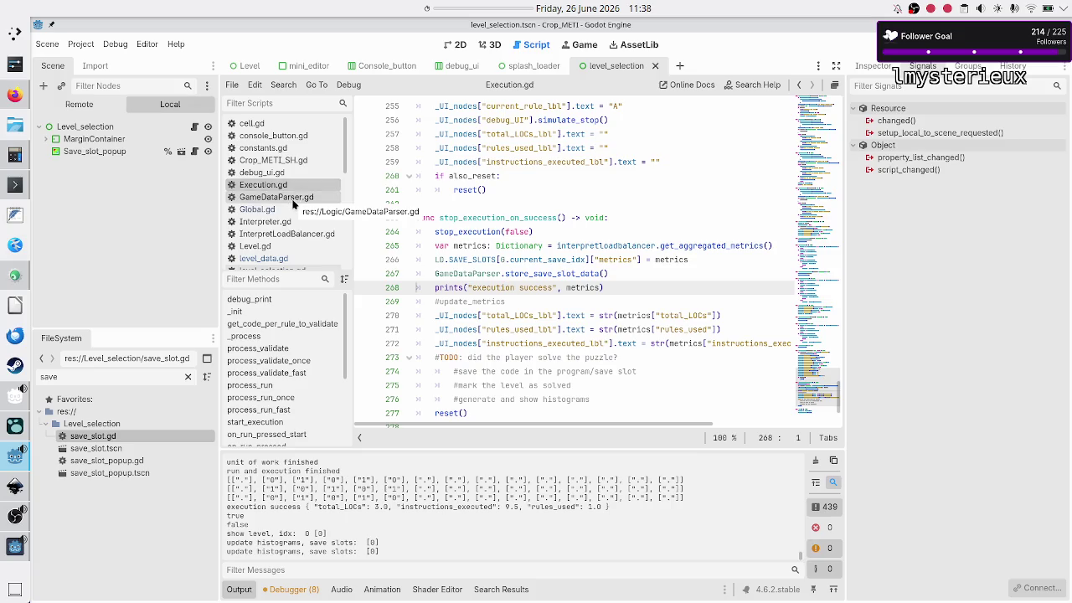
# - Rerun the project with F5 to print the Flip slot's metrics, then open save_slot.gd
pyautogui.scroll(-3, 290, 220)
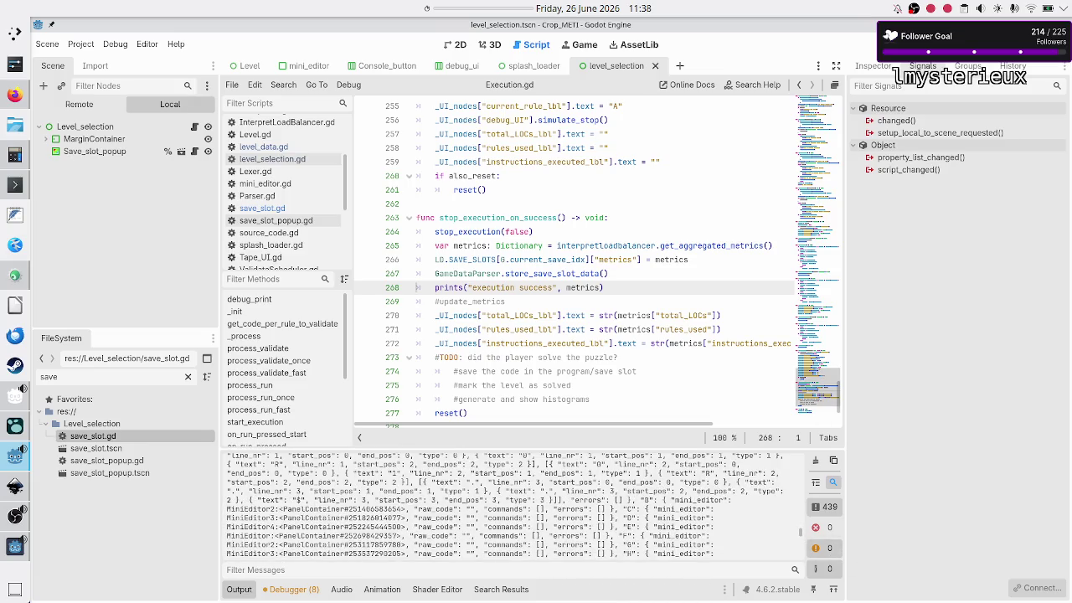
pyautogui.press('F5')
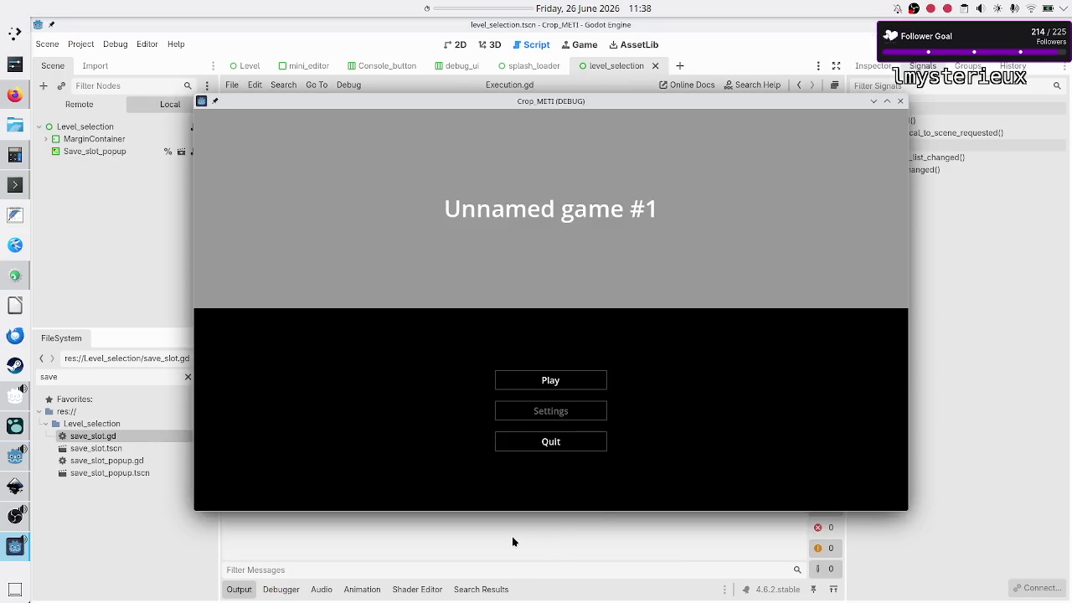
pyautogui.click(512, 536)
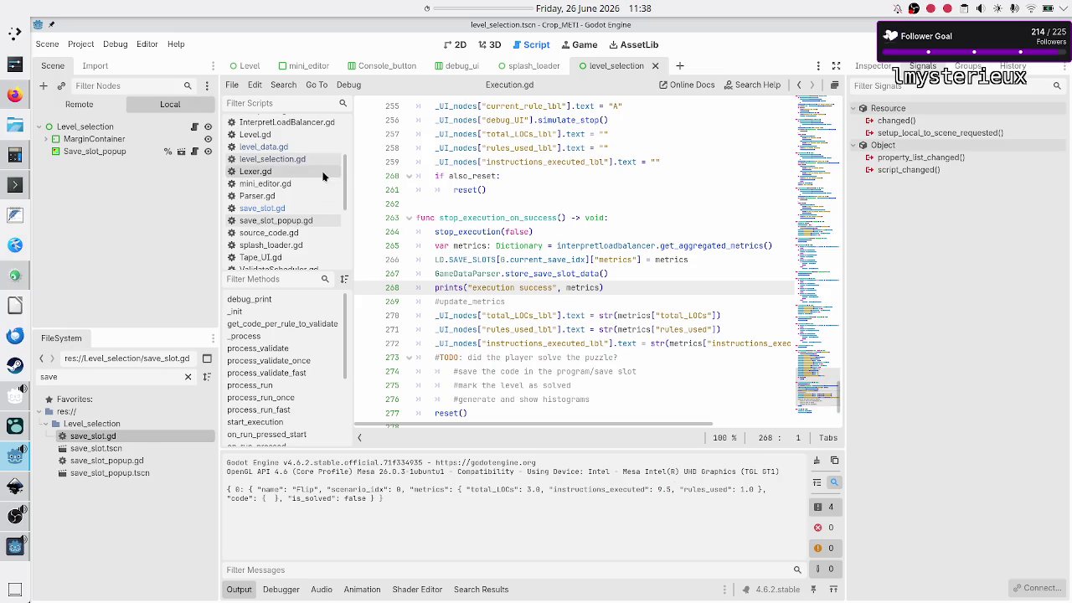
pyautogui.click(276, 209)
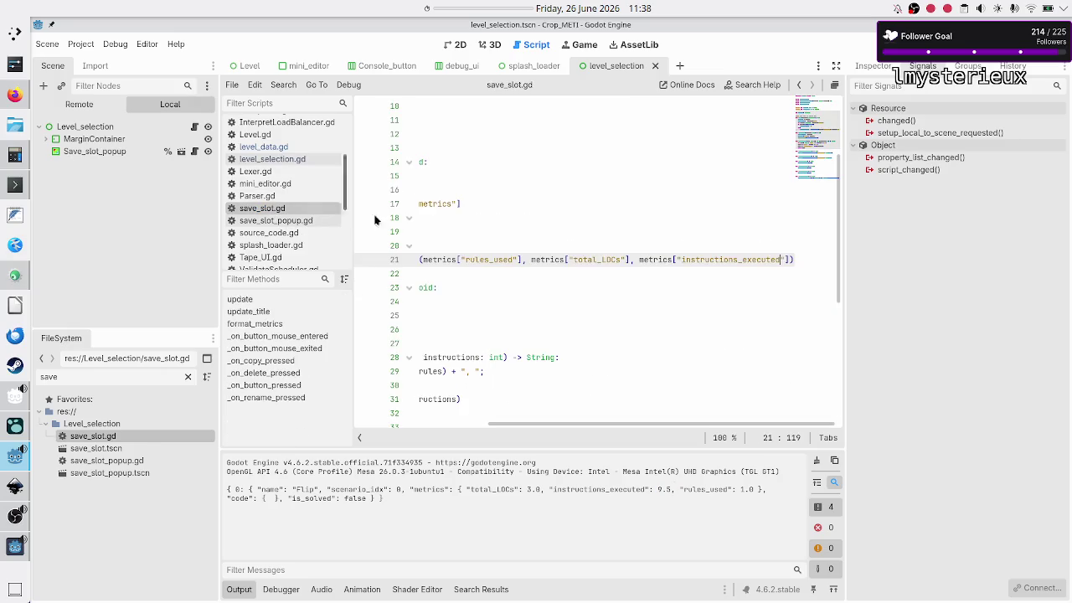
# - Retype the rules parameter of format_metrics on line 28 from int to float
pyautogui.click(496, 284)
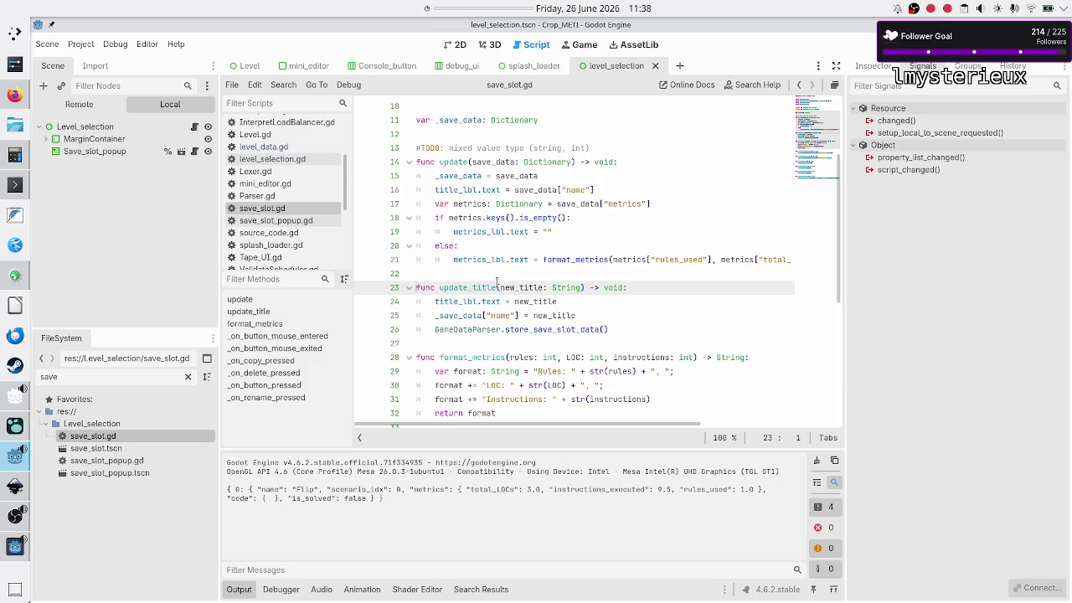
pyautogui.press('Up')
pyautogui.press('Up')
pyautogui.press('Up')
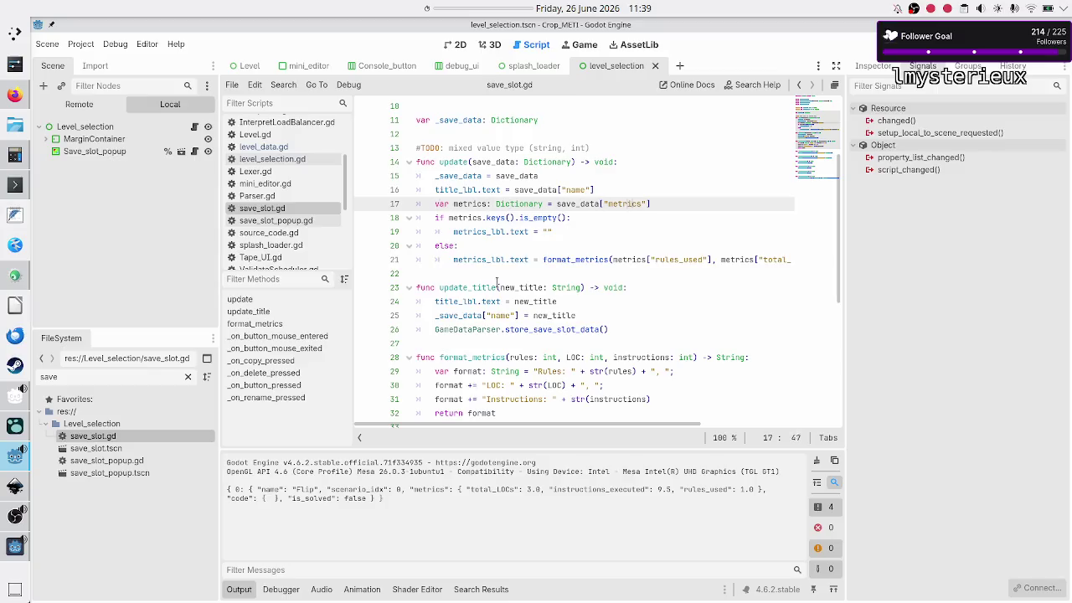
pyautogui.press('Down')
pyautogui.press('Down')
pyautogui.press('Down')
pyautogui.press('Down')
pyautogui.hotkey('ctrl', 'Right')
pyautogui.hotkey('ctrl', 'Right')
pyautogui.hotkey('ctrl', 'Right')
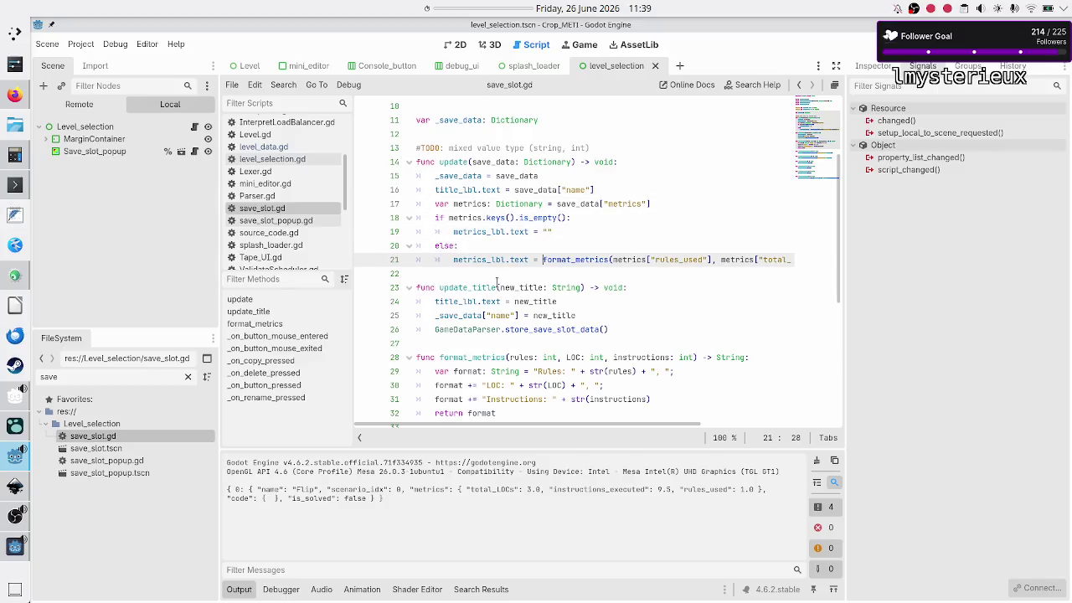
pyautogui.hotkey('ctrl', 'Right')
pyautogui.hotkey('ctrl', 'Right')
pyautogui.hotkey('ctrl', 'Right')
pyautogui.press('Down')
pyautogui.press('Up')
pyautogui.press('Down')
pyautogui.press('Down')
pyautogui.press('Down')
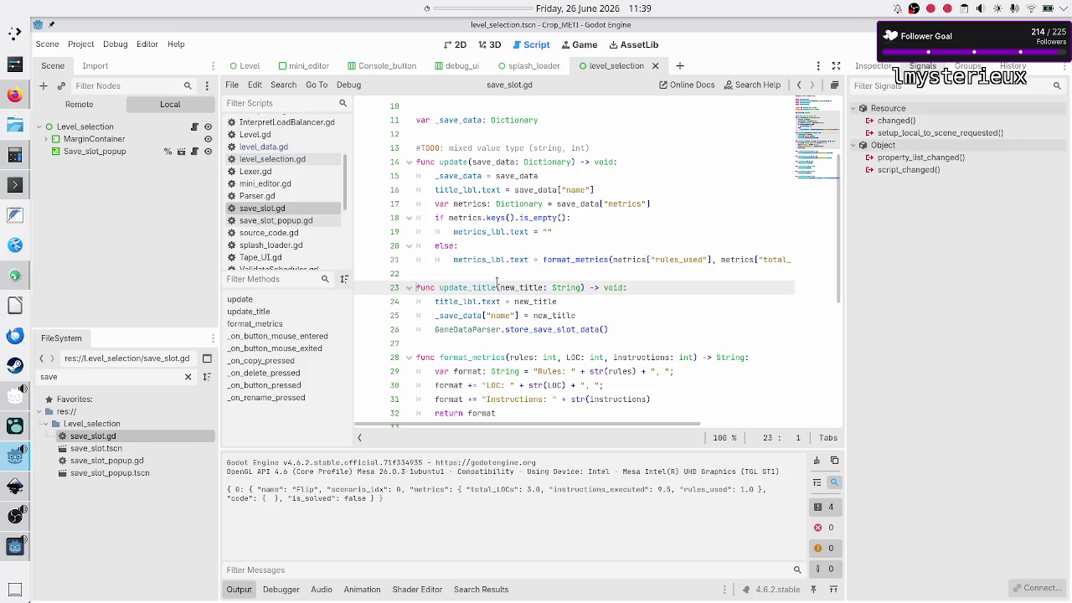
pyautogui.press('Down')
pyautogui.press('Down')
pyautogui.press('Down')
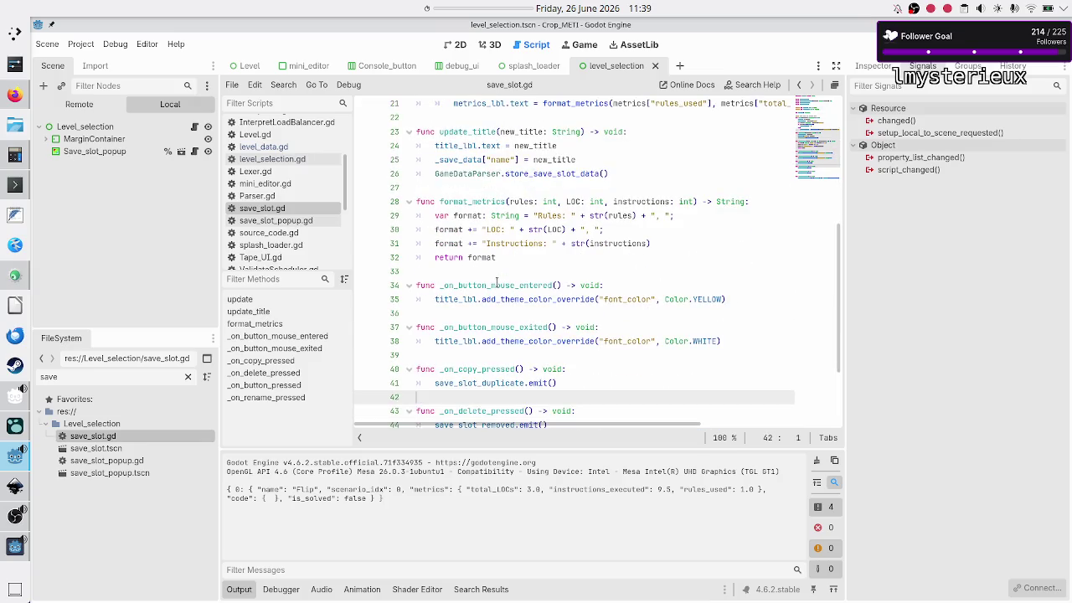
pyautogui.press('Up')
pyautogui.press('Up')
pyautogui.press('Up')
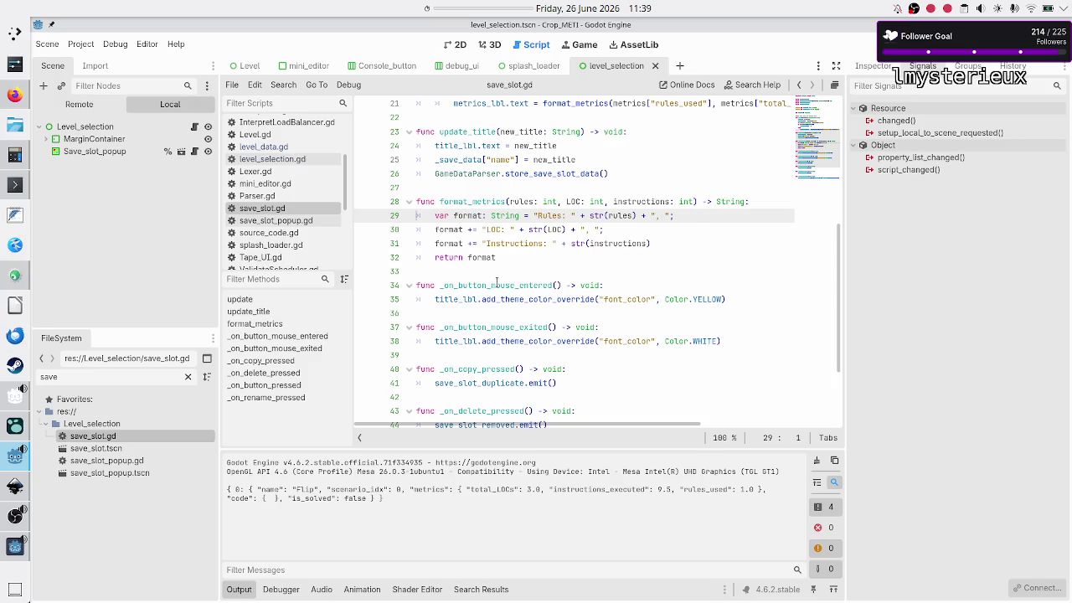
pyautogui.press('Up')
pyautogui.press('Right')
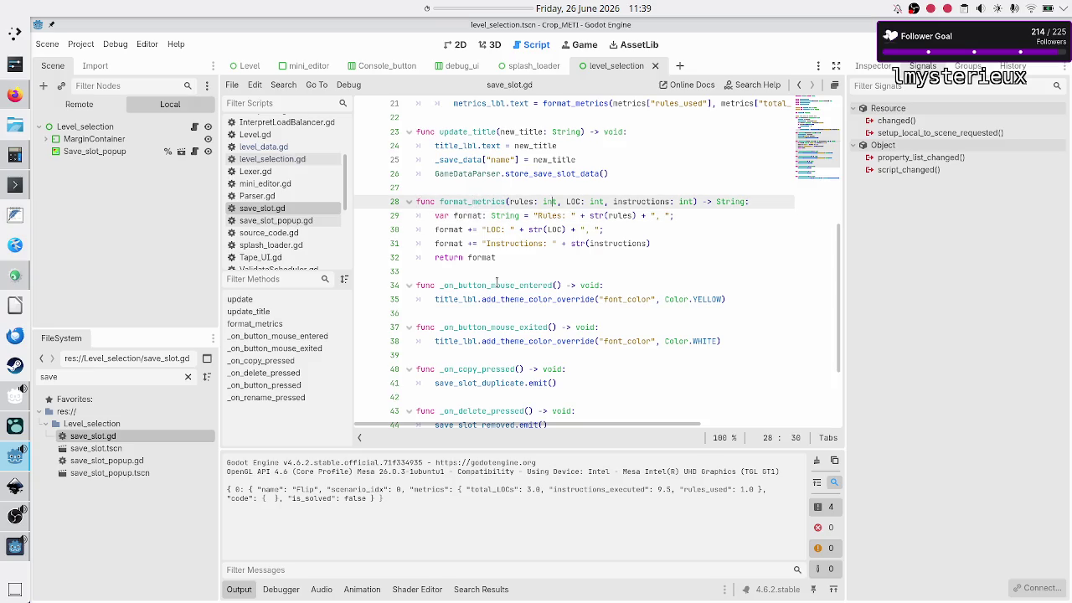
pyautogui.press('BackSpace')
pyautogui.press('Delete')
pyautogui.press('Delete')
pyautogui.write('float')
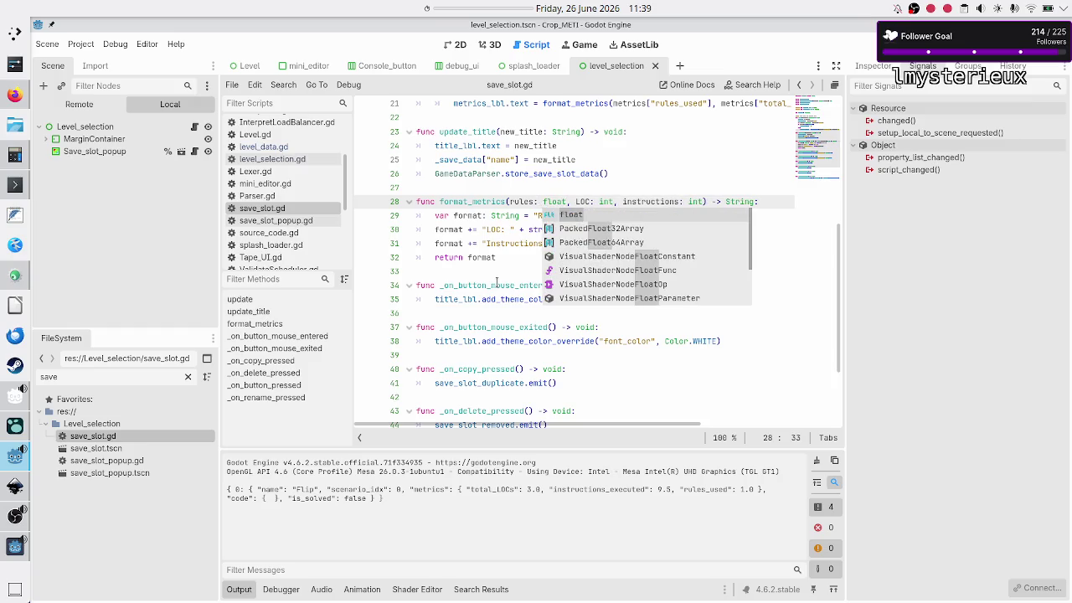
# - Retype the LOC and instructions parameters of format_metrics as float
pyautogui.press('Right')
pyautogui.press('Right')
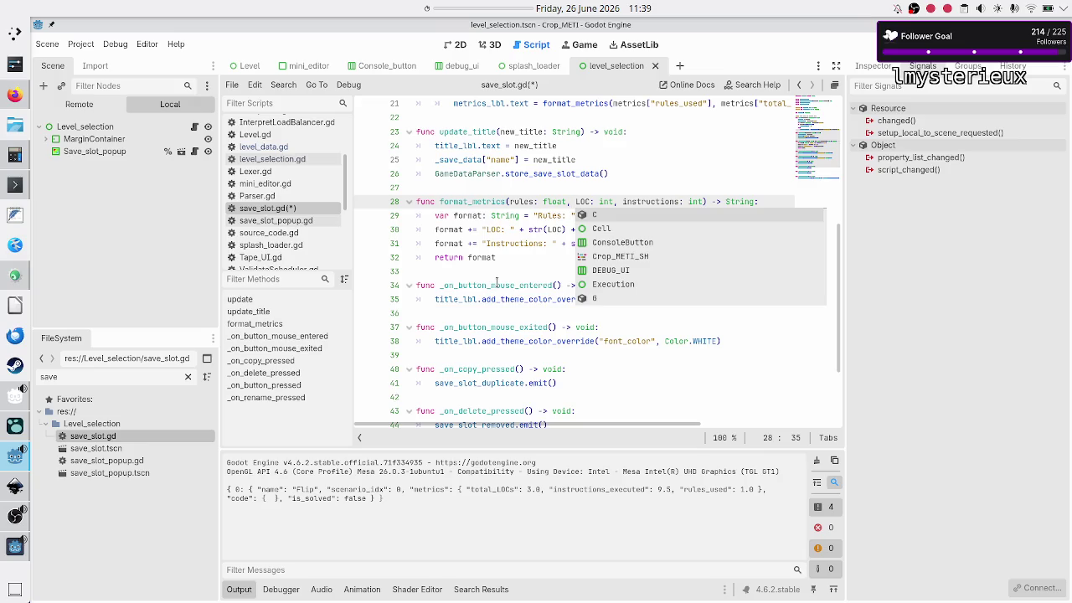
pyautogui.press('Right')
pyautogui.press('Right')
pyautogui.press('Right')
pyautogui.press('BackSpace')
pyautogui.press('BackSpace')
pyautogui.press('BackSpace')
pyautogui.write('float')
pyautogui.press('Right')
pyautogui.press('Right')
pyautogui.press('Right')
pyautogui.press('Right')
pyautogui.press('BackSpace')
pyautogui.press('BackSpace')
pyautogui.press('BackSpace')
pyautogui.write('float')
pyautogui.press('Escape')
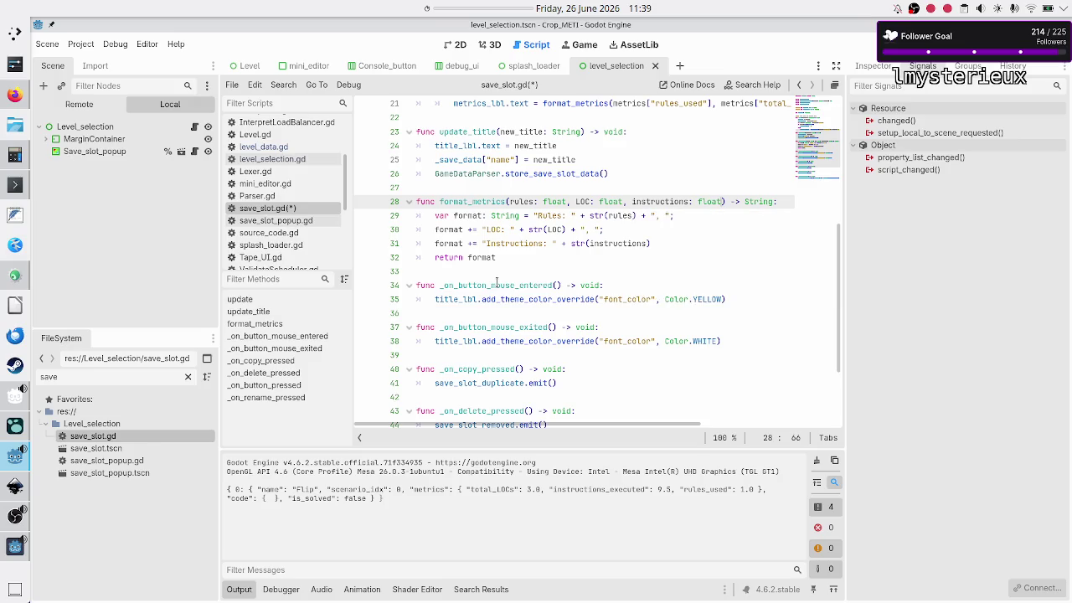
pyautogui.press('Down')
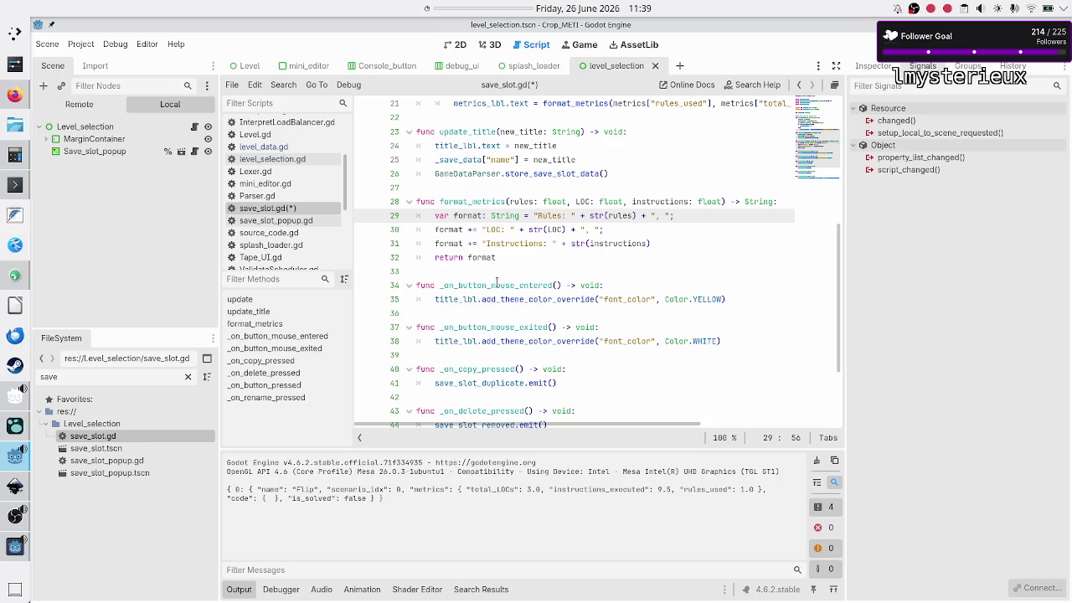
pyautogui.press('Down')
pyautogui.press('Down')
pyautogui.press('Down')
pyautogui.press('Down')
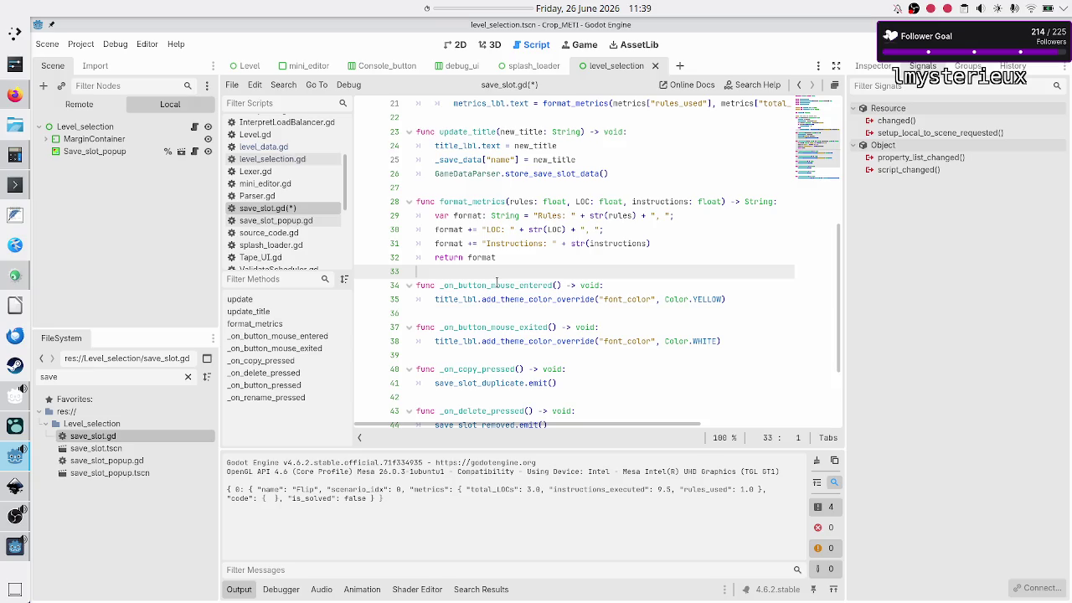
pyautogui.press('Up')
pyautogui.press('Up')
pyautogui.press('Up')
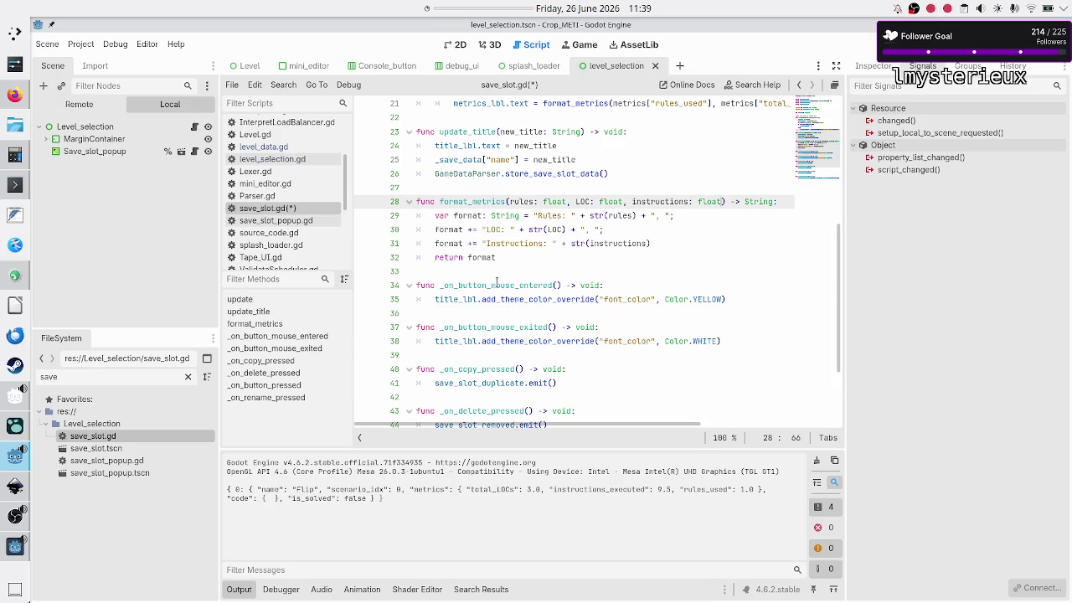
# - Trim the call on line 21 to format_metrics(metrics), dropping the separate metric arguments
pyautogui.hotkey('shift', 'Down')
pyautogui.hotkey('shift', 'Up')
pyautogui.press('Up')
pyautogui.press('Down')
pyautogui.press('Up')
pyautogui.press('Up')
pyautogui.press('Up')
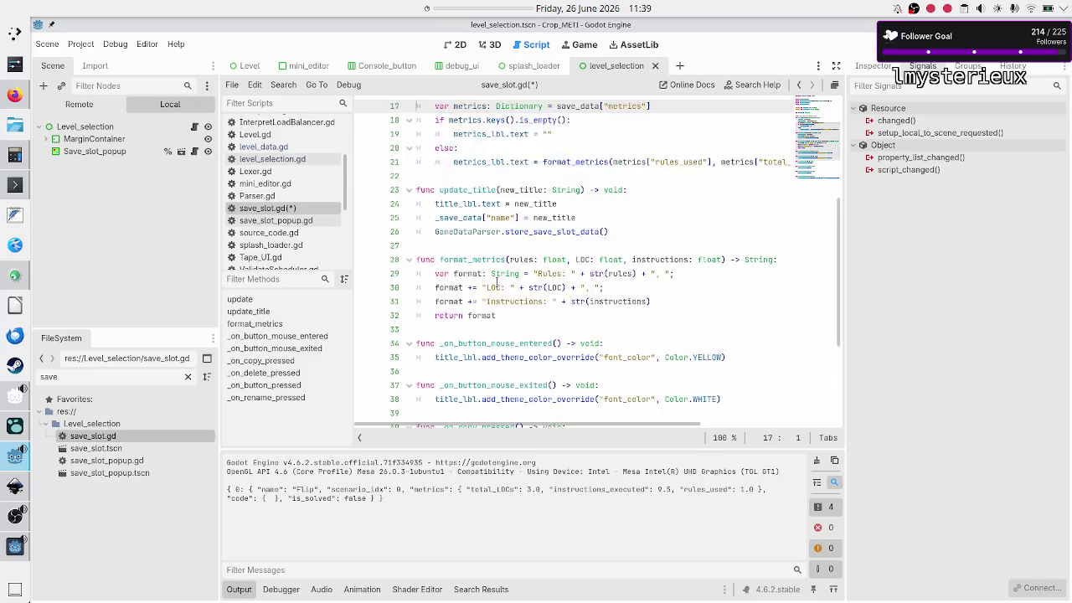
pyautogui.press('Down')
pyautogui.press('Down')
pyautogui.press('Down')
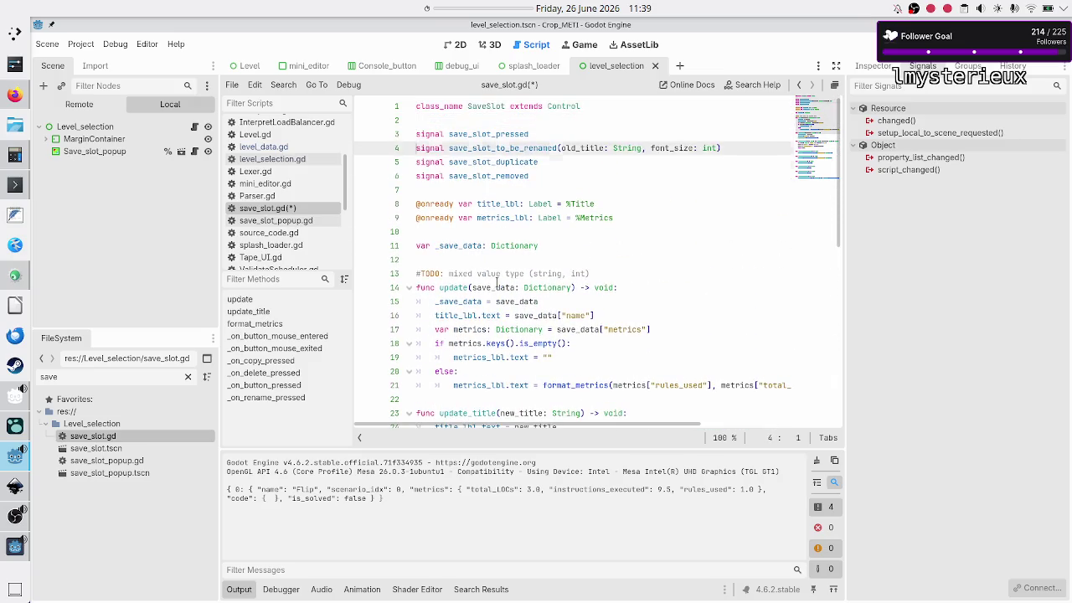
pyautogui.press('Up')
pyautogui.press('Up')
pyautogui.press('End')
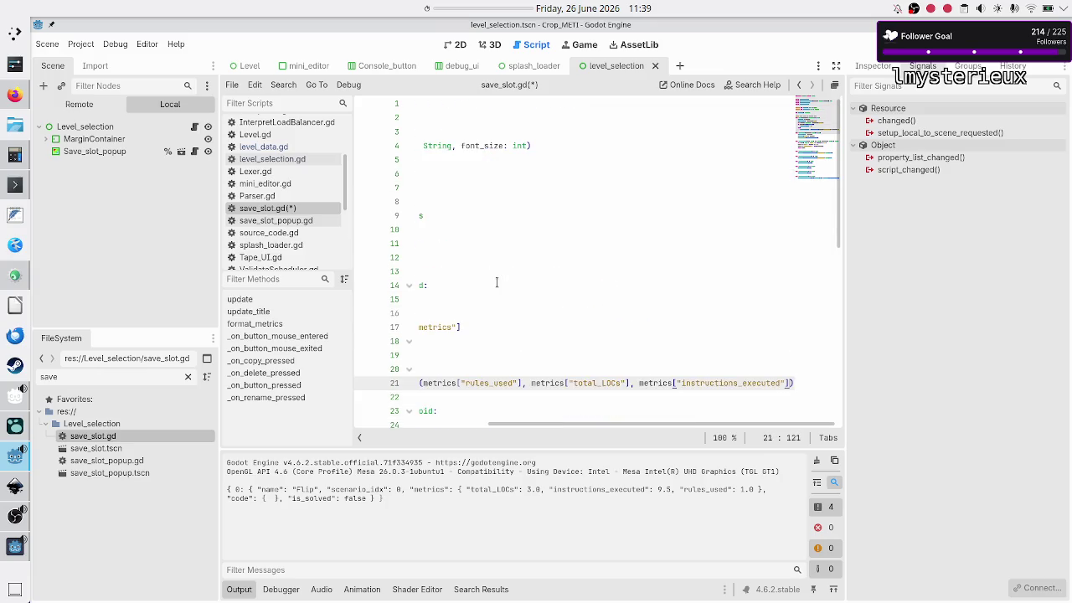
pyautogui.hotkey('shift', 'Left')
pyautogui.hotkey('shift', 'Left')
pyautogui.hotkey('shift', 'Left')
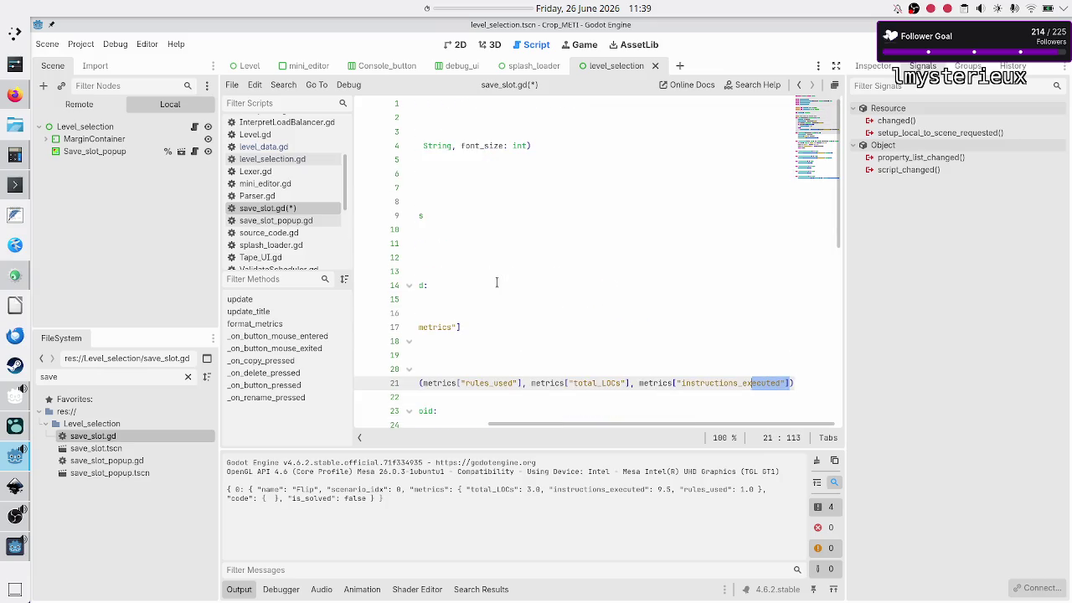
pyautogui.hotkey('shift', 'Left')
pyautogui.hotkey('shift', 'Left')
pyautogui.hotkey('shift', 'Left')
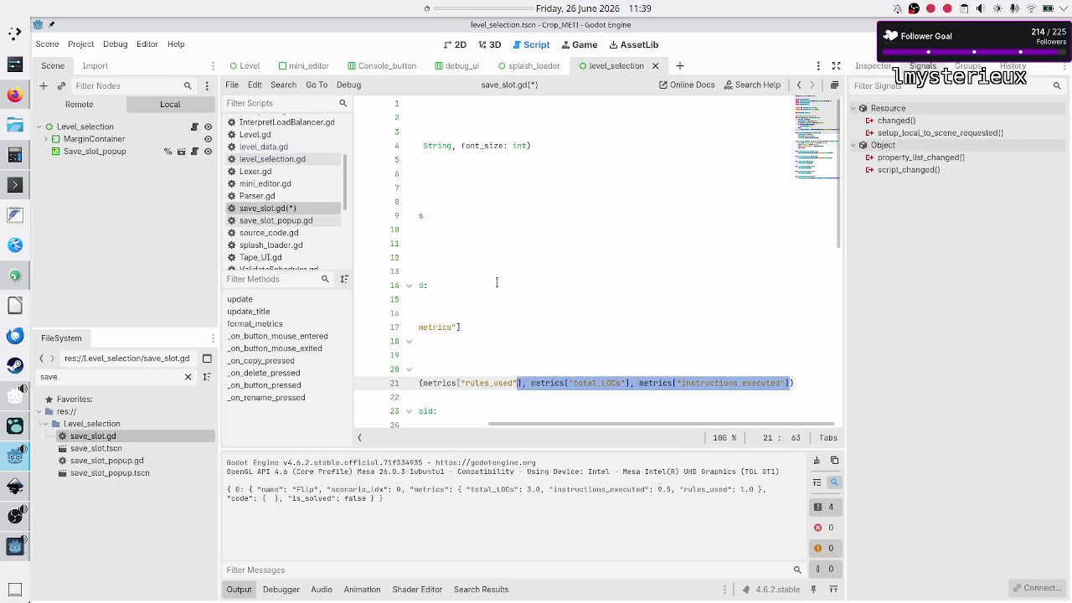
pyautogui.press('Delete')
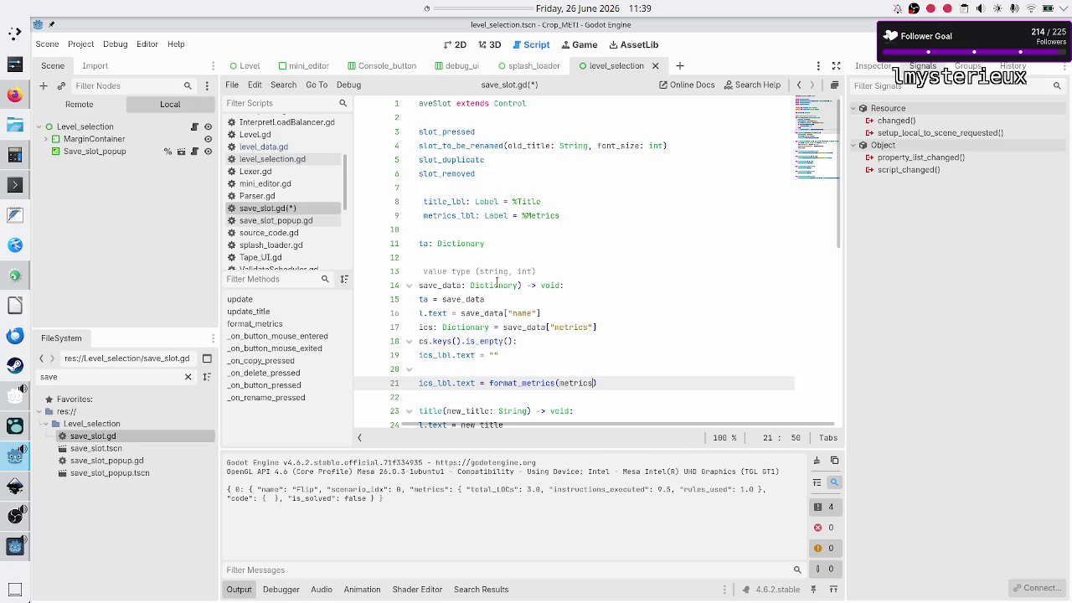
# - Move back to the end of the format_metrics signature, after the last float parameter
pyautogui.press('Down')
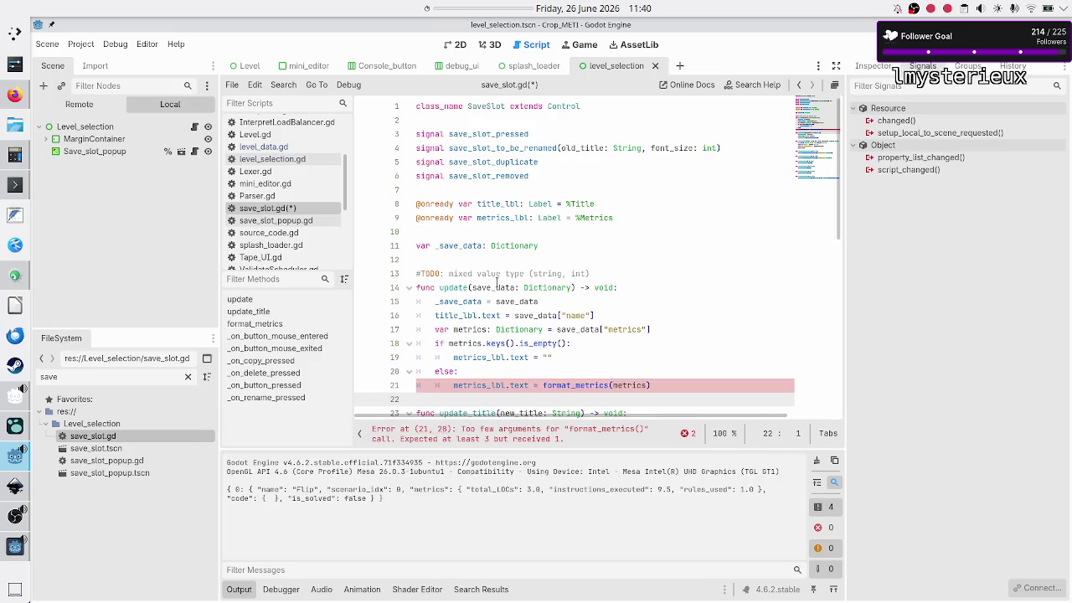
pyautogui.press('Up')
pyautogui.press('Up')
pyautogui.press('Up')
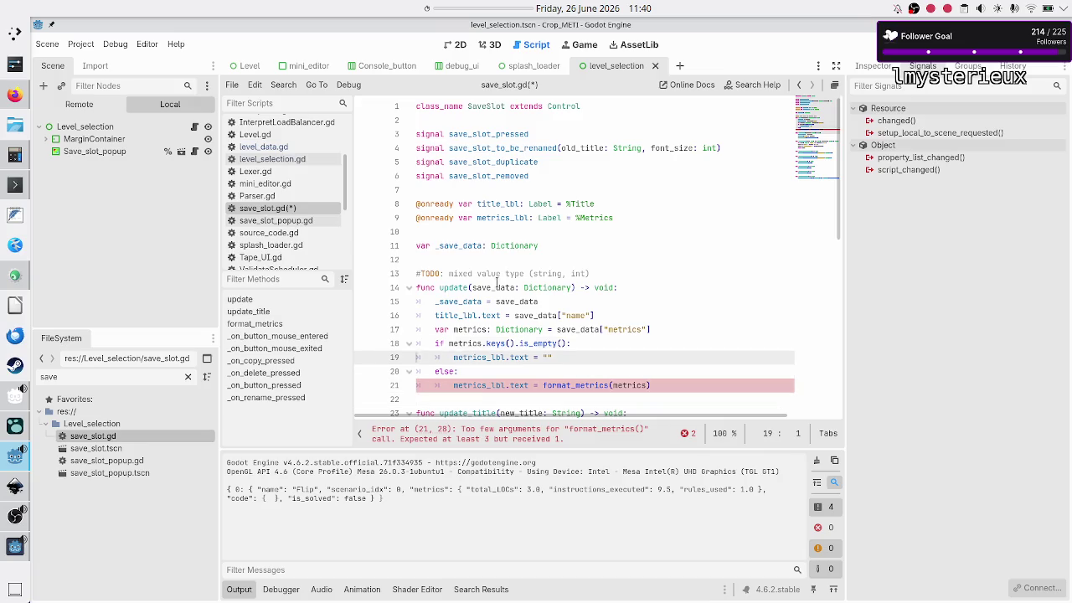
pyautogui.press('Down')
pyautogui.press('Down')
pyautogui.press('Down')
pyautogui.press('Down')
pyautogui.press('Down')
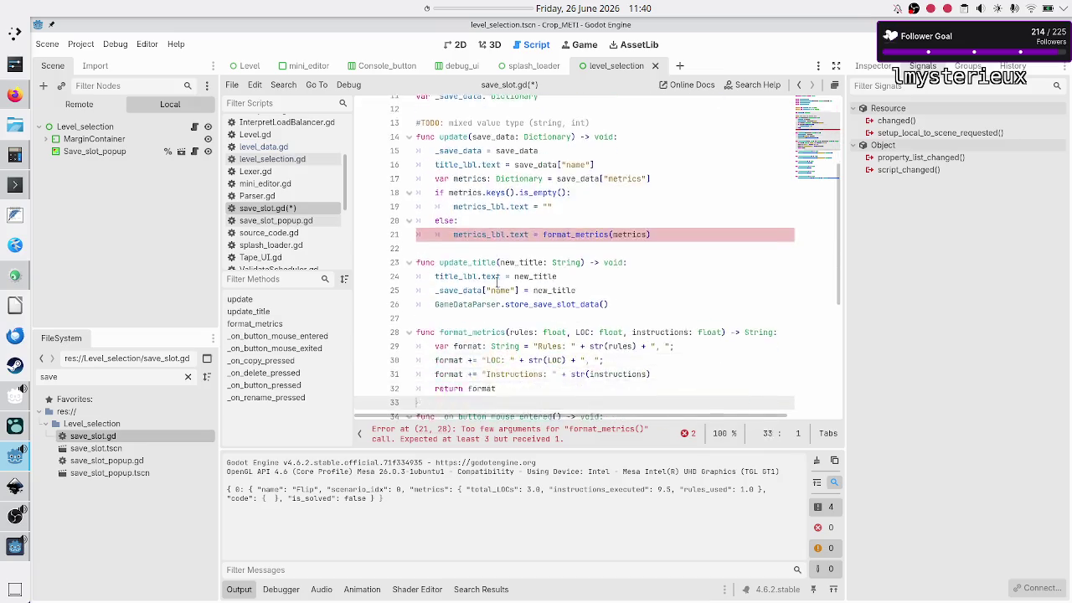
pyautogui.press('Up')
pyautogui.press('Up')
pyautogui.press('Up')
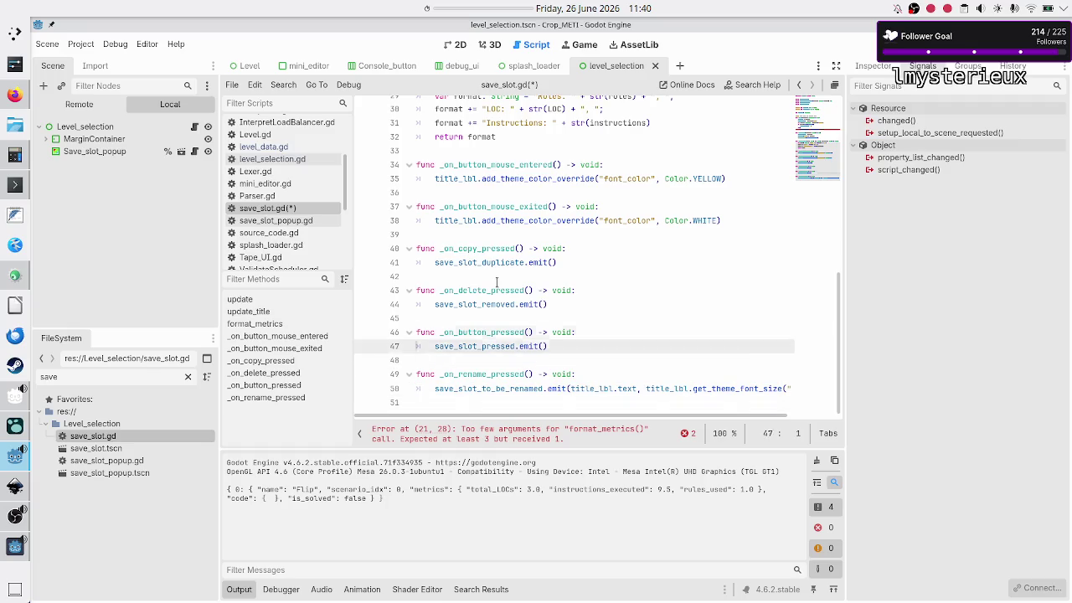
pyautogui.press('Down')
pyautogui.press('Down')
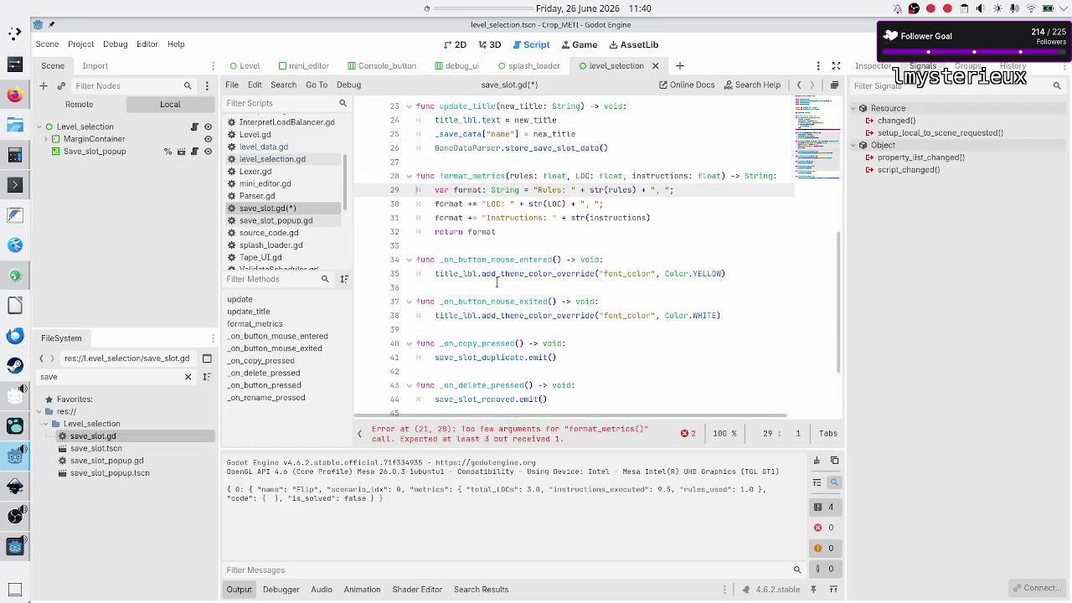
pyautogui.press('End')
pyautogui.press('Left')
pyautogui.press('Left')
pyautogui.press('Left')
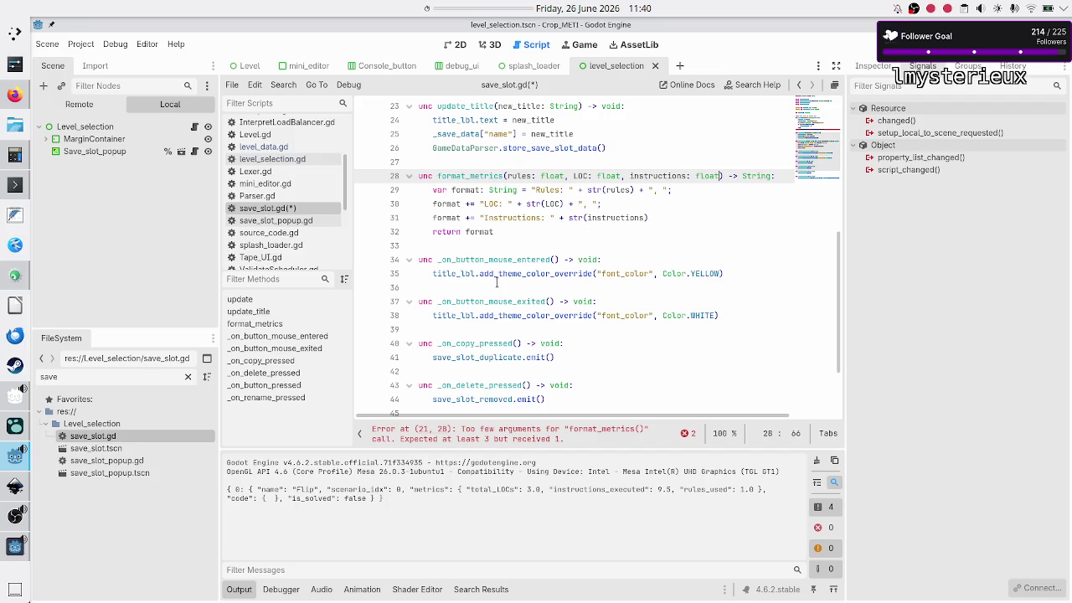
# - Make format_metrics take one metrics: Dictionary and read rules from metrics["rules_used"]
pyautogui.press('BackSpace')
pyautogui.press('BackSpace')
pyautogui.press('BackSpace')
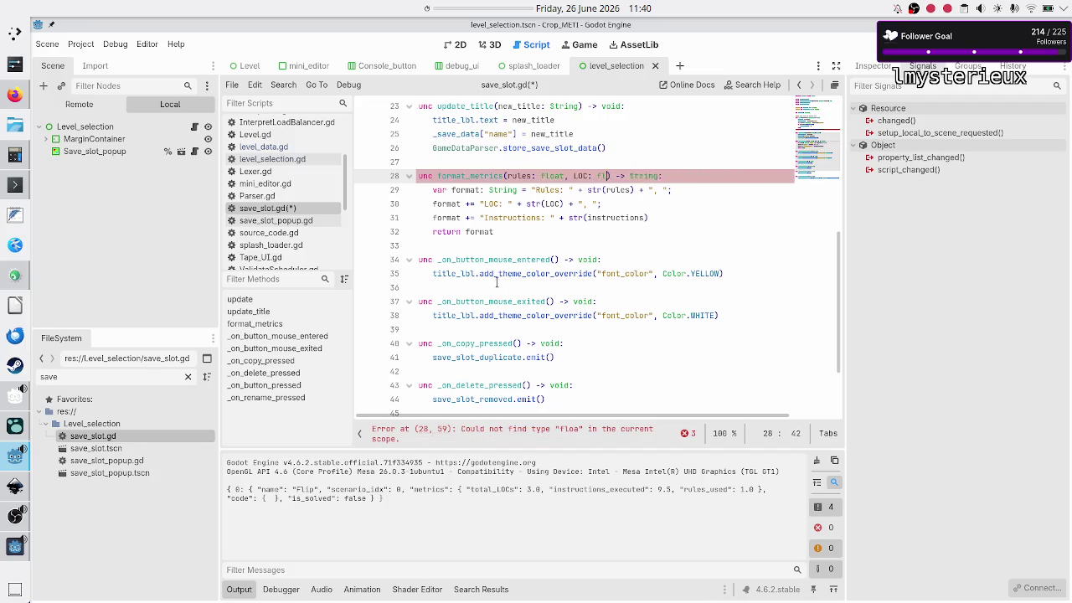
pyautogui.press('BackSpace')
pyautogui.press('BackSpace')
pyautogui.press('BackSpace')
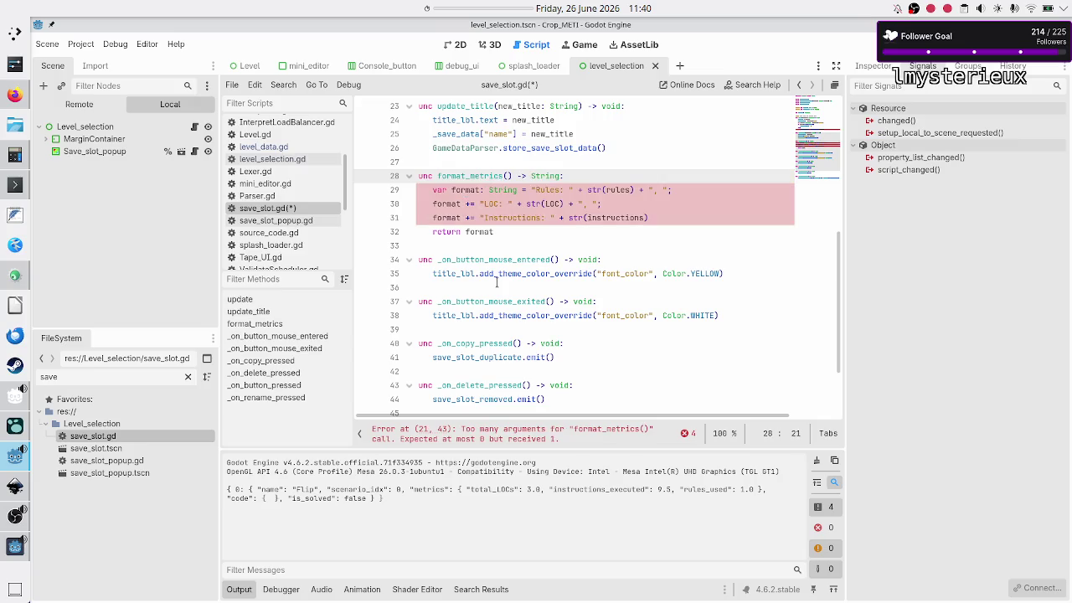
pyautogui.write('metrics: Dictionary')
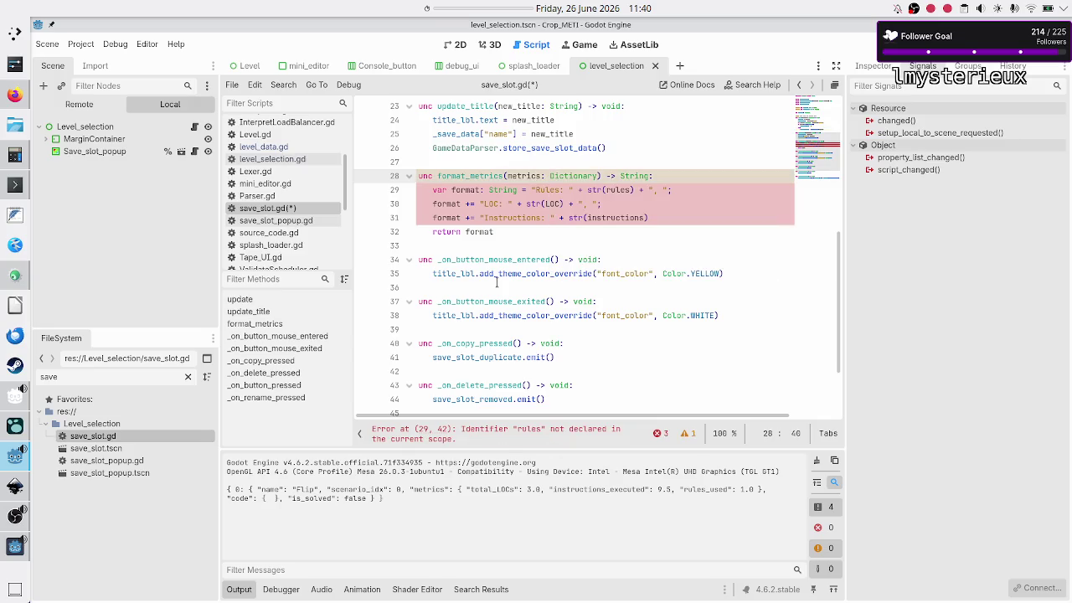
pyautogui.press('Down')
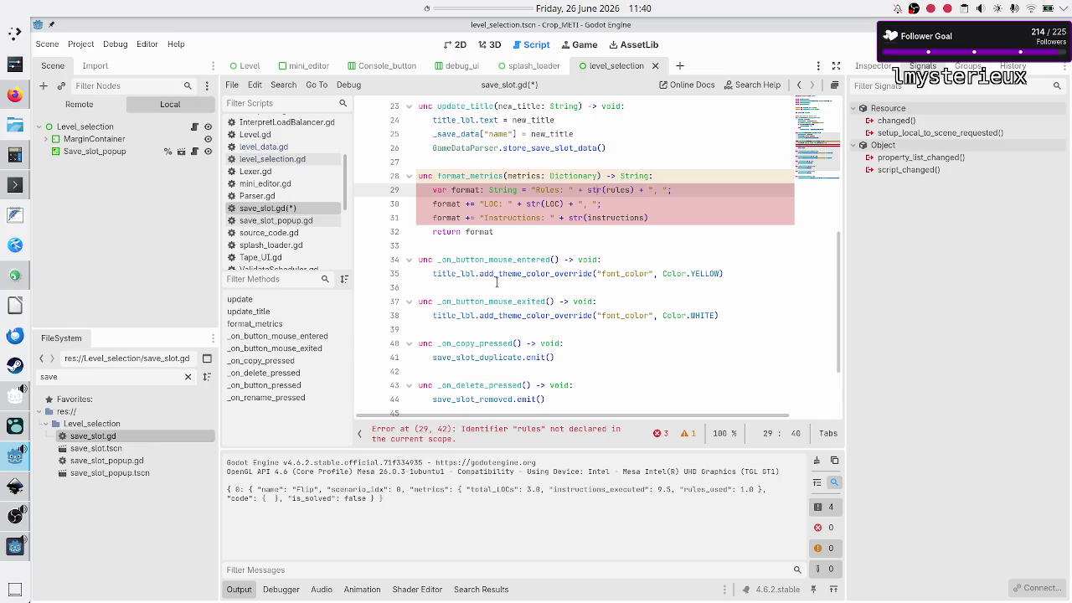
pyautogui.press('Right')
pyautogui.press('Right')
pyautogui.hotkey('shift', 'Right')
pyautogui.hotkey('shift', 'Right')
pyautogui.hotkey('shift', 'Right')
pyautogui.press('BackSpace')
pyautogui.write('metrics')
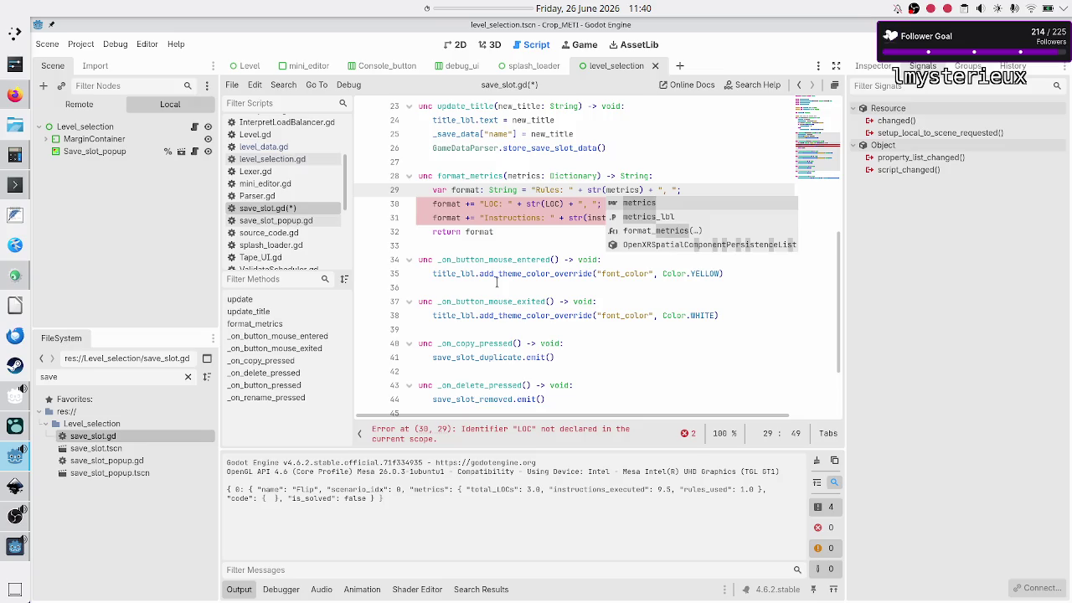
pyautogui.write('[]')
pyautogui.press('Left')
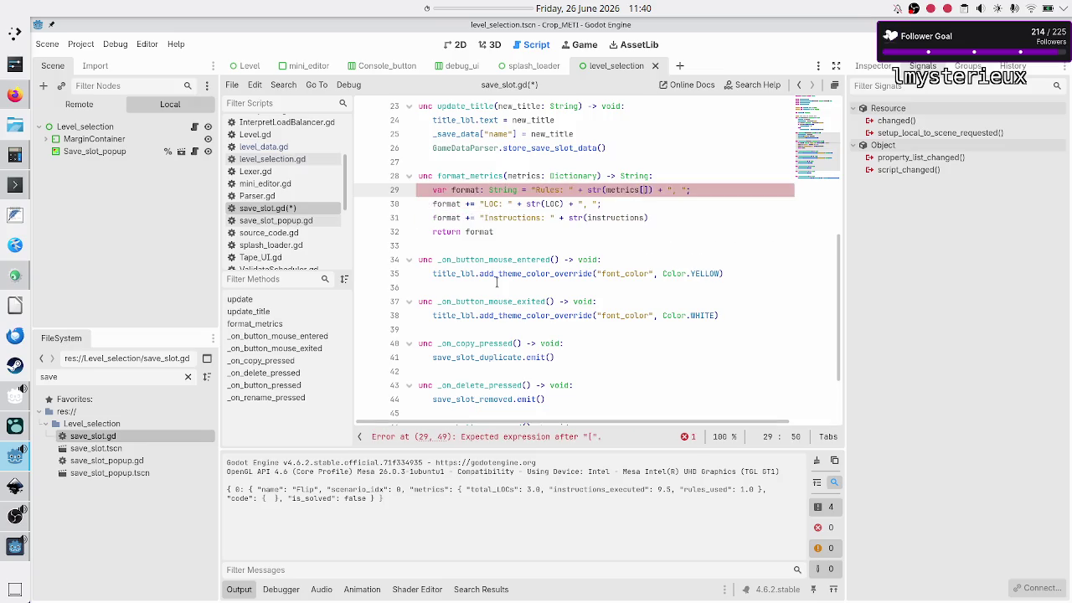
pyautogui.write('"rules_used')
# - Paste and comment out the old metrics lookup line, and read LOC from metrics["total_LOCs"]
pyautogui.write('["rules_used"], metrics["total_LOCs"], metrics["instructions_executed"]')
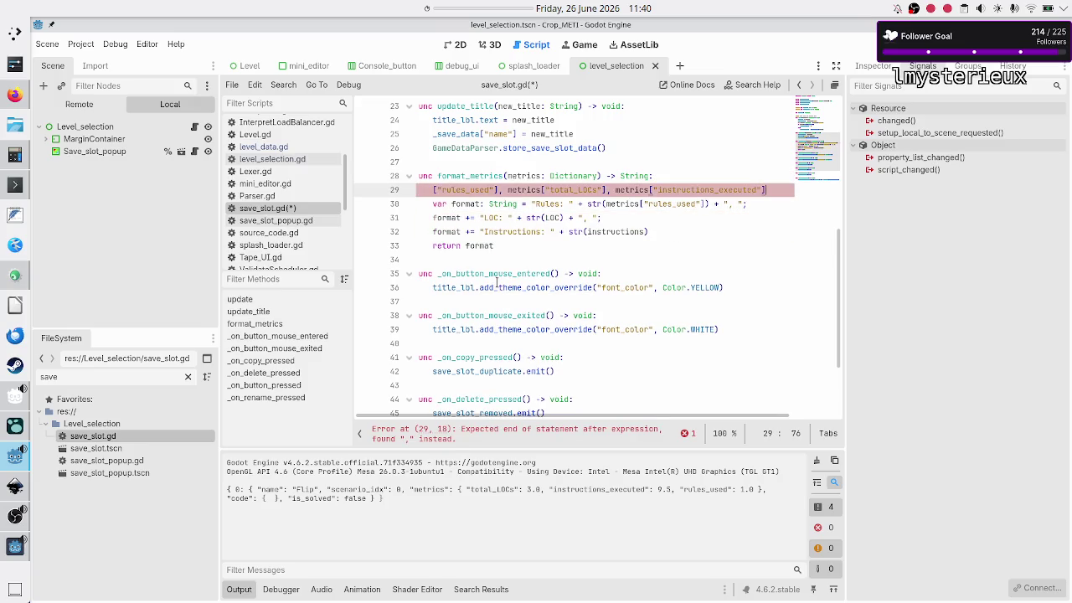
pyautogui.hotkey('ctrl', 'k')
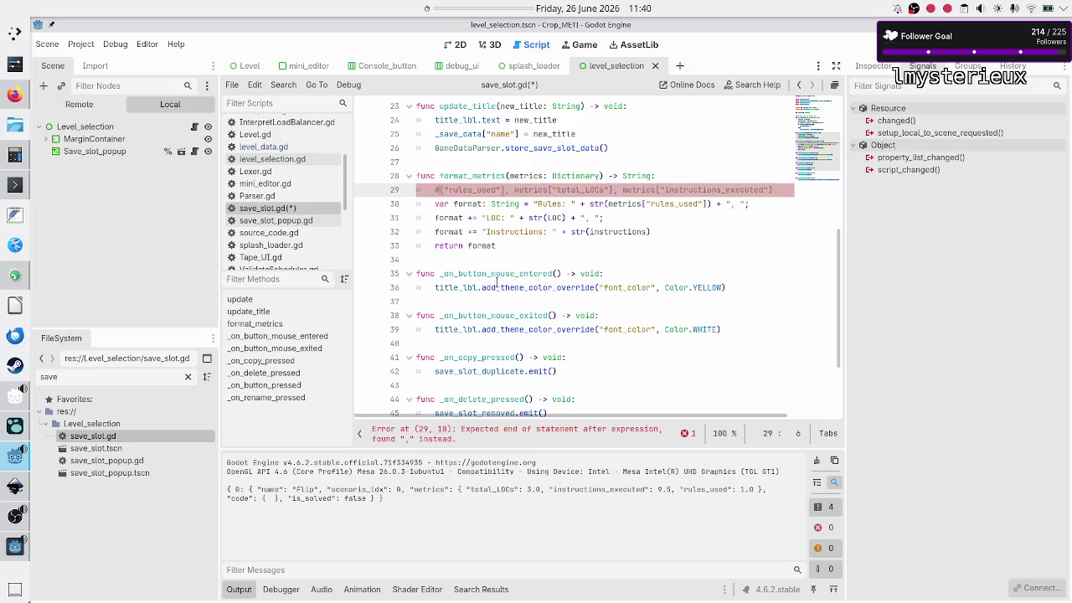
pyautogui.press('Down')
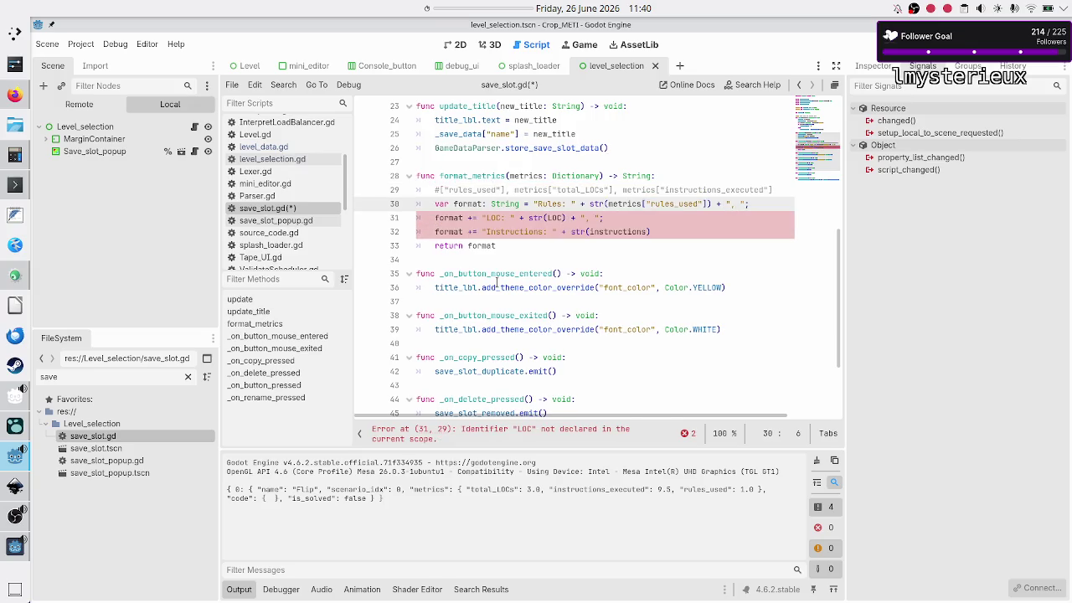
pyautogui.press('Down')
pyautogui.press('Down')
pyautogui.press('Up')
pyautogui.press('End')
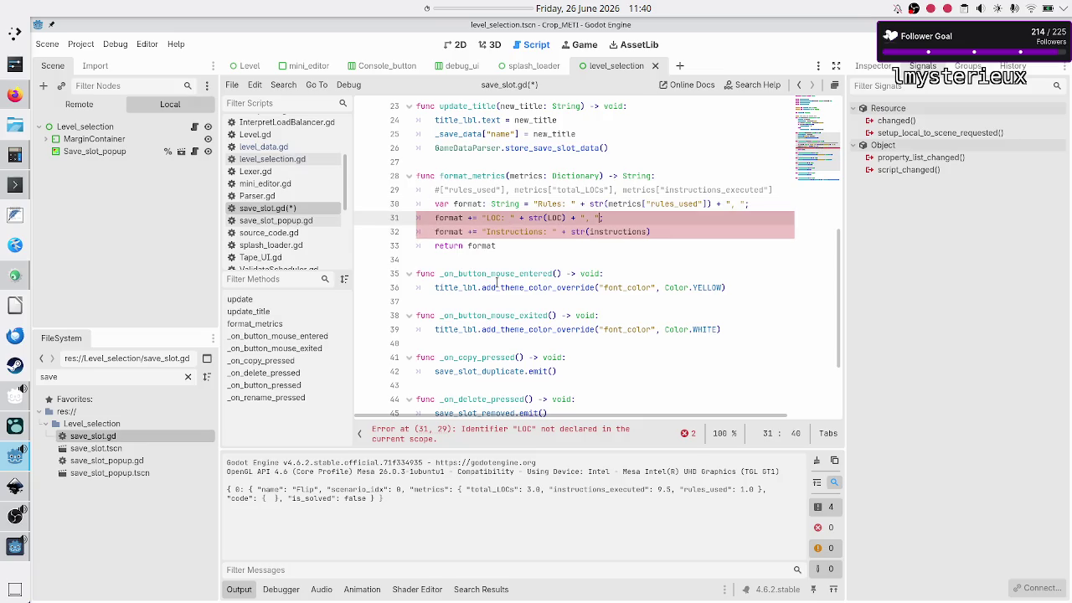
pyautogui.press('Left')
pyautogui.press('BackSpace')
pyautogui.press('BackSpace')
pyautogui.press('BackSpace')
pyautogui.write('met')
pyautogui.press('Return')
pyautogui.write('[]')
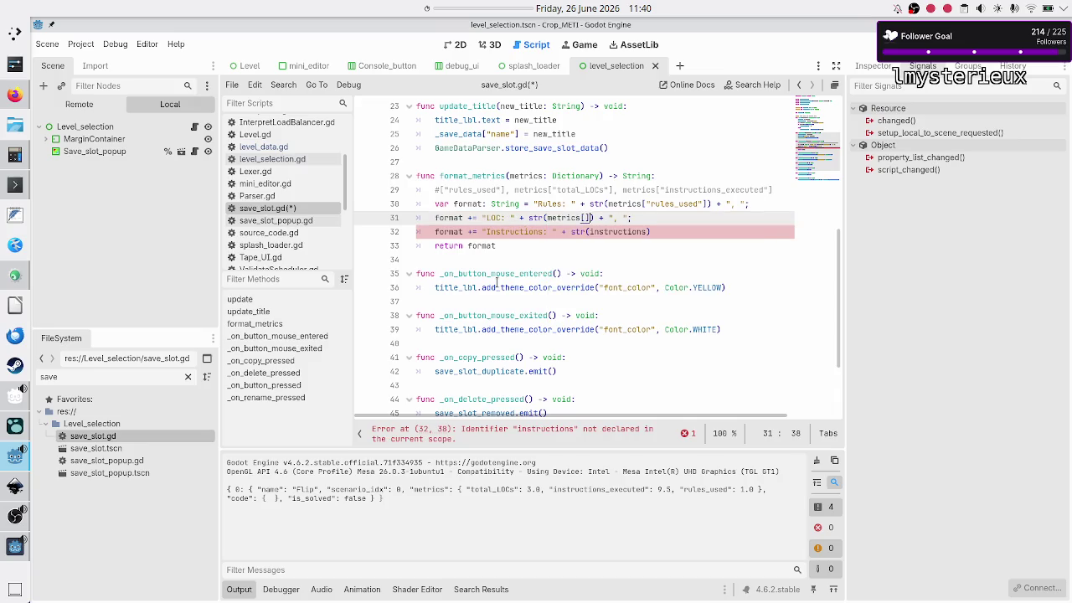
pyautogui.write('"')
pyautogui.write('otal_LO')
pyautogui.write('Cs')
# - Read instructions from metrics["instructions_executed"], copying the key name from the commented line
pyautogui.press('Down')
pyautogui.press('BackSpace')
pyautogui.press('BackSpace')
pyautogui.press('BackSpace')
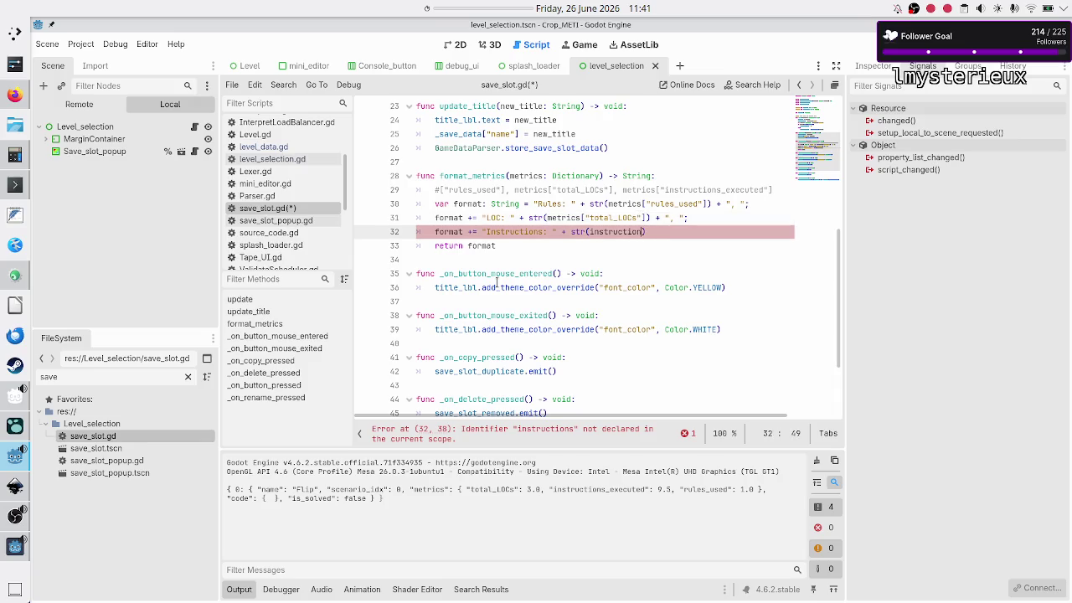
pyautogui.write('metrics')
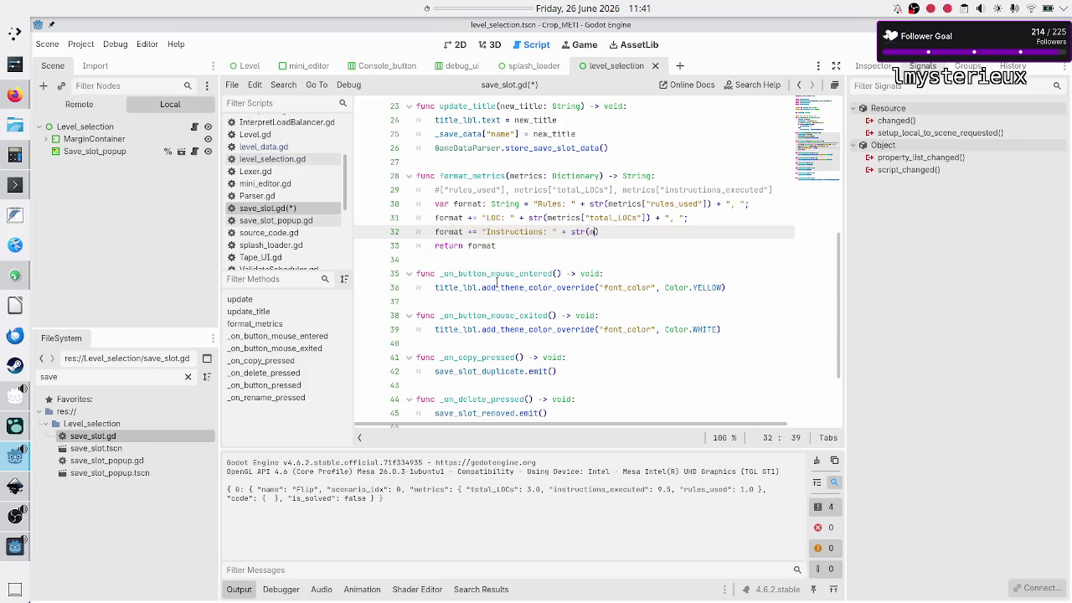
pyautogui.write('["')
pyautogui.press('Up')
pyautogui.press('Up')
pyautogui.press('Up')
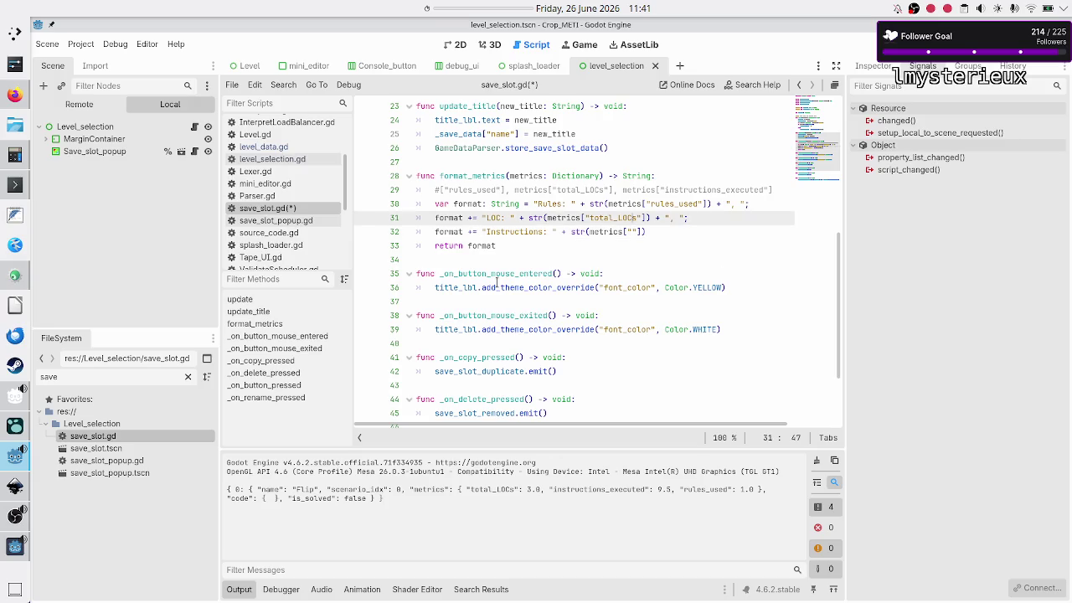
pyautogui.hotkey('shift', 'Right')
pyautogui.hotkey('shift', 'Right')
pyautogui.hotkey('shift', 'Right')
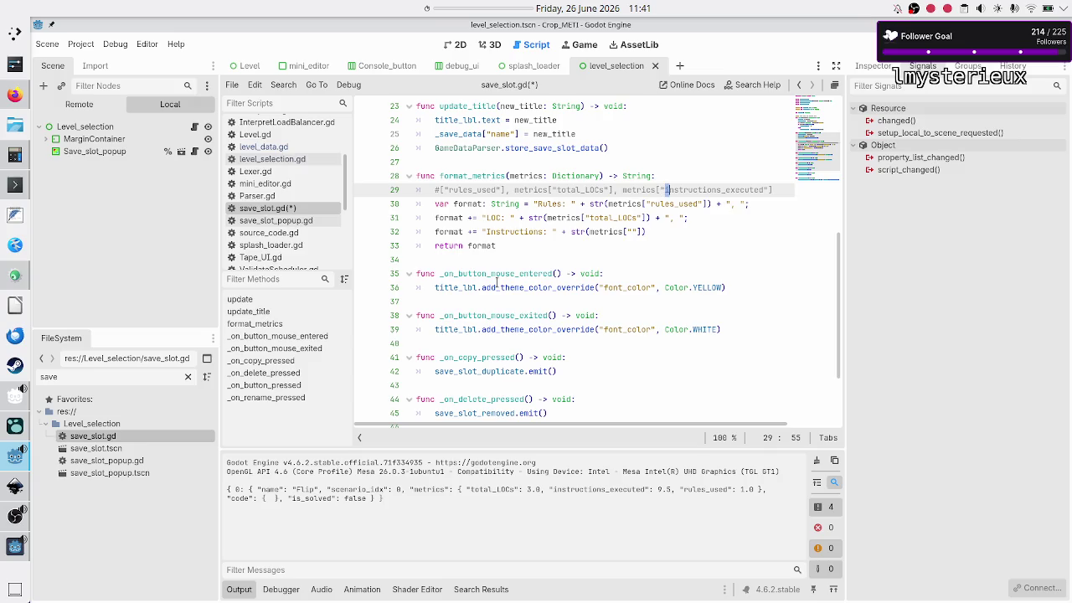
pyautogui.hotkey('shift', 'Right')
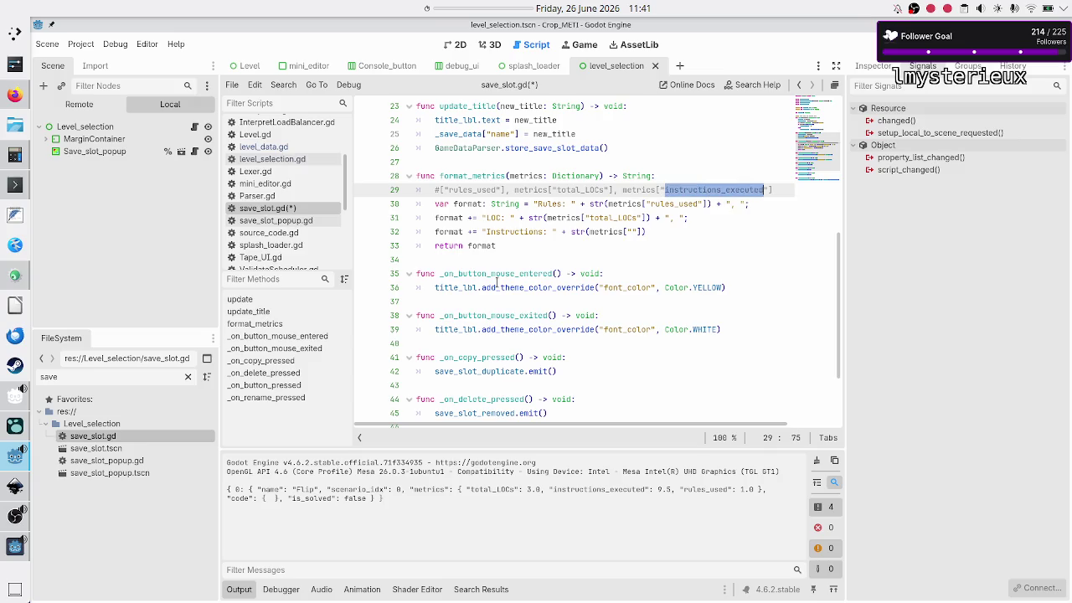
pyautogui.hotkey('ctrl', 'c')
pyautogui.press('Down')
pyautogui.press('Down')
pyautogui.press('Down')
pyautogui.press('Left')
pyautogui.press('Left')
pyautogui.press('Left')
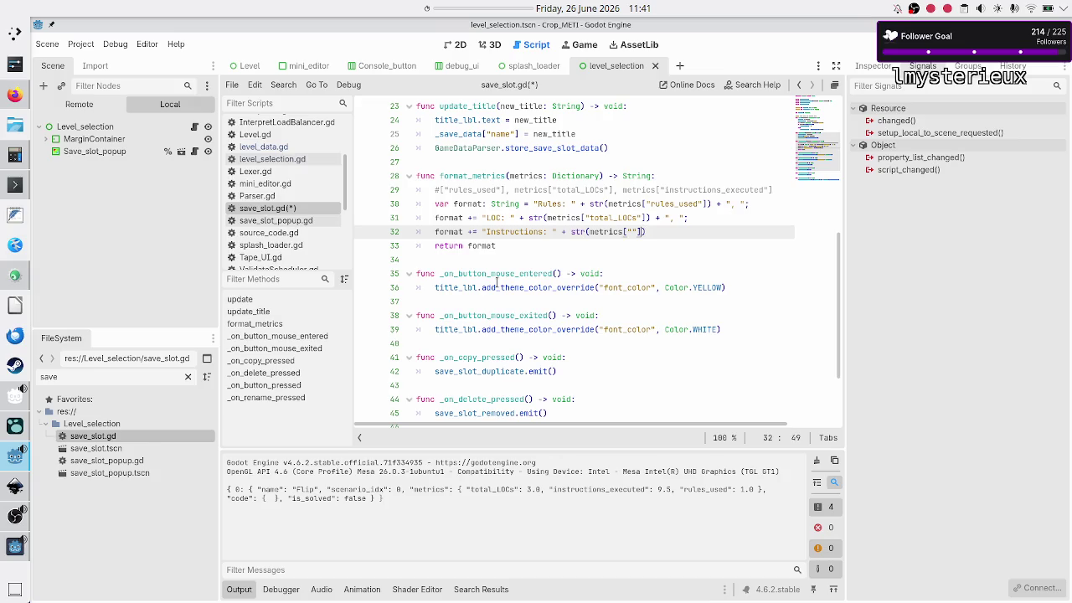
pyautogui.hotkey('ctrl', 'v')
# - Select the whole old commented line 29
pyautogui.press('Up')
pyautogui.press('Up')
pyautogui.press('Up')
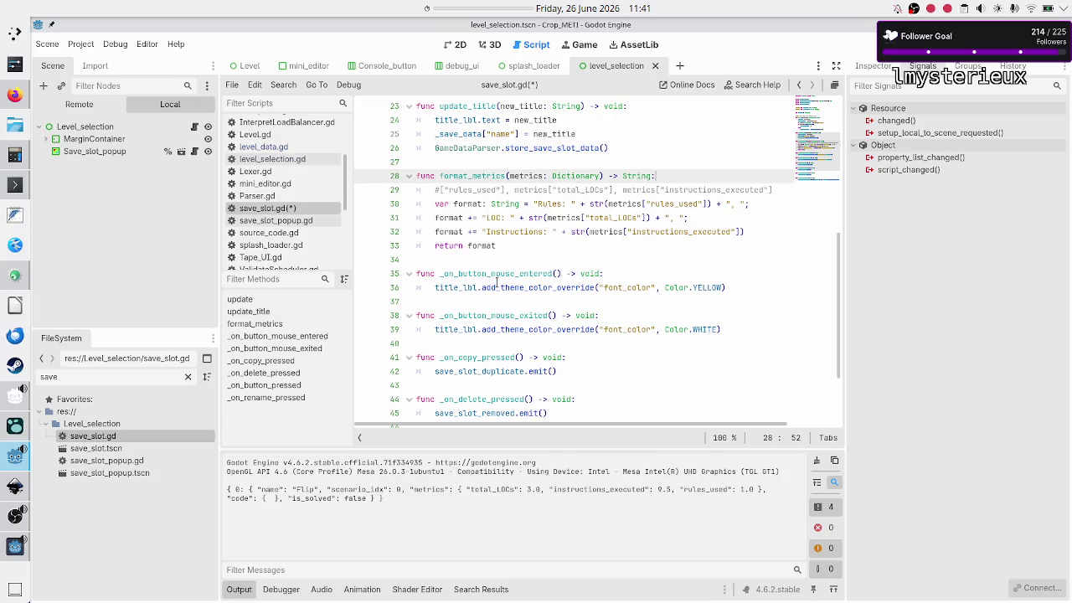
pyautogui.press('Down')
pyautogui.press('Home')
pyautogui.press('Home')
pyautogui.hotkey('shift', 'End')
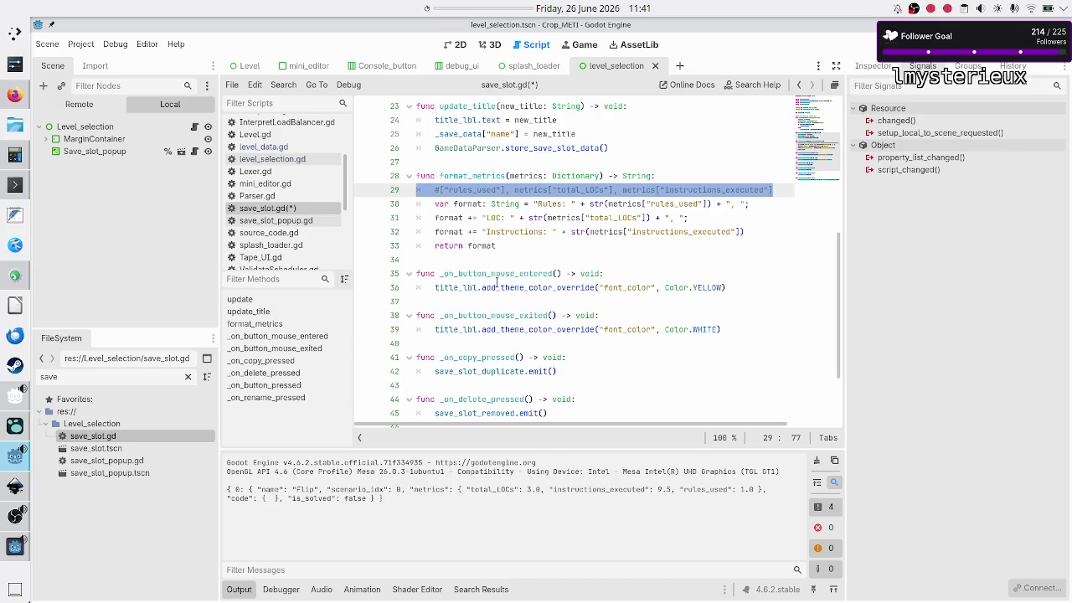
# - Replace the old comment with '#NOTICE: no intermediary metric variable…' and '#later: int or float' above format_metrics
pyautogui.press('BackSpace')
pyautogui.press('BackSpace')
pyautogui.press('Up')
pyautogui.press('Return')
pyautogui.write('#NOTICE: n')
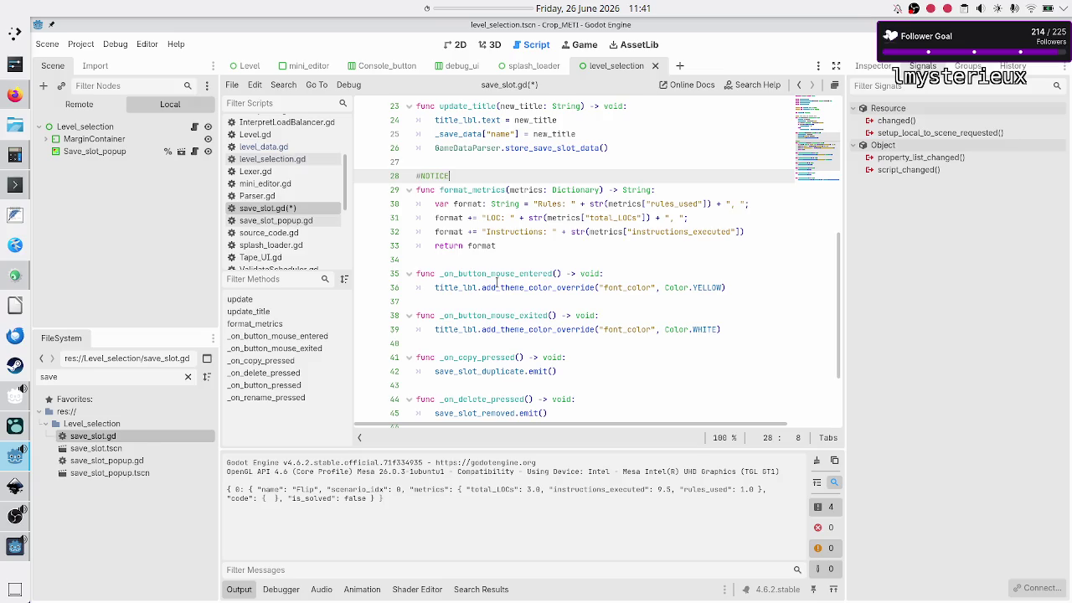
pyautogui.write('o')
pyautogui.write(' intermedia')
pyautogui.write('ry met')
pyautogui.write('ric variable, ')
pyautogui.write('because th')
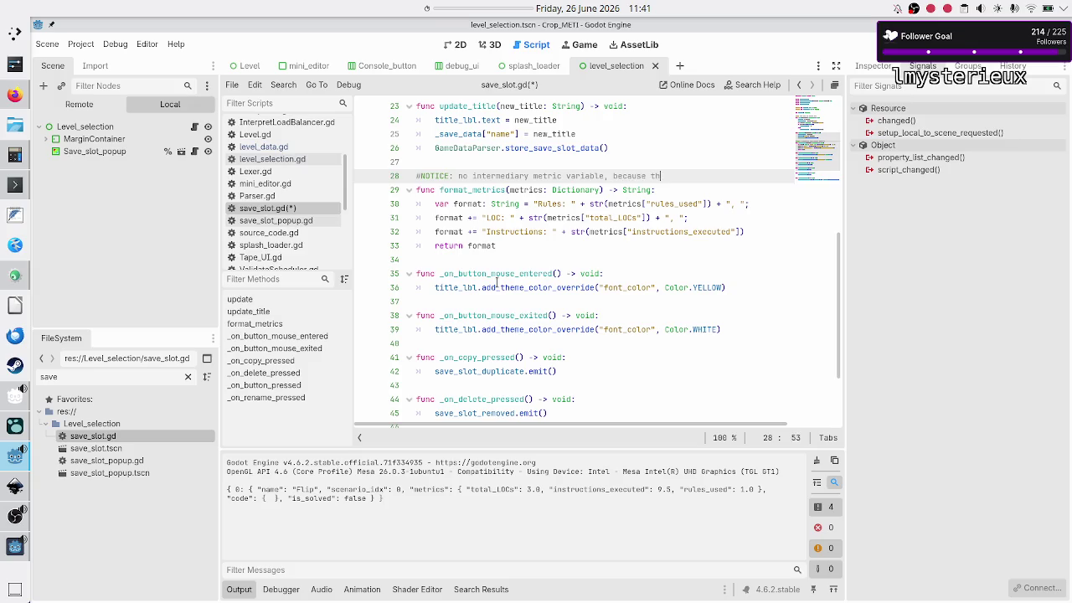
pyautogui.write('e type cou')
pyautogui.write('ld be changed')
pyautogui.press('Return')
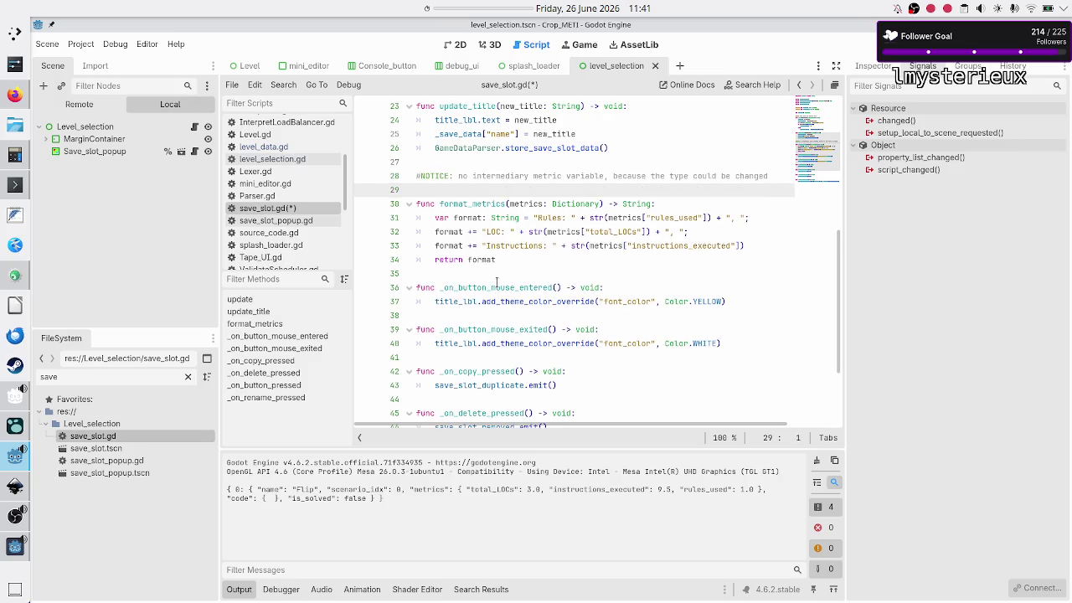
pyautogui.write('#later: int or float')
# - Save save_slot.gd
pyautogui.press('Right')
pyautogui.press('Right')
pyautogui.press('Right')
pyautogui.press('Right')
pyautogui.press('Right')
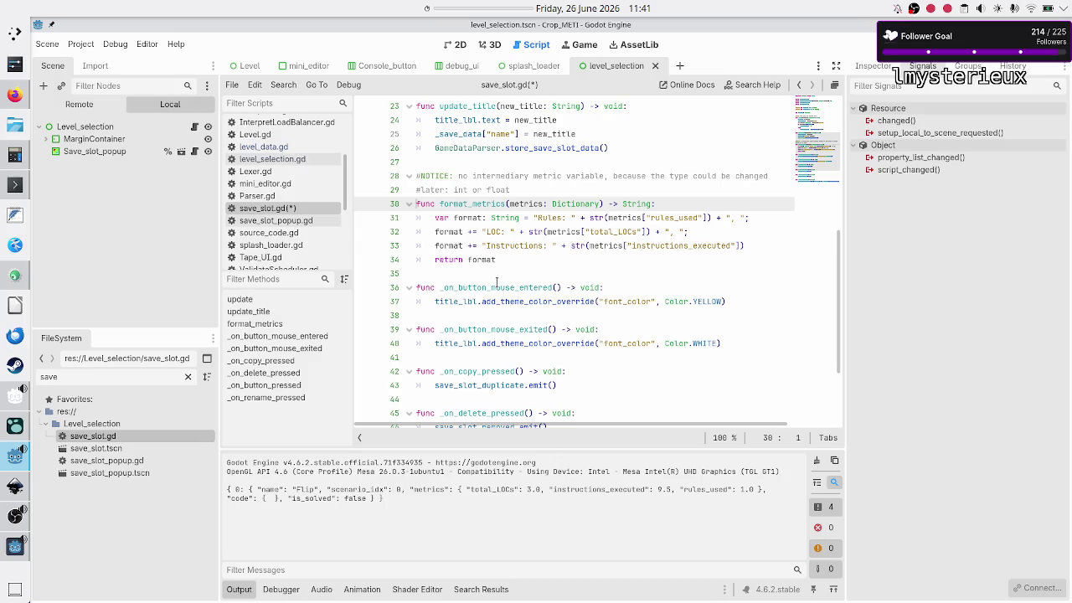
pyautogui.press('Down')
pyautogui.press('Down')
pyautogui.press('Down')
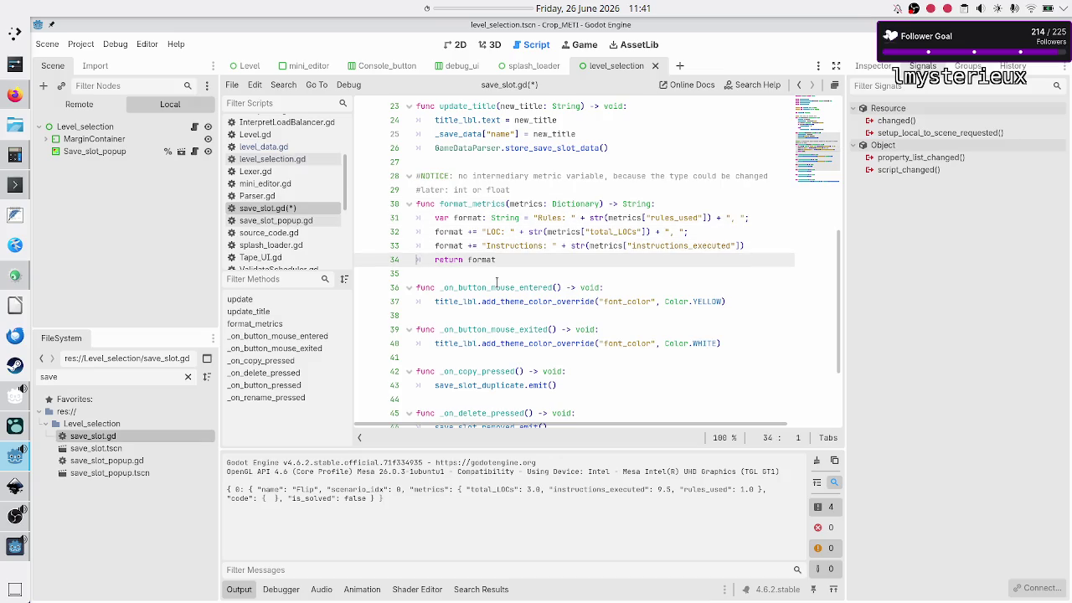
pyautogui.press('Up')
pyautogui.press('Up')
pyautogui.press('Down')
pyautogui.press('Down')
pyautogui.press('Down')
pyautogui.hotkey('ctrl', 's')
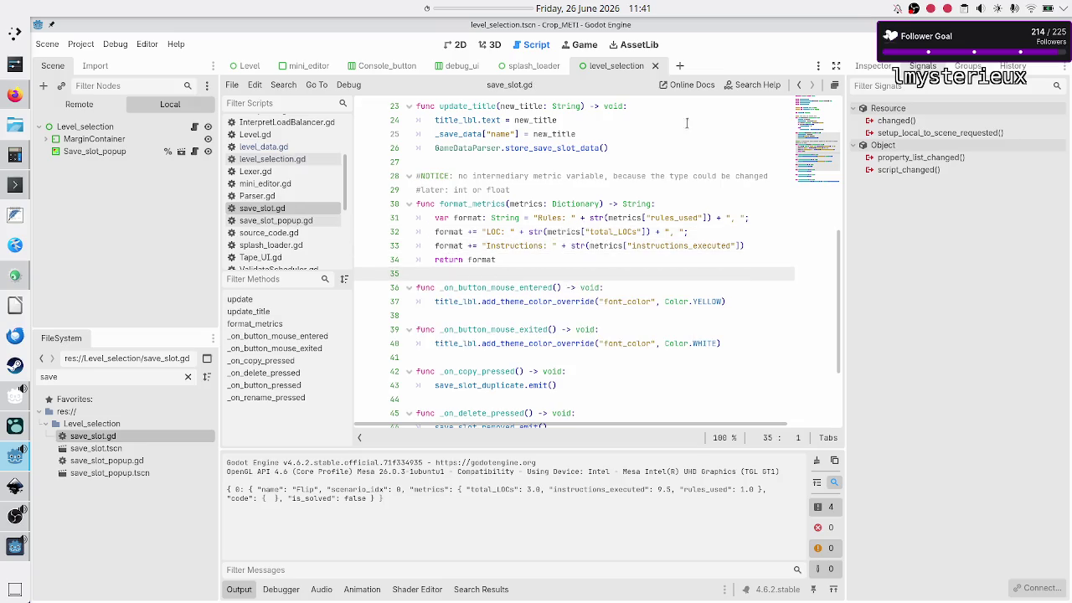
# - Rerun the game, check the Flip bit card reads Rules 1.0, LOC 3.0, Instructions 9.5, then close it
pyautogui.press('F8')
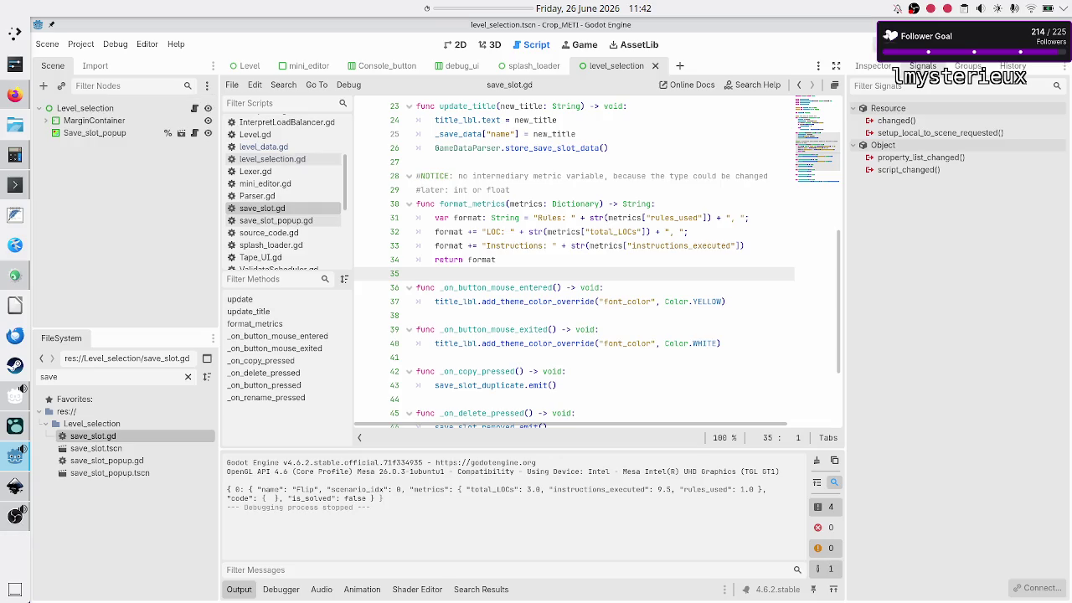
pyautogui.press('F5')
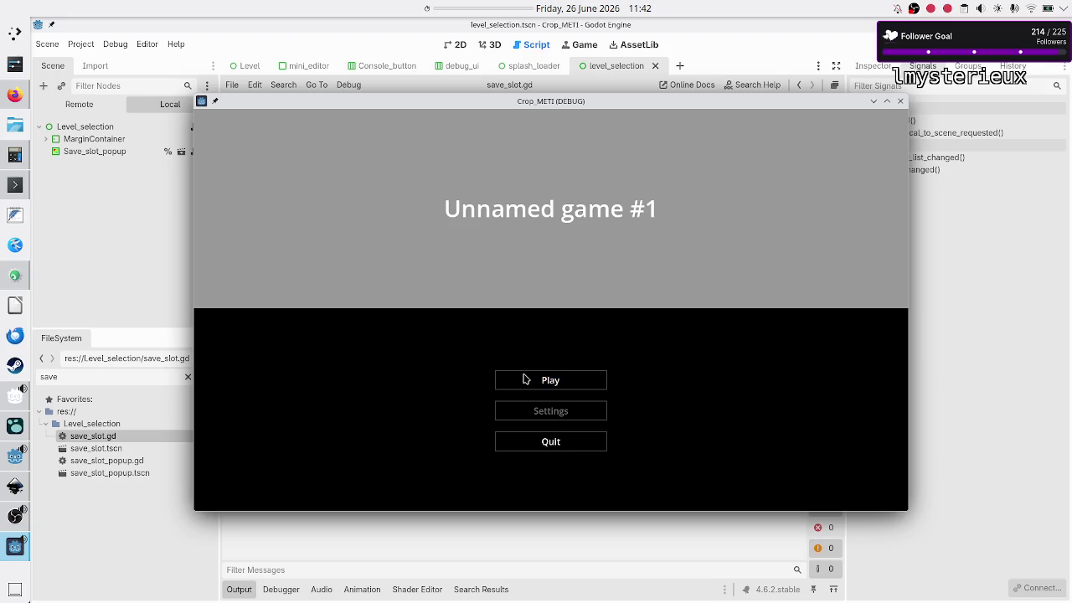
pyautogui.click(525, 379)
pyautogui.click(294, 172)
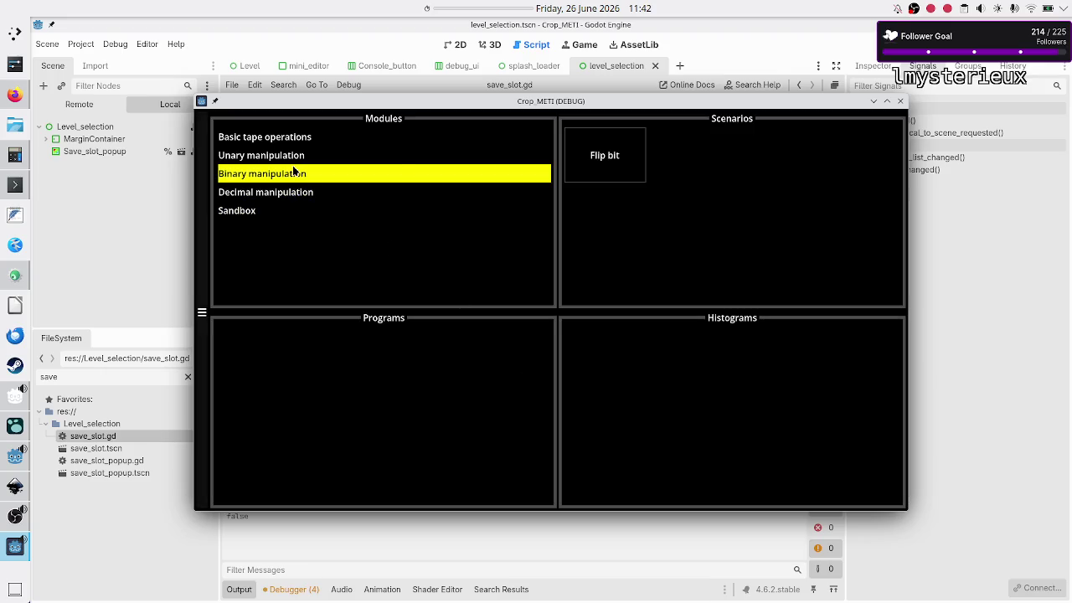
pyautogui.click(598, 158)
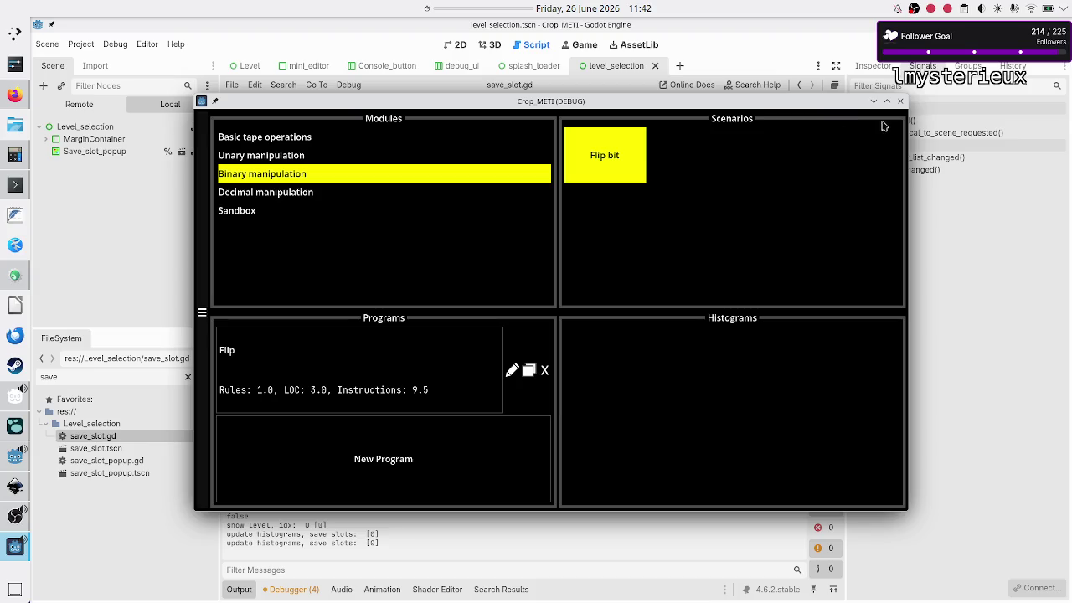
pyautogui.click(901, 101)
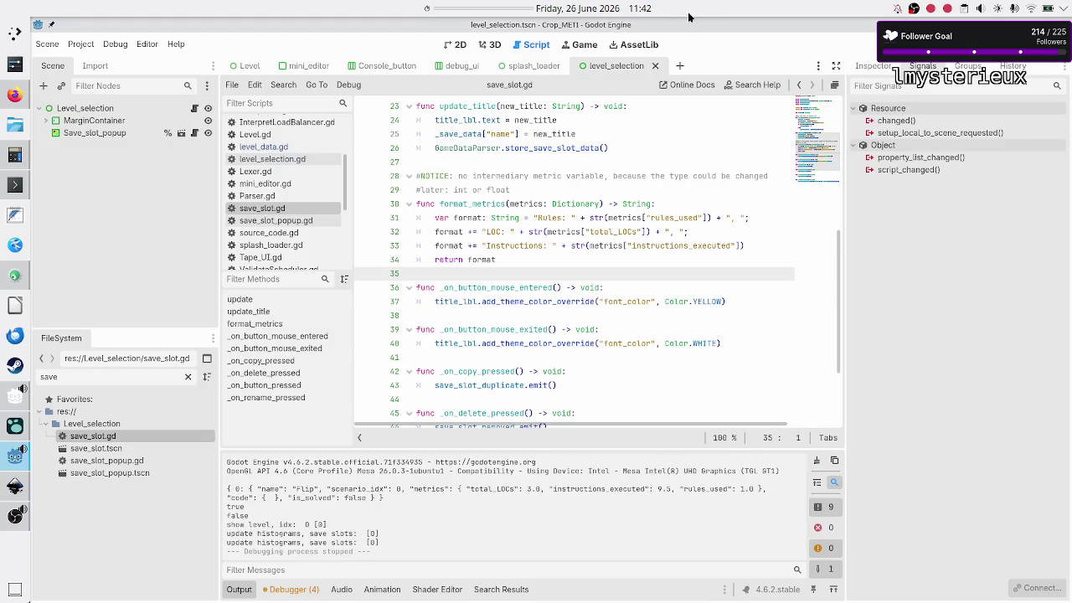
# - Switch to Firefox and show the Discord tab with the weekly stream schedule
pyautogui.click(15, 94)
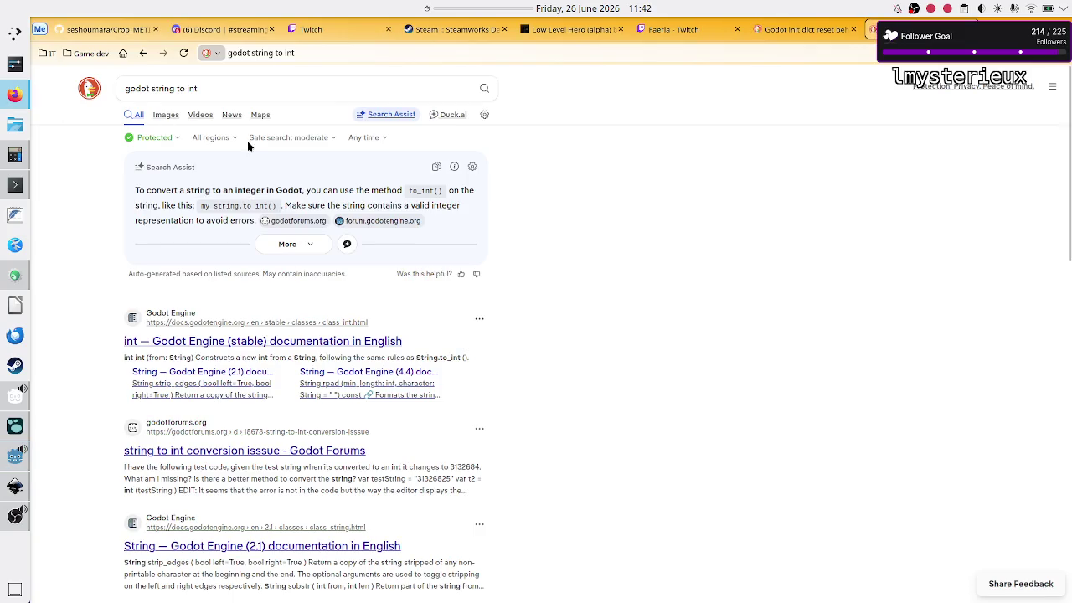
pyautogui.click(221, 33)
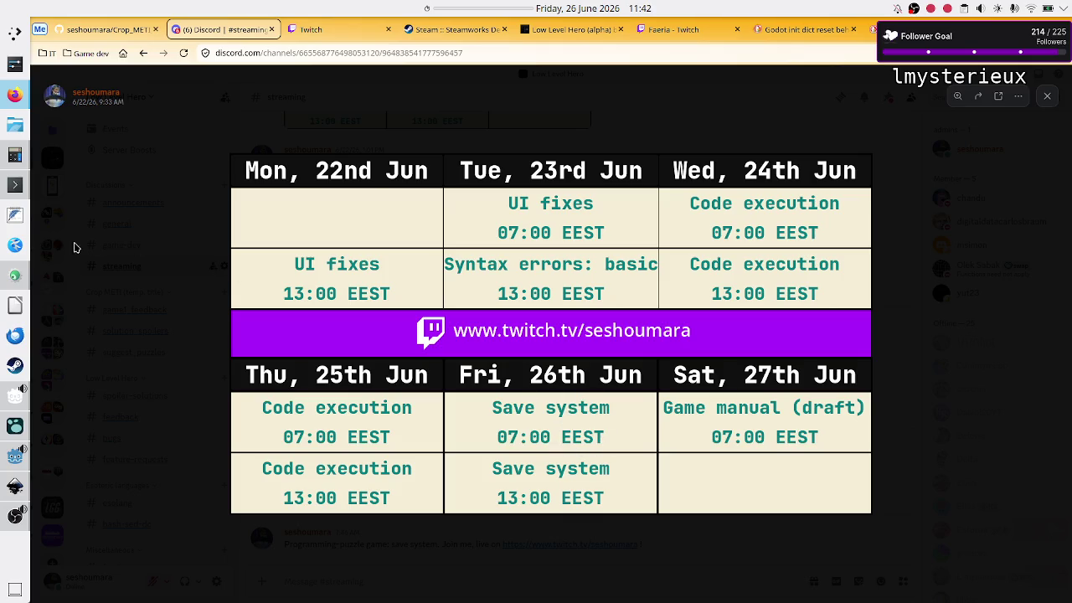
# - Switch from the Discord stream announcement to the Logseq journal window
pyautogui.moveTo(15, 275)
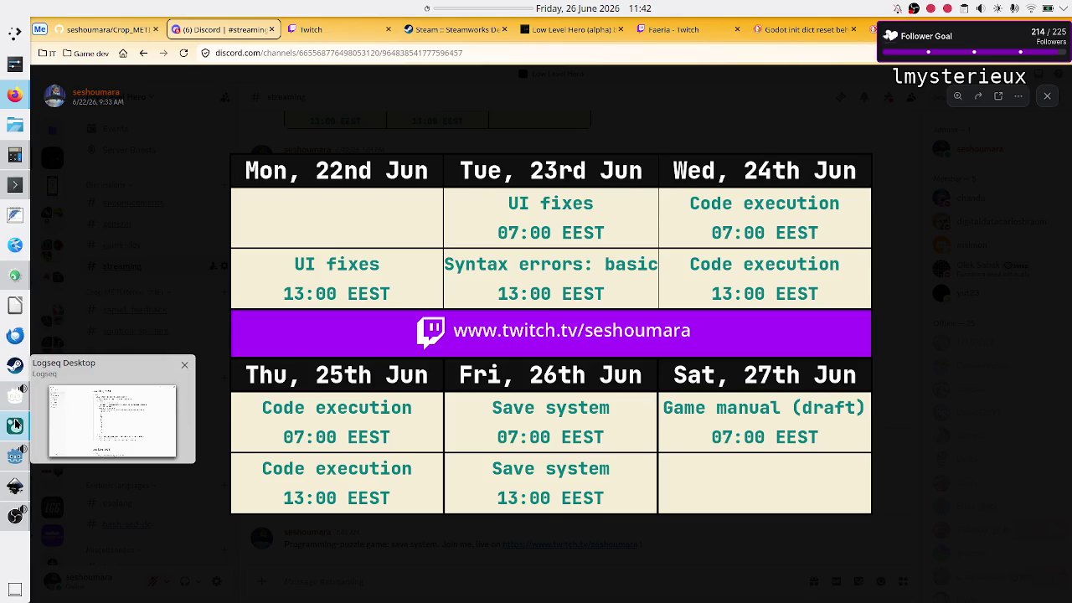
pyautogui.click(15, 425)
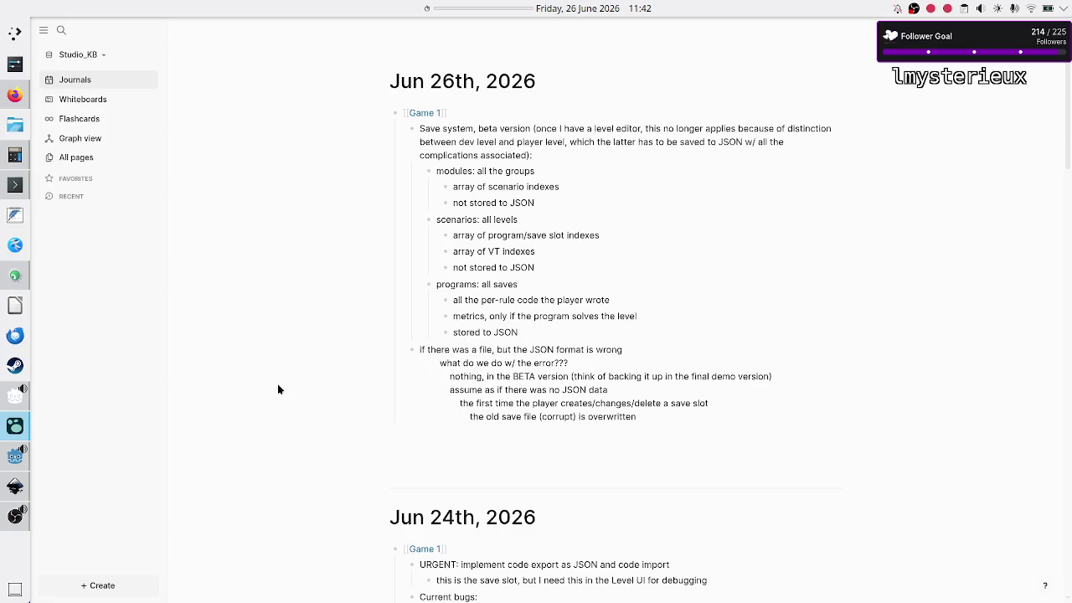
# - Switch to the Konsole window that shows save_data.json
pyautogui.click(15, 184)
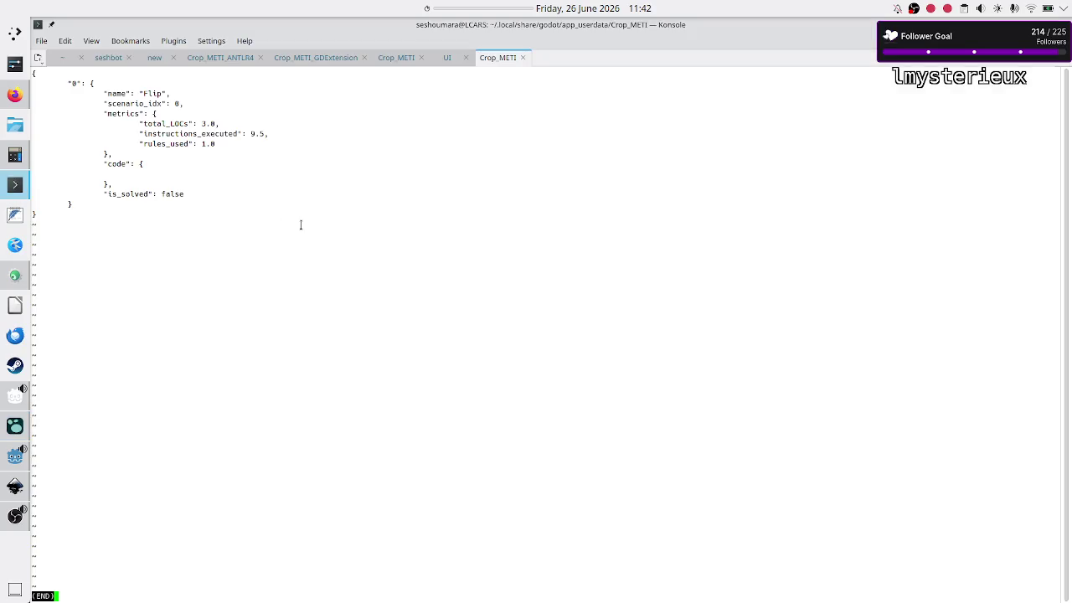
# - Rerun less save_data.json to show the file's current contents
pyautogui.press('q')
pyautogui.press('Up')
pyautogui.press('Return')
# - Highlight the saved metrics values and the is_solved key, then return to Godot
pyautogui.moveTo(120, 113); pyautogui.dragTo(185, 103)
pyautogui.click(145, 104)
pyautogui.moveTo(135, 114); pyautogui.dragTo(269, 134)
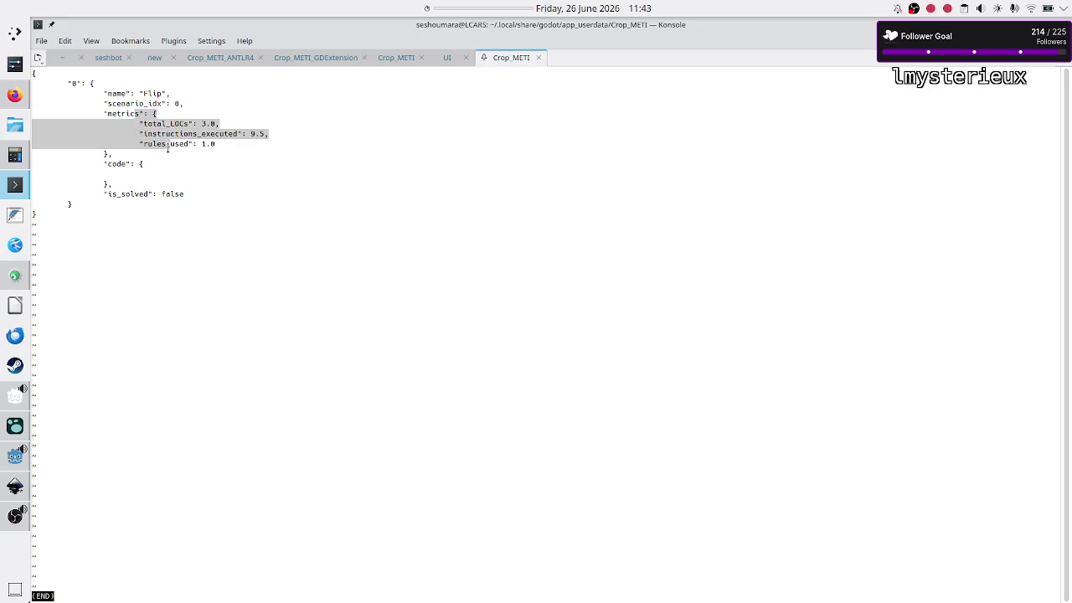
pyautogui.moveTo(190, 194); pyautogui.dragTo(30, 164)
pyautogui.click(132, 201)
pyautogui.doubleClick(134, 194)
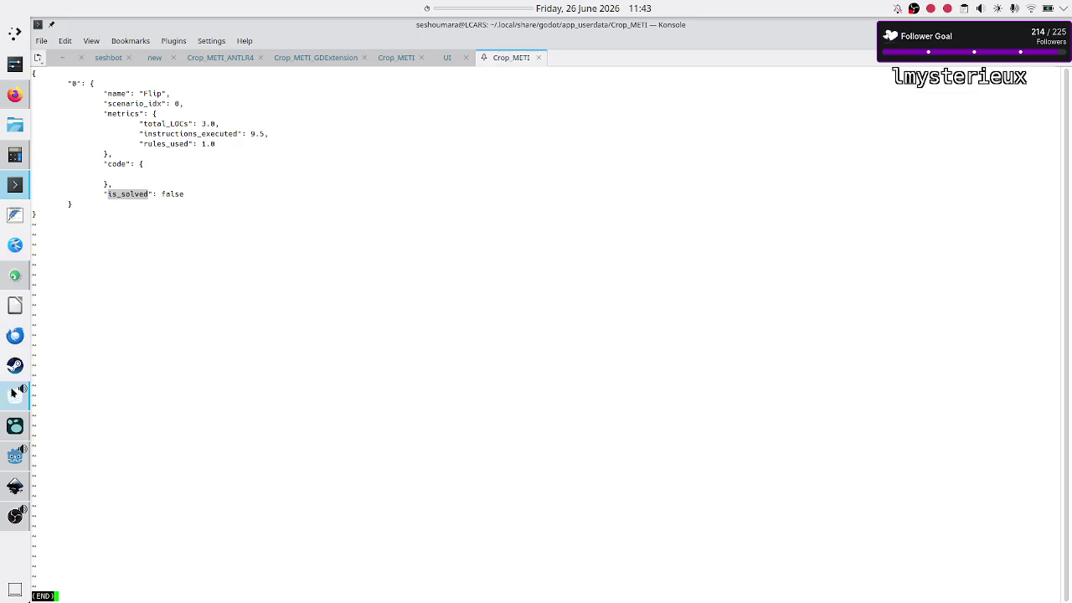
pyautogui.click(15, 456)
pyautogui.scroll(5, 268, 159)
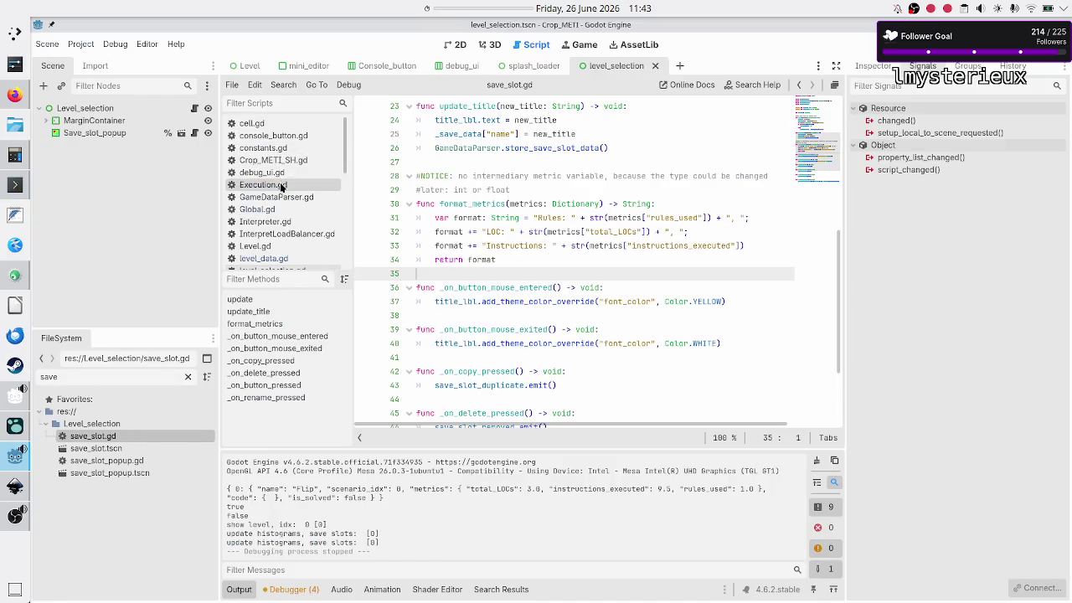
# - Open Execution.gd and add a blank line after the metrics assignment in stop_execution_on_success
pyautogui.click(281, 184)
pyautogui.click(525, 217)
pyautogui.doubleClick(525, 217)
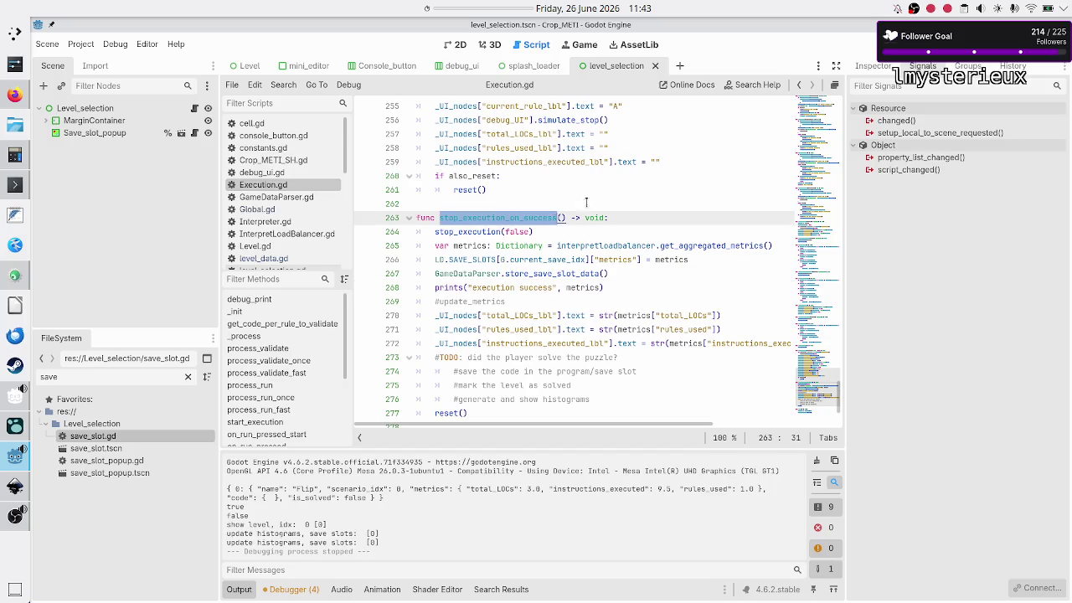
pyautogui.press('Down')
pyautogui.press('Down')
pyautogui.press('Down')
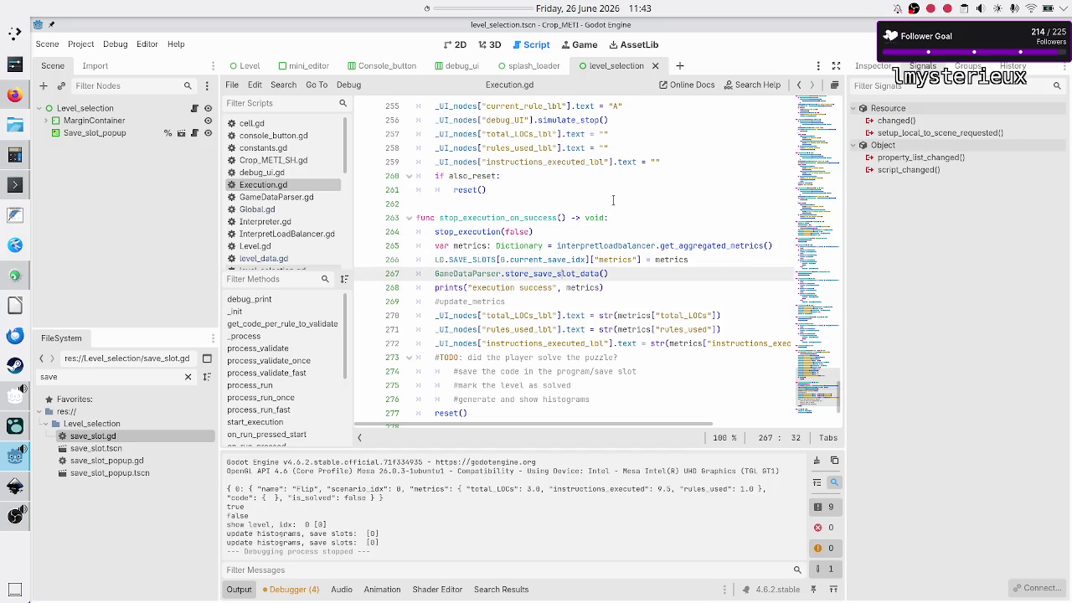
pyautogui.press('Down')
pyautogui.press('Down')
pyautogui.press('Home')
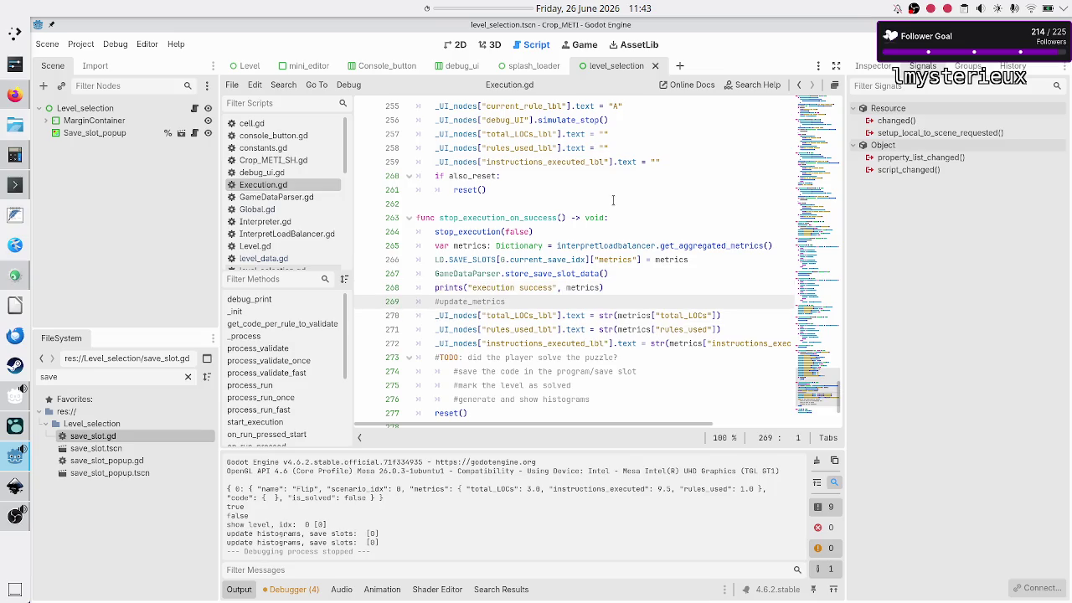
pyautogui.press('Up')
pyautogui.press('Up')
pyautogui.press('Up')
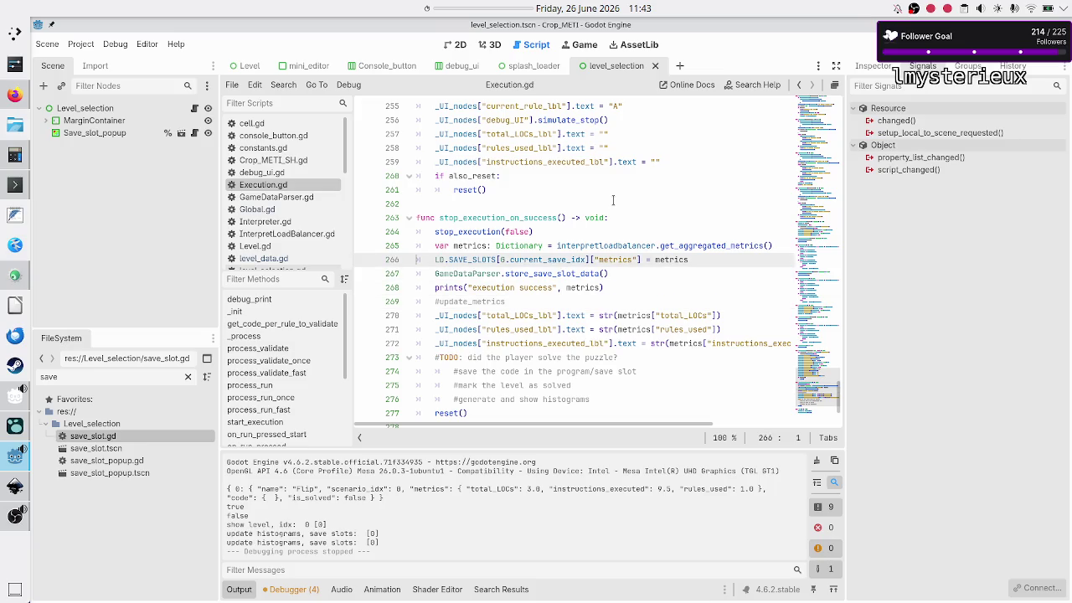
pyautogui.press('End')
pyautogui.press('Return')
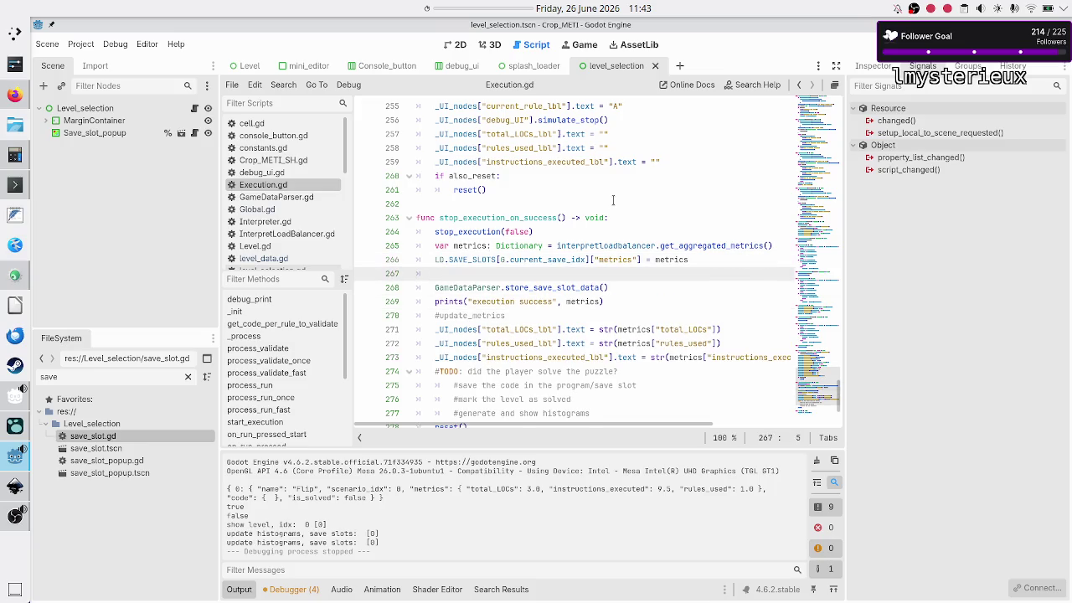
# - Type LD.SAVE_SLOTS[G.current_save_idx] on the new line using autocomplete
pyautogui.write('LD.SA')
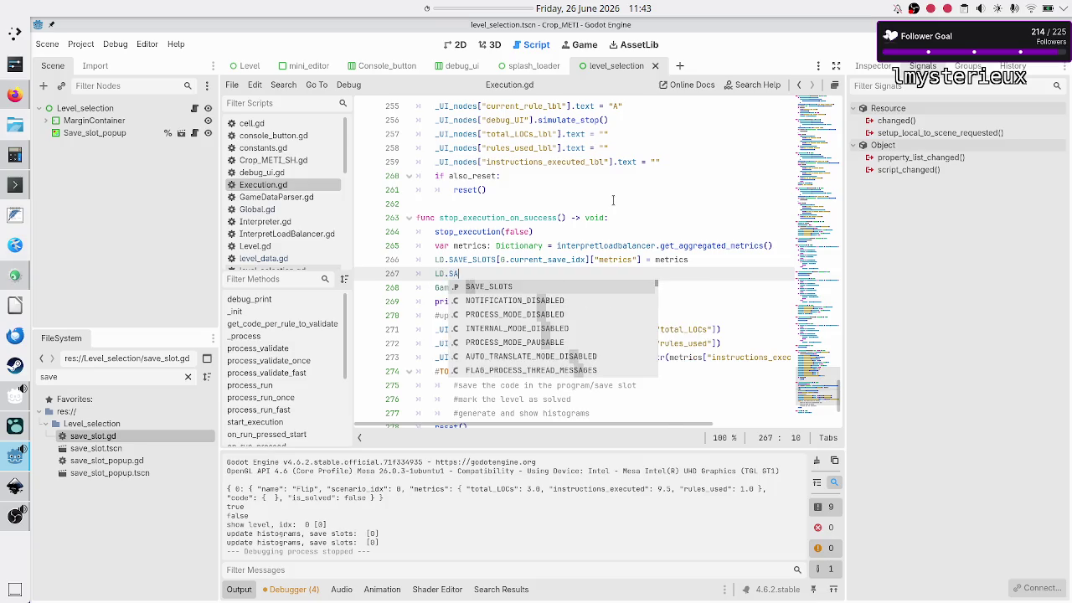
pyautogui.press('Return')
pyautogui.press('Up')
pyautogui.press('Down')
pyautogui.write('[G')
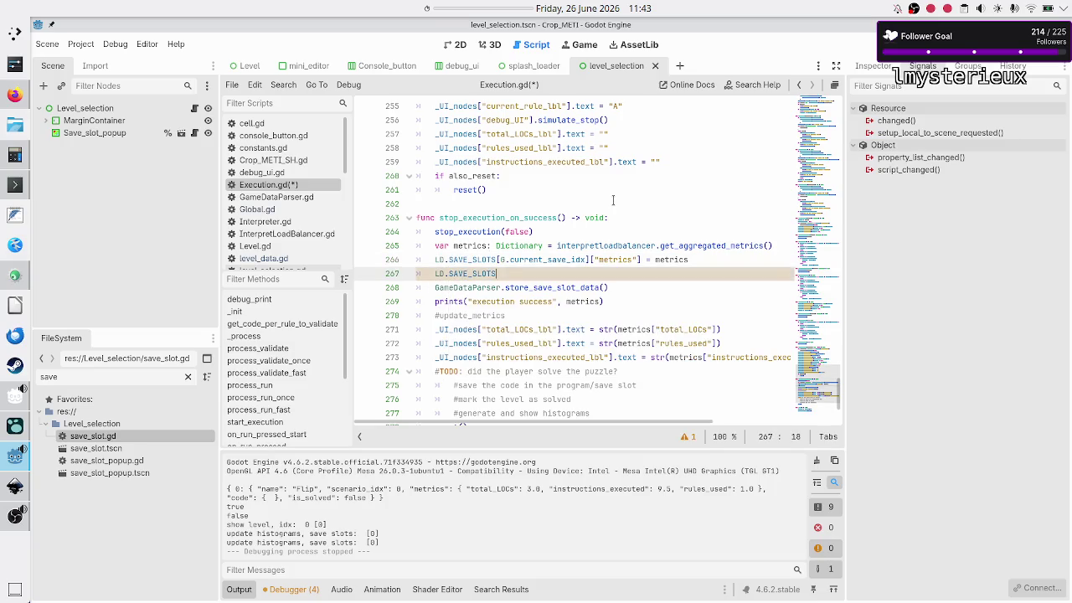
pyautogui.write('.curr')
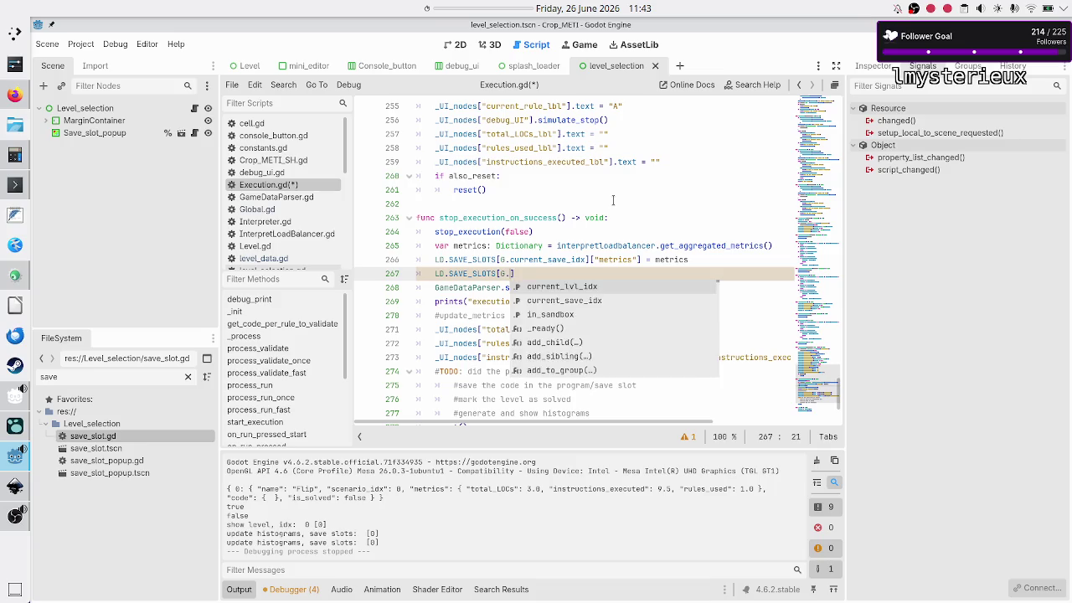
pyautogui.press('Down')
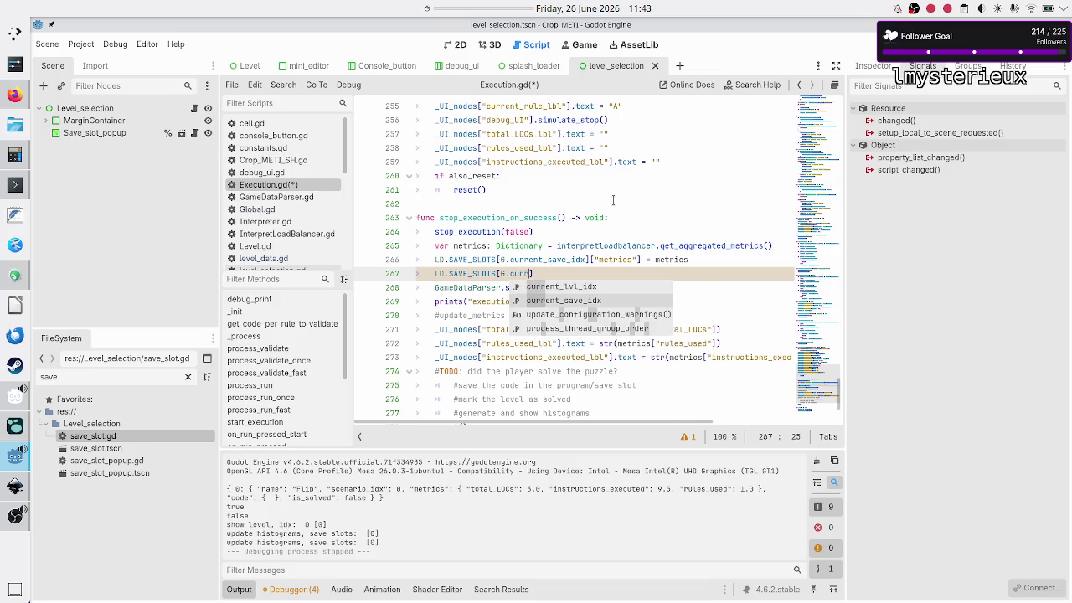
pyautogui.press('Return')
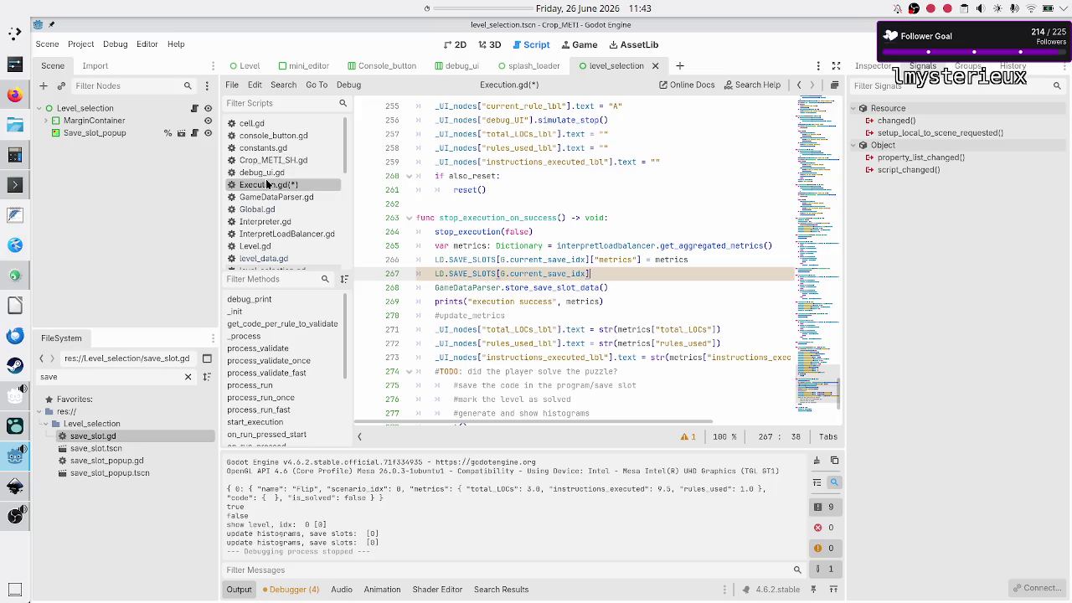
# - Check the is_solved key in level_data.gd's SAVE_SLOTS, then append ["is_solved"] in Execution.gd
pyautogui.scroll(-5, 266, 185)
pyautogui.click(262, 153)
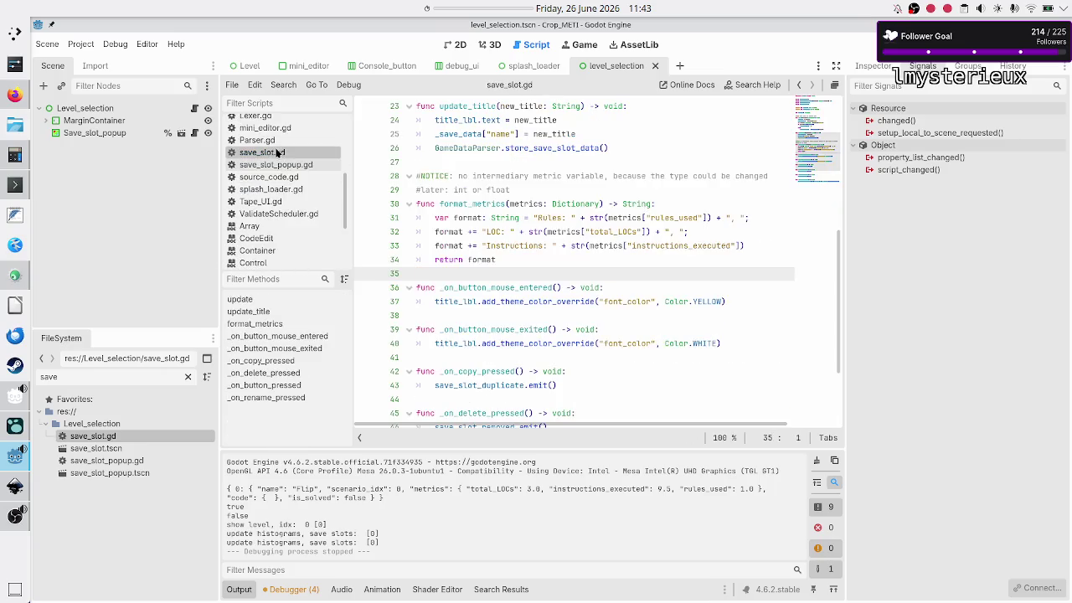
pyautogui.scroll(-3, 476, 271)
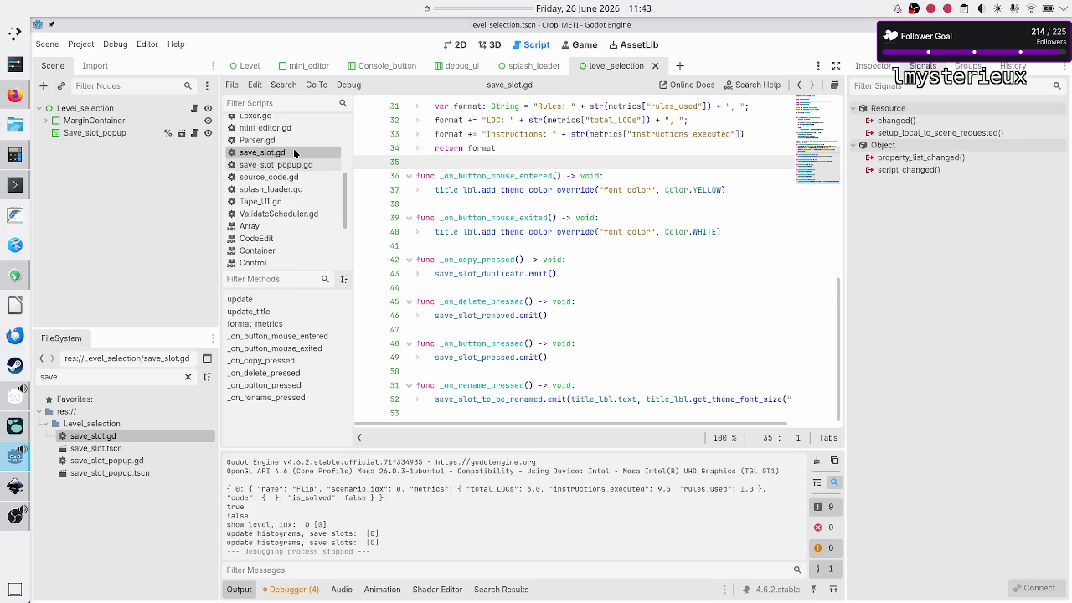
pyautogui.scroll(3, 293, 149)
pyautogui.click(277, 165)
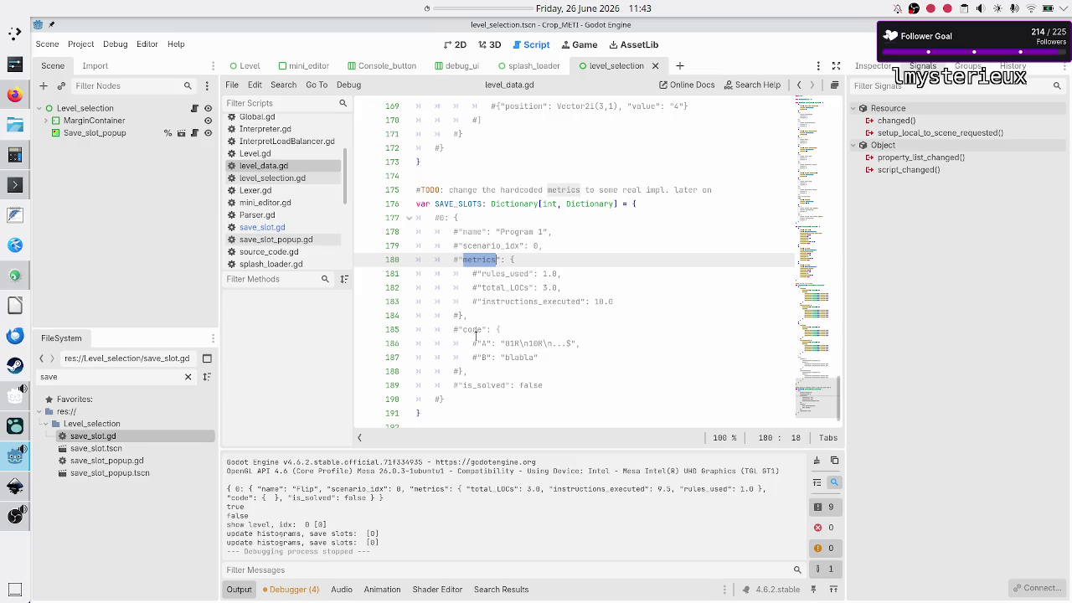
pyautogui.doubleClick(471, 387)
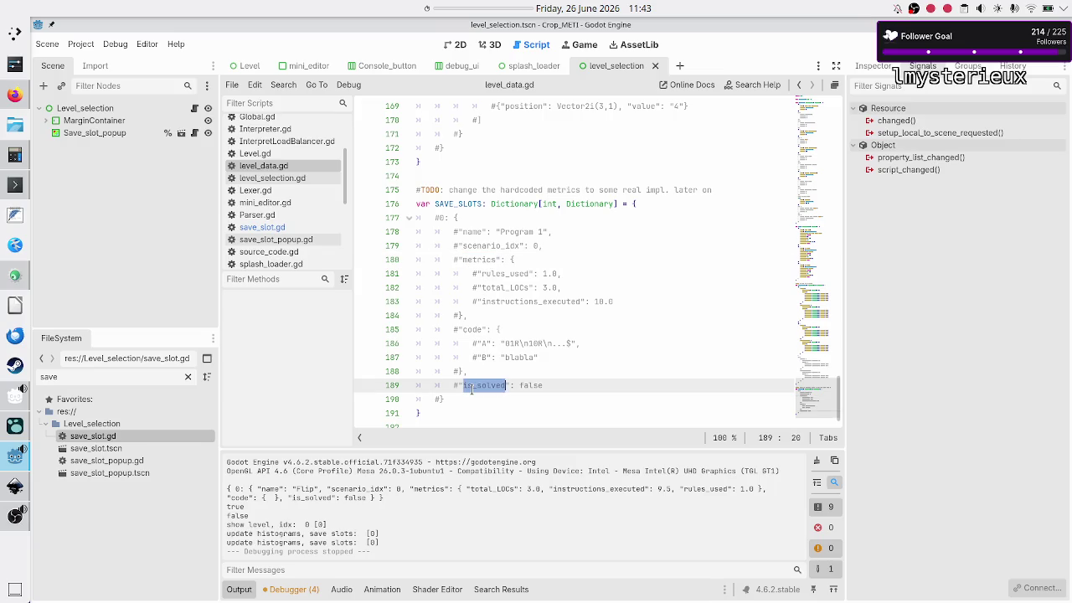
pyautogui.scroll(3, 300, 190)
pyautogui.click(300, 189)
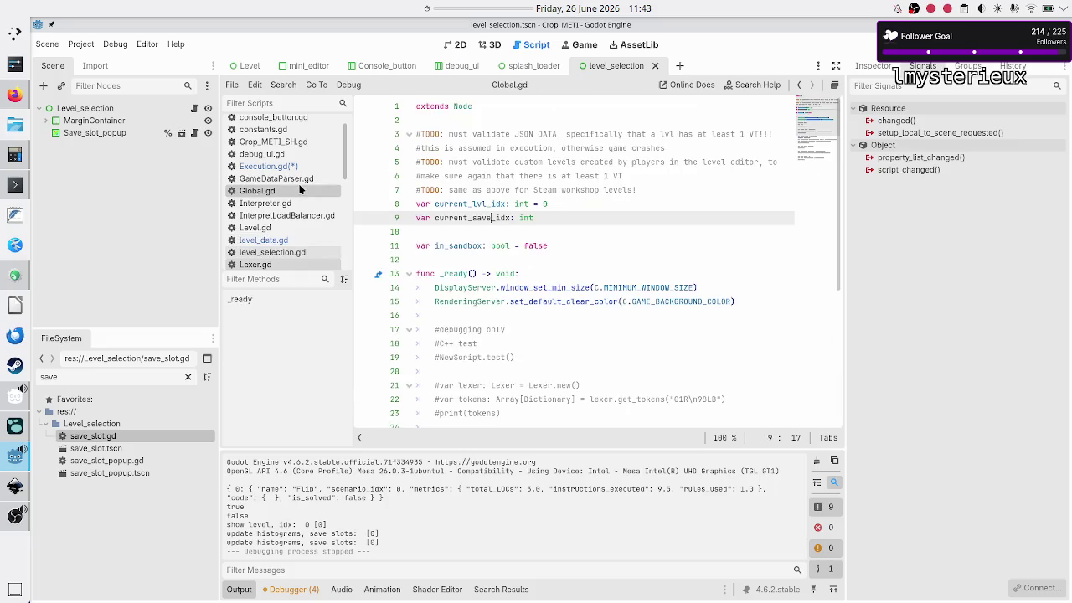
pyautogui.click(285, 168)
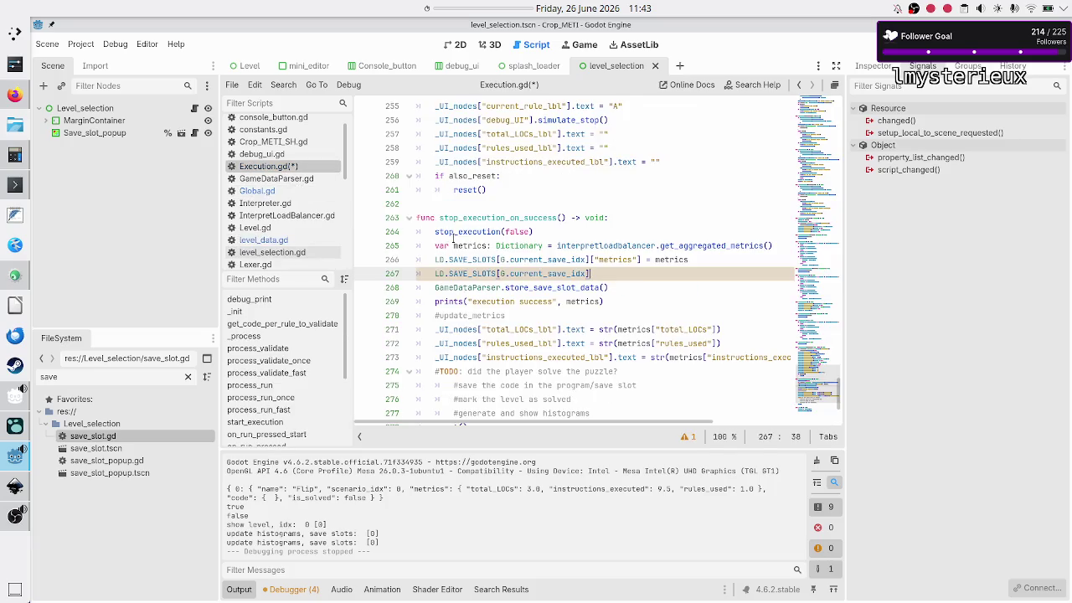
pyautogui.write('["is_solved')
pyautogui.write('"')
# - Finish line 267 as an is_solved = true assignment and copy lines 267–268
pyautogui.write('=')
pyautogui.write('= true')
pyautogui.press('Home')
pyautogui.hotkey('shift', 'Down')
pyautogui.hotkey('shift', 'End')
pyautogui.hotkey('ctrl', 'c')
# - Save Execution.gd and move up to the stop_execution function
pyautogui.press('Down')
pyautogui.press('Home')
pyautogui.press('Home')
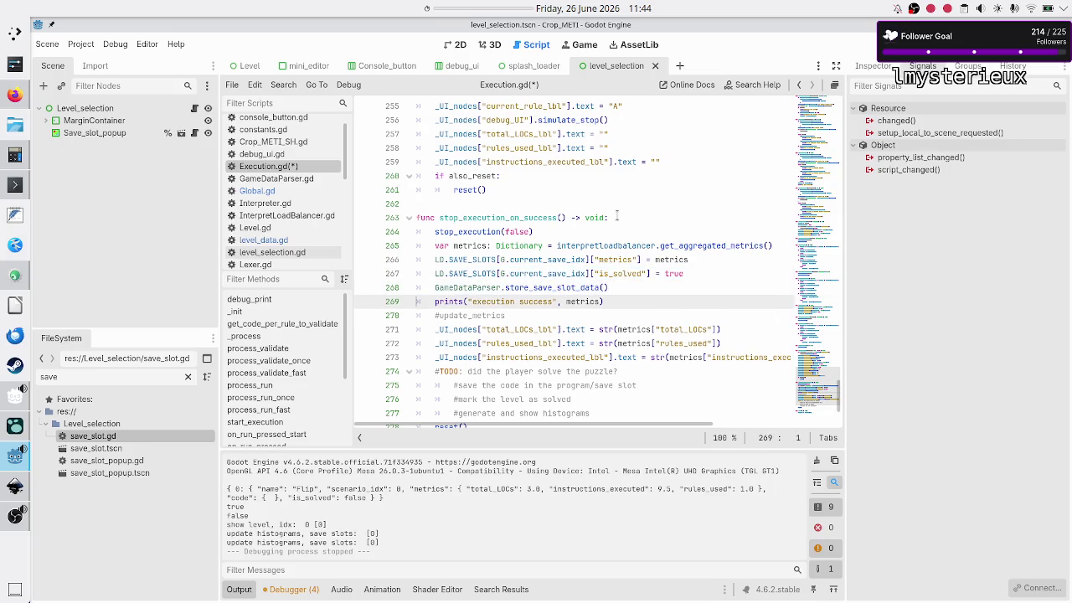
pyautogui.hotkey('ctrl', 's')
pyautogui.press('Up')
pyautogui.press('Up')
pyautogui.press('Up')
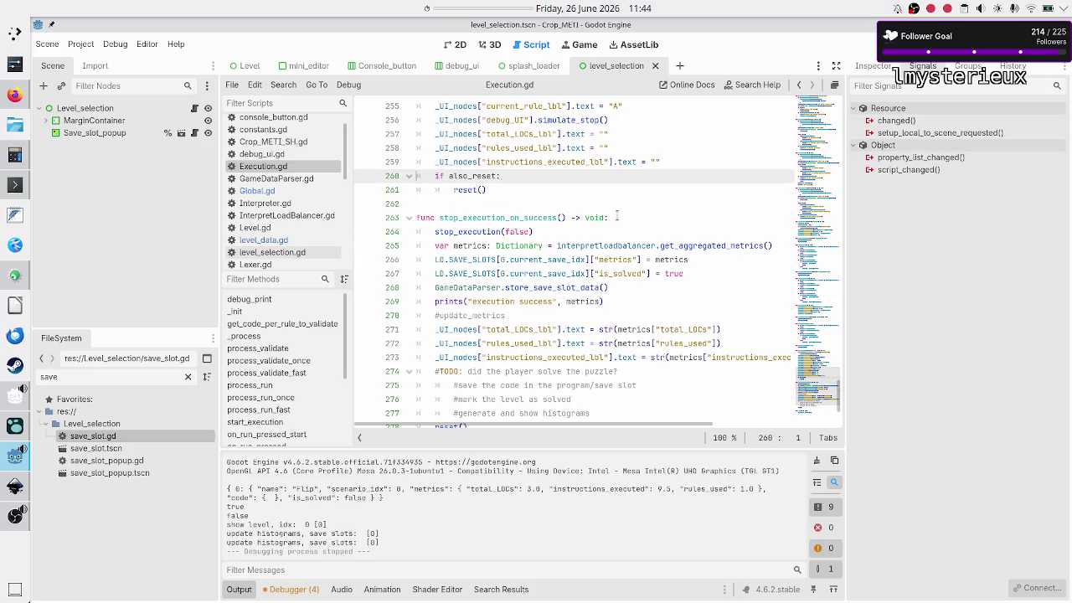
pyautogui.press('Up')
pyautogui.press('Up')
pyautogui.press('Up')
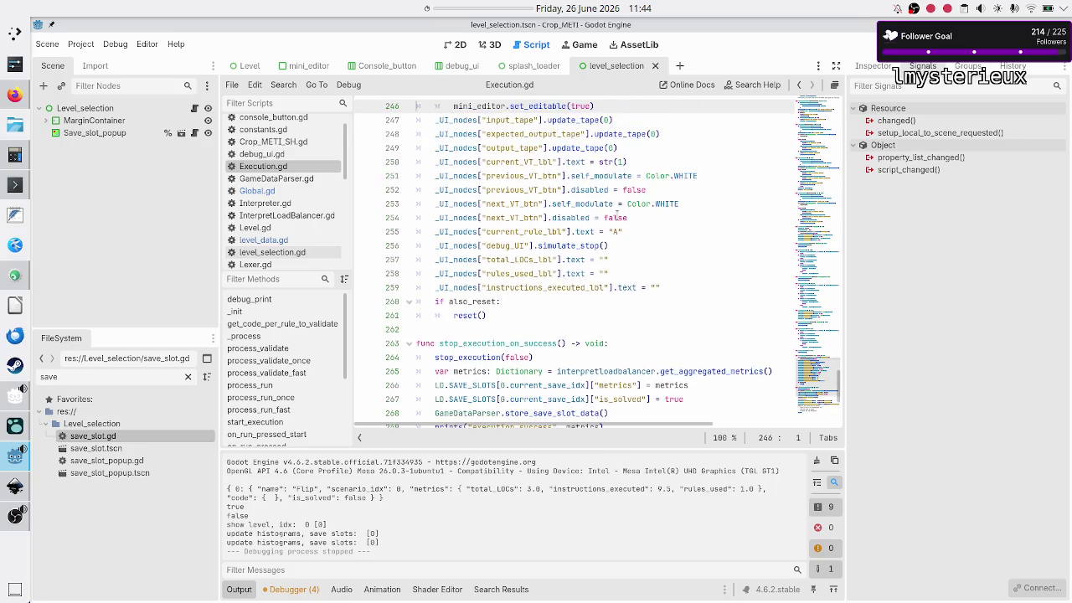
pyautogui.scroll(1, 618, 216)
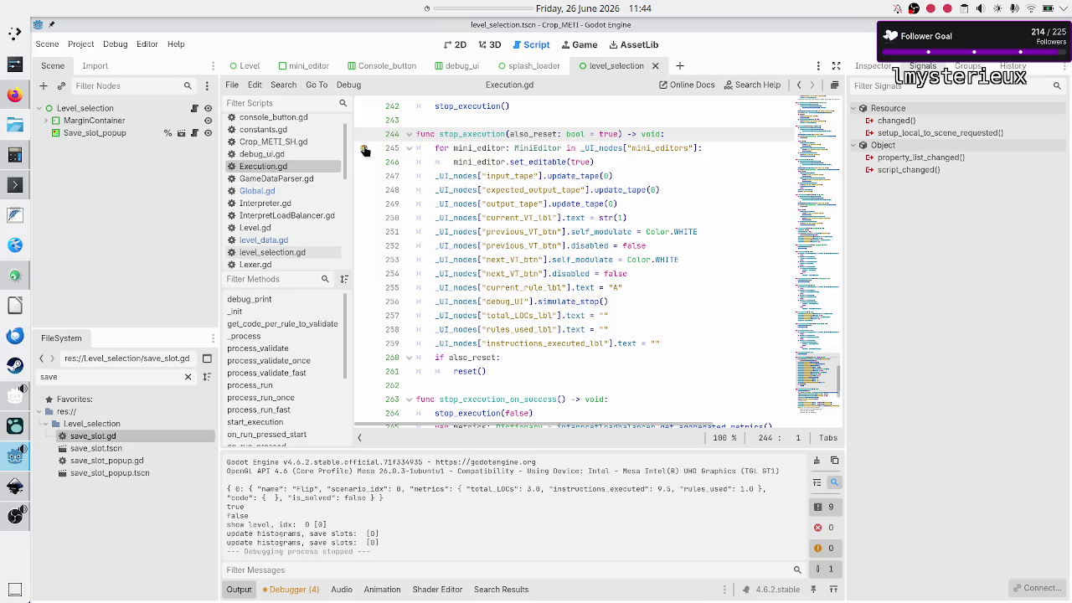
# - Show the Debugger's Errors (4) list of GDScript warnings
pyautogui.click(312, 591)
pyautogui.click(309, 450)
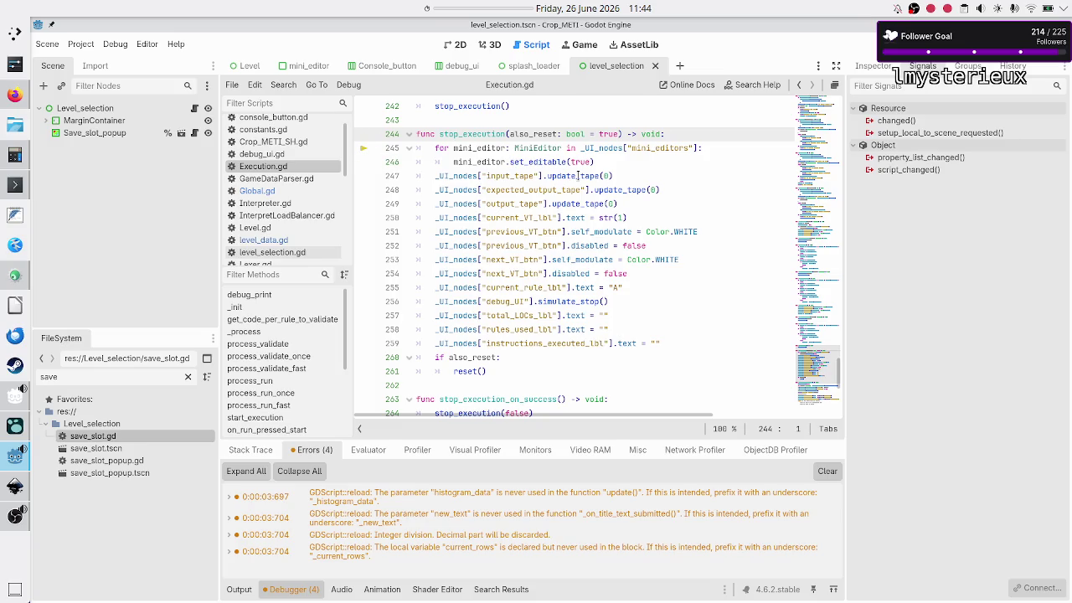
pyautogui.click(675, 343)
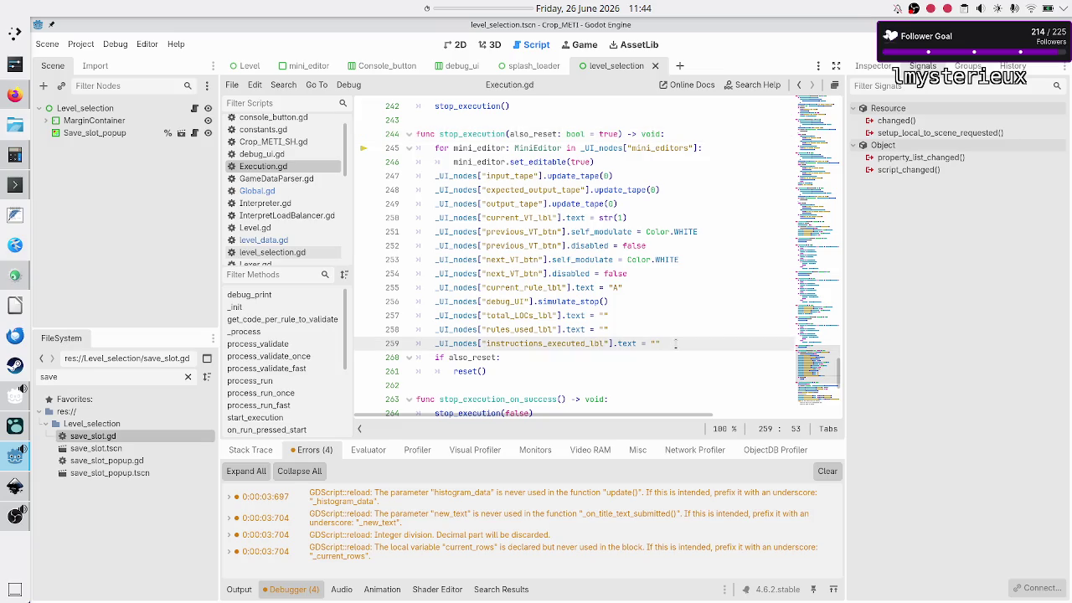
# - Review stop_execution and its call on line 264 in Execution.gd
pyautogui.scroll(-2, 629, 281)
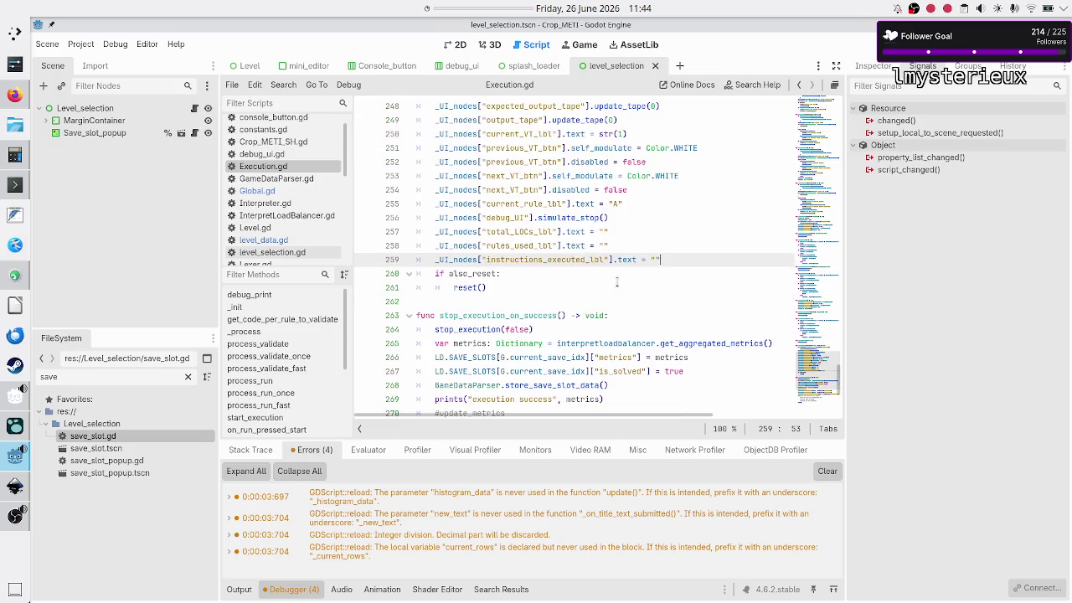
pyautogui.doubleClick(457, 330)
pyautogui.scroll(4, 457, 329)
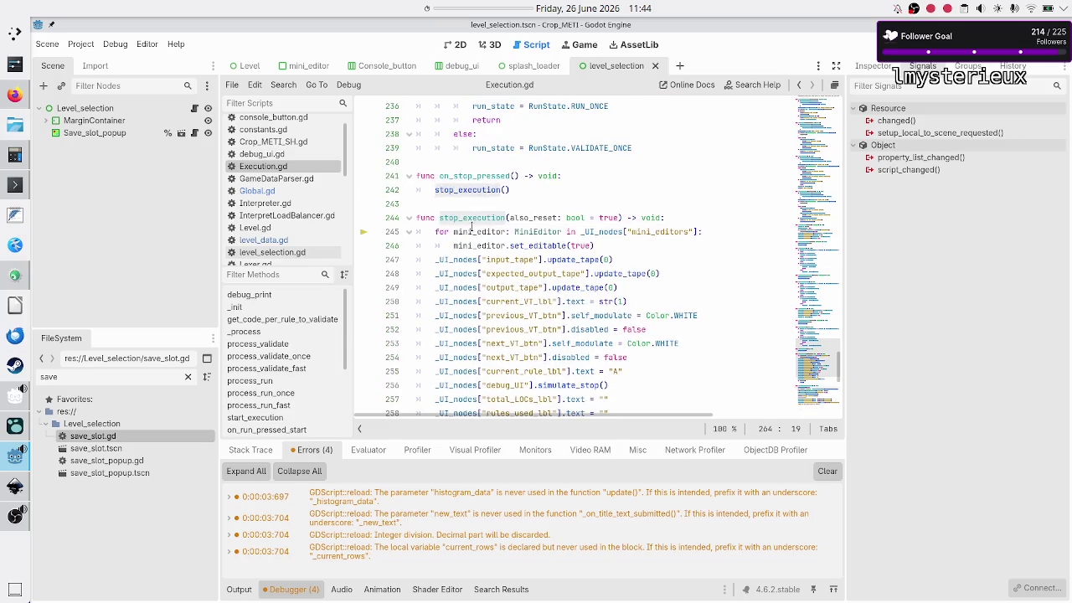
pyautogui.scroll(-8, 472, 226)
pyautogui.scroll(2, 472, 226)
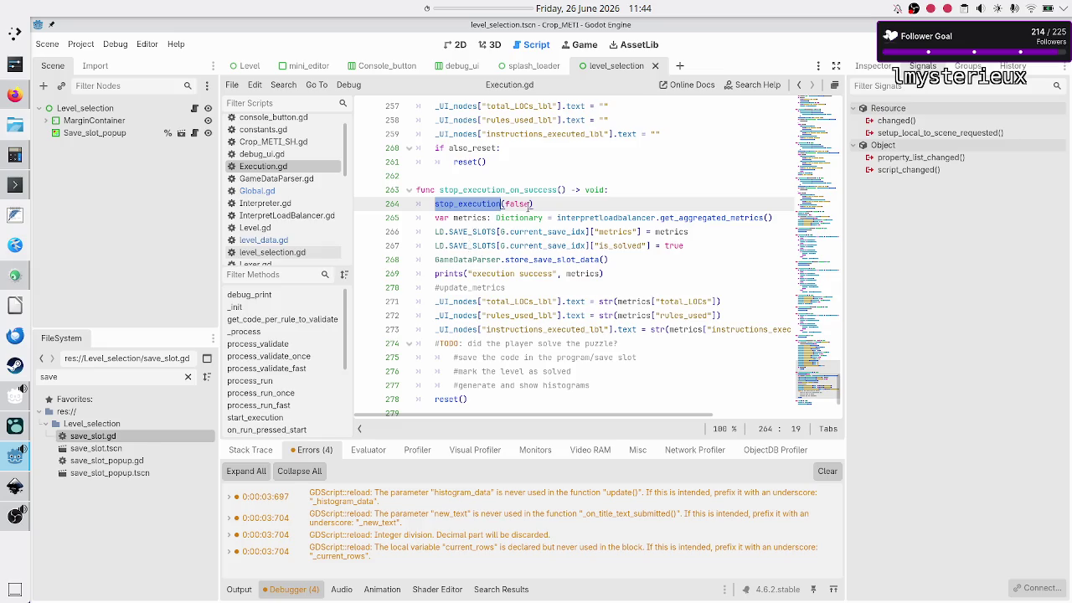
pyautogui.scroll(1, 532, 203)
pyautogui.scroll(5, 533, 204)
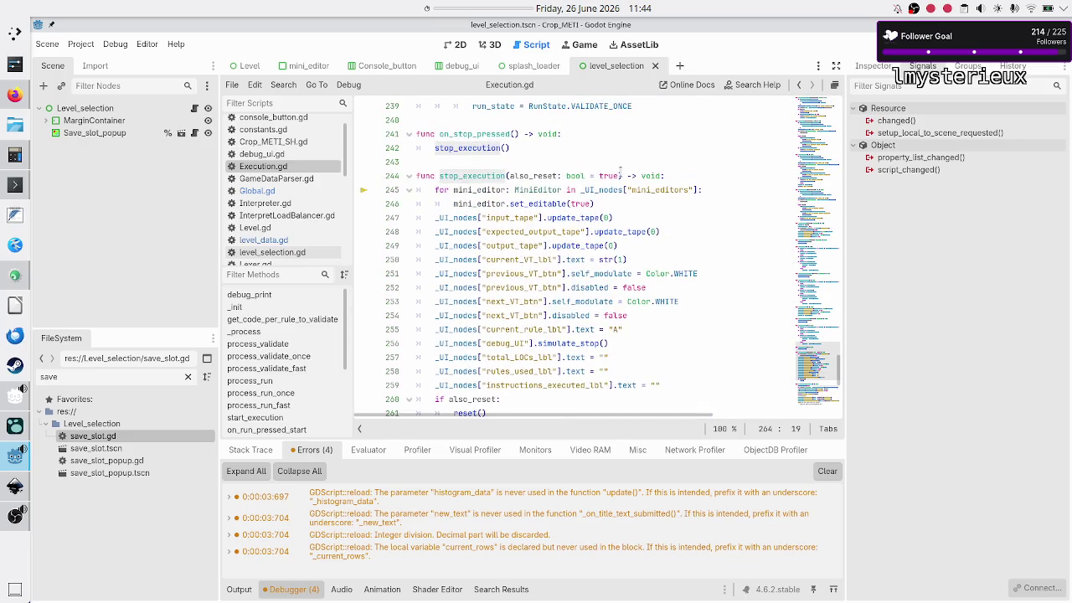
# - Add a 'write_save: bool = true' parameter to stop_execution
pyautogui.click(621, 173)
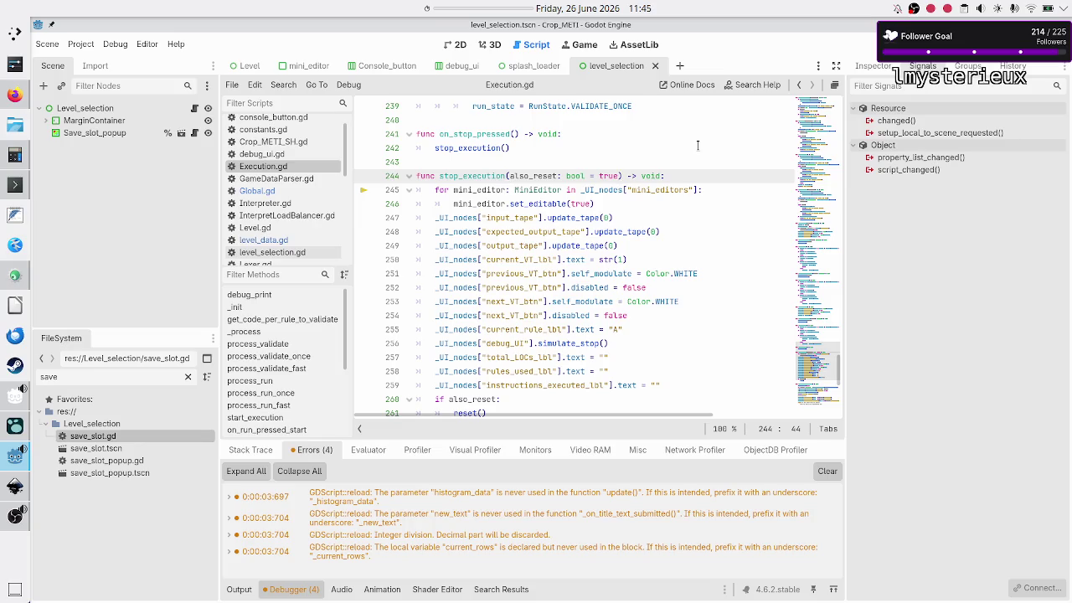
pyautogui.write(',')
pyautogui.write('assume')
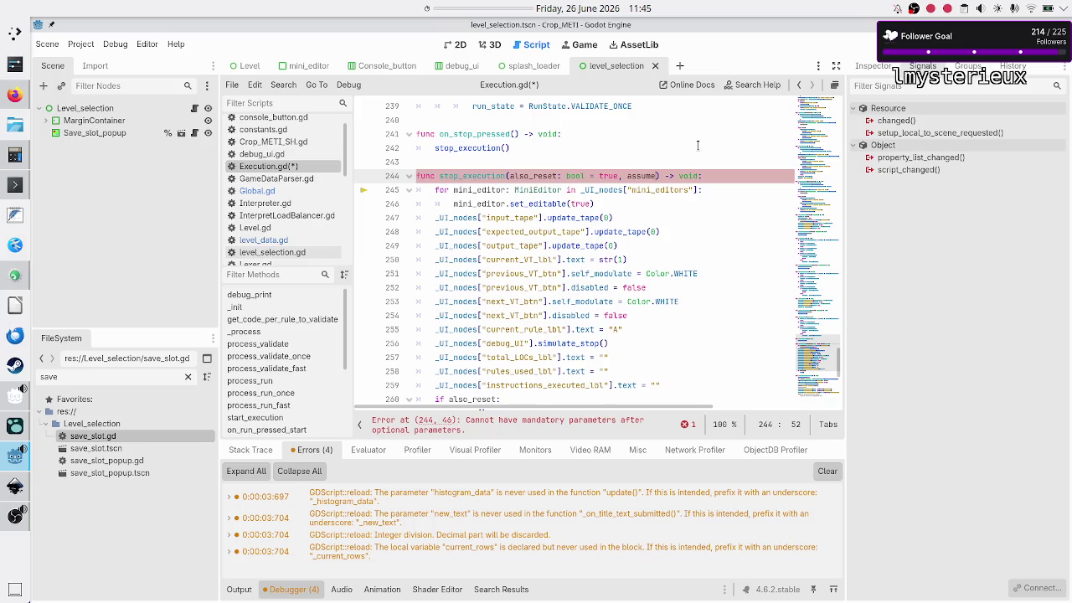
pyautogui.press('BackSpace')
pyautogui.press('BackSpace')
pyautogui.press('BackSpace')
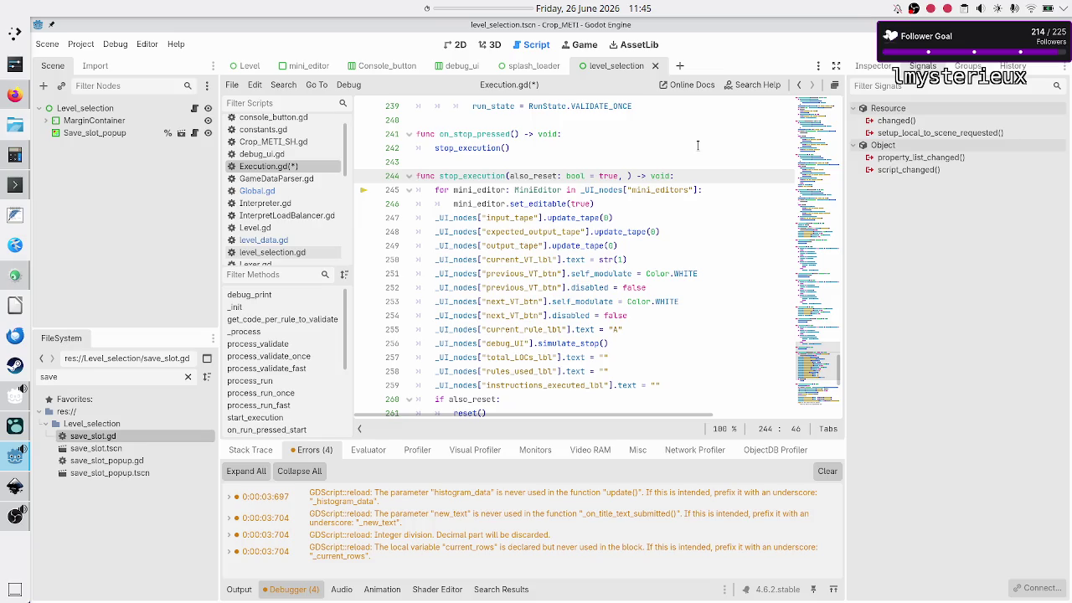
pyautogui.write('store_save')
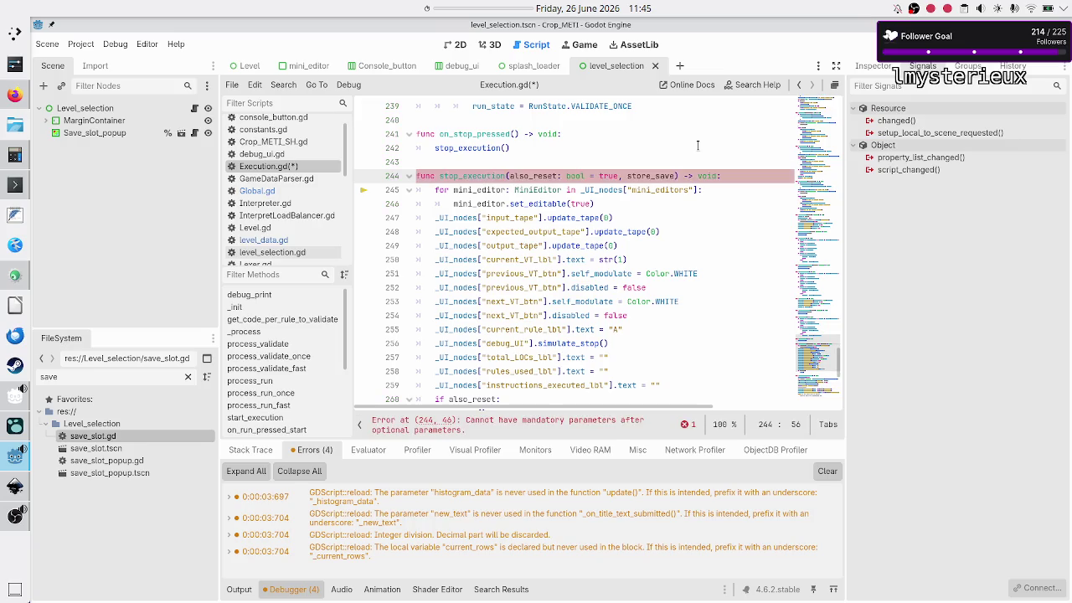
pyautogui.press('BackSpace')
pyautogui.press('BackSpace')
pyautogui.press('BackSpace')
pyautogui.press('BackSpace')
pyautogui.write('trigg')
pyautogui.write('er_s')
pyautogui.write('ave')
pyautogui.press('BackSpace')
pyautogui.press('BackSpace')
pyautogui.press('BackSpace')
pyautogui.write('write_save: bool')
pyautogui.write(' = ')
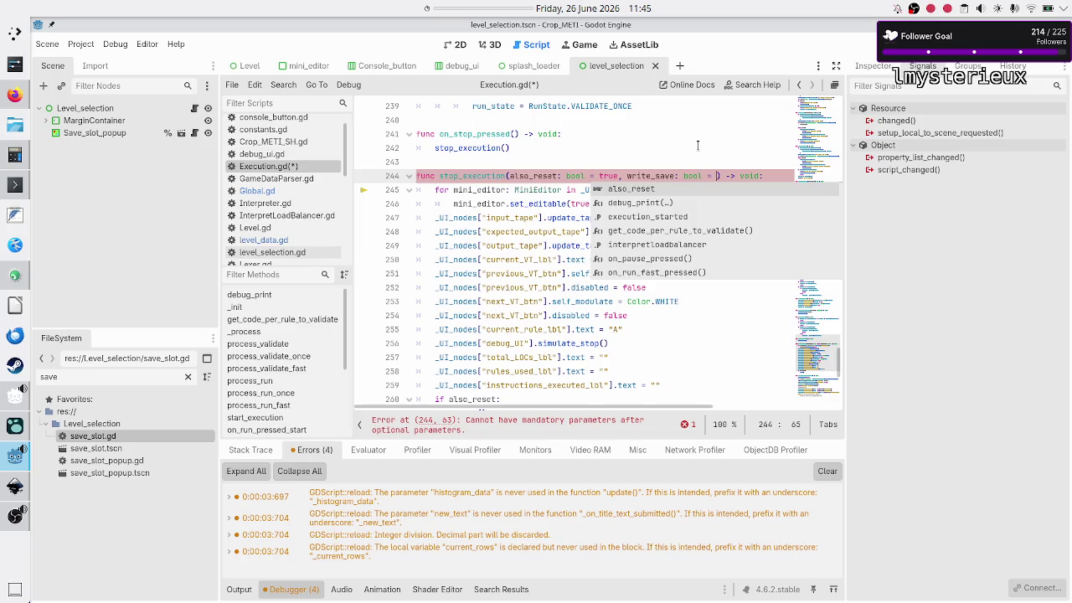
pyautogui.write('true')
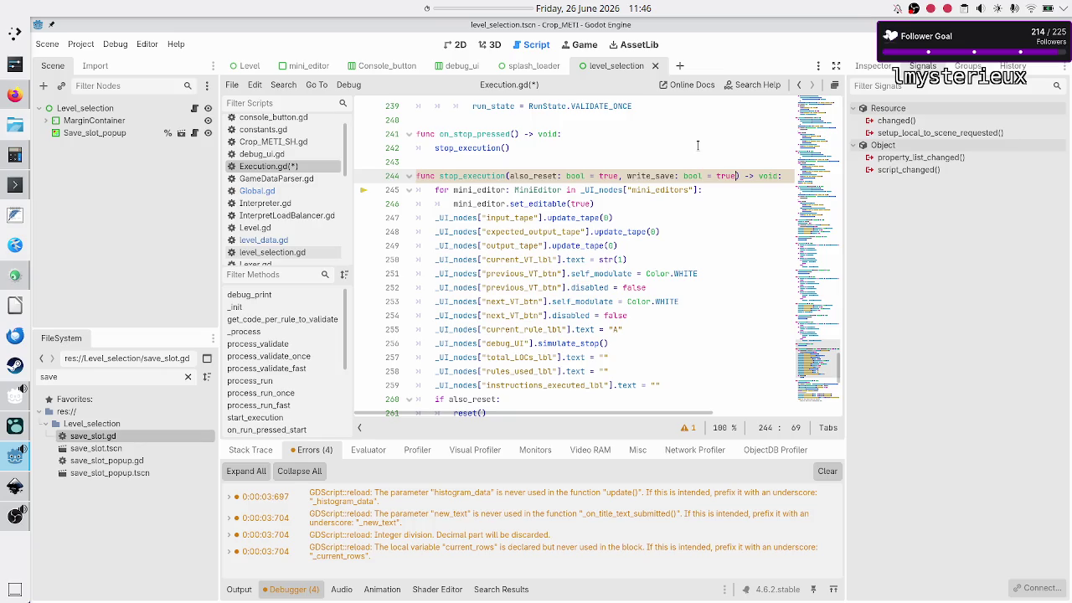
# - Add an 'if write_save:' block after line 259 and paste the is_solved and save-data lines into it
pyautogui.press('Down')
pyautogui.press('Down')
pyautogui.press('Down')
pyautogui.press('Up')
pyautogui.press('Up')
pyautogui.press('Up')
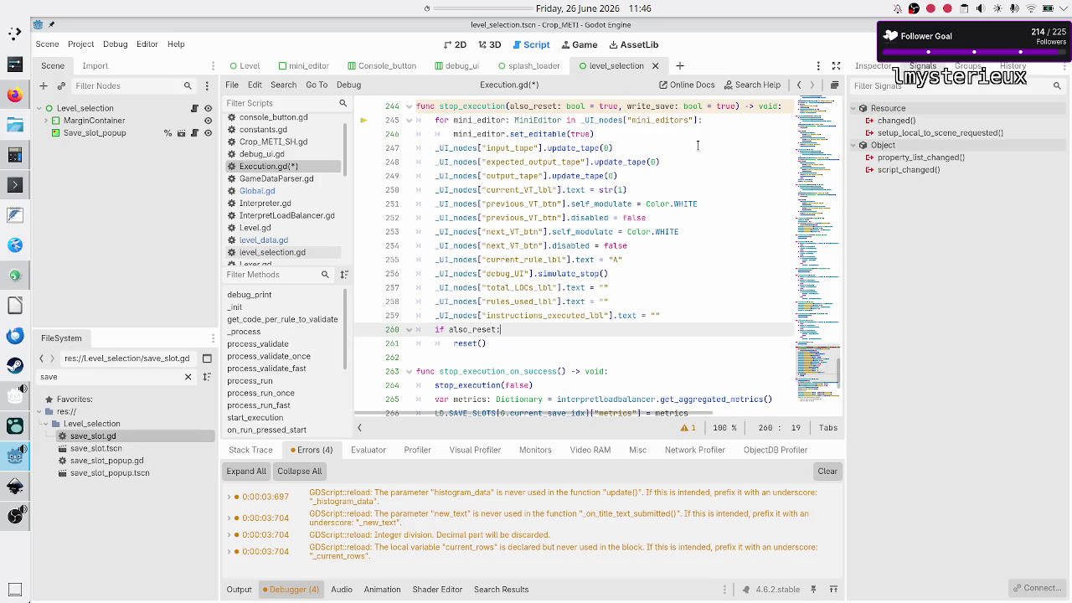
pyautogui.press('Return')
pyautogui.write('if')
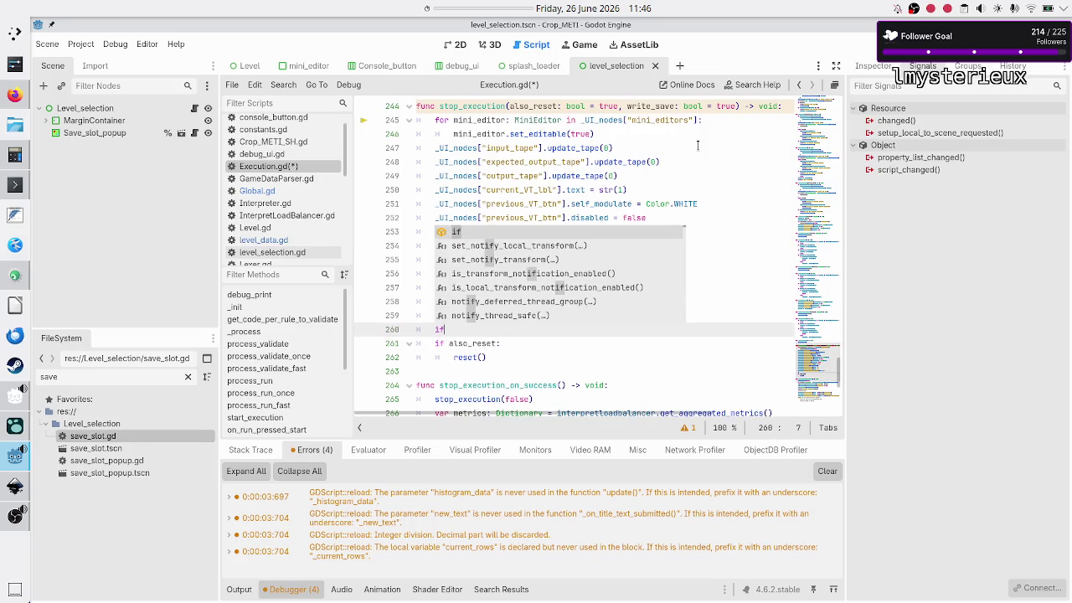
pyautogui.write(' wri')
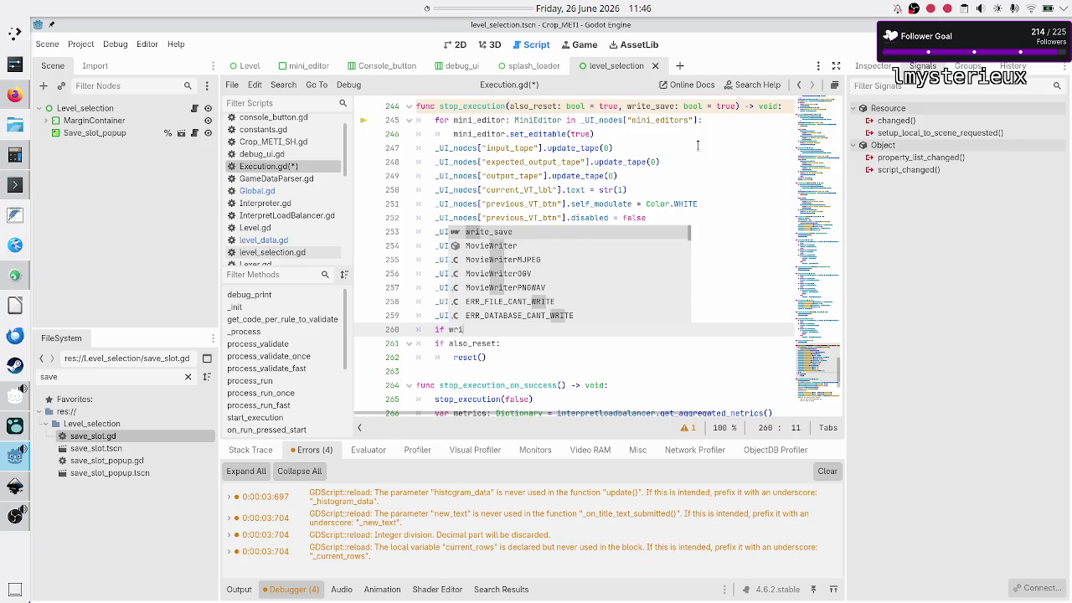
pyautogui.press('Return')
pyautogui.write(':')
pyautogui.press('Return')
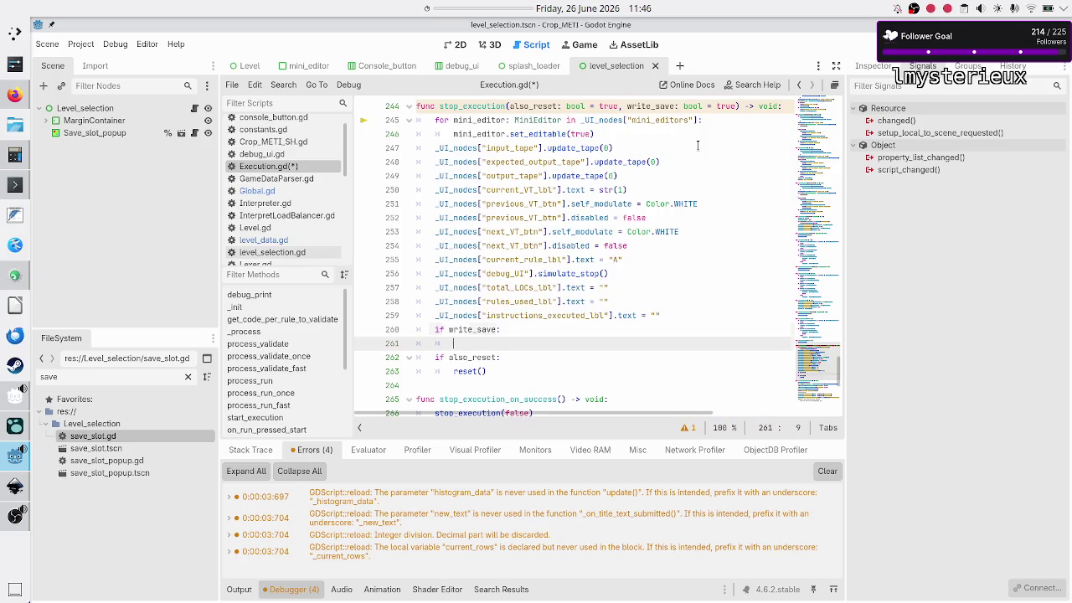
pyautogui.write('LD.SAVE_SLOTS[G.current_save_idx]["is_solved"] = true \tGameDataParser.store_save_slot_data()')
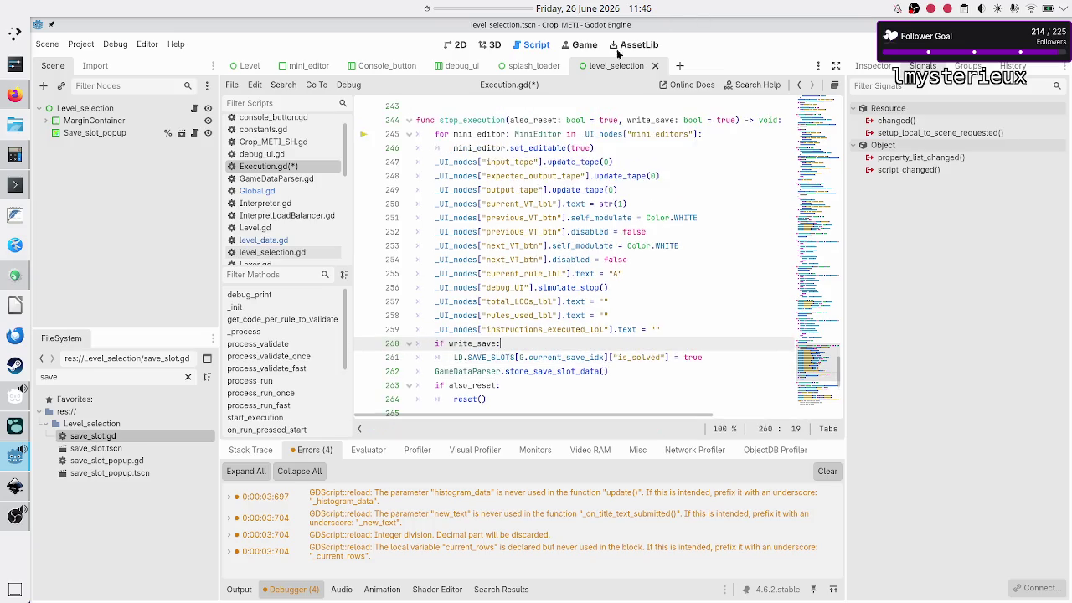
# - Change the pasted is_solved assignment's value from true to false
pyautogui.click(499, 111)
pyautogui.doubleClick(480, 120)
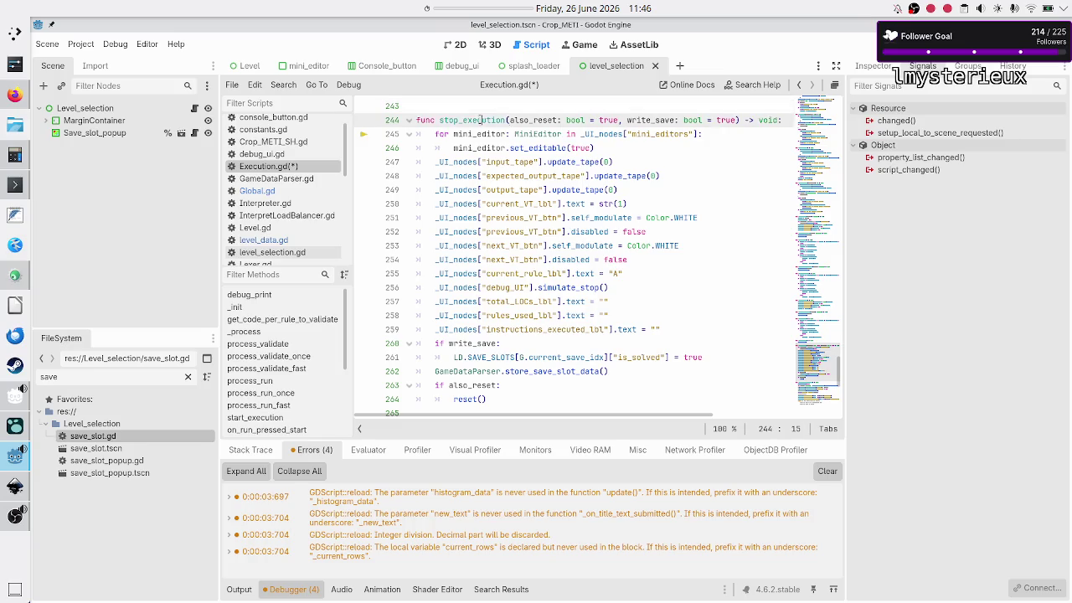
pyautogui.click(544, 360)
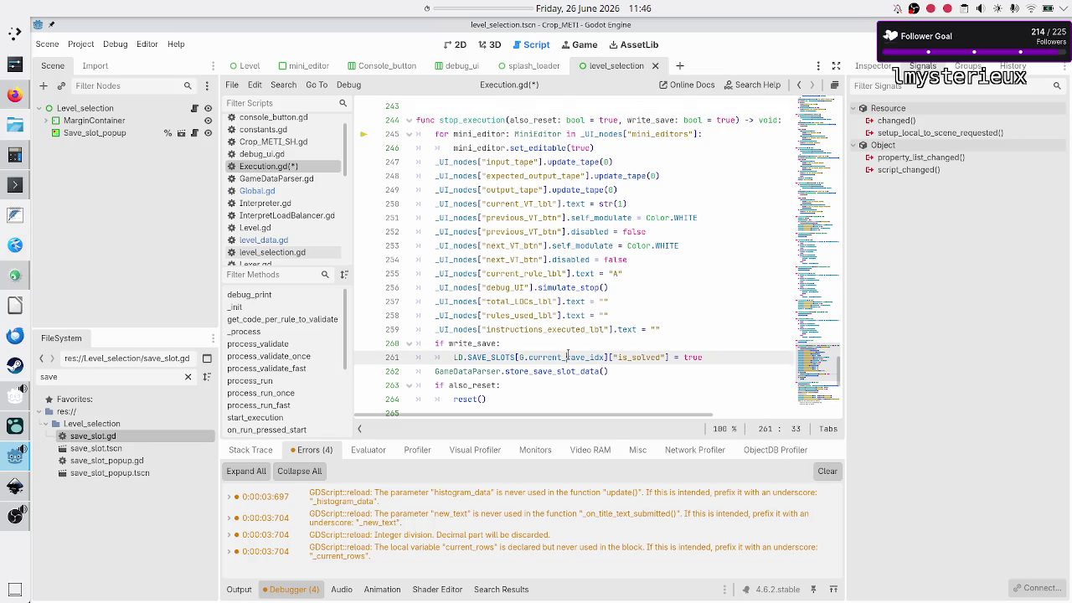
pyautogui.press('Up')
pyautogui.press('Down')
pyautogui.press('Home')
pyautogui.press('Up')
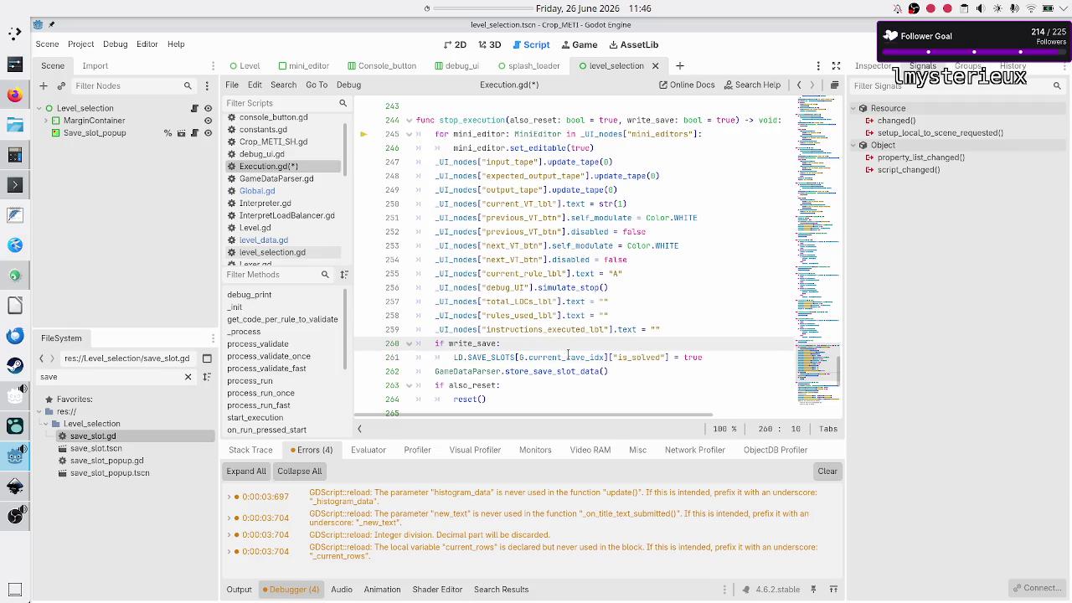
pyautogui.press('Down')
pyautogui.press('Right')
pyautogui.press('Right')
pyautogui.press('Right')
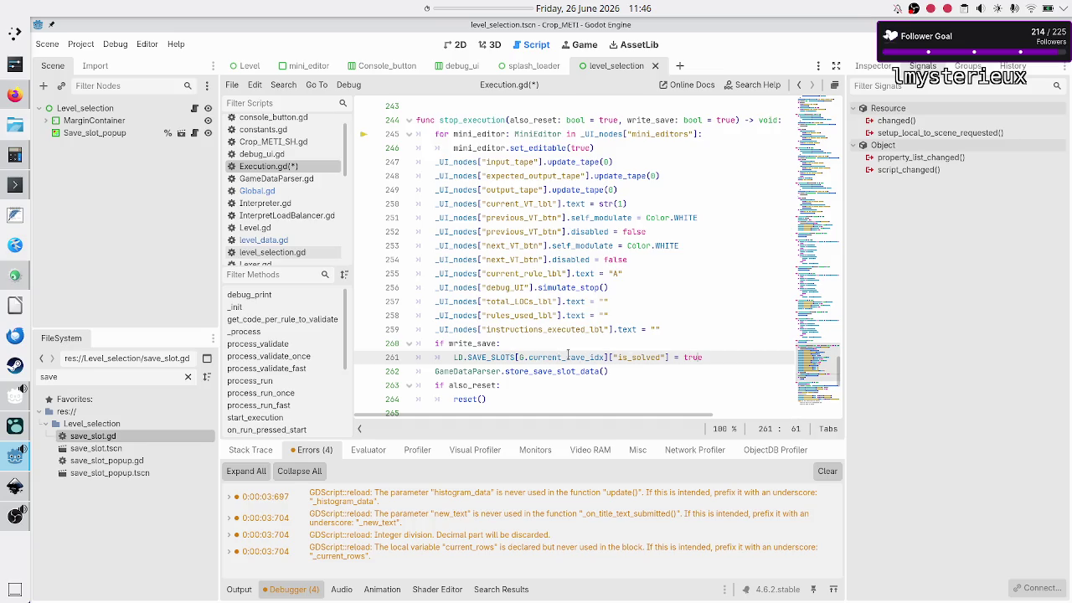
pyautogui.press('BackSpace')
pyautogui.press('BackSpace')
pyautogui.press('BackSpace')
pyautogui.write('false')
# - Indent the store_save_slot_data call under the if write_save block
pyautogui.press('Down')
pyautogui.press('Home')
pyautogui.press('Tab')
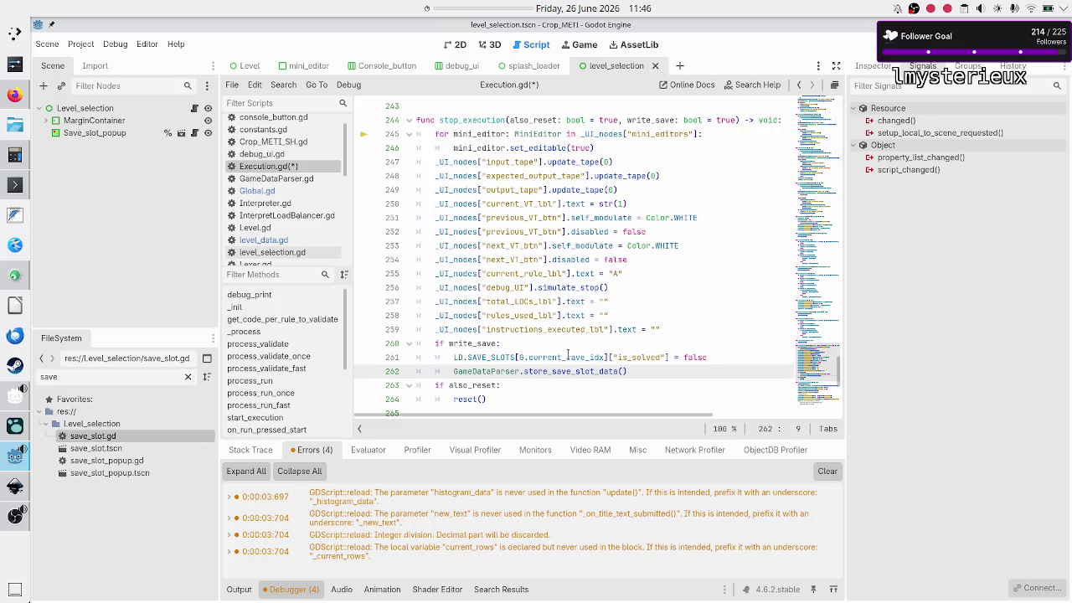
pyautogui.press('Up')
pyautogui.press('Up')
pyautogui.press('Up')
pyautogui.press('Down')
pyautogui.press('Down')
pyautogui.press('Down')
pyautogui.press('Down')
pyautogui.press('Down')
pyautogui.press('Down')
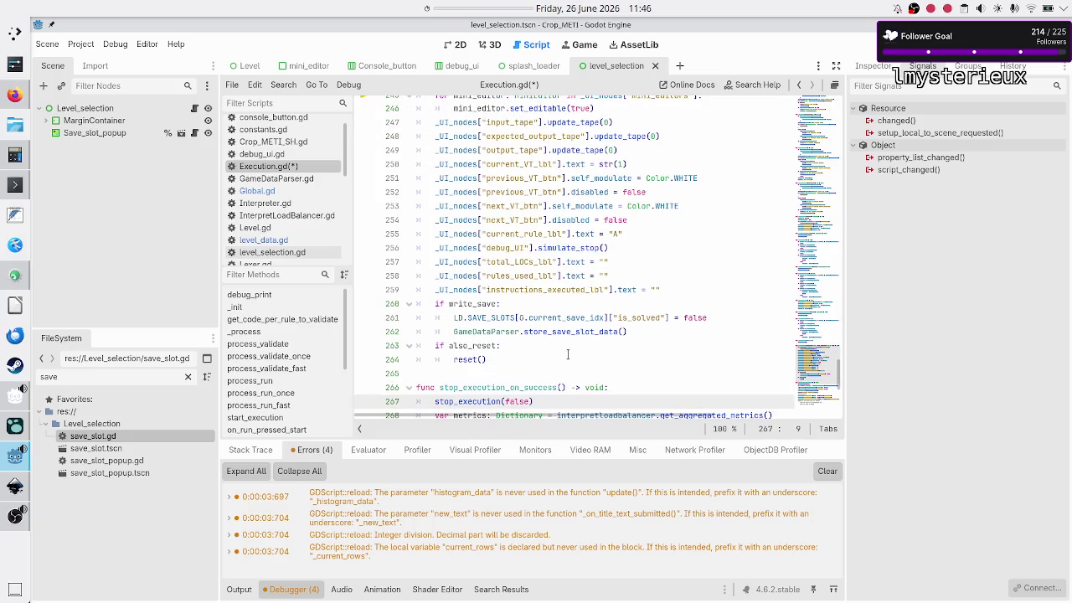
# - Change the success call to stop_execution(false, false) so it skips writing the save
pyautogui.press('Right')
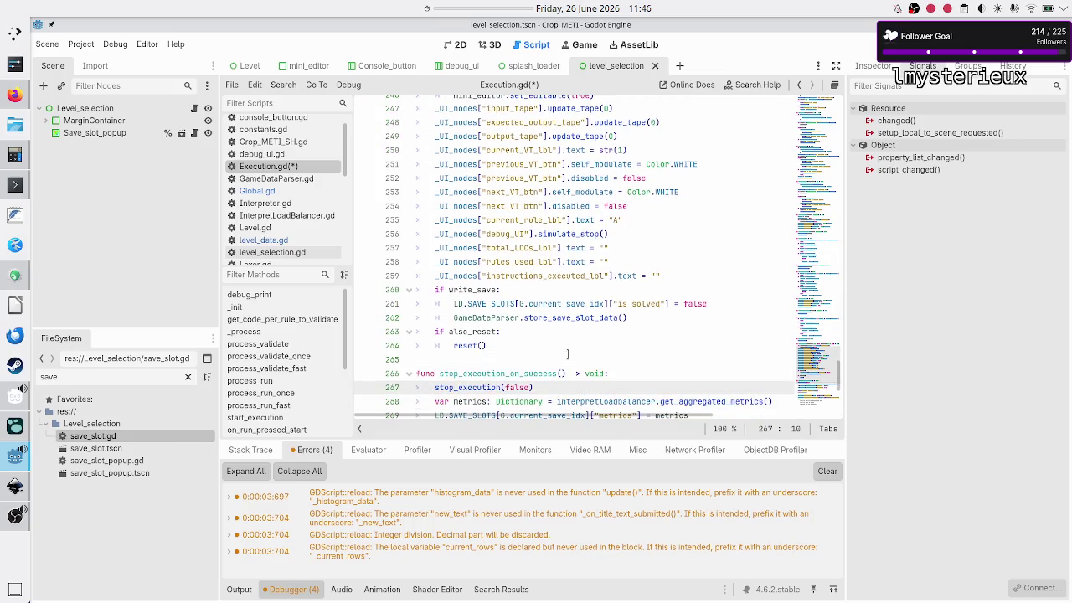
pyautogui.scroll(4, 494, 265)
pyautogui.scroll(-5, 494, 264)
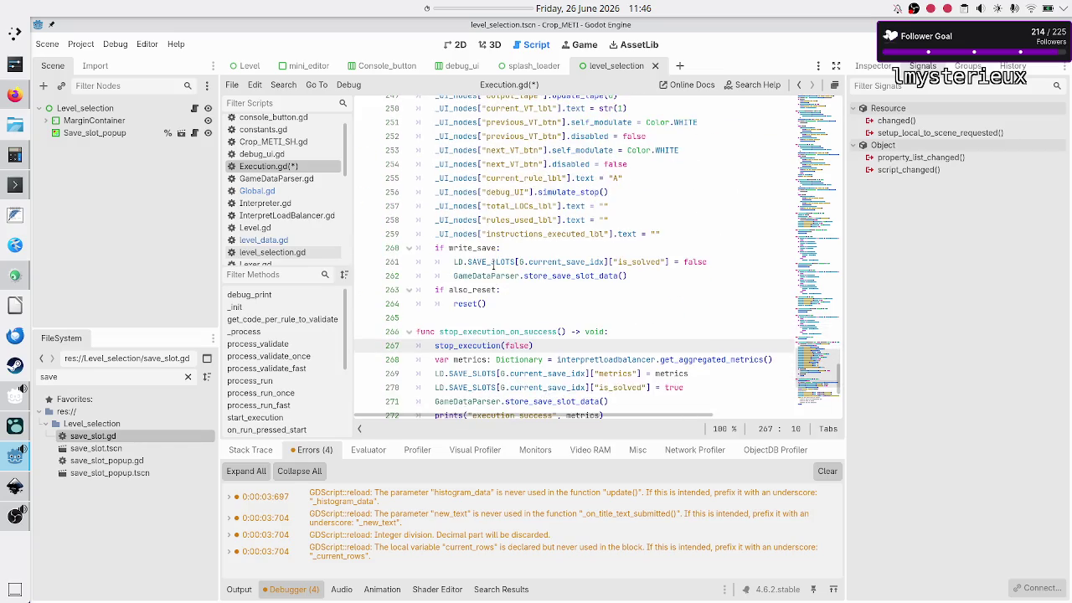
pyautogui.press('End')
pyautogui.write(', false')
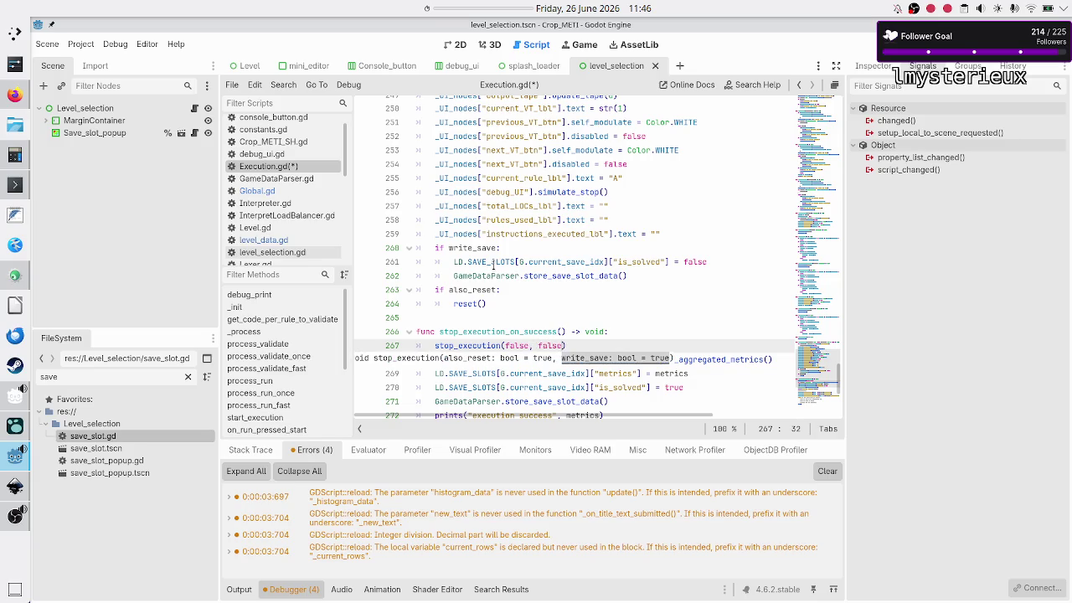
pyautogui.press('Escape')
# - Select the if write_save block and place the caret at the end of line 271
pyautogui.press('Up')
pyautogui.press('Up')
pyautogui.press('Up')
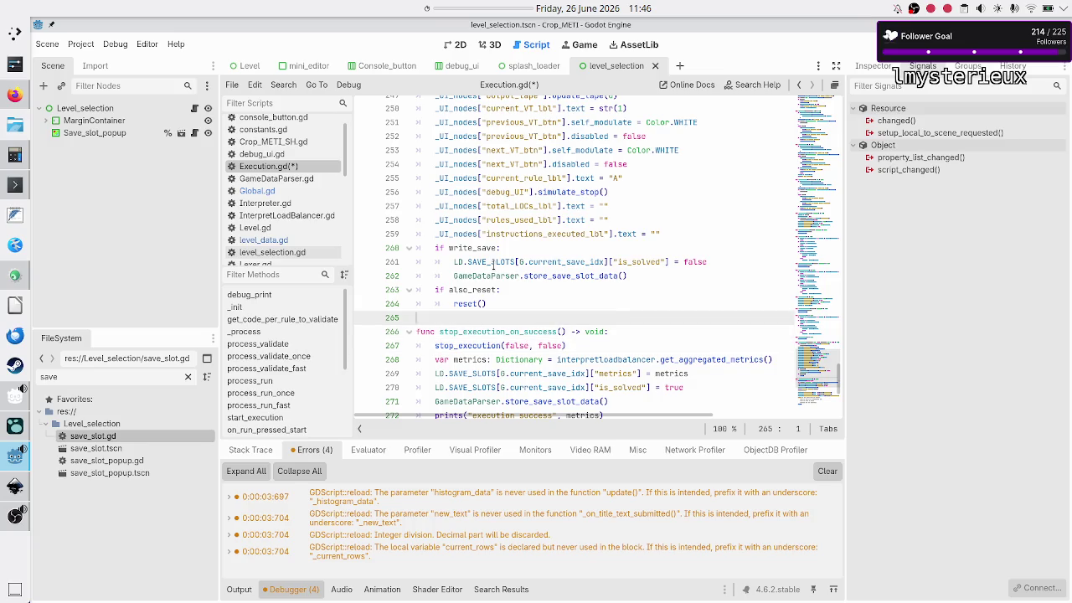
pyautogui.press('Up')
pyautogui.press('Up')
pyautogui.hotkey('shift', 'Down')
pyautogui.hotkey('shift', 'Down')
pyautogui.hotkey('shift', 'End')
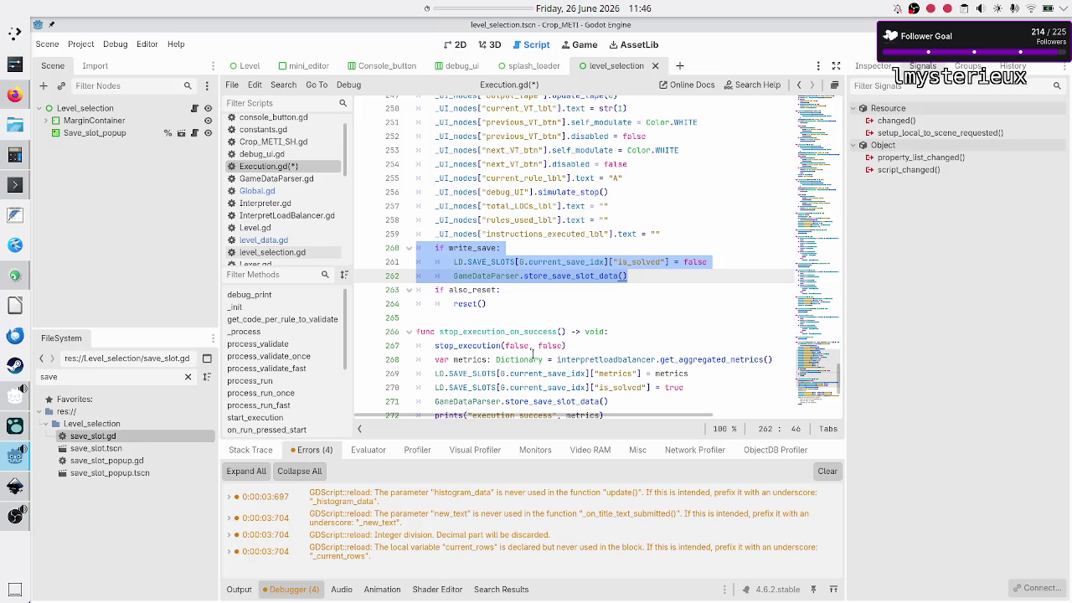
pyautogui.scroll(-3, 465, 279)
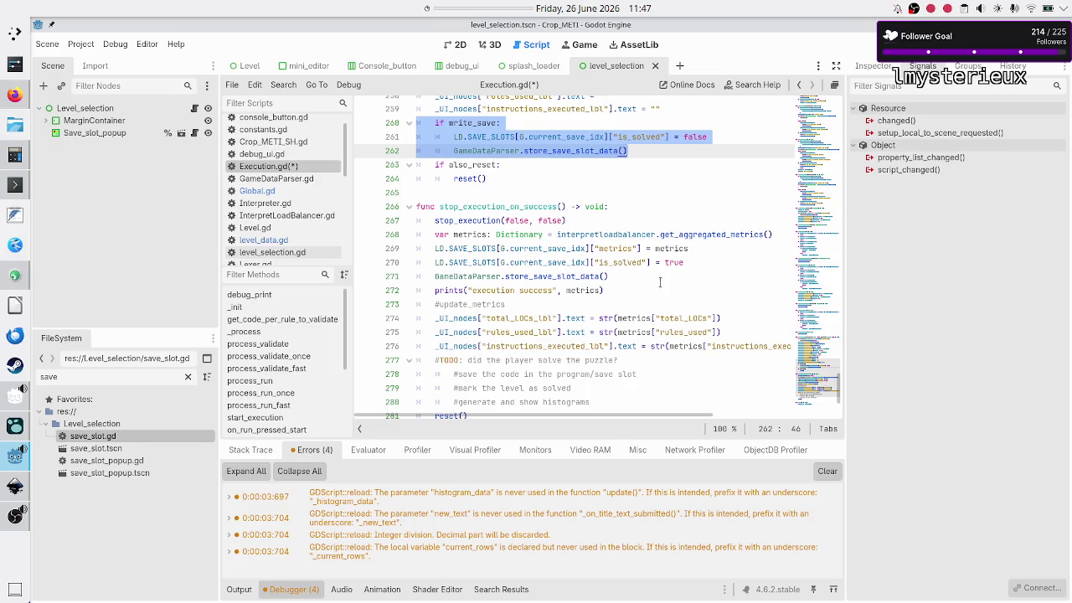
pyautogui.click(635, 274)
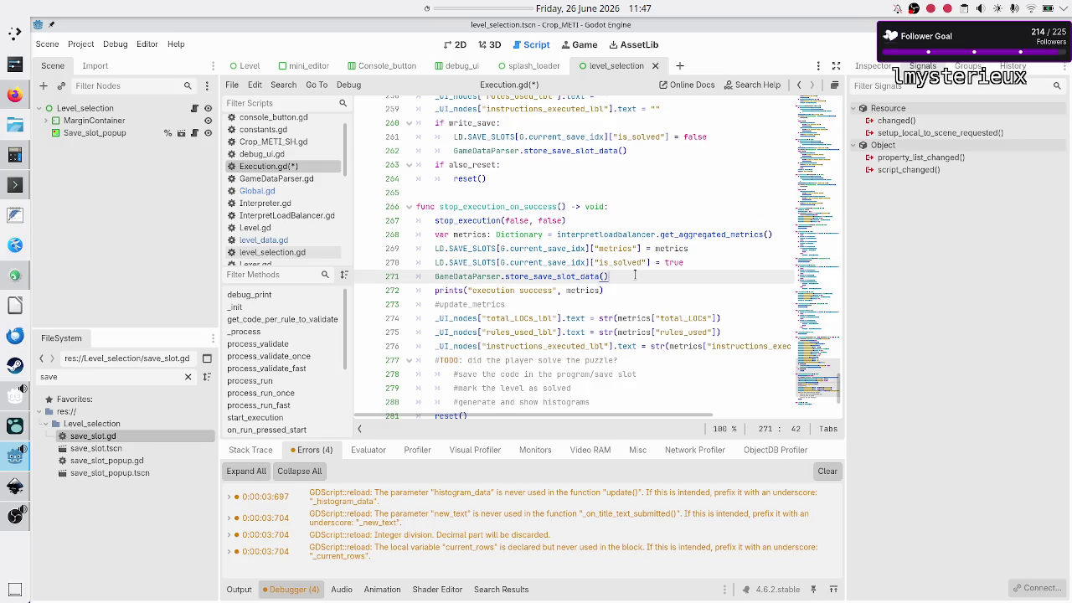
pyautogui.hotkey('ctrl', 's')
pyautogui.click(289, 179)
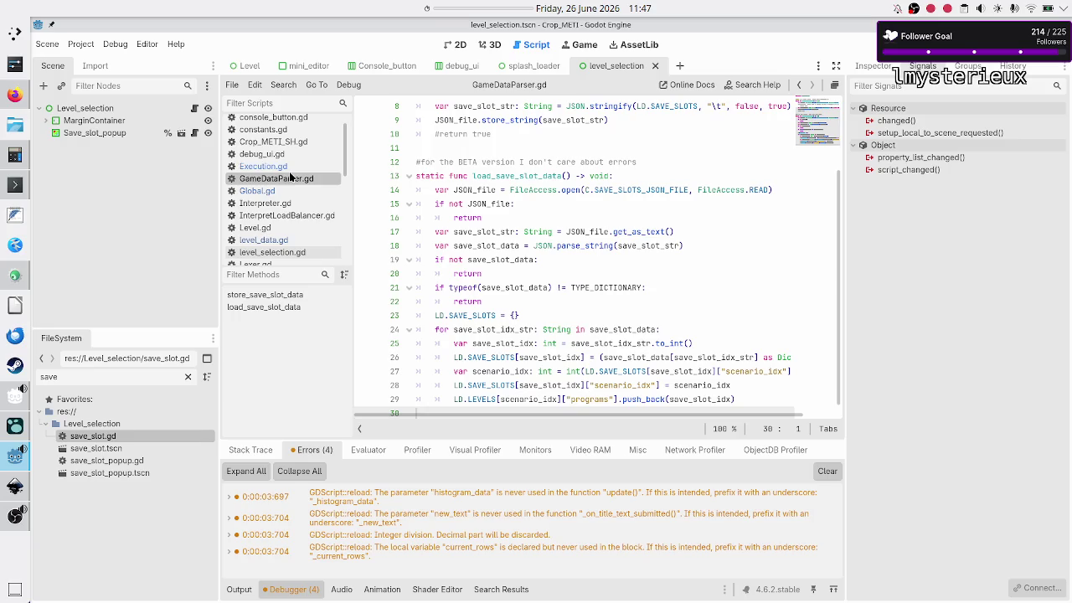
pyautogui.scroll(3, 490, 167)
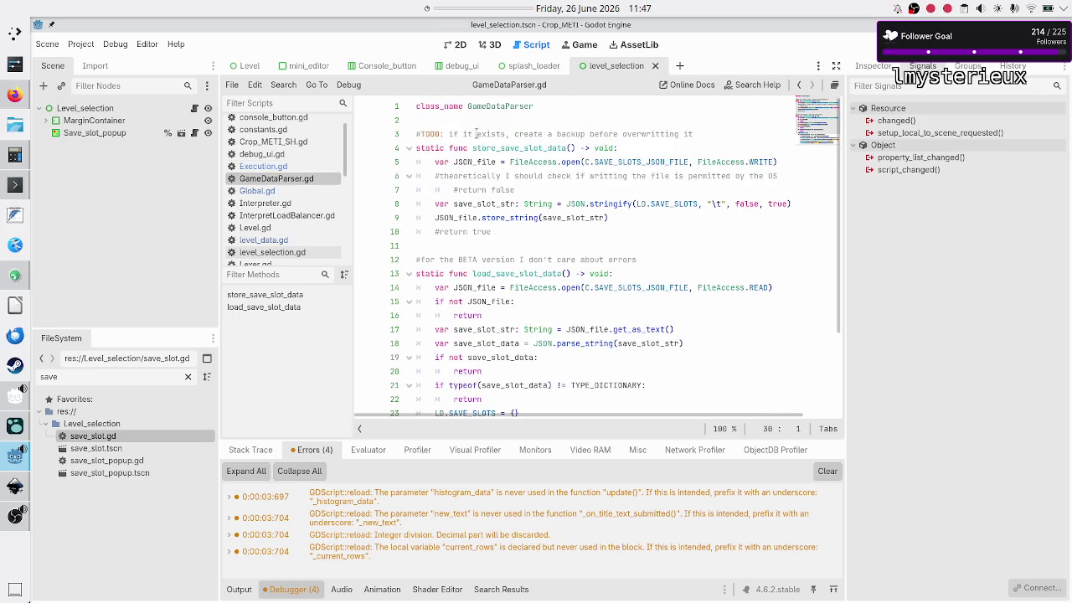
pyautogui.doubleClick(475, 149)
pyautogui.write('wr')
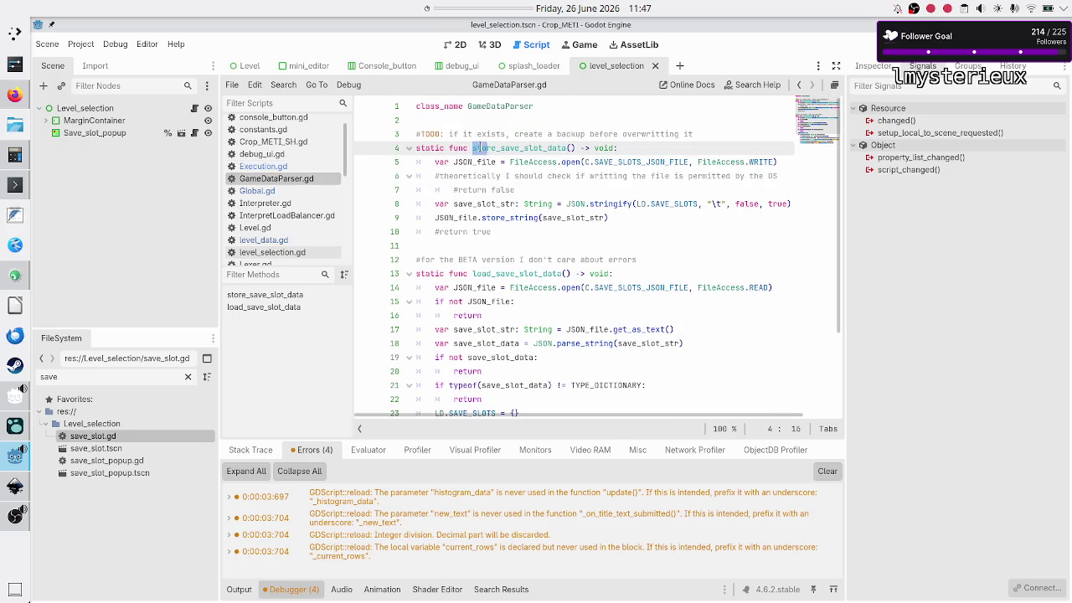
pyautogui.write('ite')
pyautogui.hotkey('ctrl', 's')
pyautogui.click(281, 87)
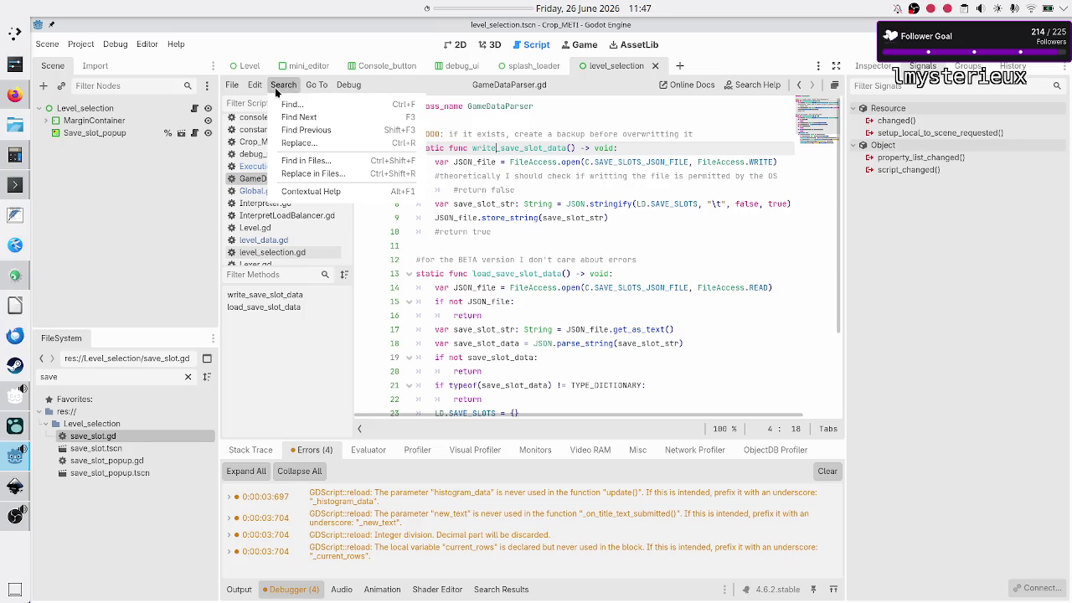
pyautogui.click(316, 176)
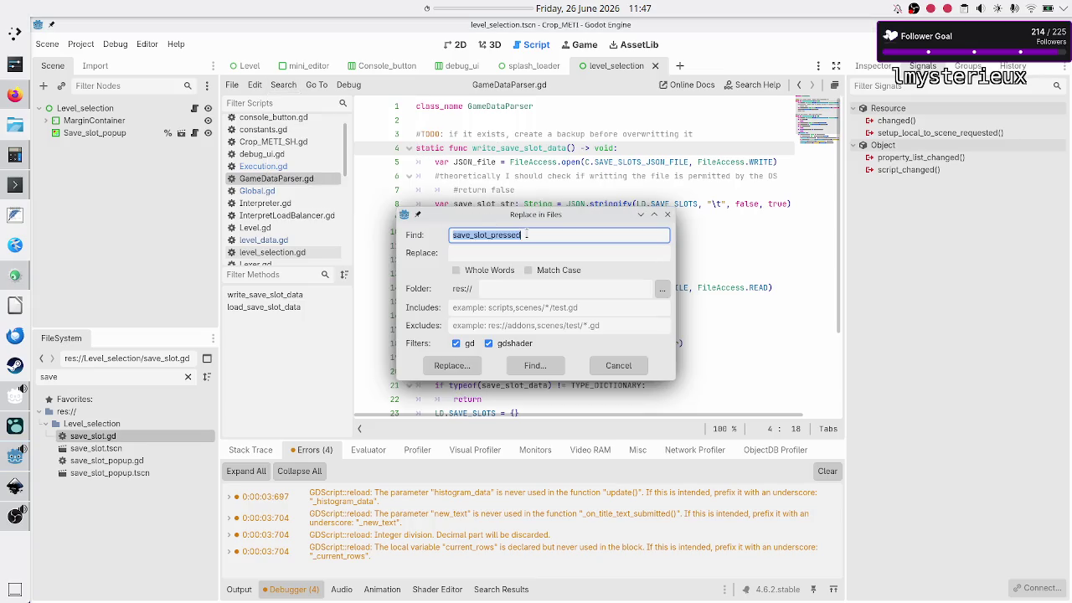
pyautogui.press('BackSpace')
pyautogui.write('sto')
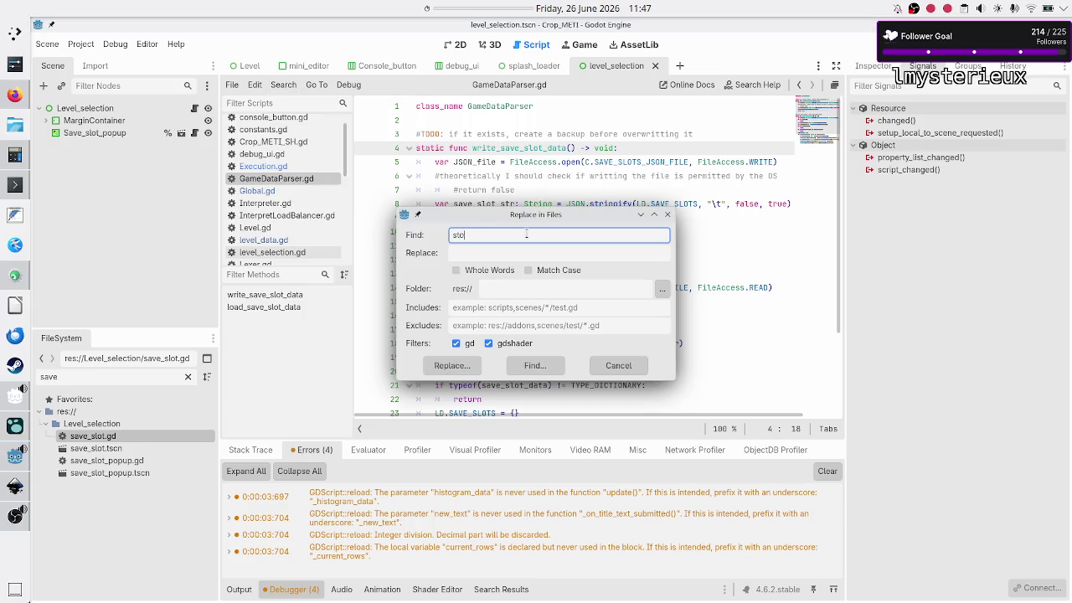
pyautogui.write('re_save_slo')
pyautogui.press('BackSpace')
pyautogui.press('Escape')
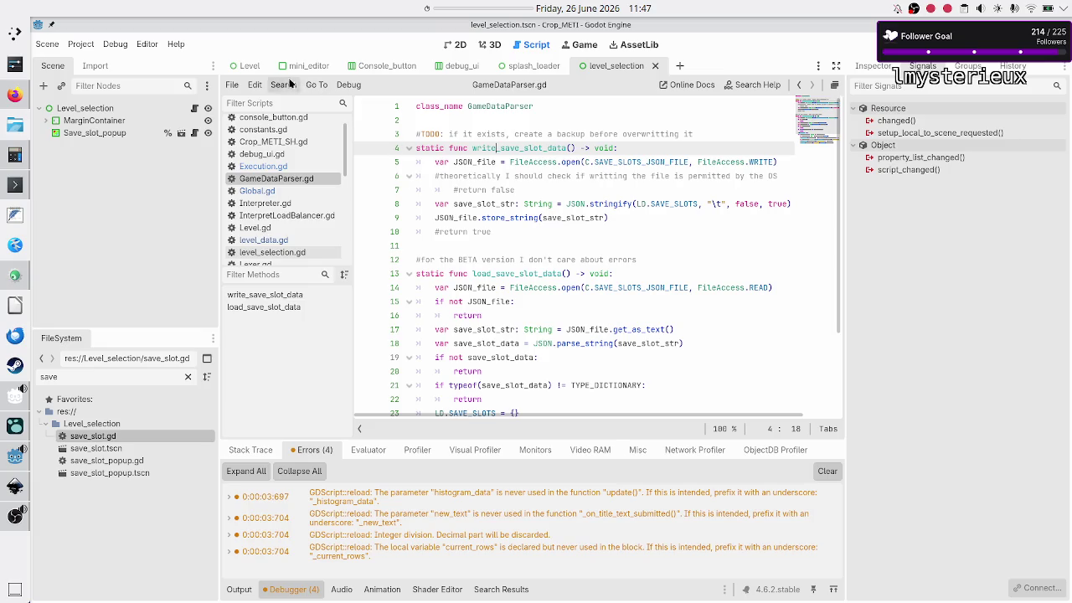
# - Run a Find in Files search for store_save_slot_data()
pyautogui.click(282, 84)
pyautogui.click(335, 160)
pyautogui.write('store_save_slot_dat')
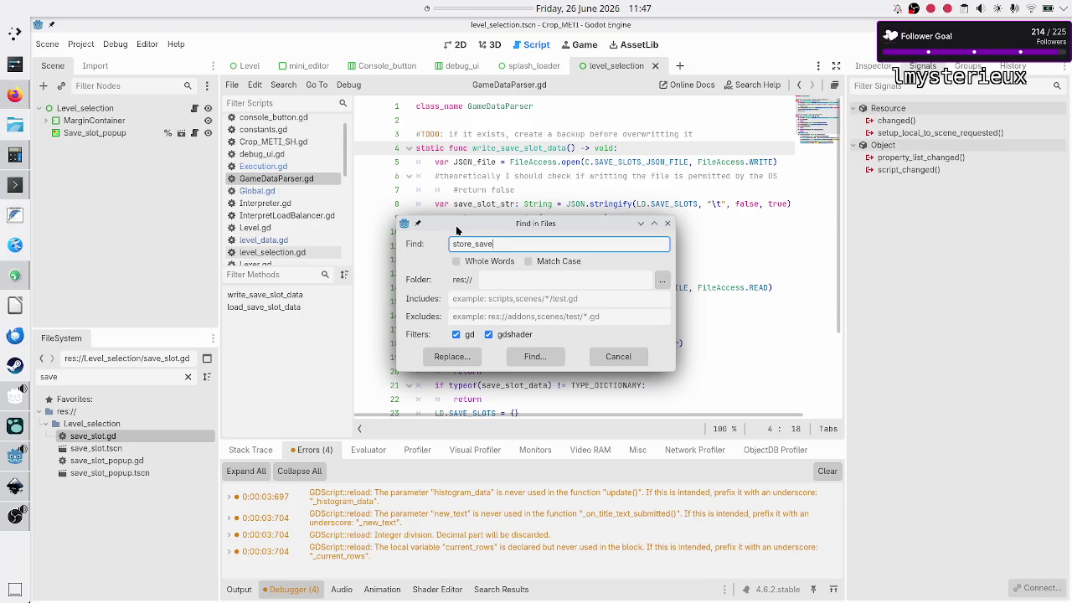
pyautogui.write('a()')
pyautogui.click(528, 356)
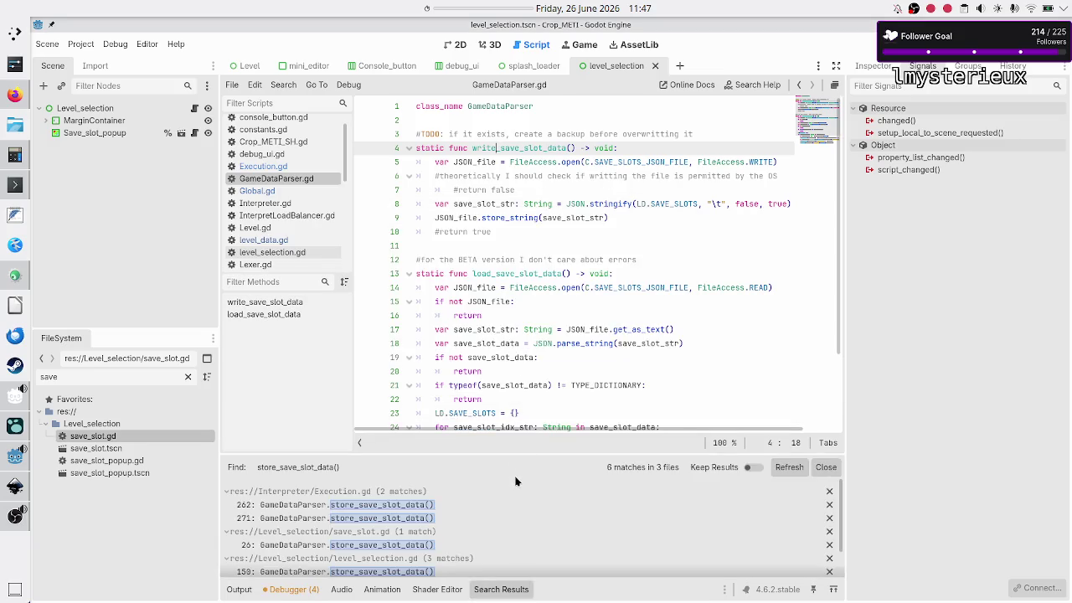
# - Scroll through the search results listing 6 matches across 3 files
pyautogui.scroll(-1, 480, 499)
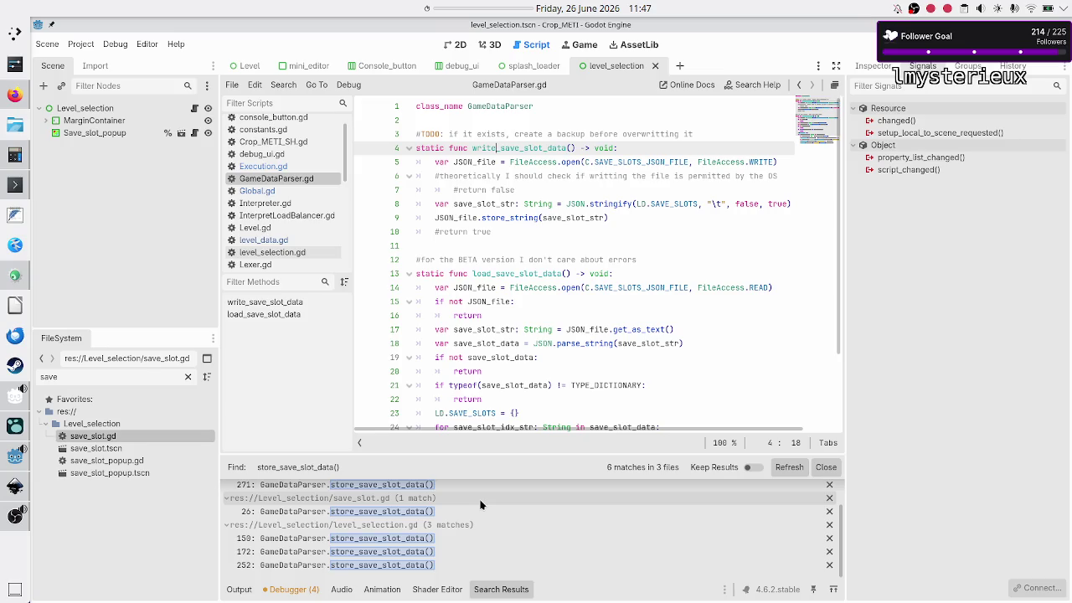
pyautogui.scroll(1, 482, 505)
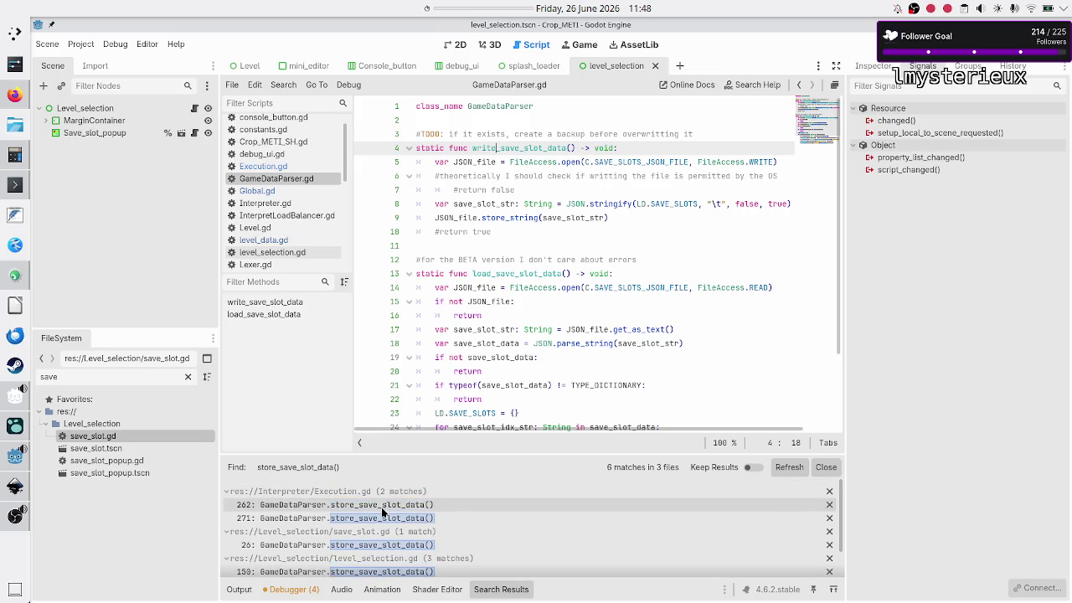
pyautogui.scroll(-1, 379, 533)
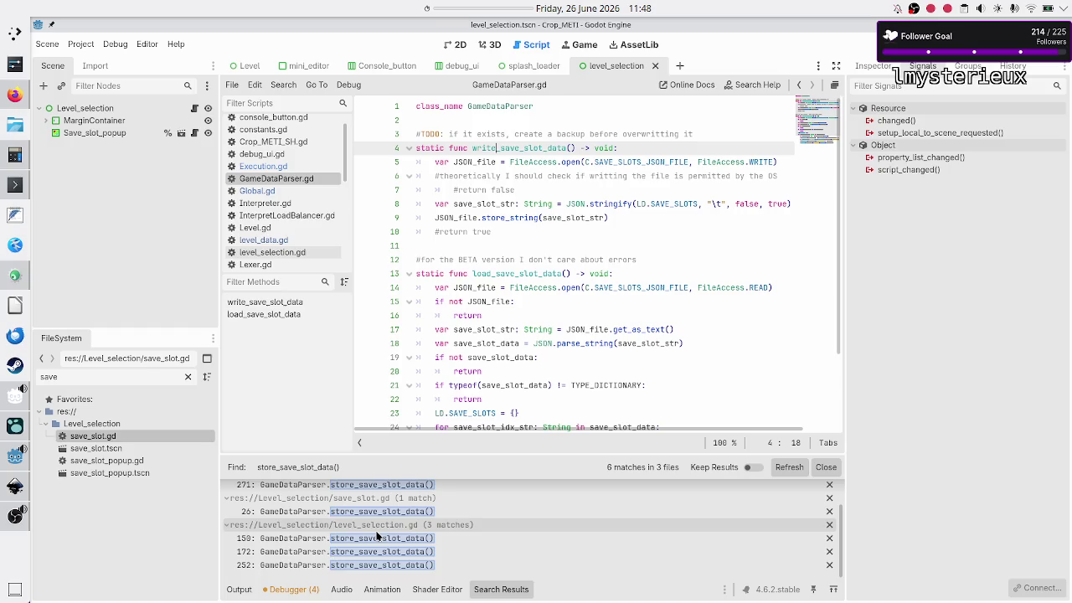
pyautogui.scroll(1, 377, 536)
pyautogui.scroll(1, 377, 536)
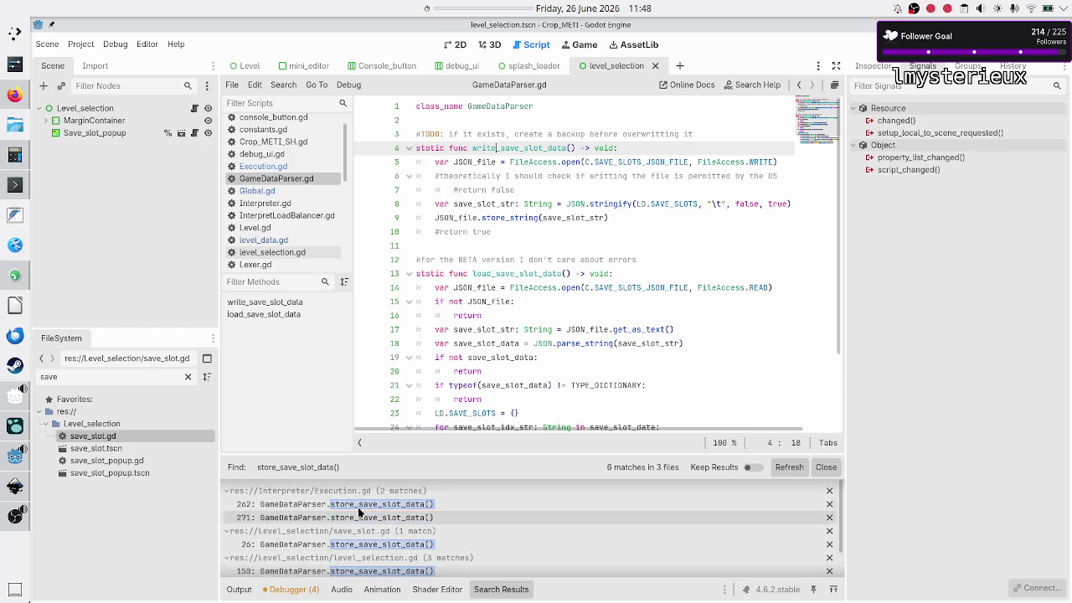
pyautogui.scroll(-1, 355, 528)
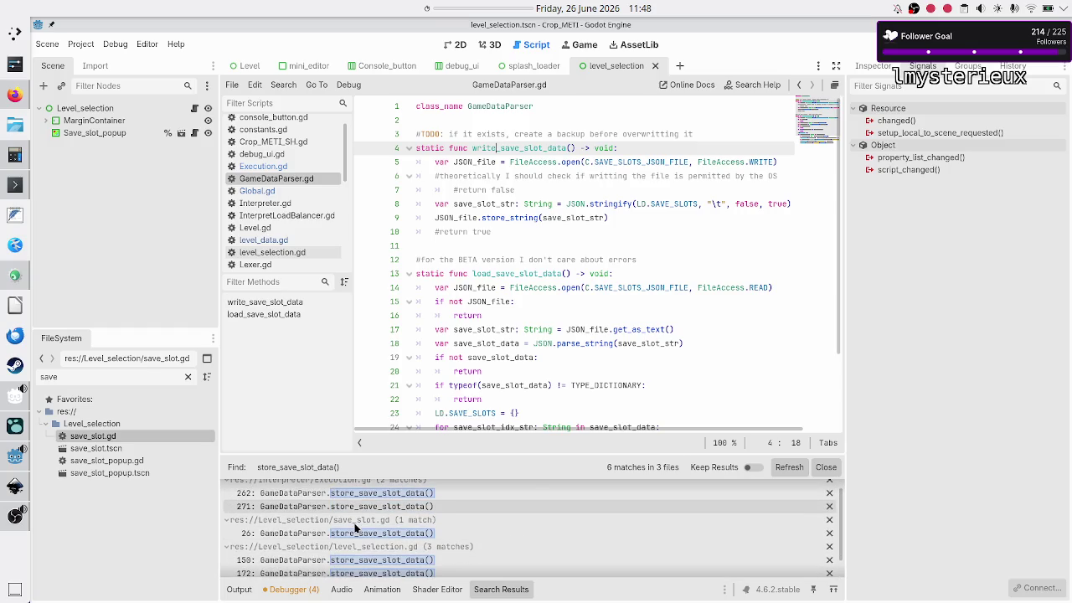
pyautogui.scroll(-1, 355, 528)
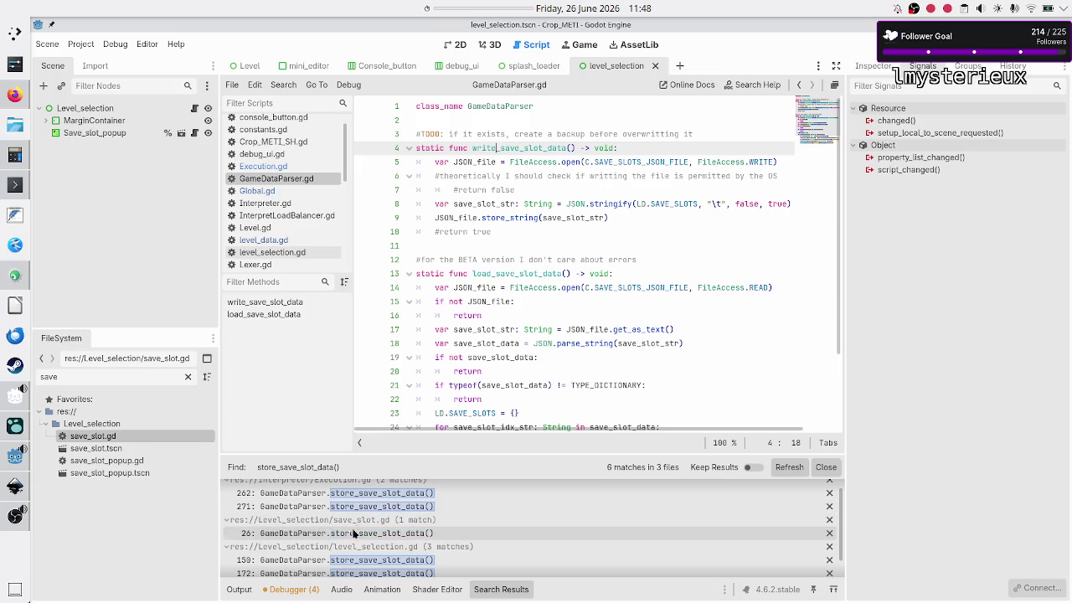
pyautogui.scroll(-1, 376, 546)
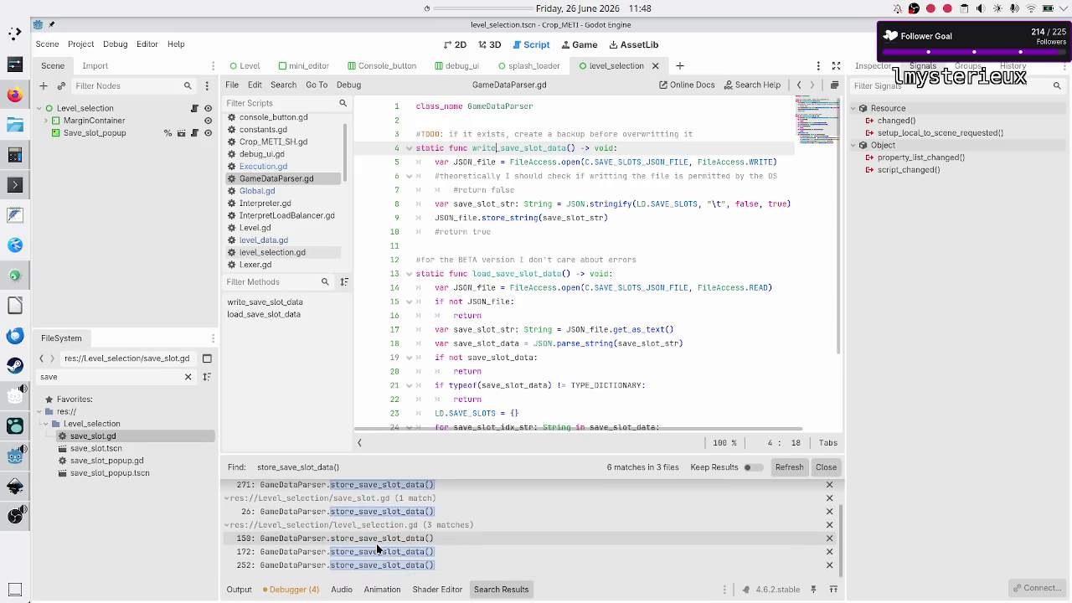
pyautogui.scroll(2, 376, 545)
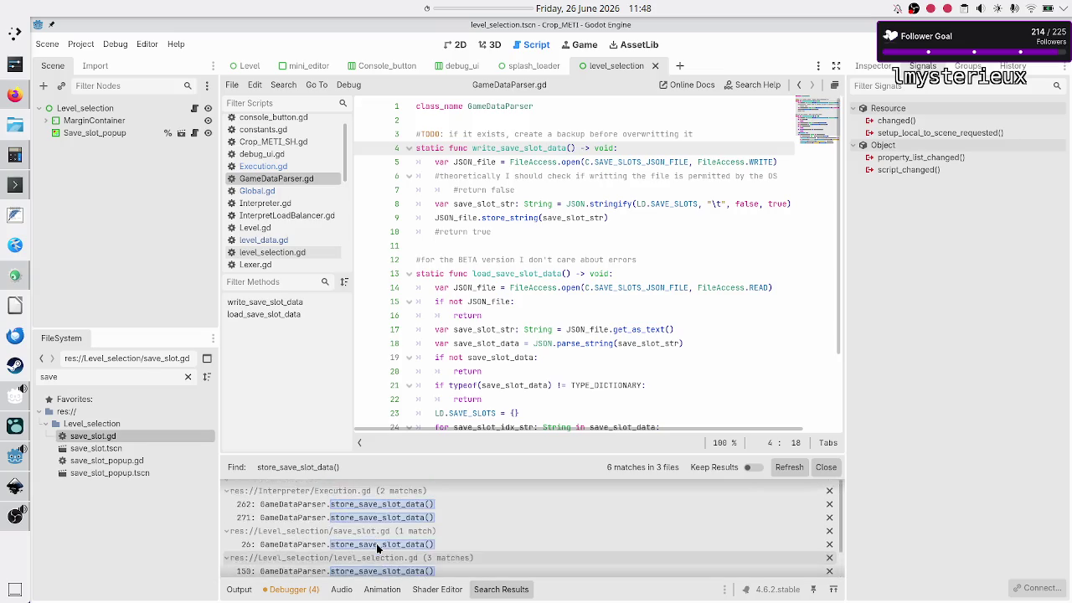
pyautogui.click(284, 85)
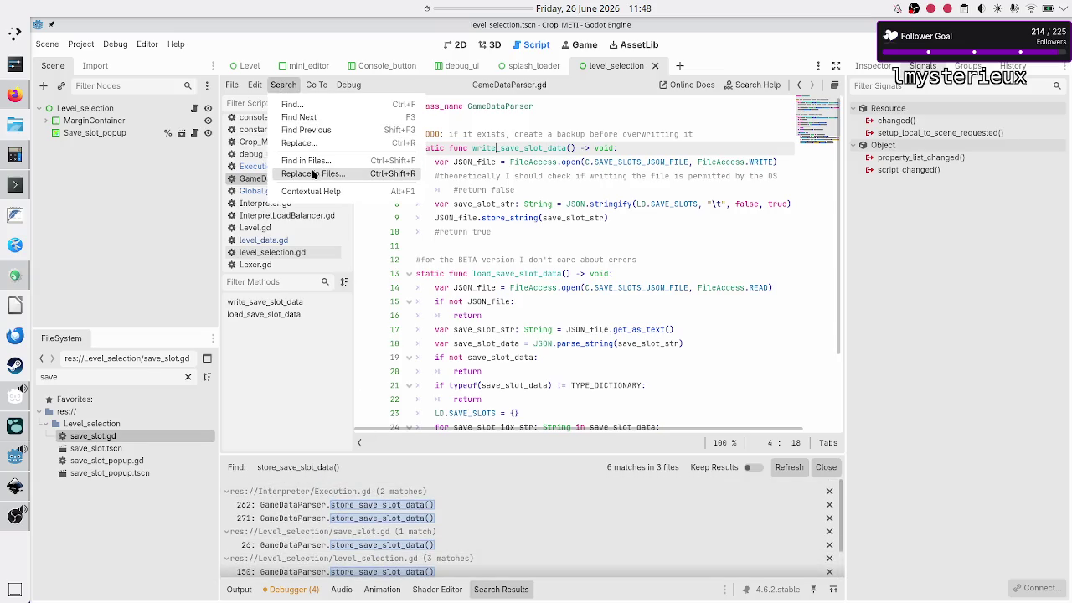
# - Set Replace in Files to change store_save_slot_data() to write_save_slot_data() and preview matches
pyautogui.click(311, 173)
pyautogui.click(491, 252)
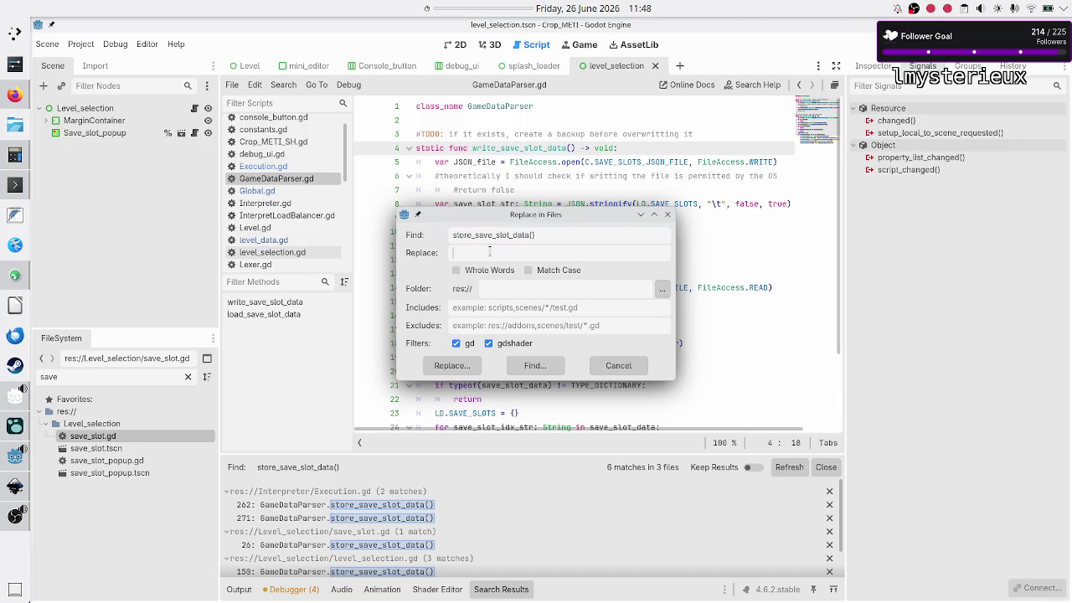
pyautogui.write('wr')
pyautogui.write('ite_save_')
pyautogui.write('slot_data()')
pyautogui.click(452, 368)
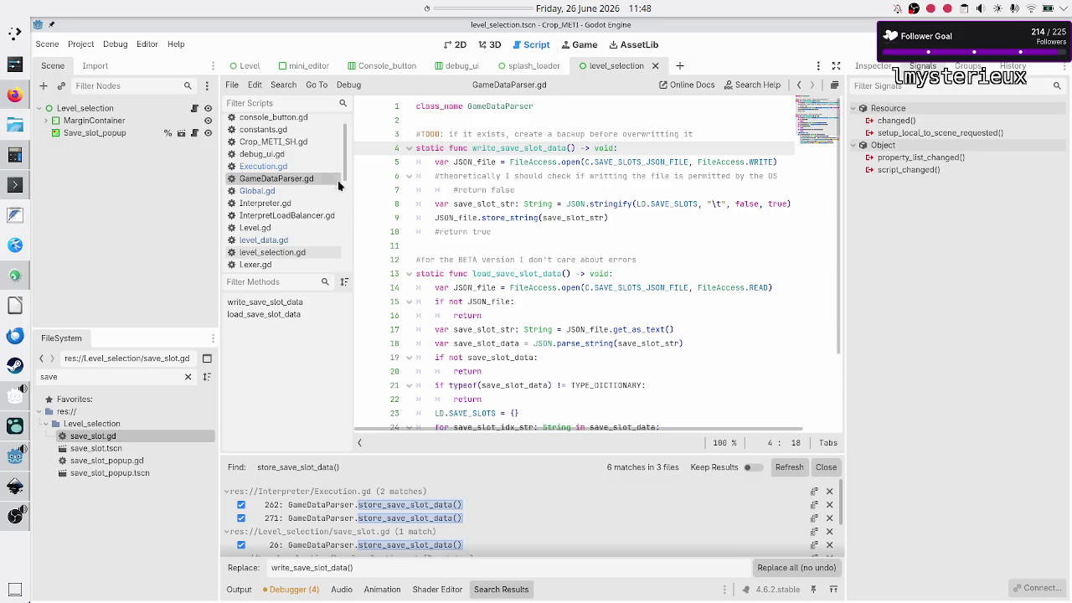
# - Replace all matches, close the search results, and save the edited scripts
pyautogui.click(299, 164)
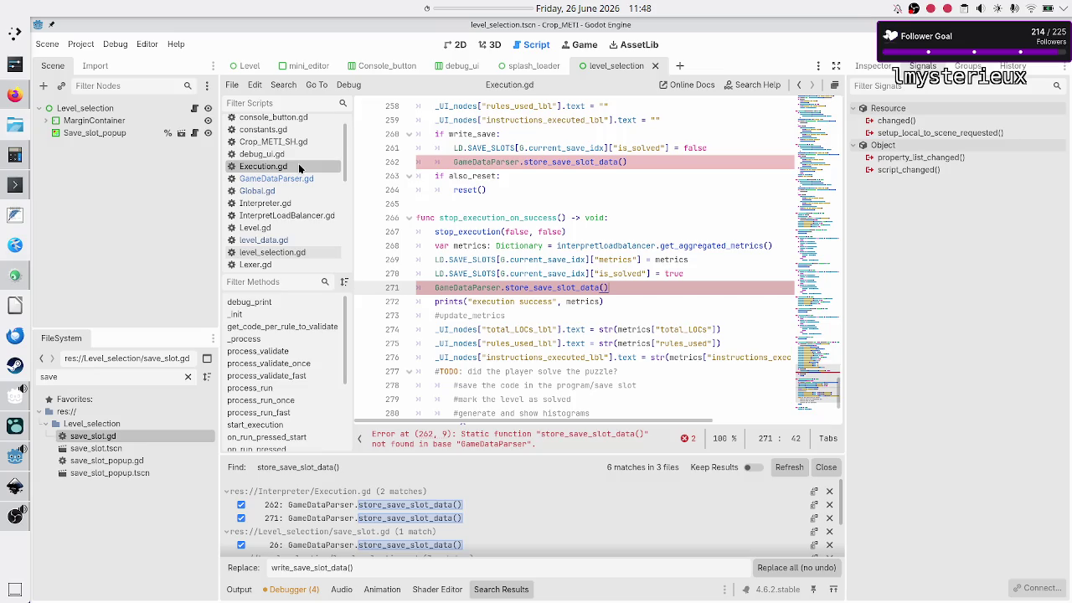
pyautogui.click(785, 570)
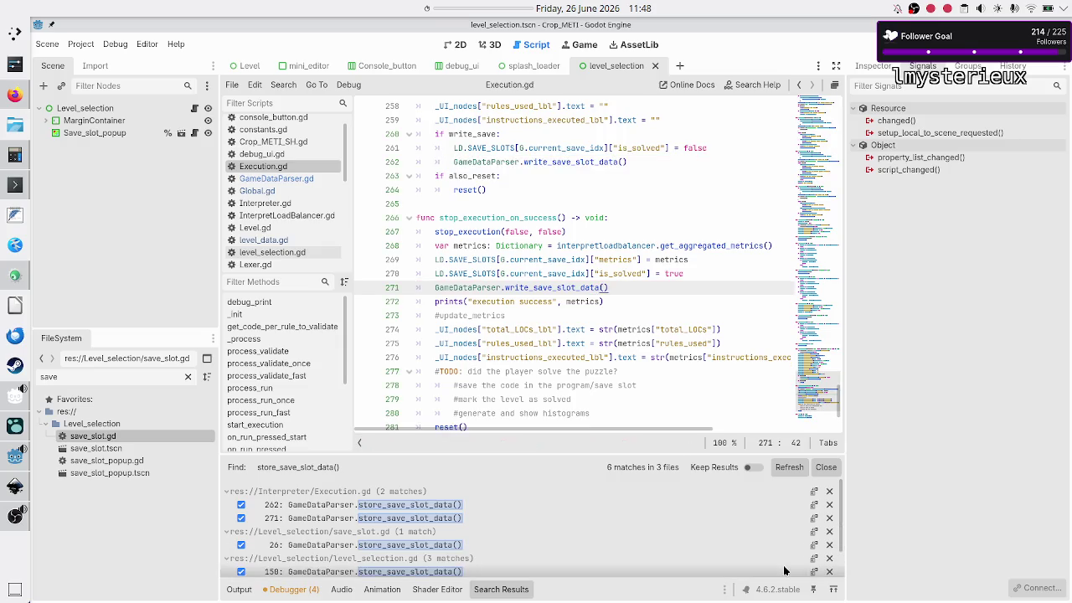
pyautogui.click(826, 474)
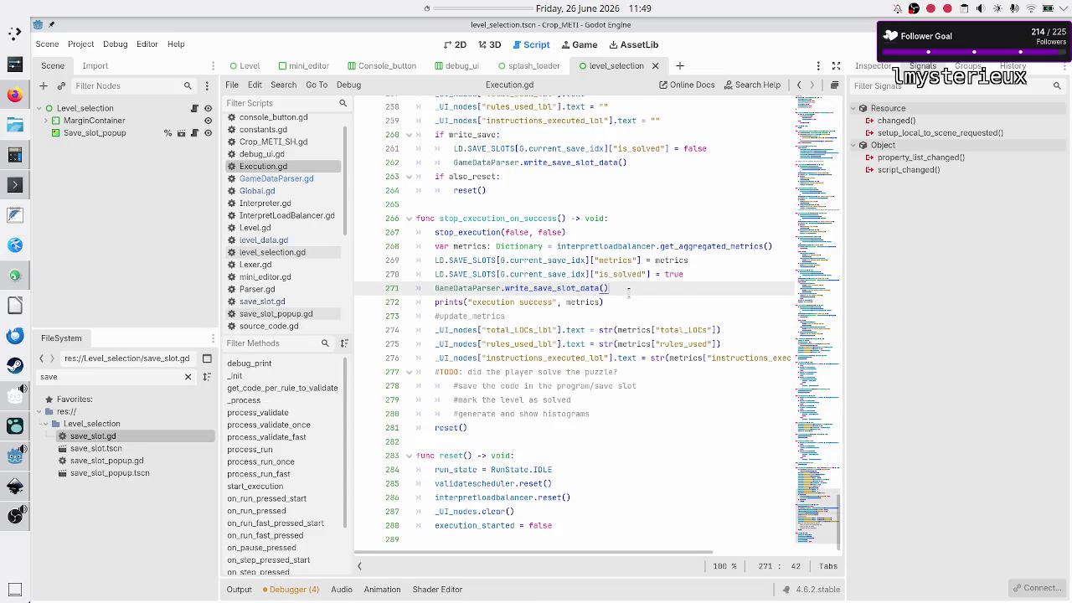
pyautogui.click(622, 302)
pyautogui.hotkey('ctrl', 's')
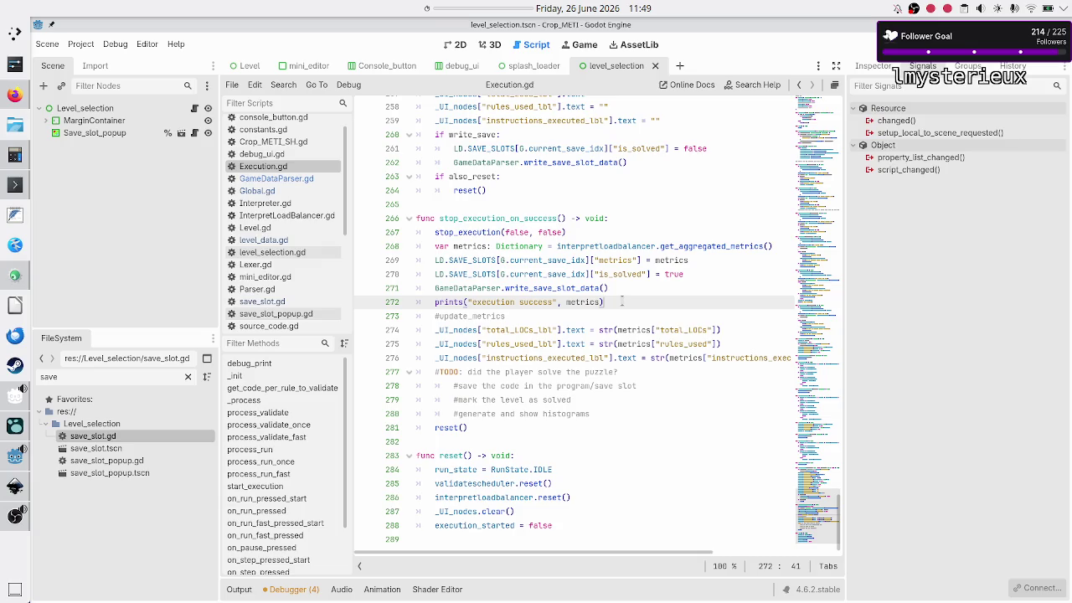
pyautogui.click(15, 185)
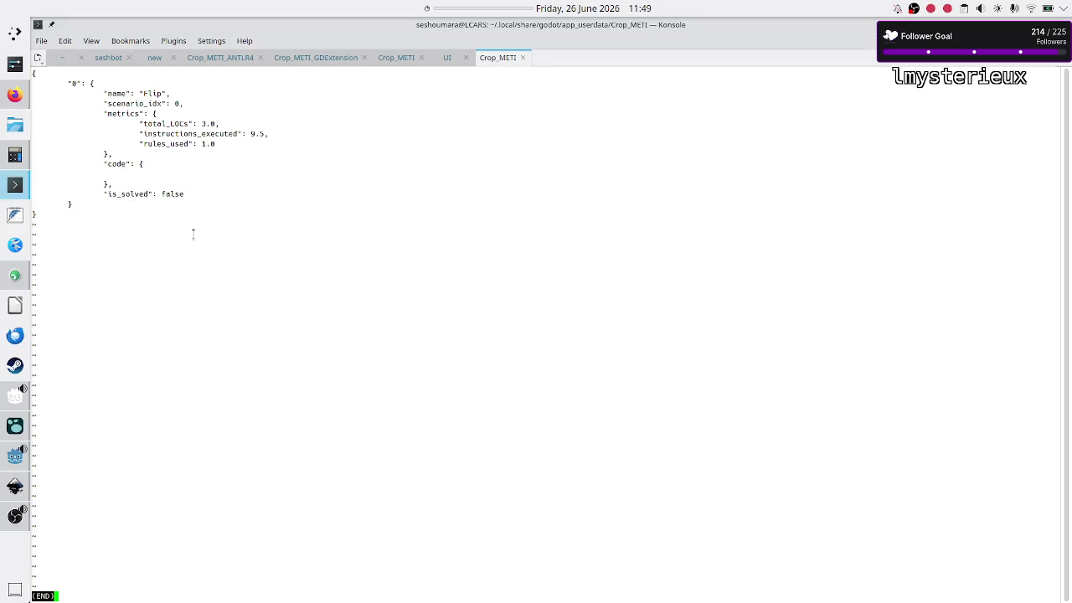
# - Reopen save_data.json in less and review its metrics lines from the top
pyautogui.press('q')
pyautogui.press('Up')
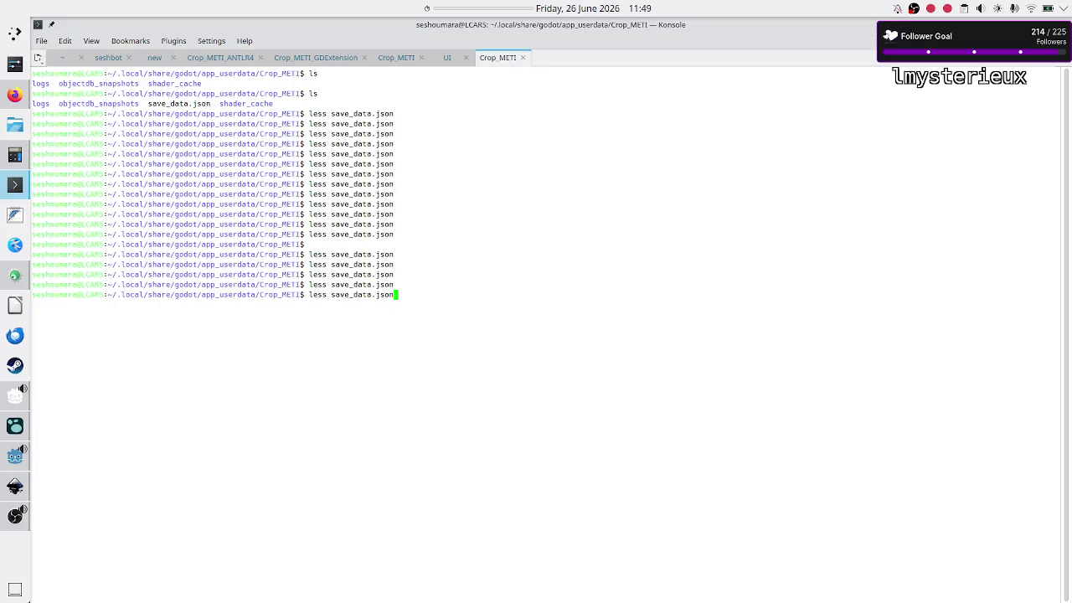
pyautogui.press('Return')
pyautogui.press('g')
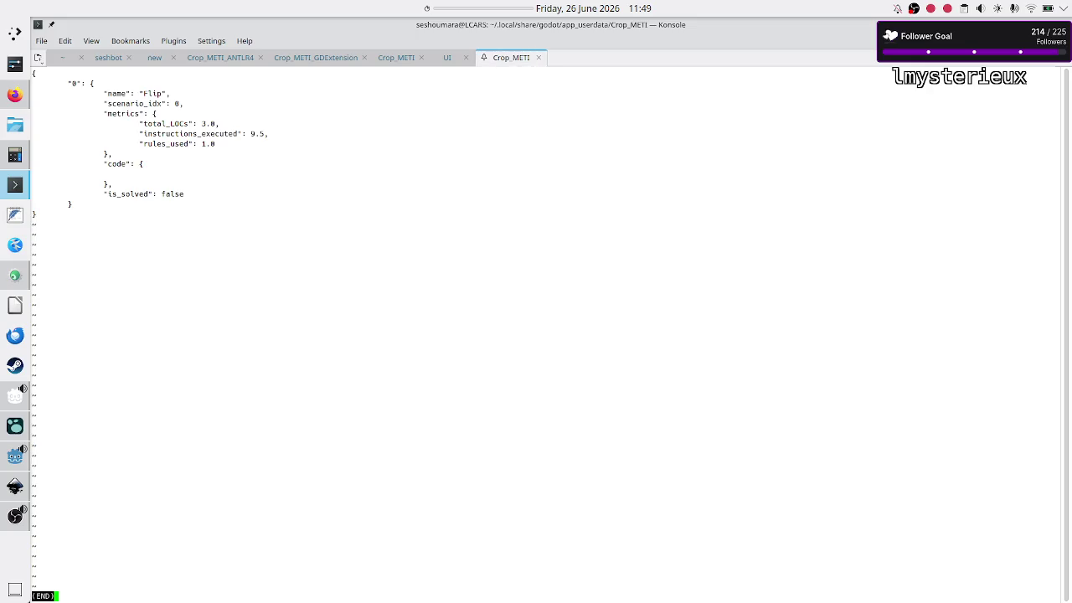
pyautogui.moveTo(155, 119); pyautogui.dragTo(193, 134)
pyautogui.click(193, 134)
# - Delete save_data.json with rm and run the project from Godot with F5
pyautogui.write('qrm save')
pyautogui.press('Tab')
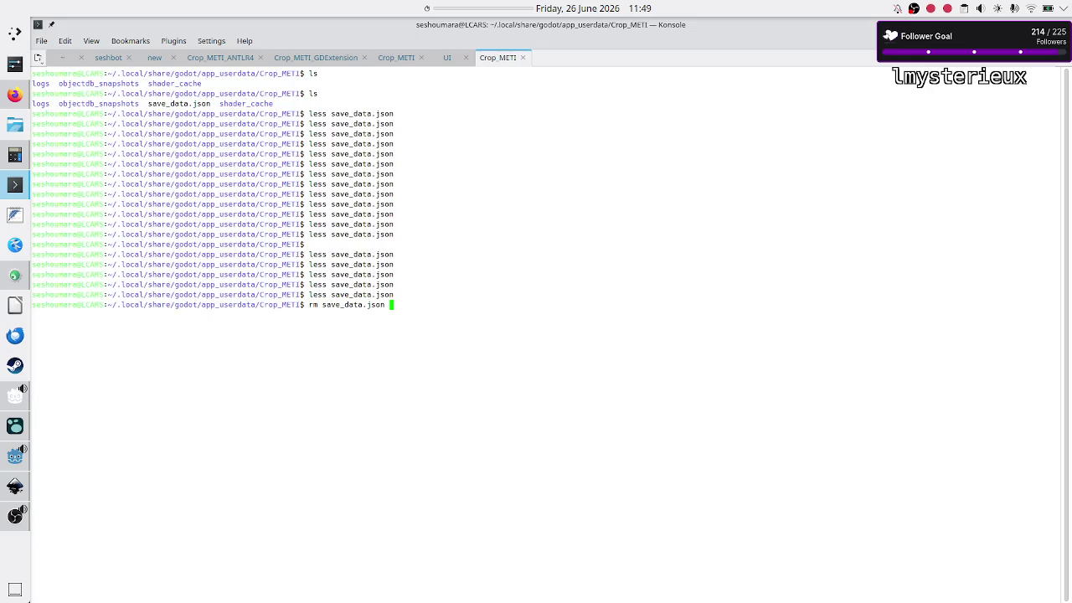
pyautogui.press('Return')
pyautogui.hotkey('alt', 'Tab')
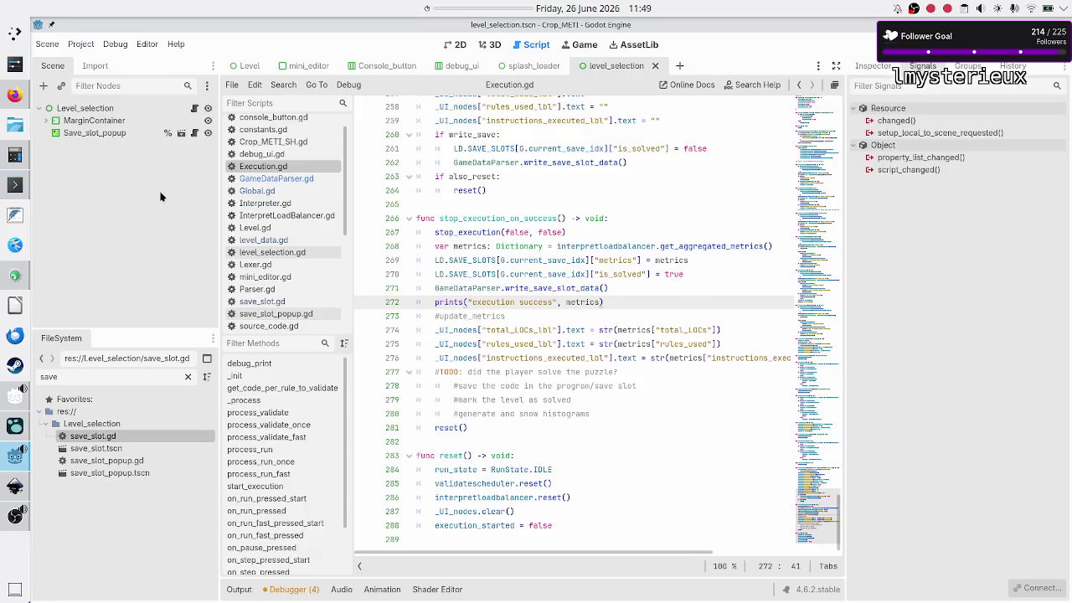
pyautogui.press('F5')
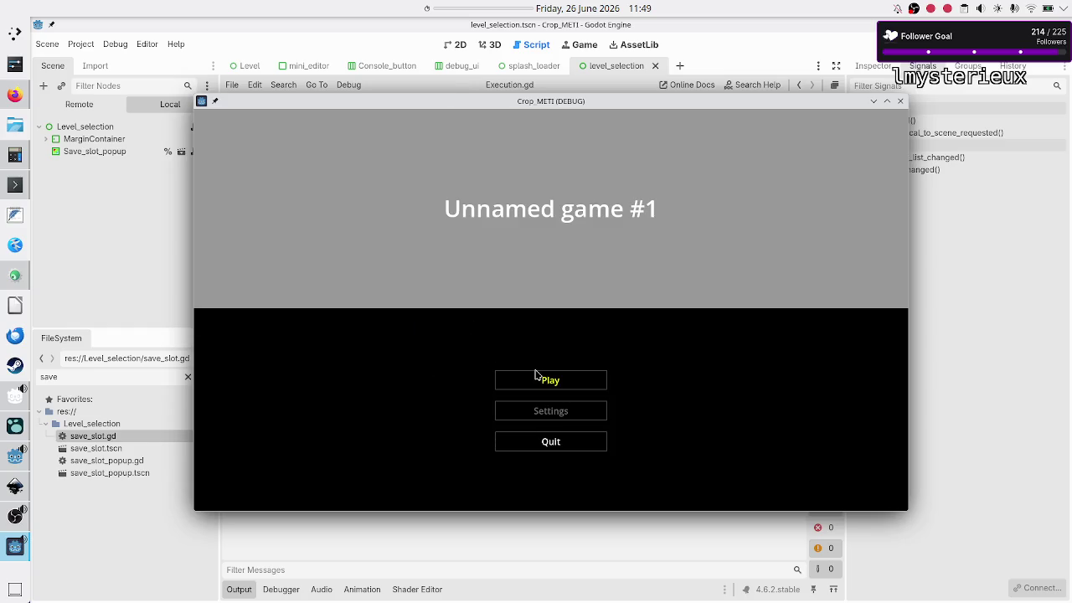
# - Start playing, choose Binary manipulation's Flip bit scenario and create a new program
pyautogui.click(407, 534)
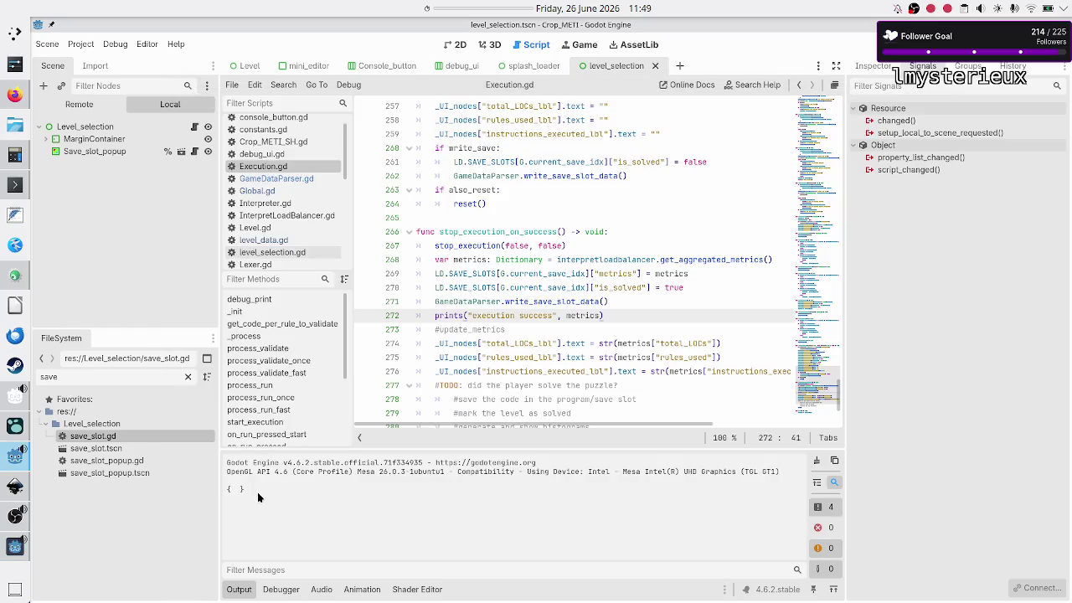
pyautogui.hotkey('alt', 'Tab')
pyautogui.click(538, 390)
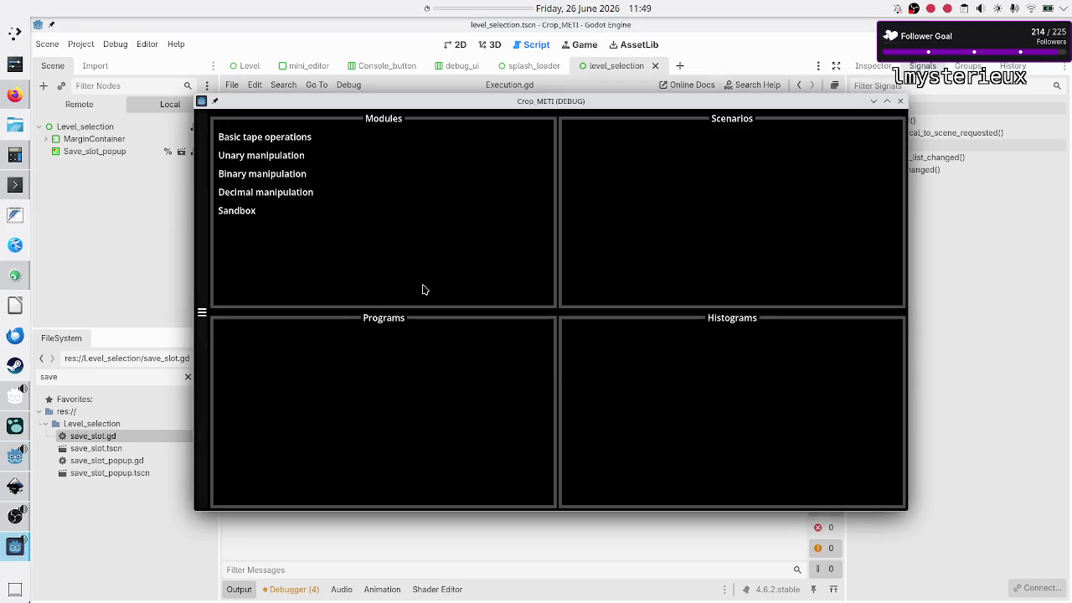
pyautogui.click(288, 176)
pyautogui.click(591, 160)
pyautogui.click(365, 403)
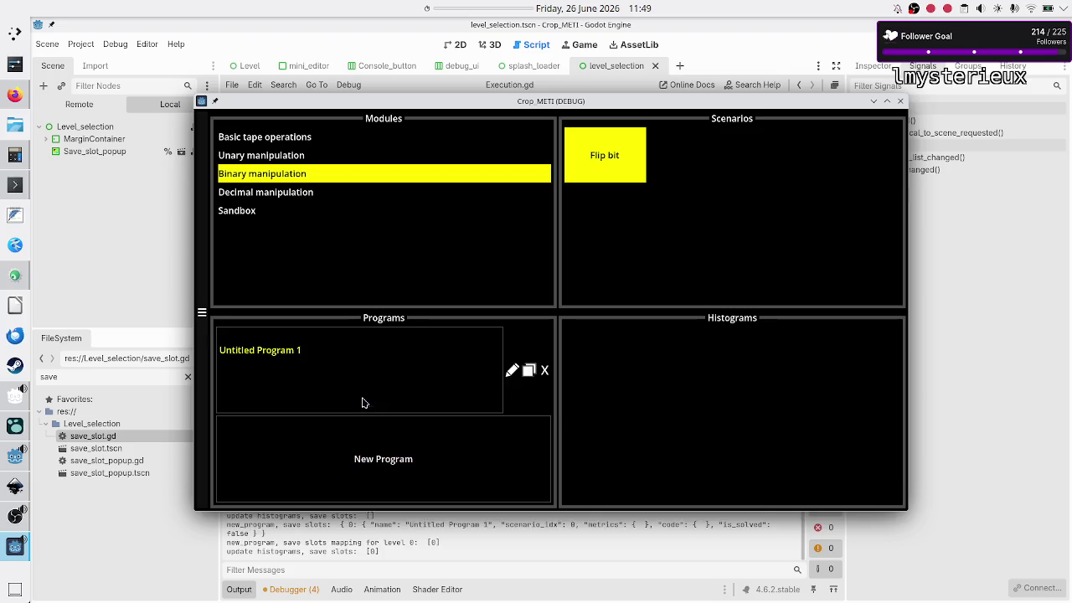
# - Rename the new program to 'Binary flipper' and open it
pyautogui.click(511, 371)
pyautogui.press('BackSpace')
pyautogui.press('BackSpace')
pyautogui.press('BackSpace')
pyautogui.write('Flip')
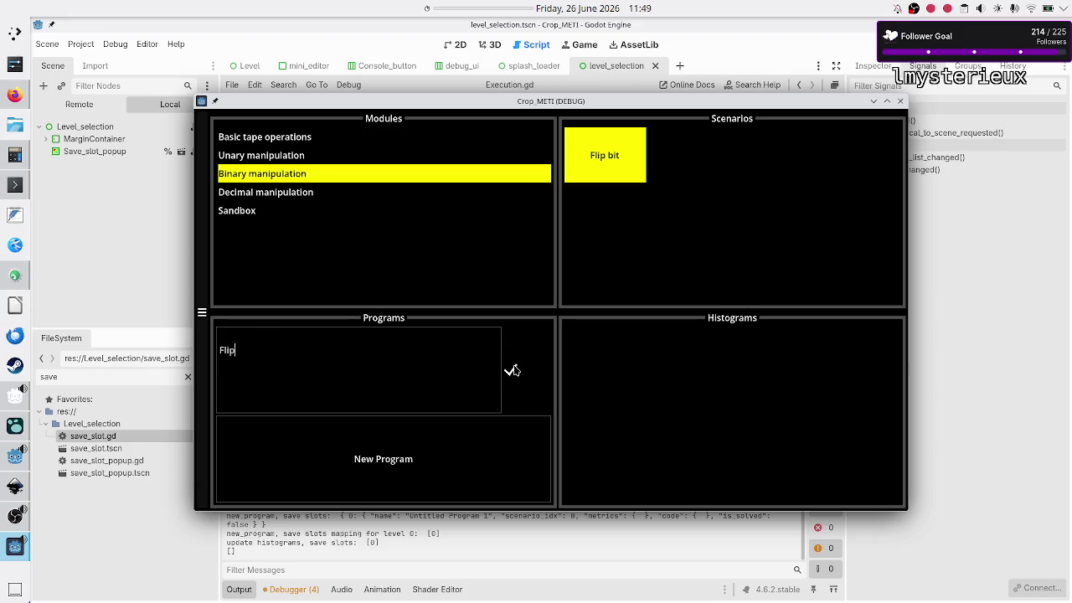
pyautogui.write('per')
pyautogui.click(511, 370)
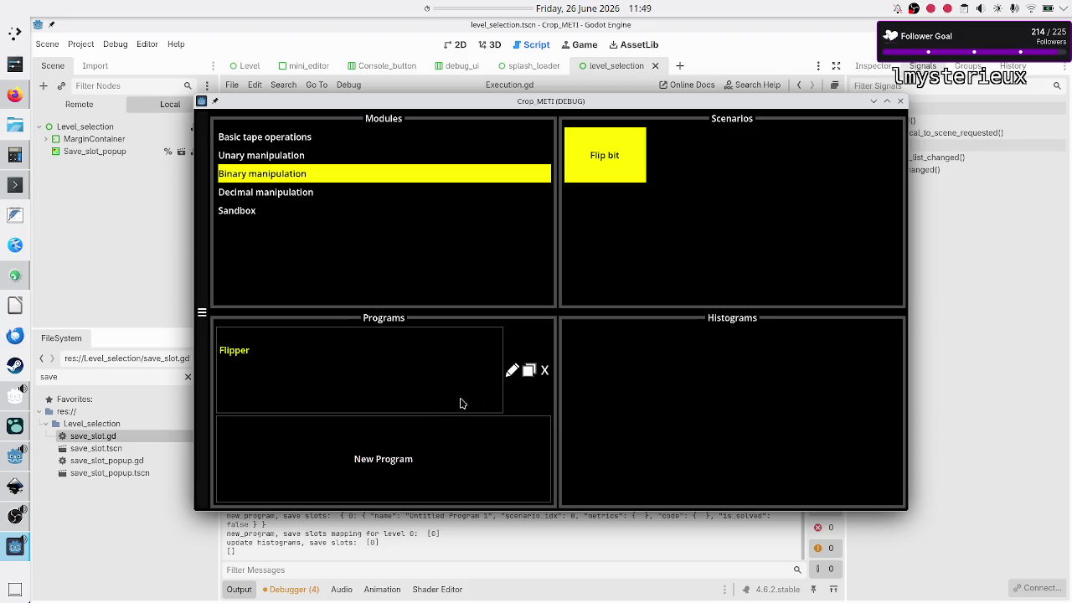
pyautogui.click(506, 374)
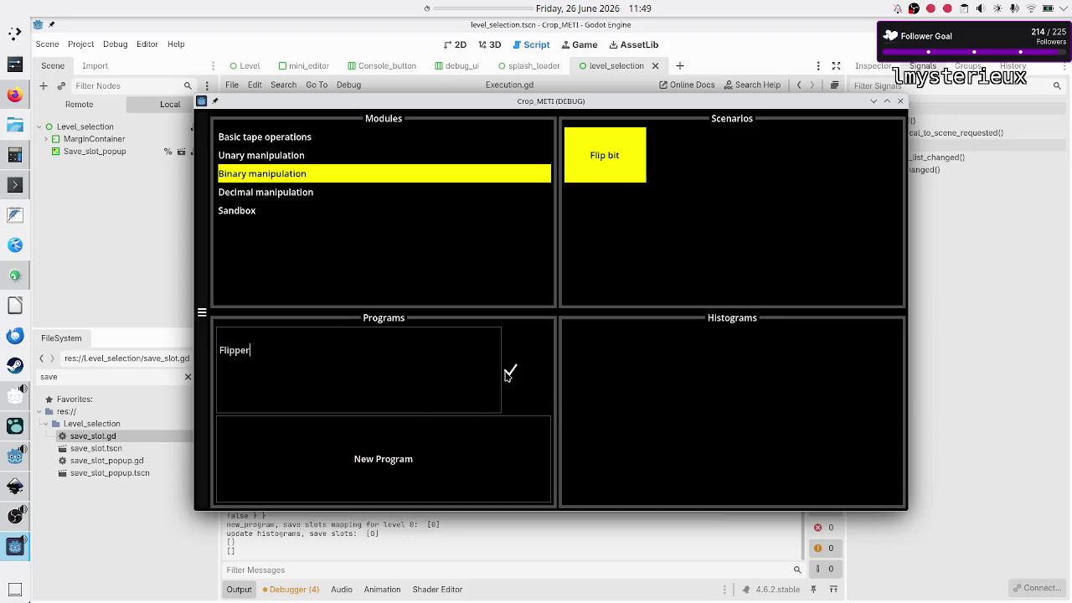
pyautogui.press('BackSpace')
pyautogui.press('BackSpace')
pyautogui.press('BackSpace')
pyautogui.write('Binary')
pyautogui.write(' flipper')
pyautogui.press('Return')
pyautogui.click(434, 376)
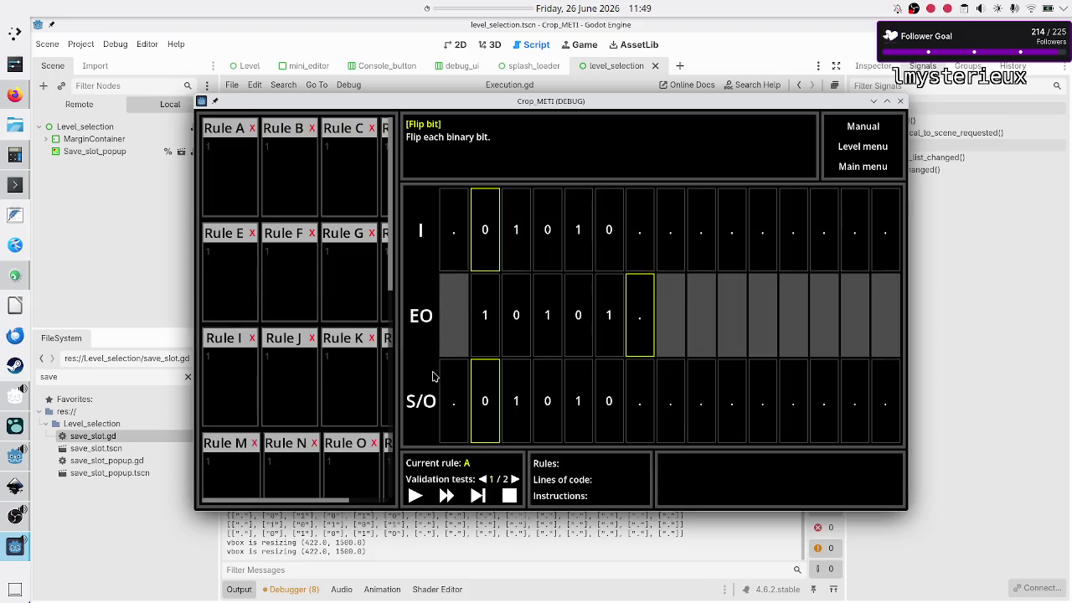
# - Write Rule A as 10R, 01R, ..$, run it successfully, then return to level selection
pyautogui.click(233, 160)
pyautogui.write('01R')
pyautogui.press('Return')
pyautogui.press('BackSpace')
pyautogui.press('BackSpace')
pyautogui.press('BackSpace')
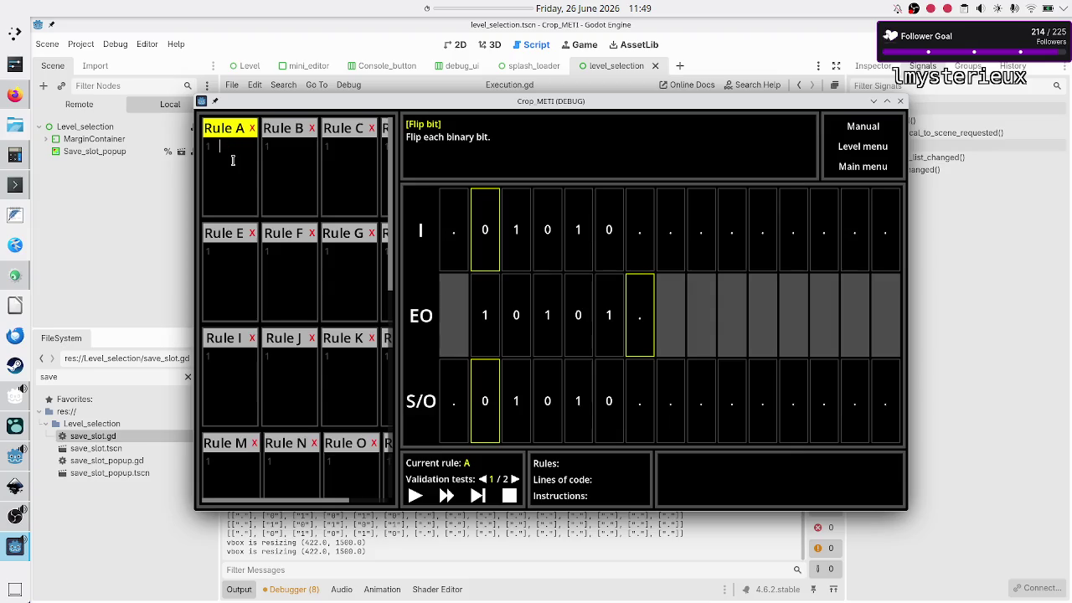
pyautogui.write('10R')
pyautogui.press('Return')
pyautogui.write('01R')
pyautogui.press('Return')
pyautogui.write('..')
pyautogui.write('$')
pyautogui.click(420, 496)
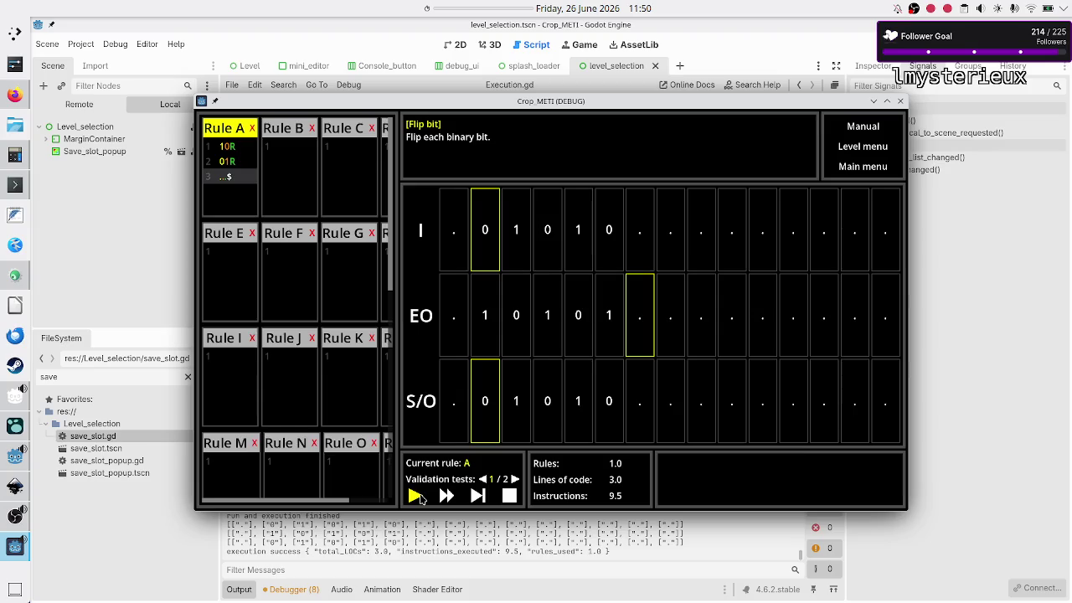
pyautogui.click(876, 149)
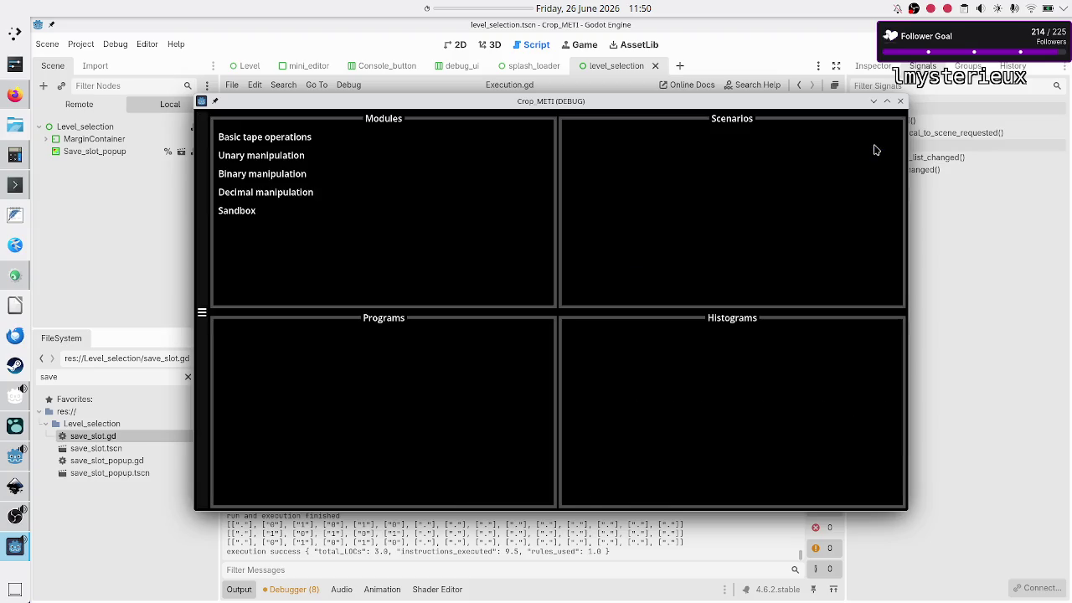
# - View Flip bit's saved Binary flipper program (LOC 3.0, 9.5 instructions), then bring up the terminal
pyautogui.click(284, 155)
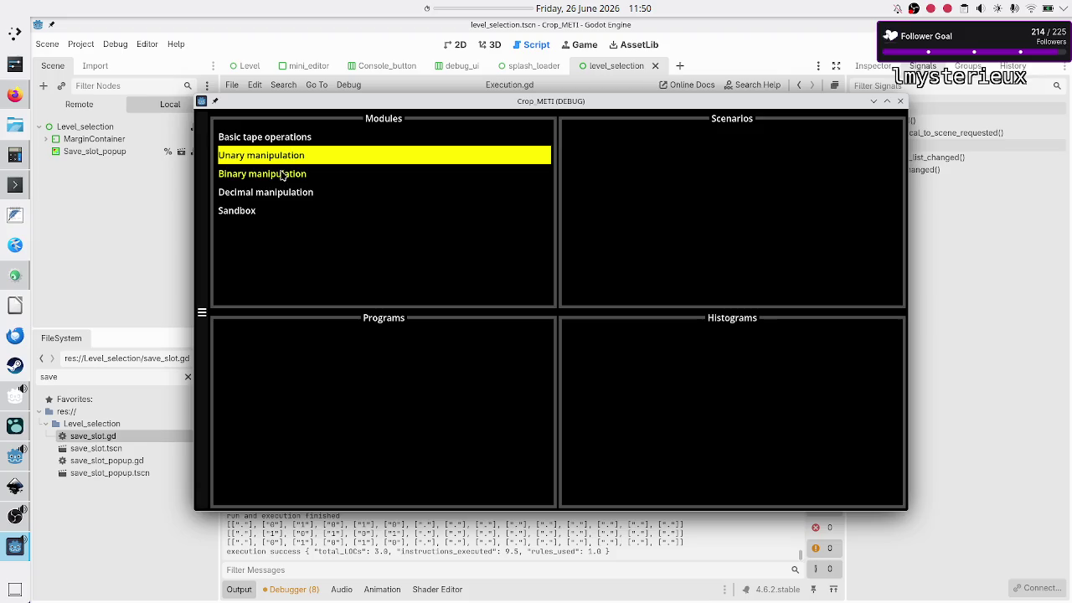
pyautogui.click(285, 174)
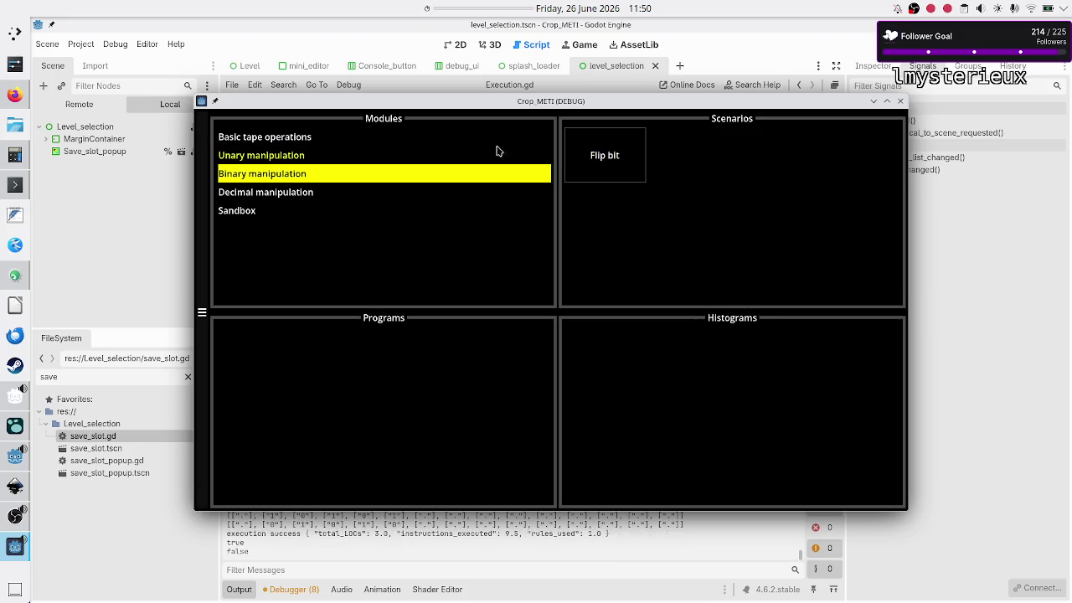
pyautogui.click(609, 150)
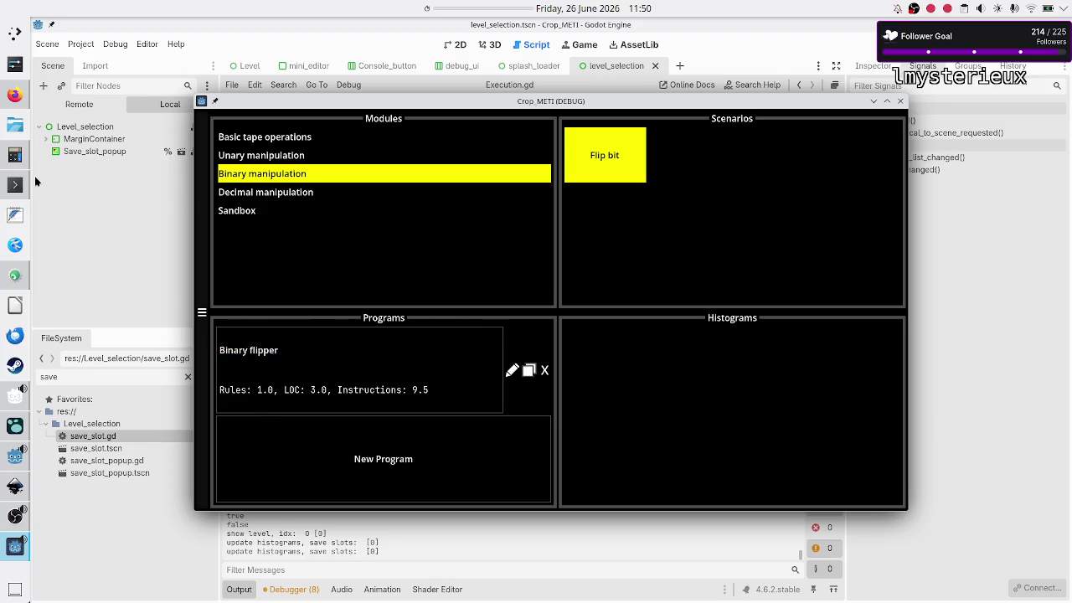
pyautogui.click(14, 184)
pyautogui.press('Return')
pyautogui.press('Return')
pyautogui.press('Up')
pyautogui.press('Up')
pyautogui.press('Return')
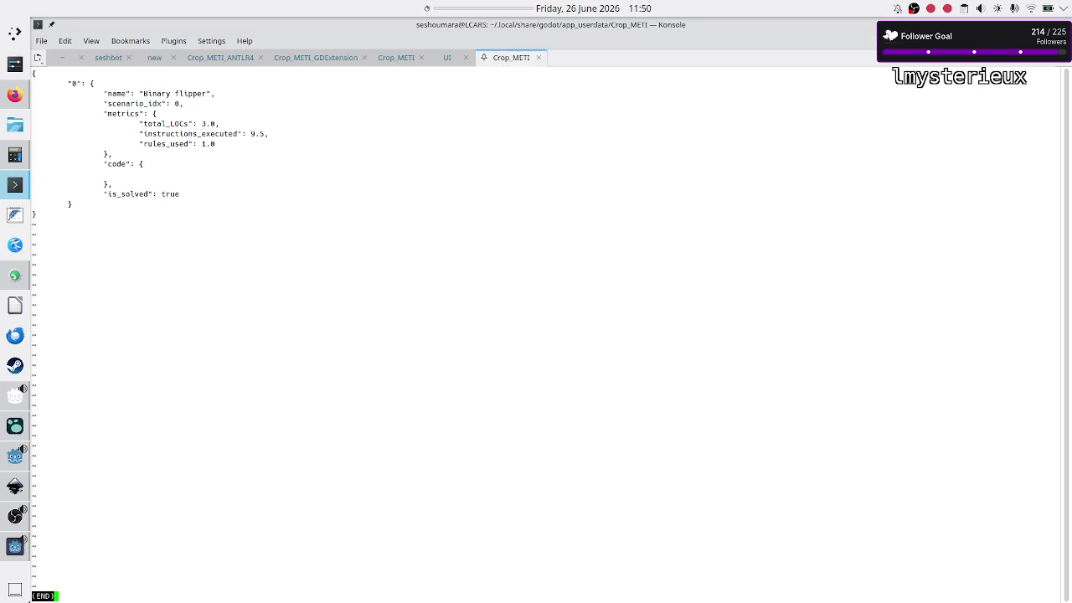
pyautogui.doubleClick(171, 193)
pyautogui.press('q')
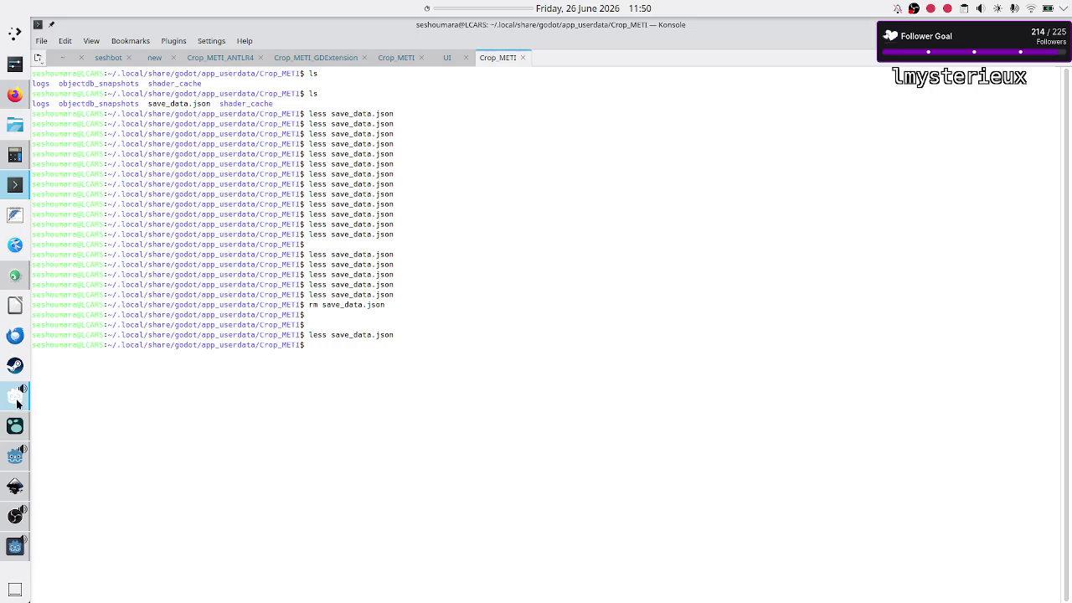
pyautogui.moveTo(17, 403)
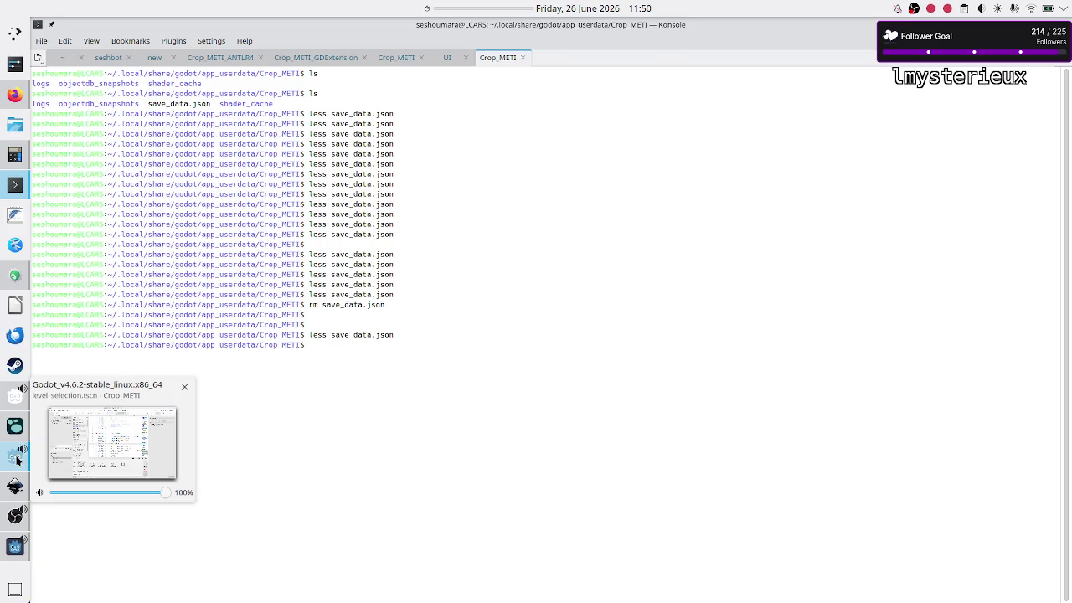
pyautogui.click(17, 460)
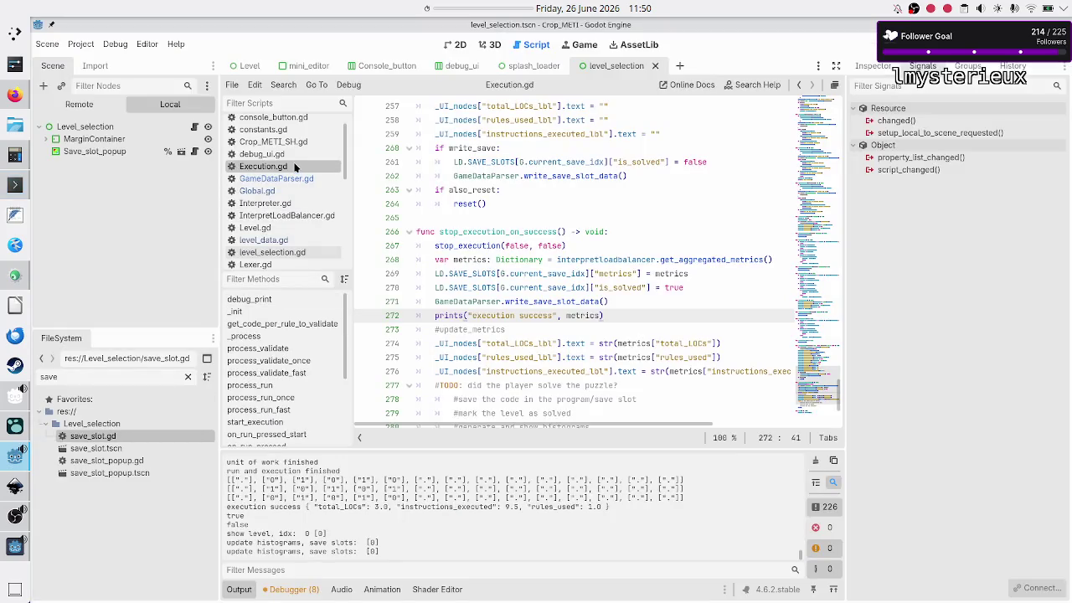
# - Open save_slot.gd and then level_data.gd in the script editor
pyautogui.scroll(1, 295, 168)
pyautogui.scroll(-5, 289, 201)
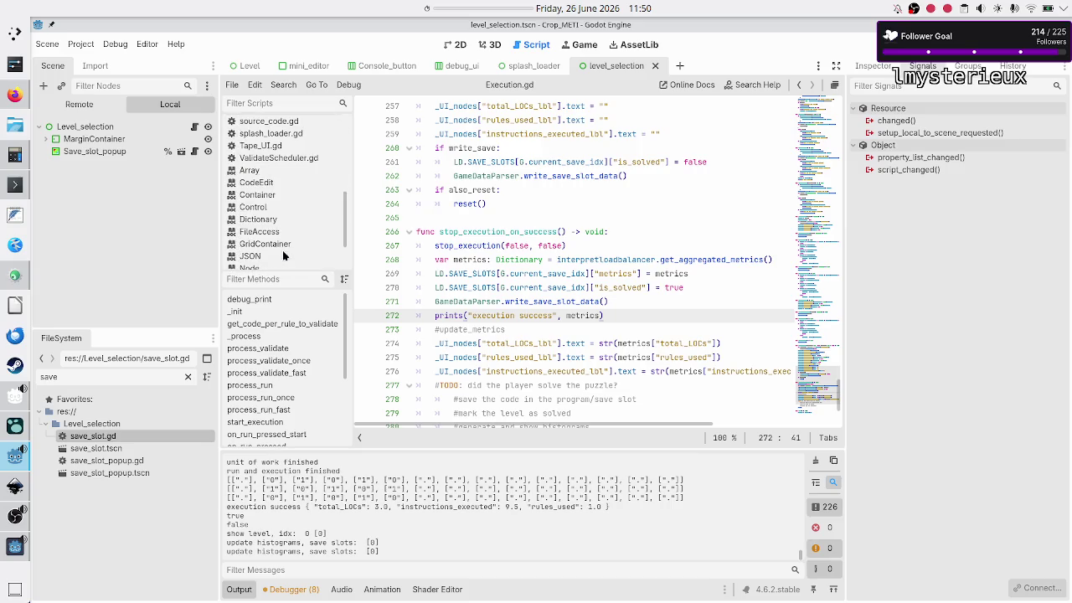
pyautogui.scroll(3, 287, 168)
pyautogui.click(287, 154)
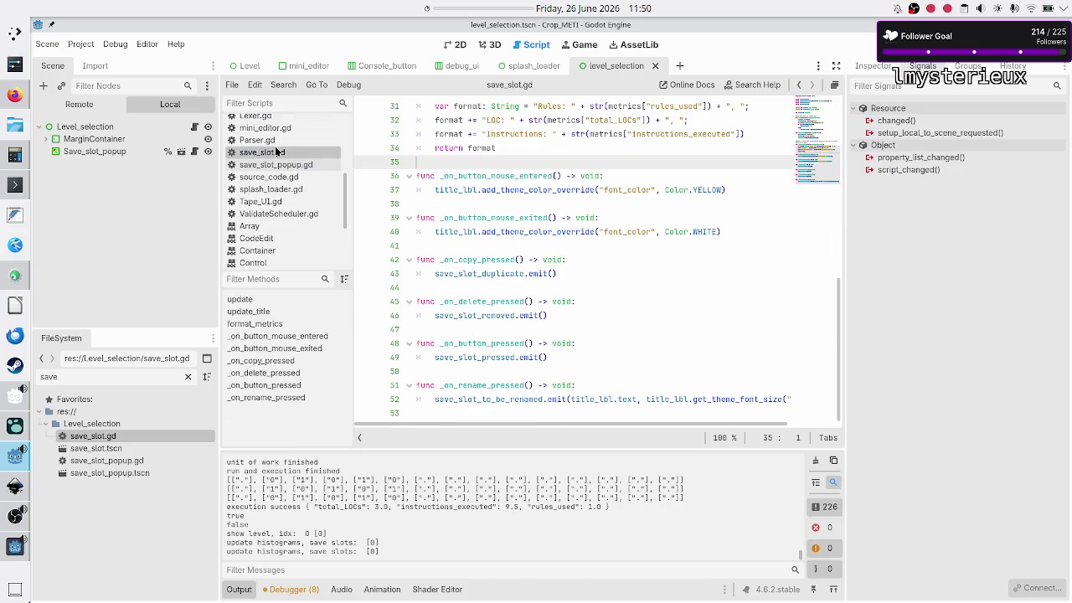
pyautogui.scroll(2, 287, 146)
pyautogui.click(288, 129)
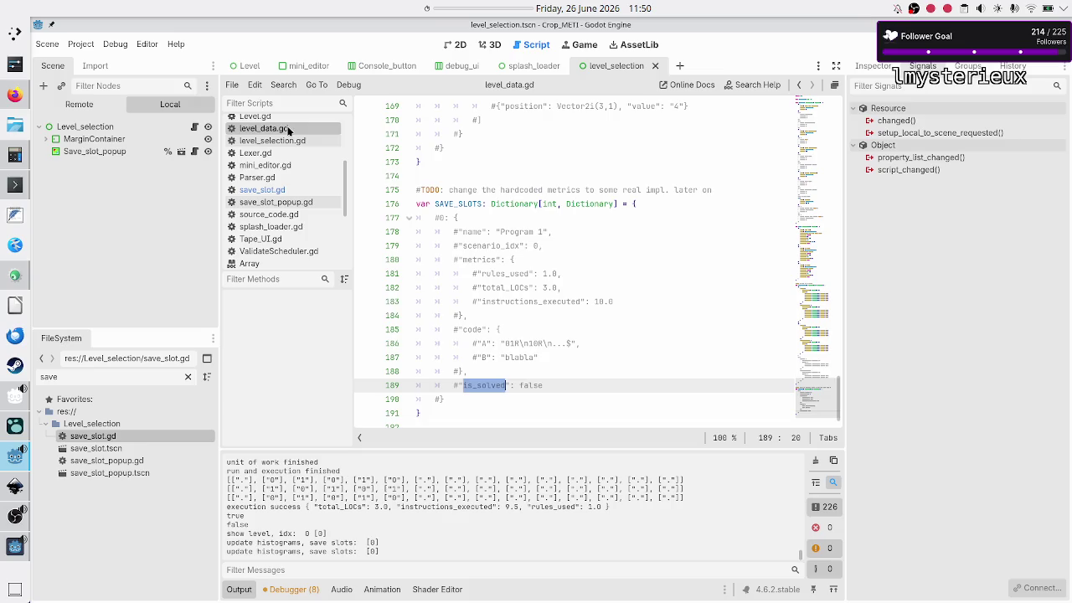
# - Select is_solved on line 84 of the LEVELS dictionary, then switch to the terminal
pyautogui.click(508, 385)
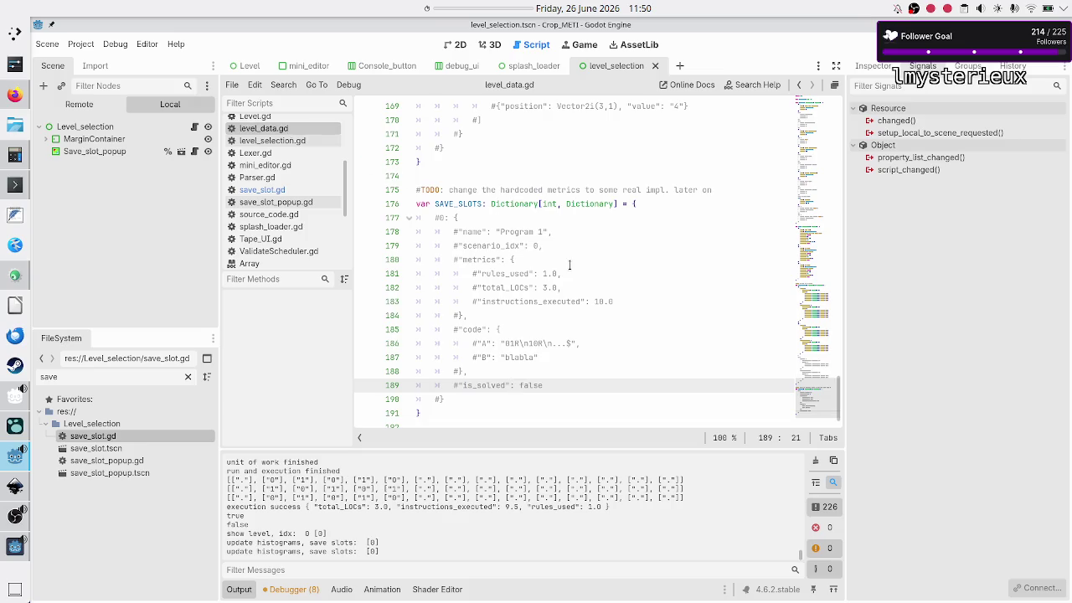
pyautogui.scroll(15, 569, 264)
pyautogui.scroll(12, 569, 263)
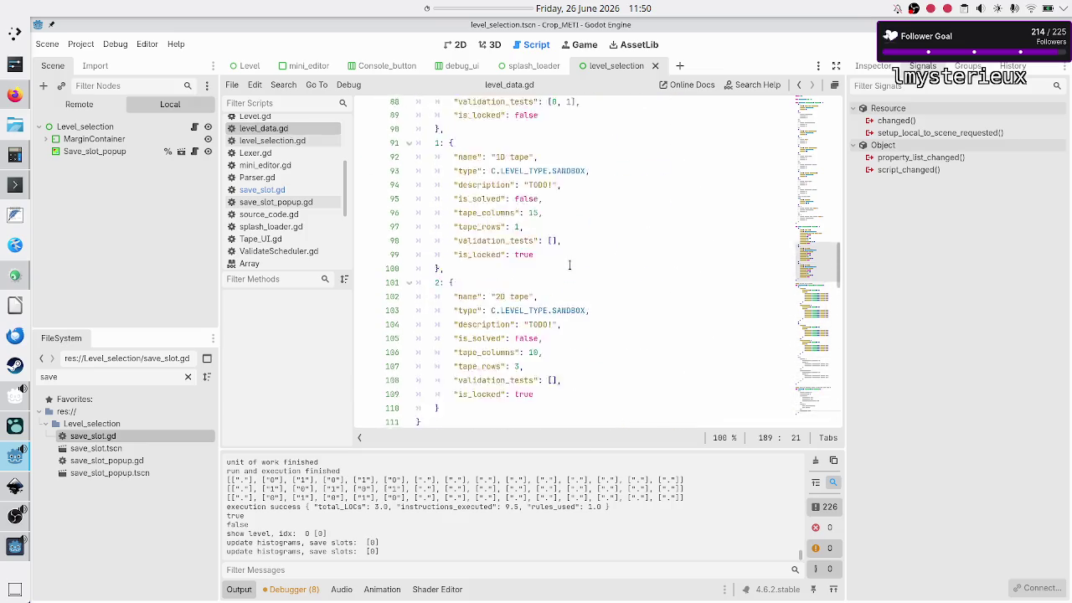
pyautogui.scroll(-5, 569, 265)
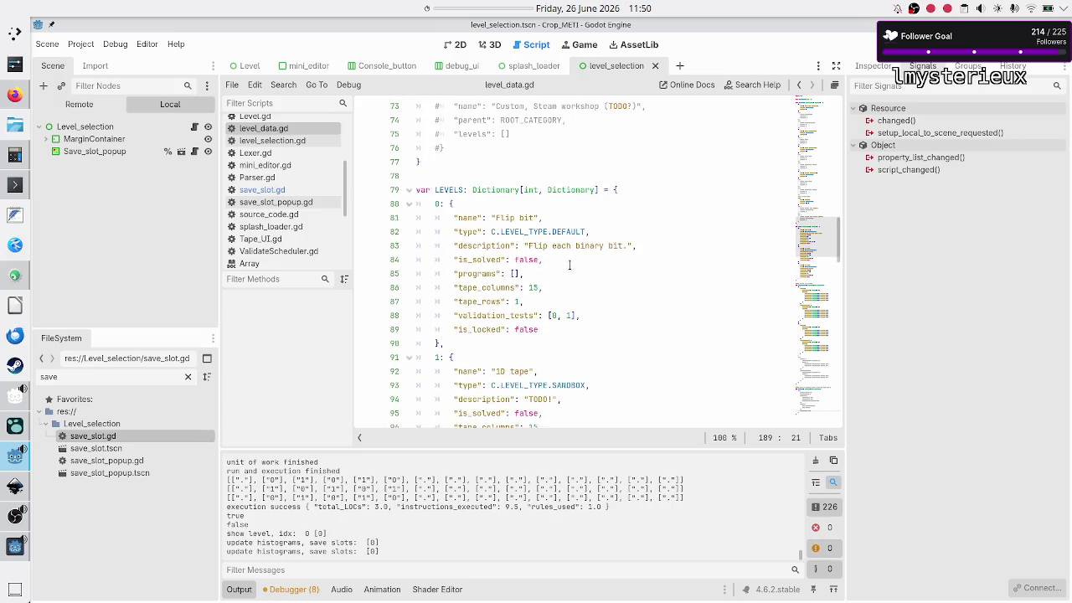
pyautogui.scroll(-1, 569, 264)
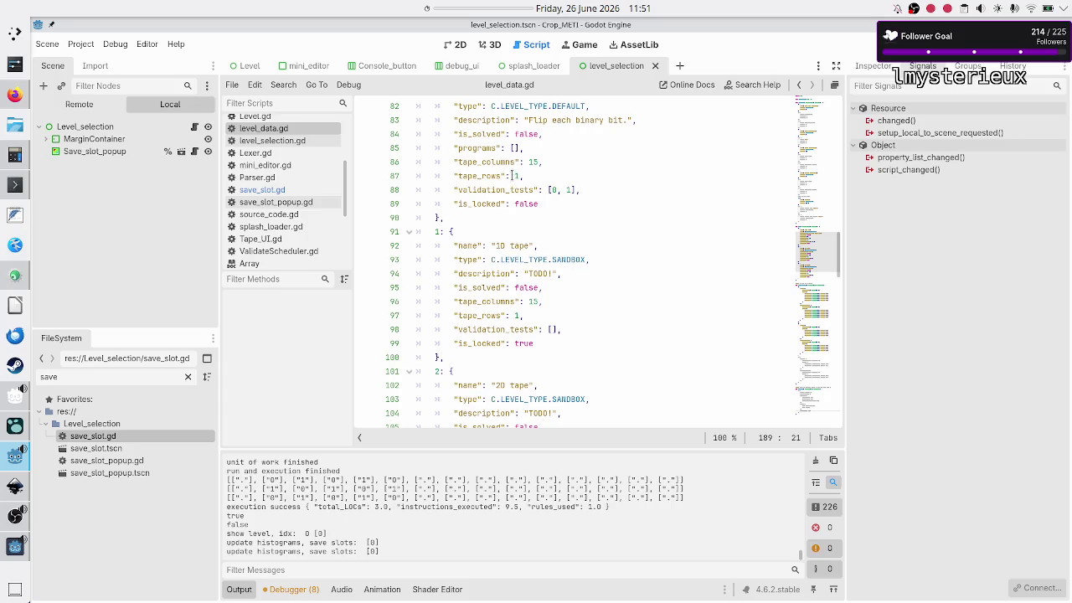
pyautogui.doubleClick(491, 134)
pyautogui.scroll(1, 562, 163)
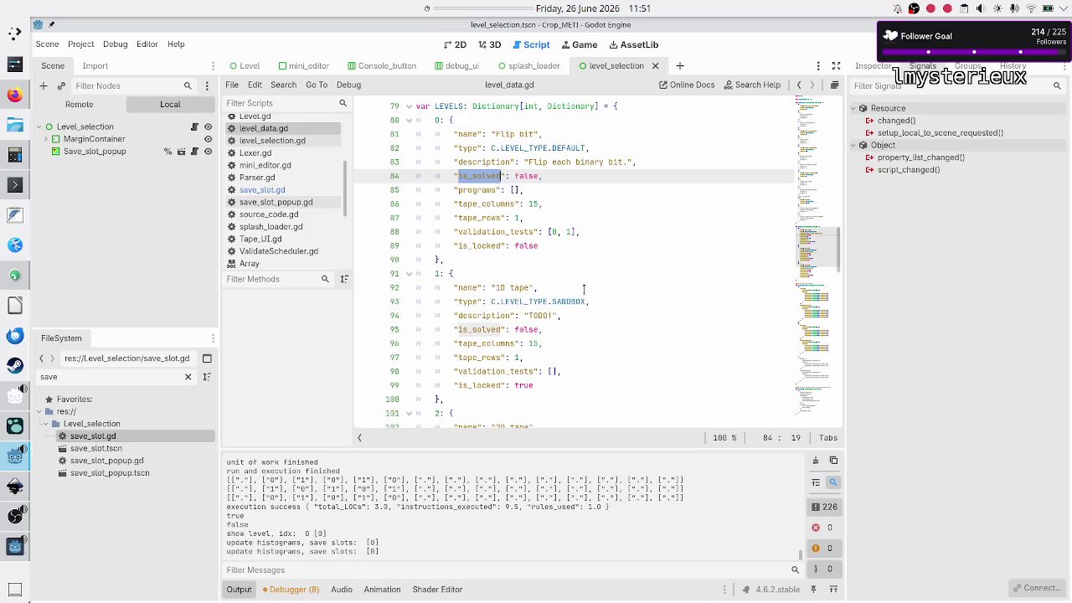
pyautogui.click(15, 184)
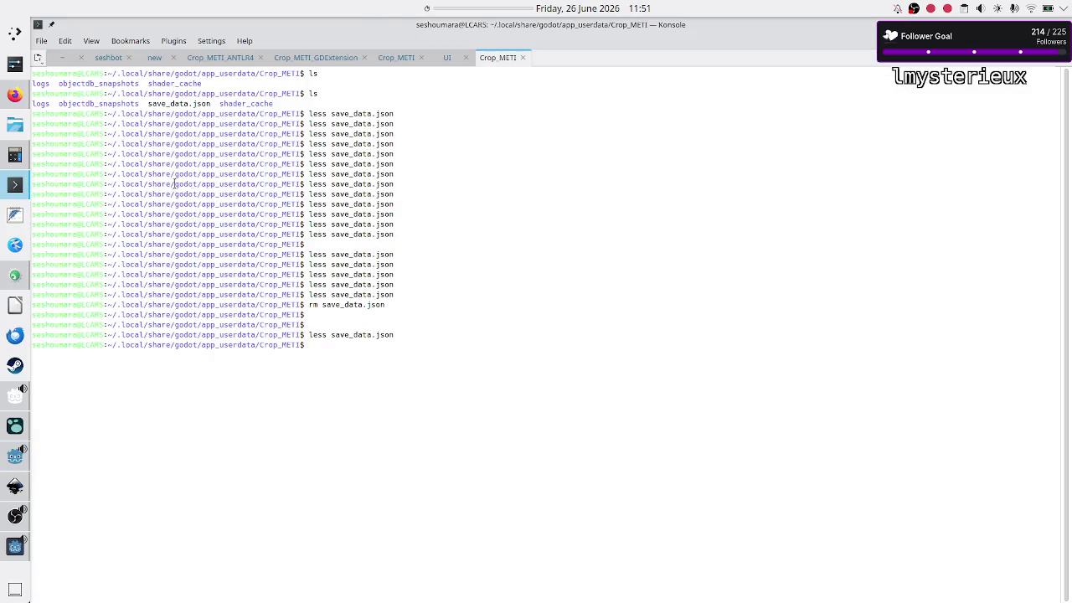
pyautogui.press('Up')
pyautogui.press('Return')
pyautogui.scroll(1, 159, 186)
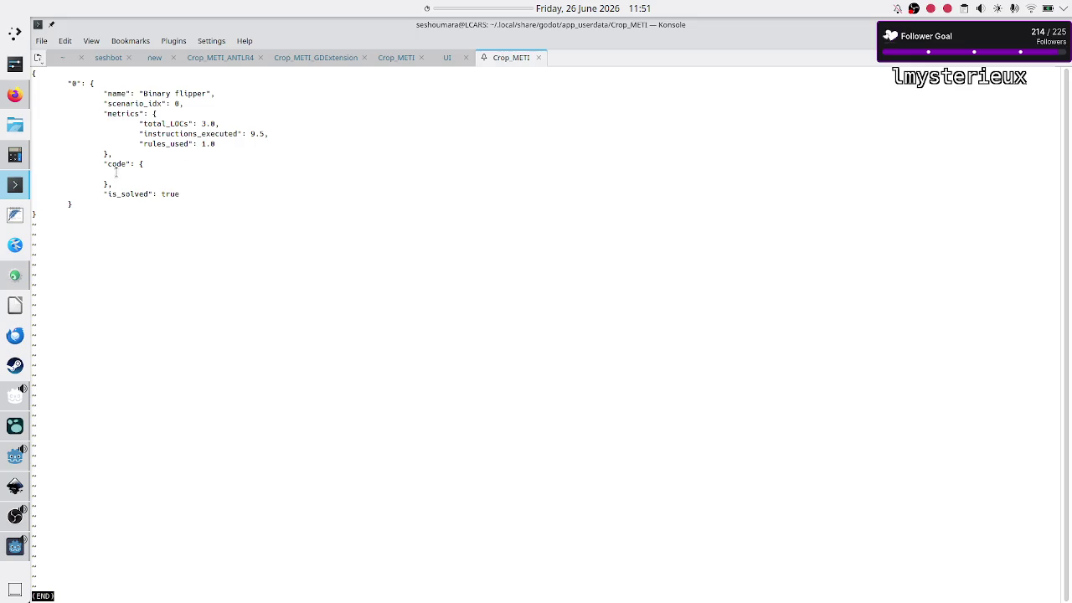
pyautogui.moveTo(108, 164); pyautogui.dragTo(131, 183)
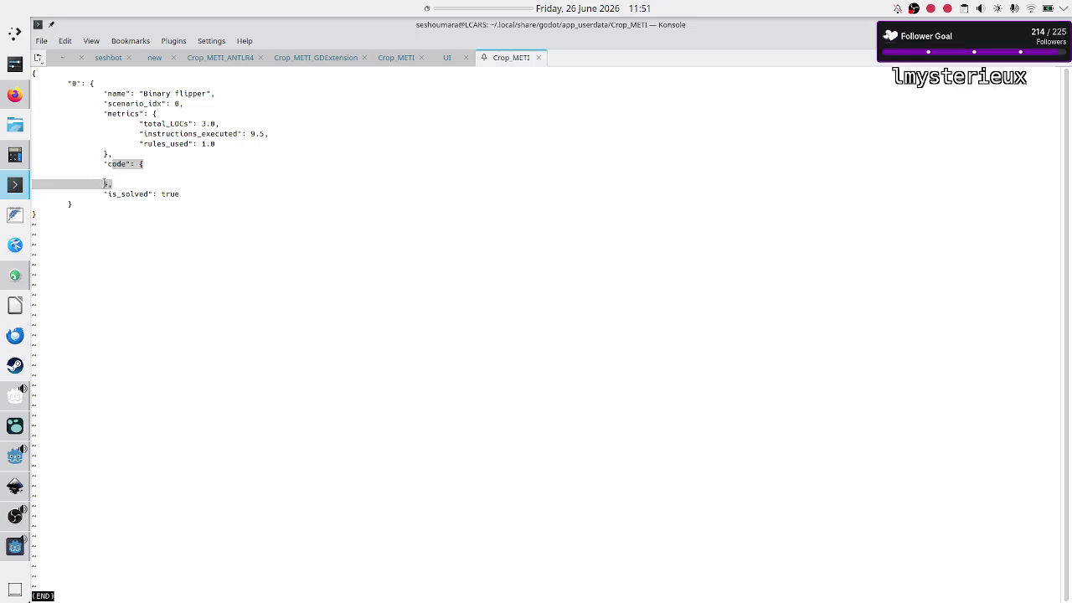
pyautogui.click(112, 170)
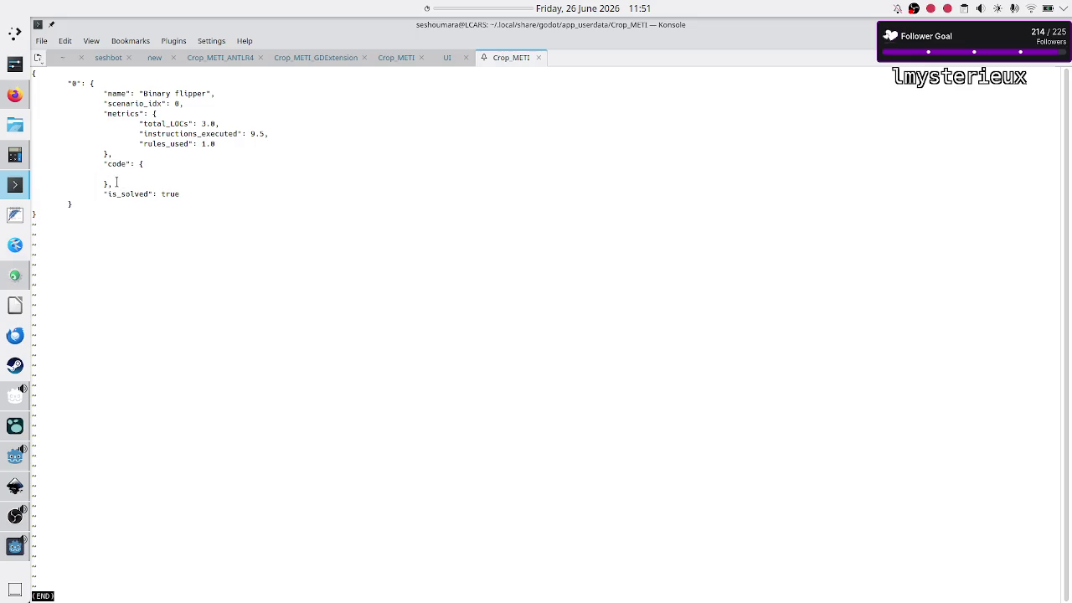
pyautogui.tripleClick(116, 171)
pyautogui.moveTo(116, 173); pyautogui.dragTo(117, 185)
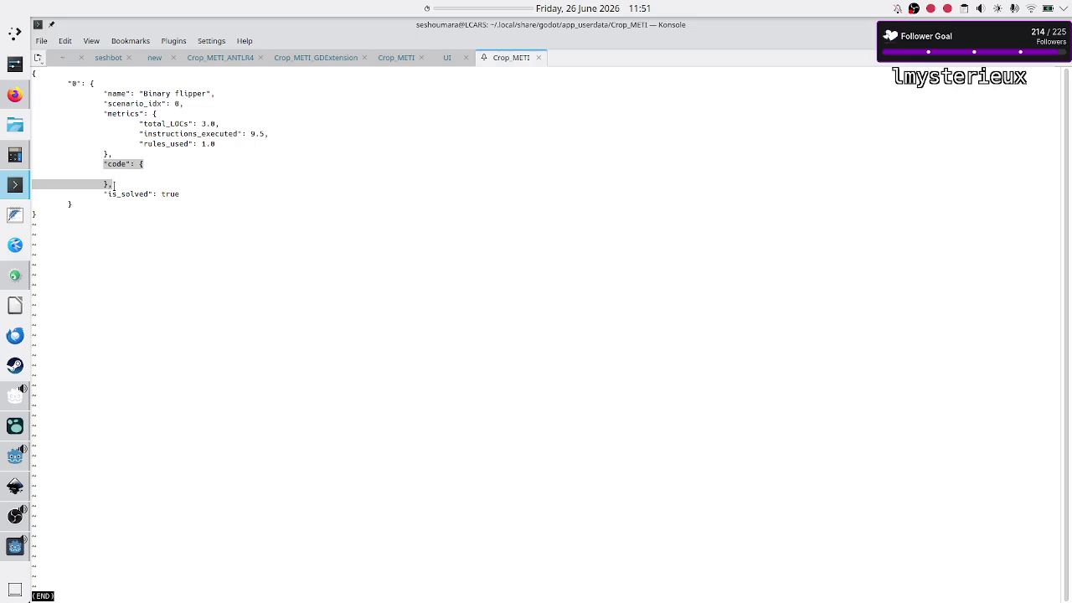
pyautogui.click(129, 126)
pyautogui.moveTo(129, 124); pyautogui.dragTo(197, 144)
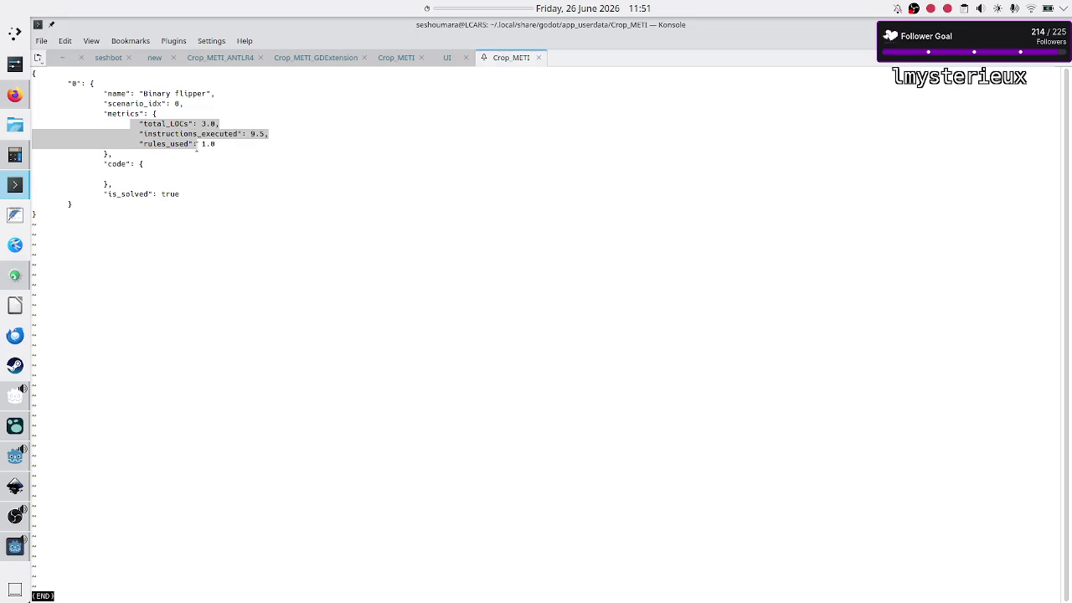
pyautogui.doubleClick(168, 193)
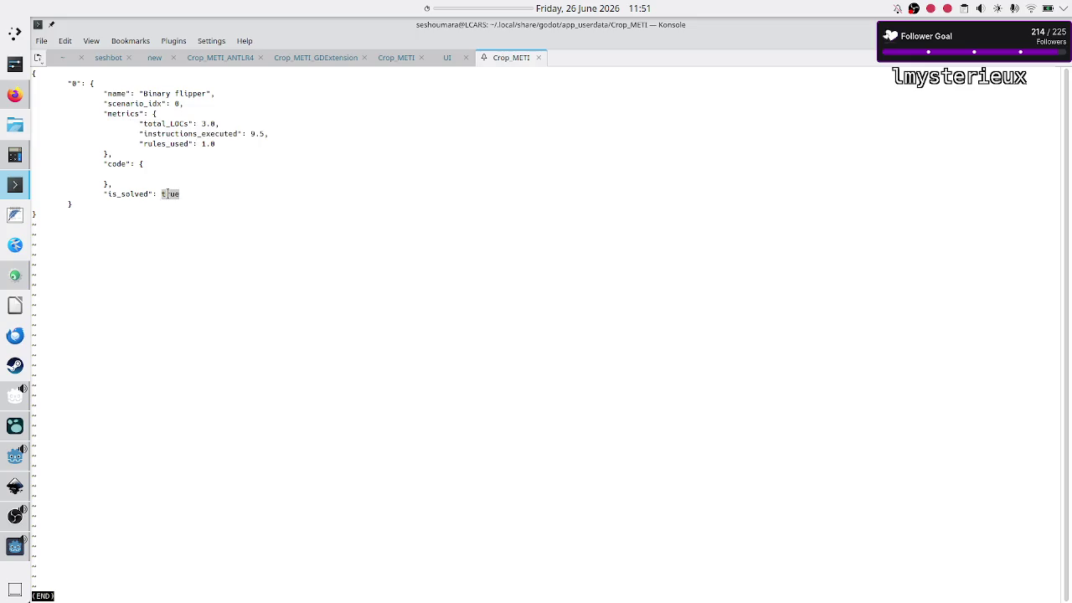
pyautogui.moveTo(101, 165); pyautogui.dragTo(114, 184)
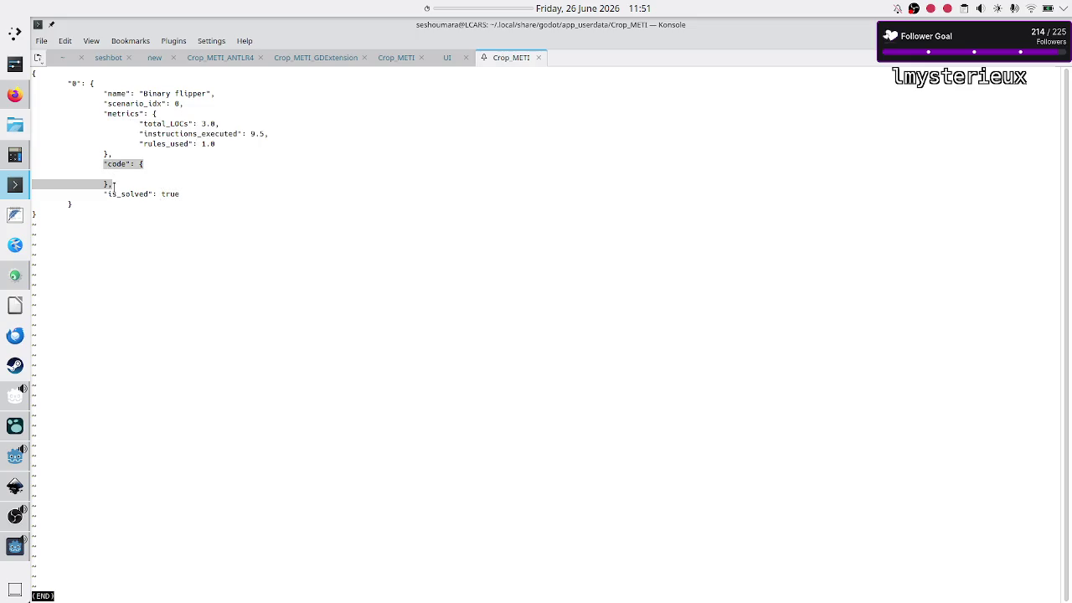
pyautogui.click(115, 184)
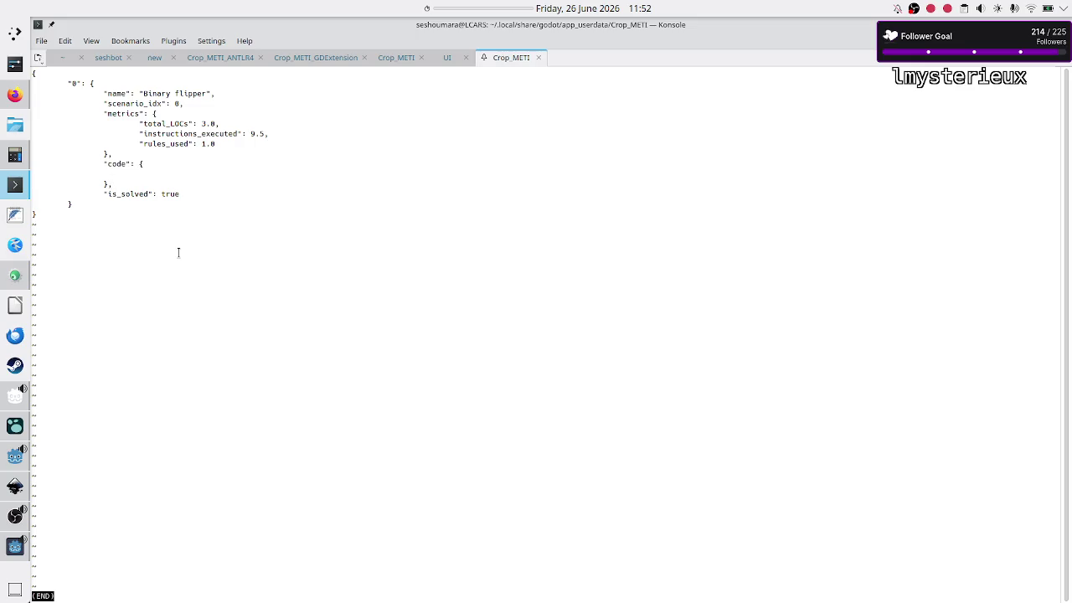
pyautogui.press('q')
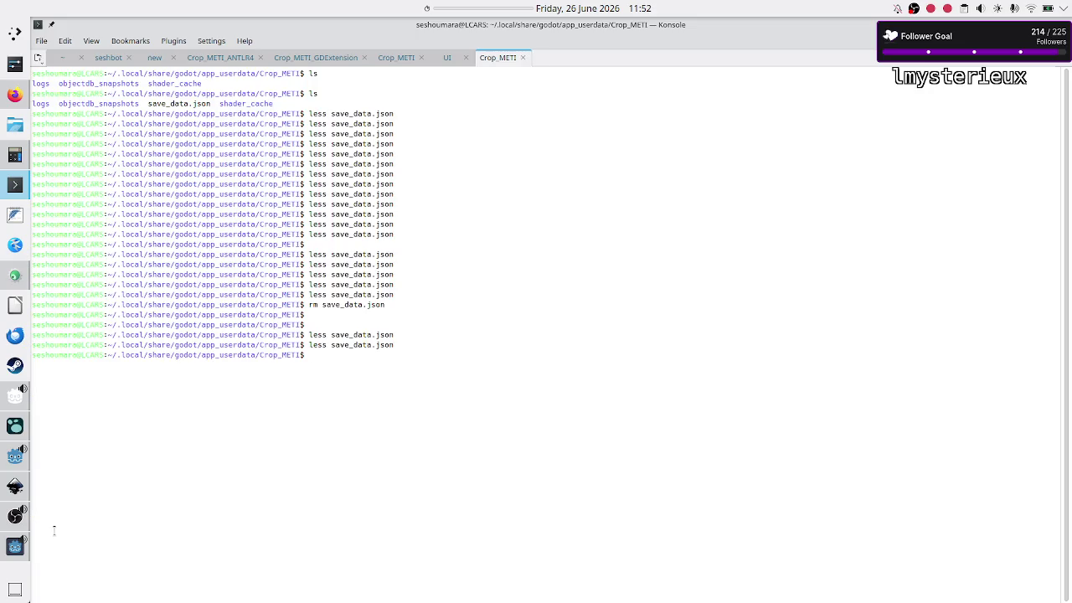
# - In the game, delete the Binary flipper program from Flip bit and close the game window
pyautogui.click(10, 551)
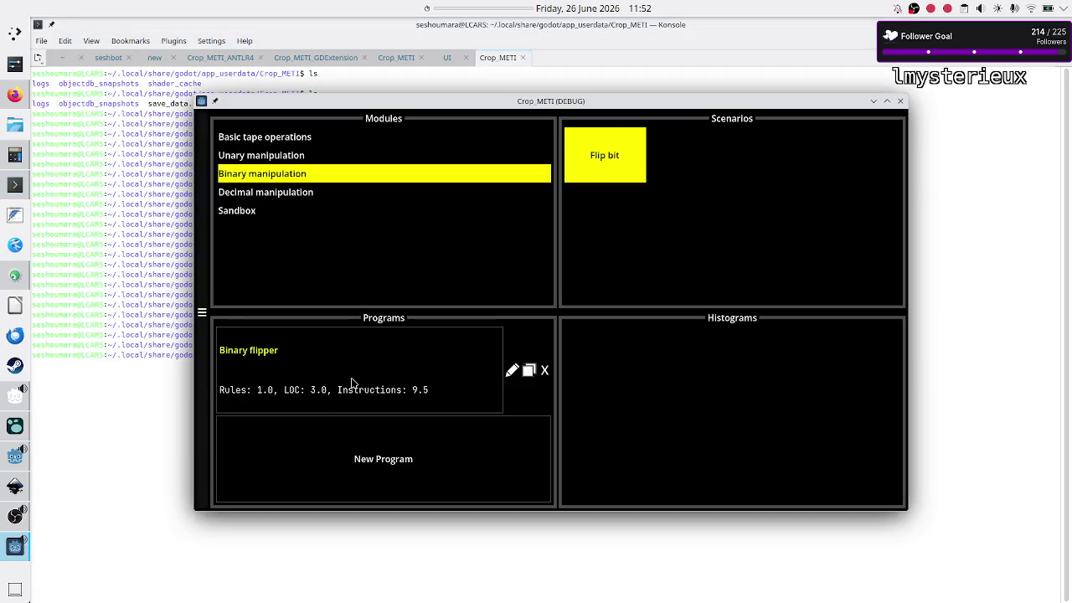
pyautogui.click(388, 470)
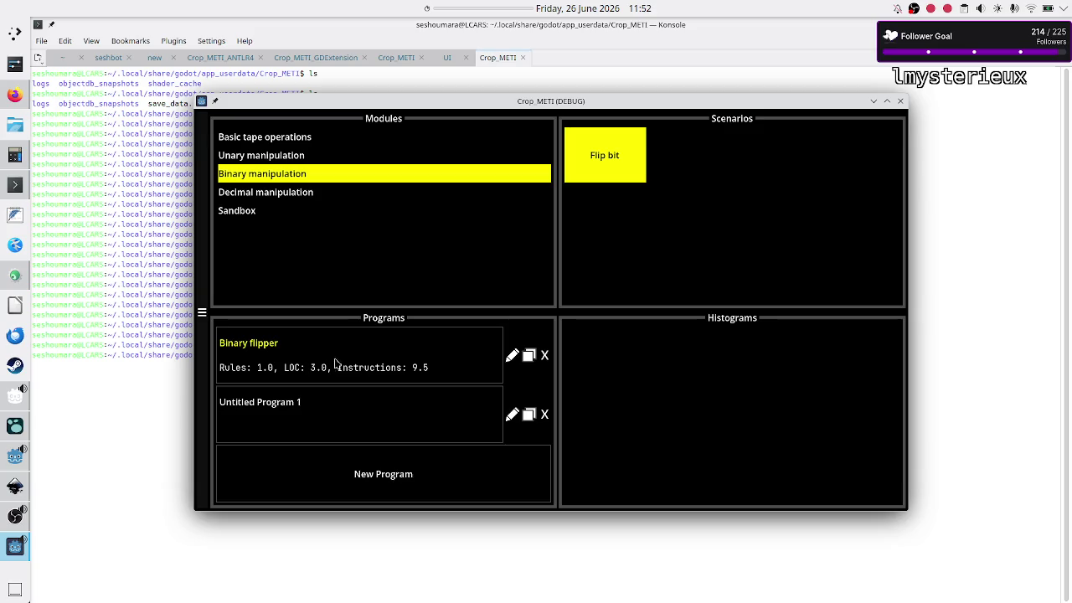
pyautogui.click(544, 358)
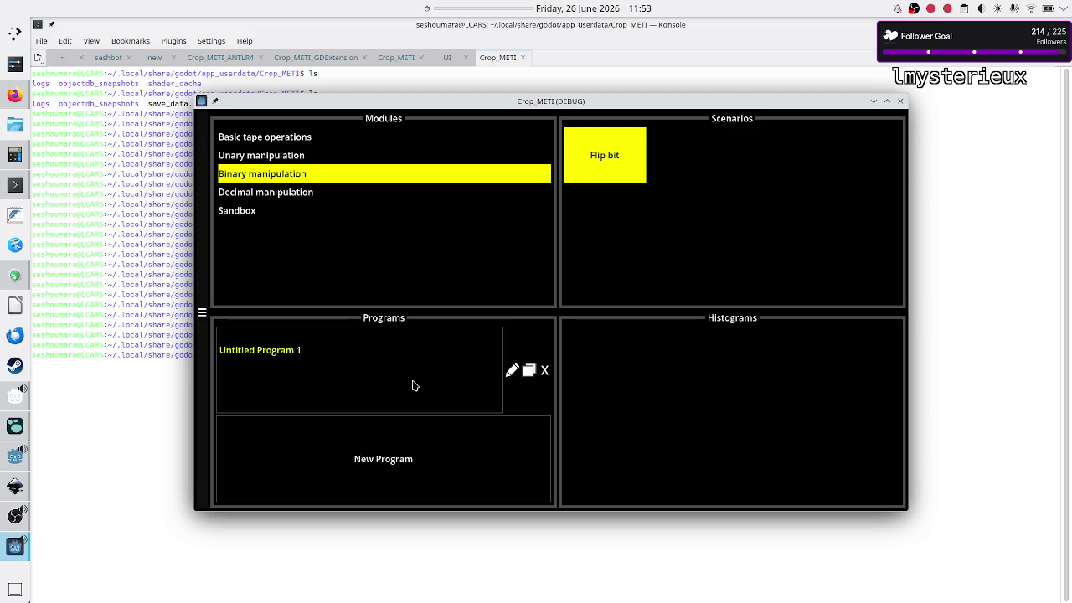
pyautogui.click(902, 102)
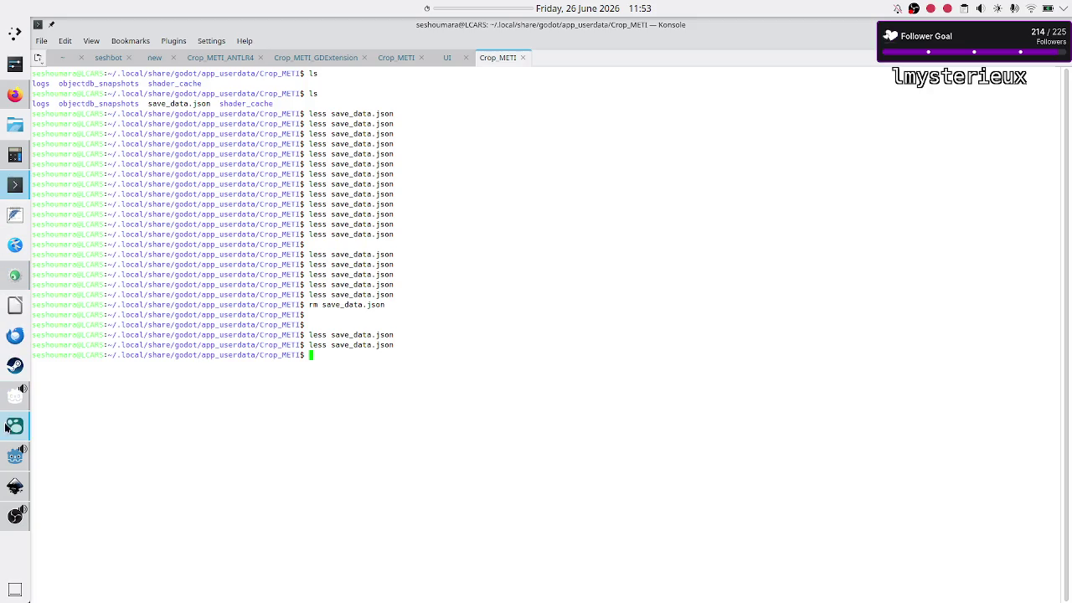
# - Dismiss the calendar popup and return to the Godot editor showing level_data.gd
pyautogui.click(601, 7)
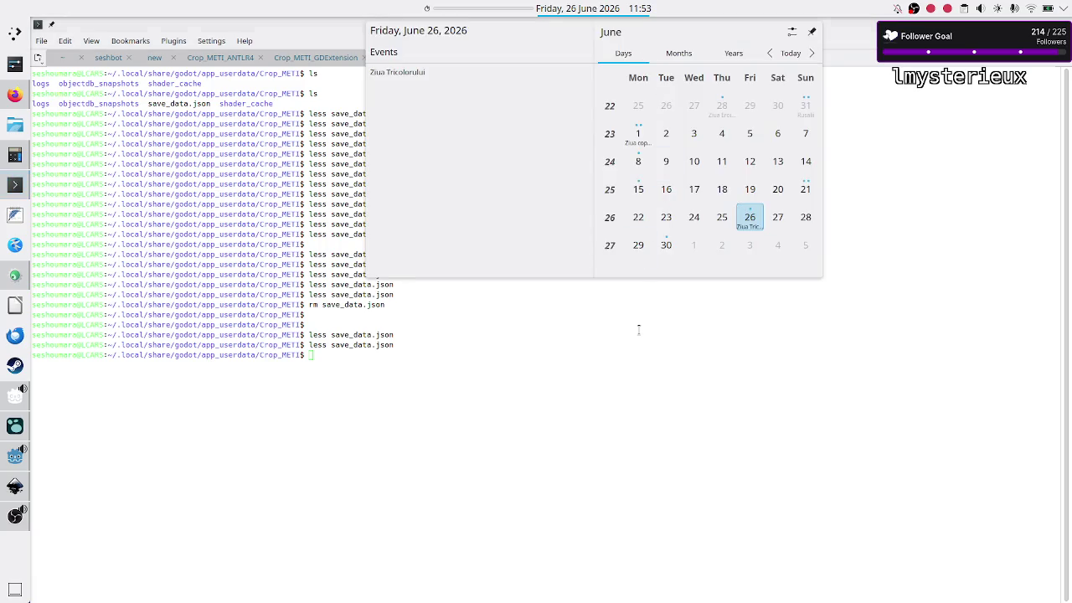
pyautogui.click(637, 328)
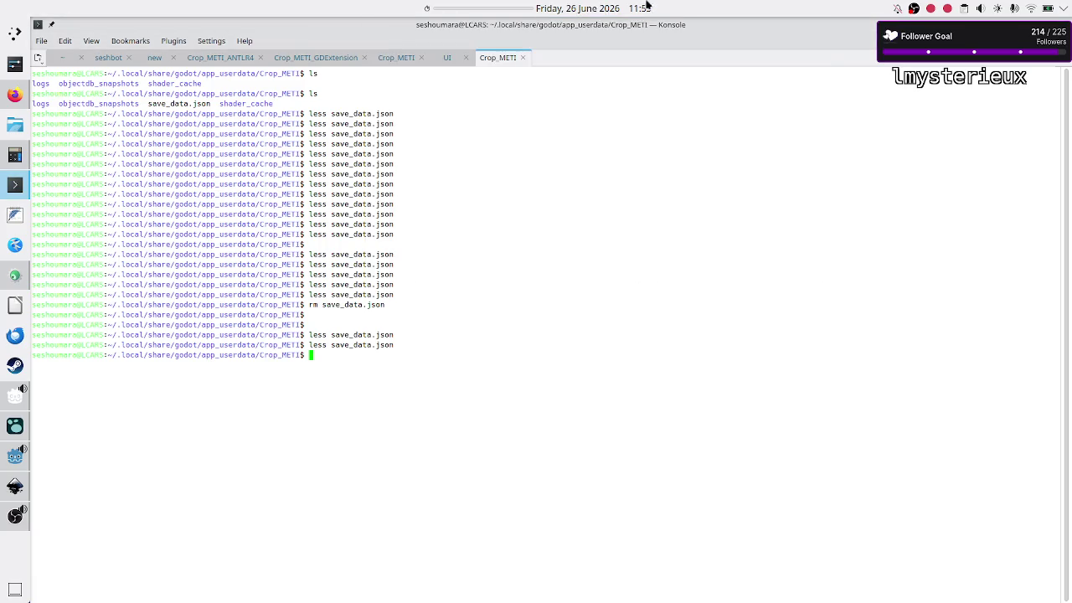
pyautogui.click(3, 458)
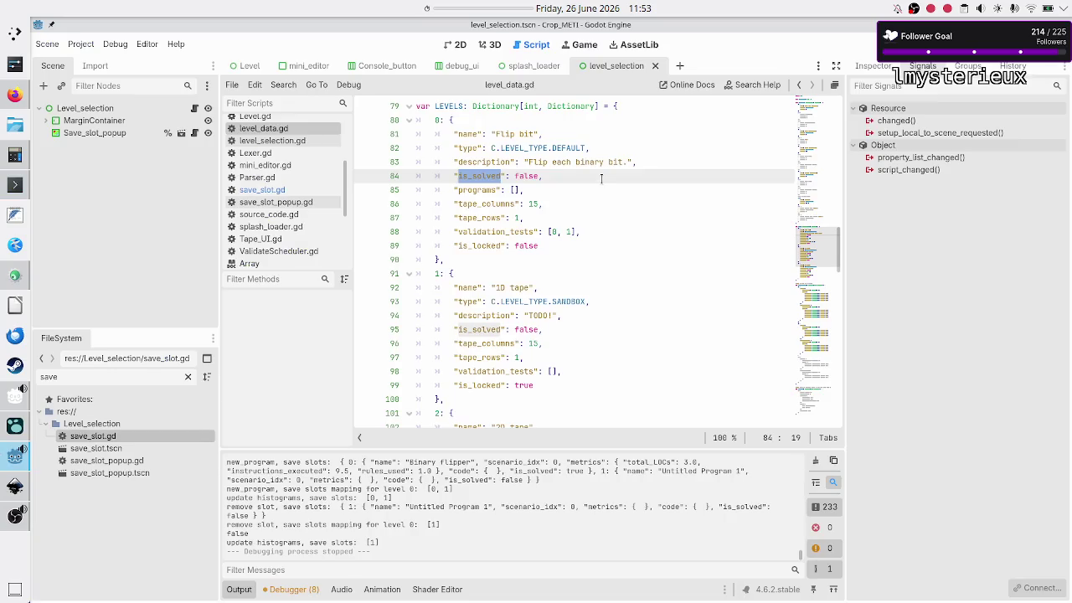
pyautogui.click(601, 178)
pyautogui.press('Home')
pyautogui.hotkey('shift', 'End')
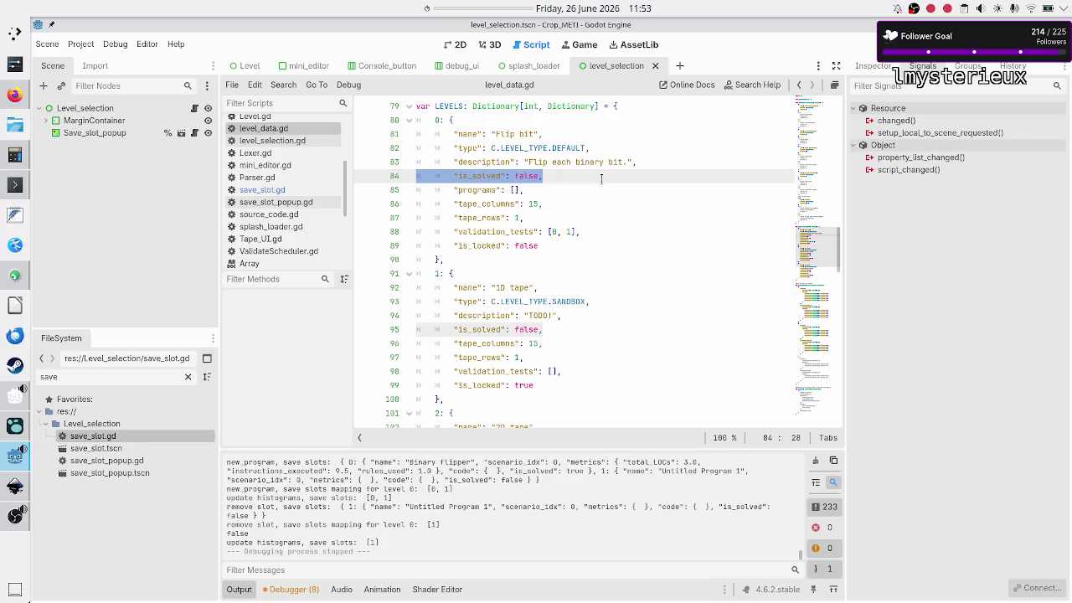
pyautogui.click(514, 190)
pyautogui.click(509, 186)
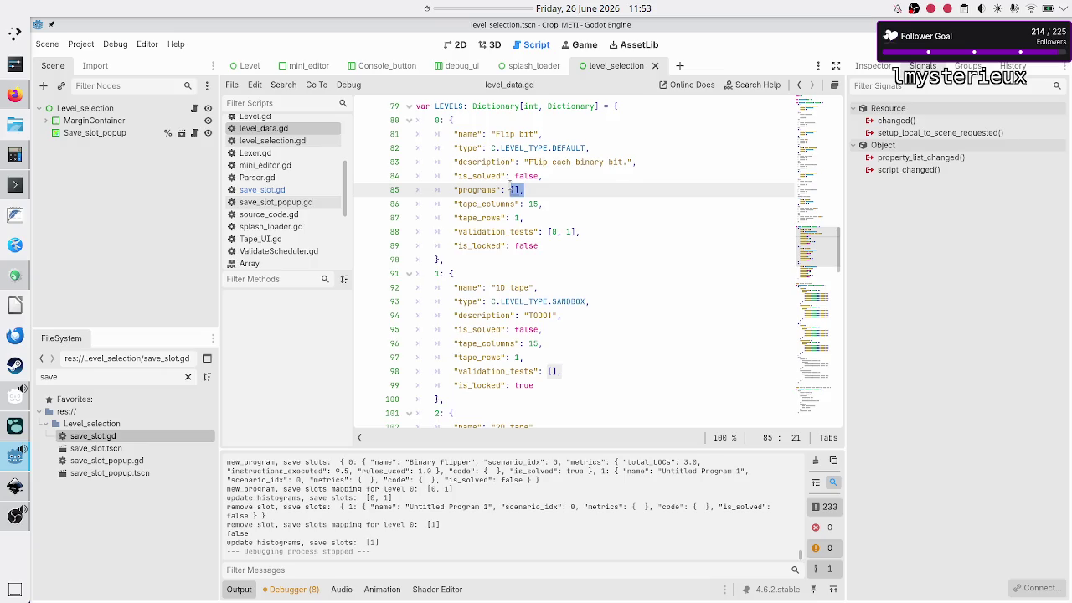
pyautogui.click(509, 176)
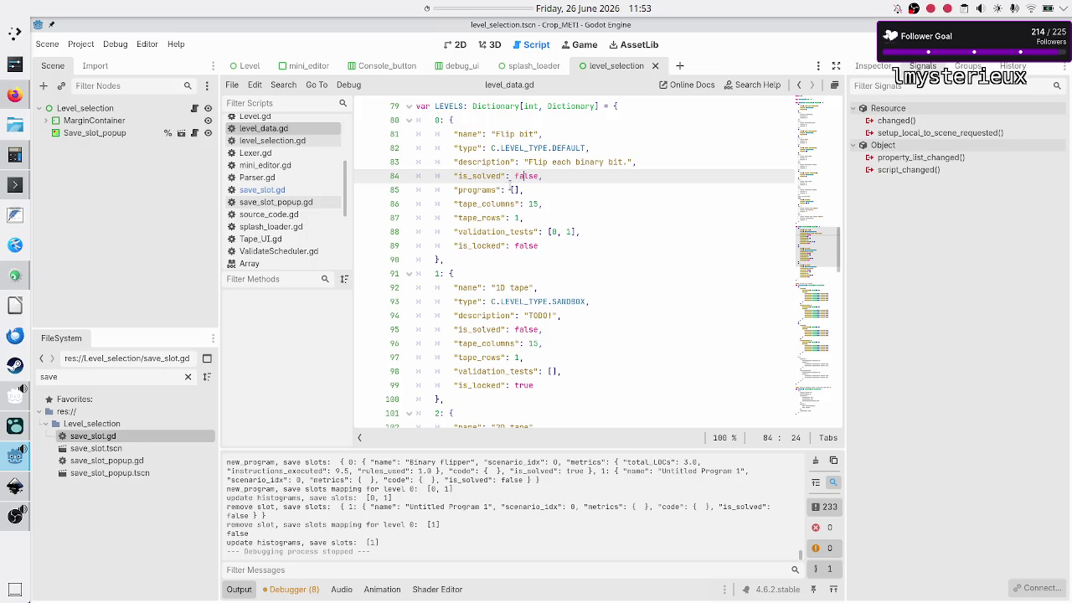
pyautogui.press('Home')
pyautogui.press('Home')
pyautogui.hotkey('shift', 'End')
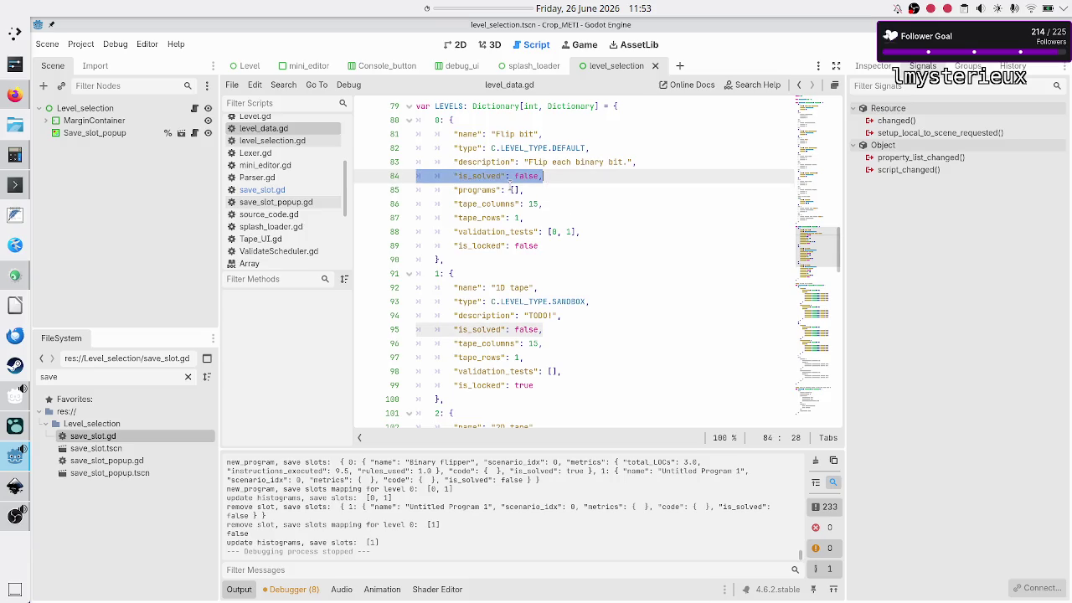
pyautogui.press('Left')
pyautogui.press('Down')
pyautogui.press('Up')
pyautogui.hotkey('shift', 'End')
pyautogui.press('Right')
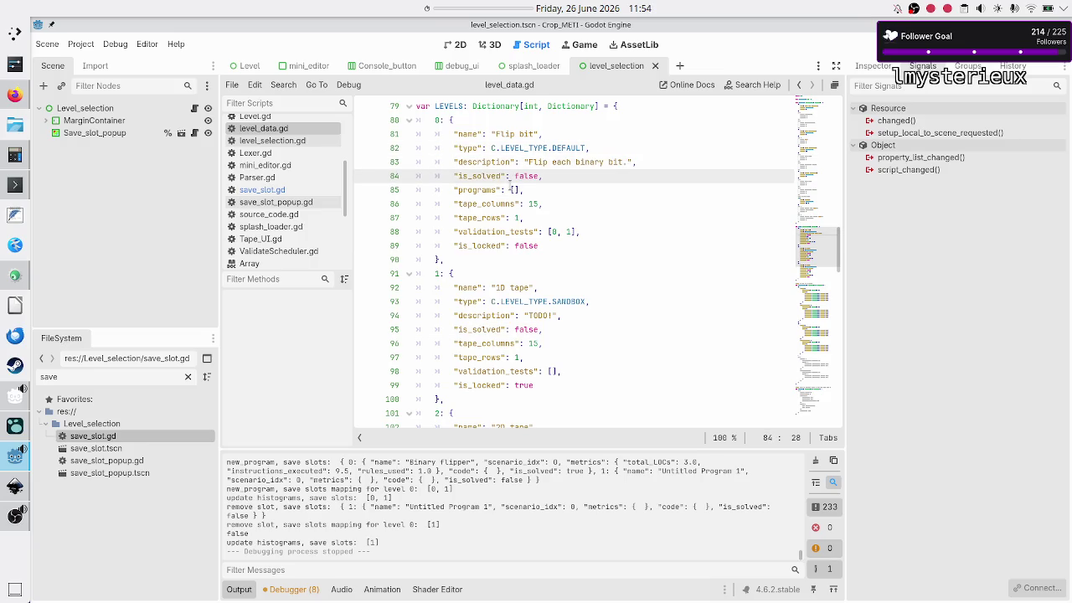
pyautogui.press('Home')
pyautogui.press('Home')
pyautogui.hotkey('shift', 'End')
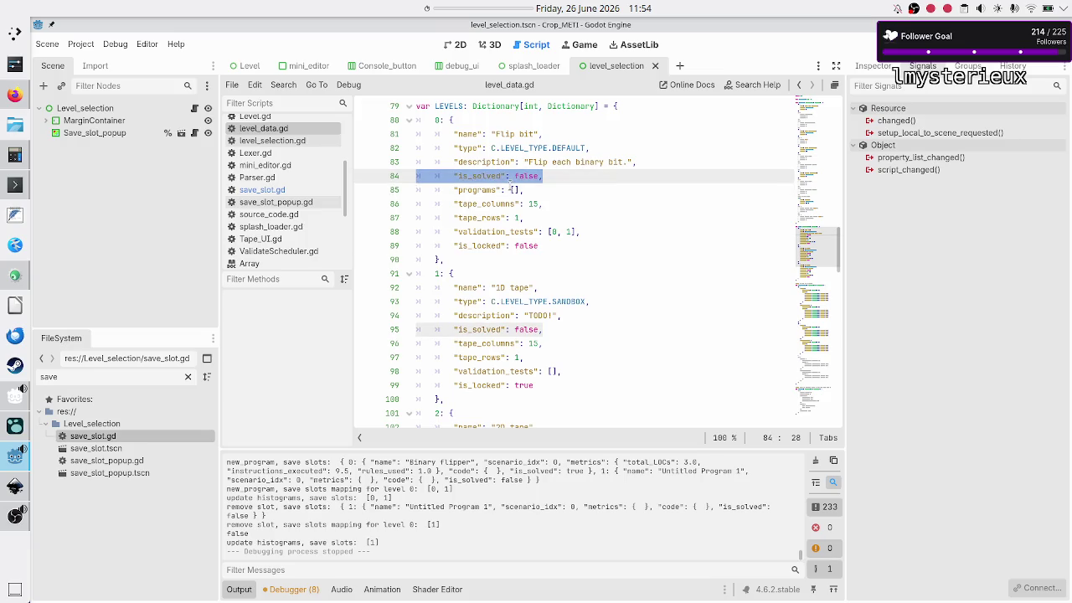
pyautogui.press('Up')
pyautogui.press('Up')
pyautogui.press('Up')
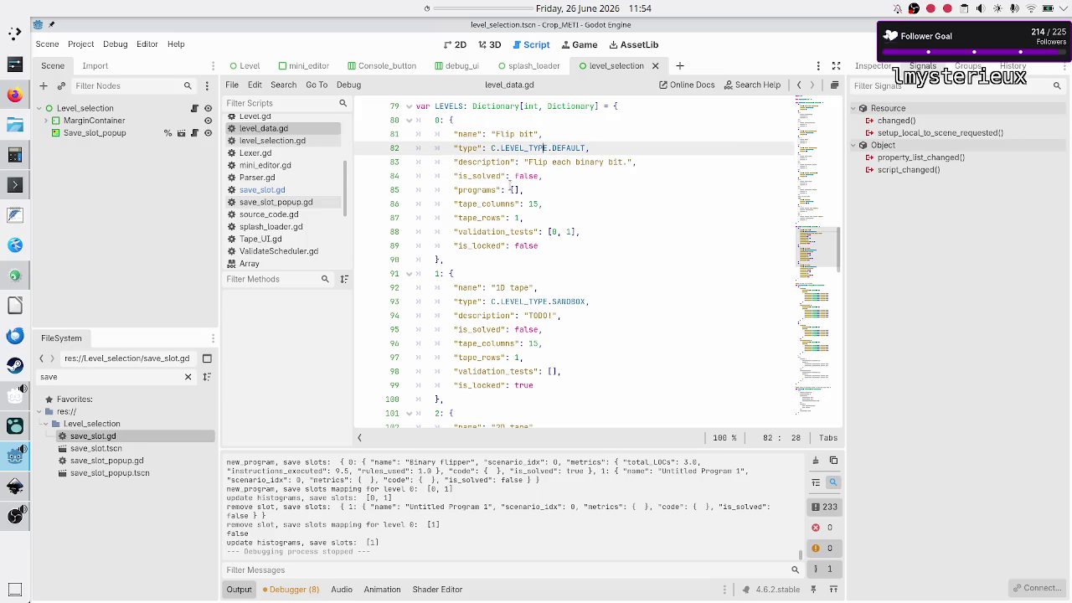
pyautogui.press('Down')
pyautogui.press('Down')
pyautogui.press('Down')
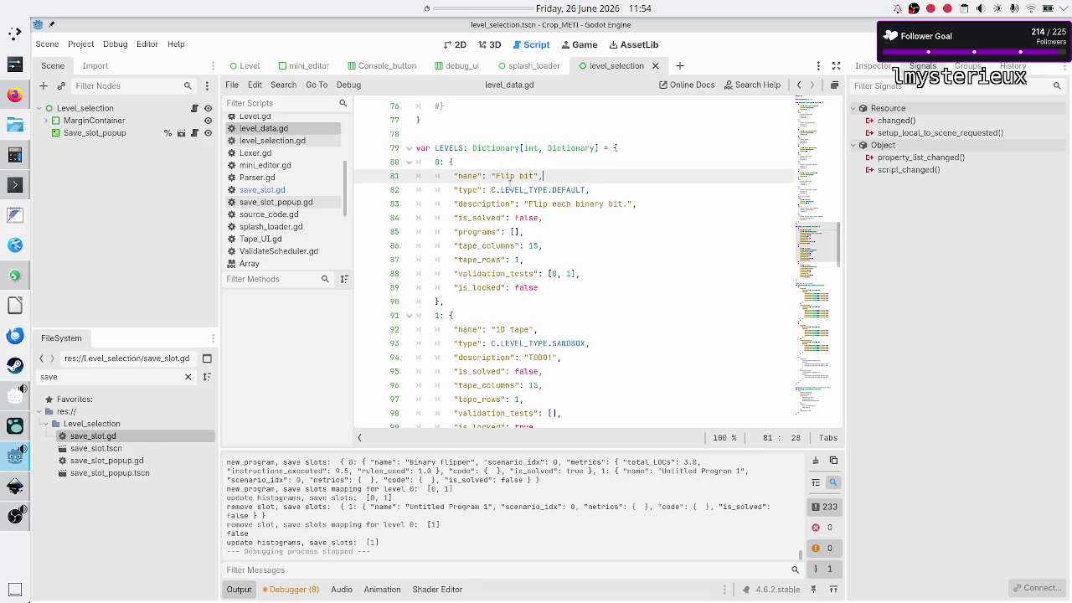
# - Insert '#NOTICE/BUG: the lvl data isn't stored to JSON (in beta version)' above is_solved
pyautogui.press('Up')
pyautogui.press('Up')
pyautogui.press('End')
pyautogui.press('Return')
pyautogui.write('#NOTICE/BU')
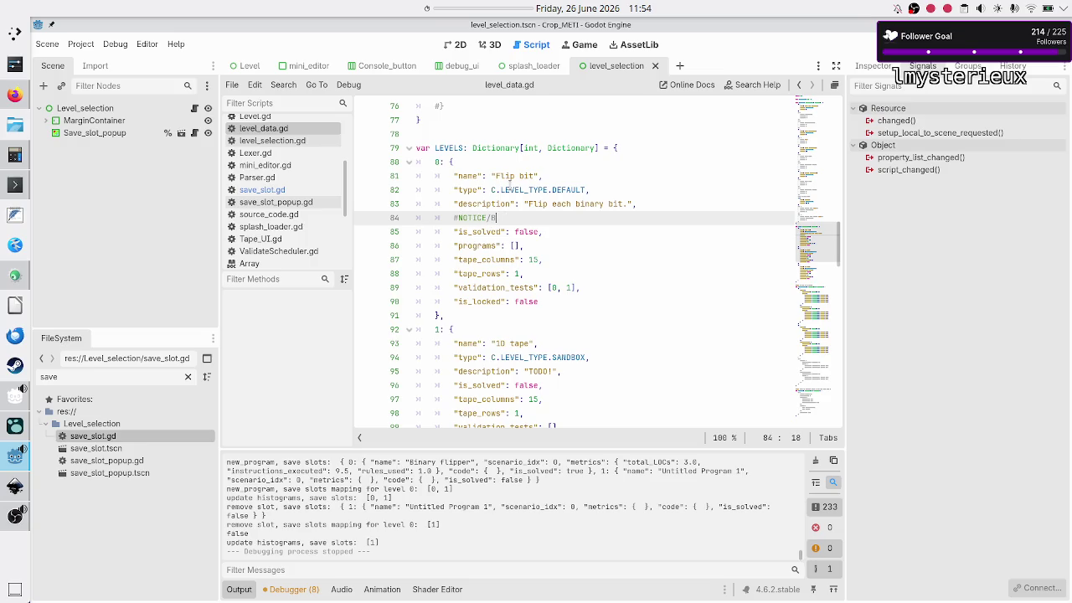
pyautogui.write('G')
pyautogui.write(': the lvl d')
pyautogui.write("ata isn't sto")
pyautogui.write('red to ')
pyautogui.write('JSON ')
pyautogui.write('(')
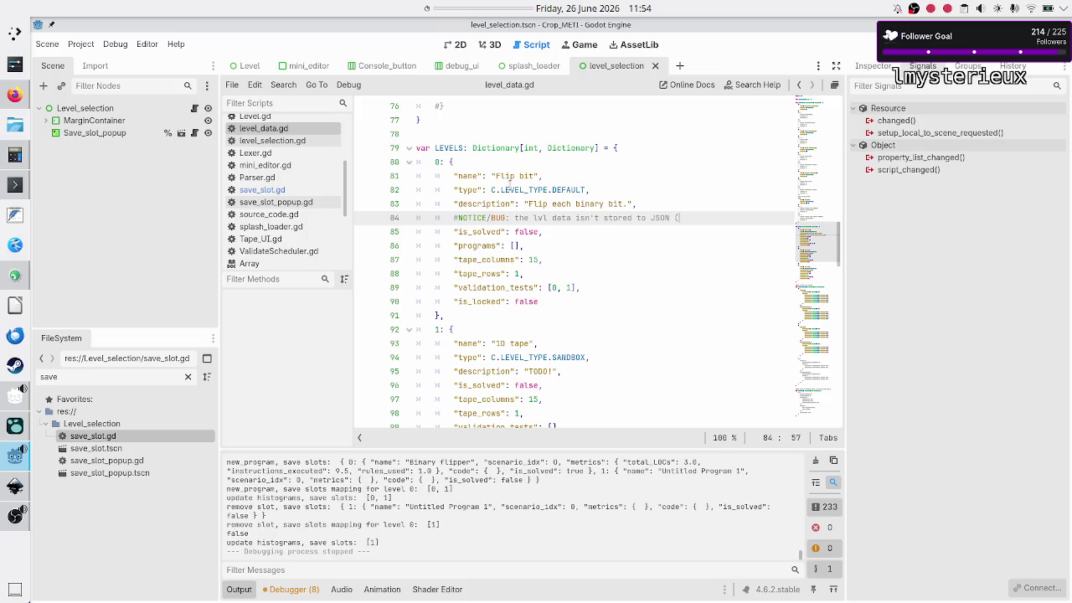
pyautogui.write('in beta version),')
# - Add a second comment line saying this property should be recalculated from the program array, then save
pyautogui.press('Return')
pyautogui.write('#but th')
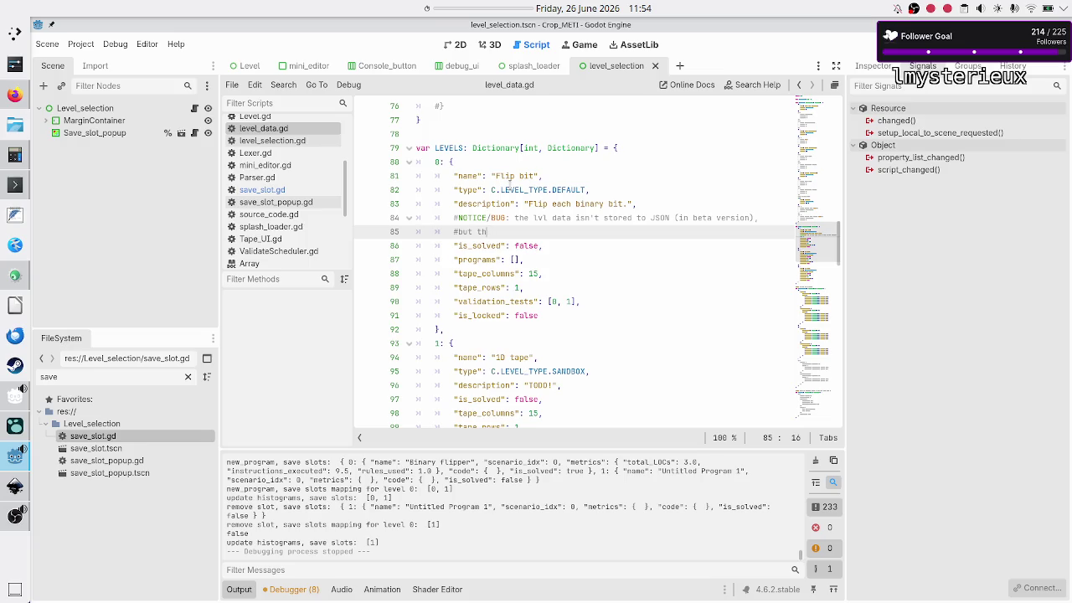
pyautogui.write('is propert')
pyautogui.write('y should be')
pyautogui.write(' reca')
pyautogui.write('lculat')
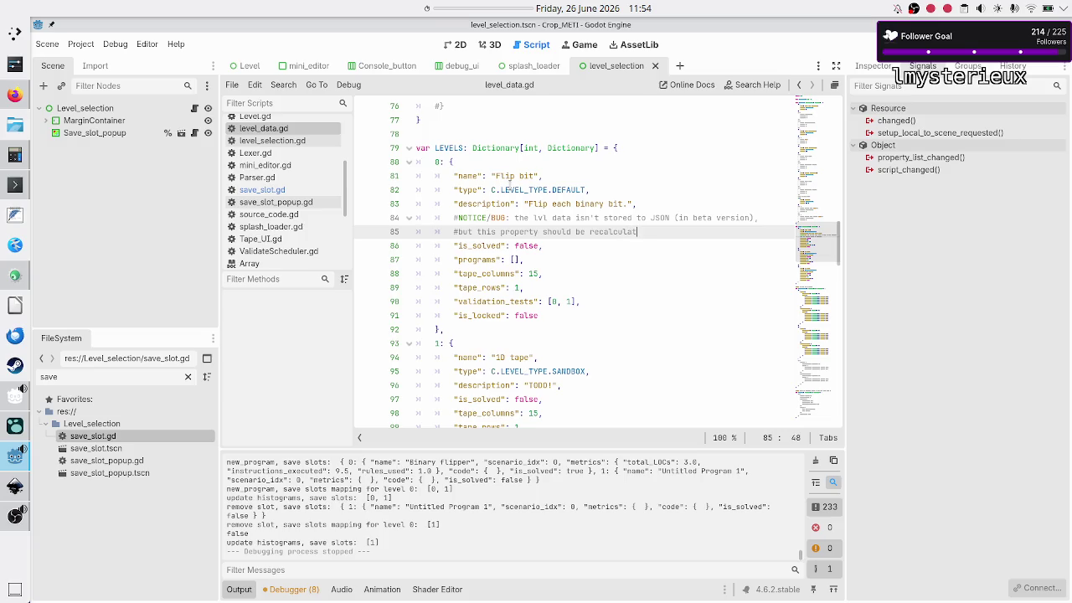
pyautogui.write('ed from ')
pyautogui.write('the programs')
pyautogui.press('BackSpace')
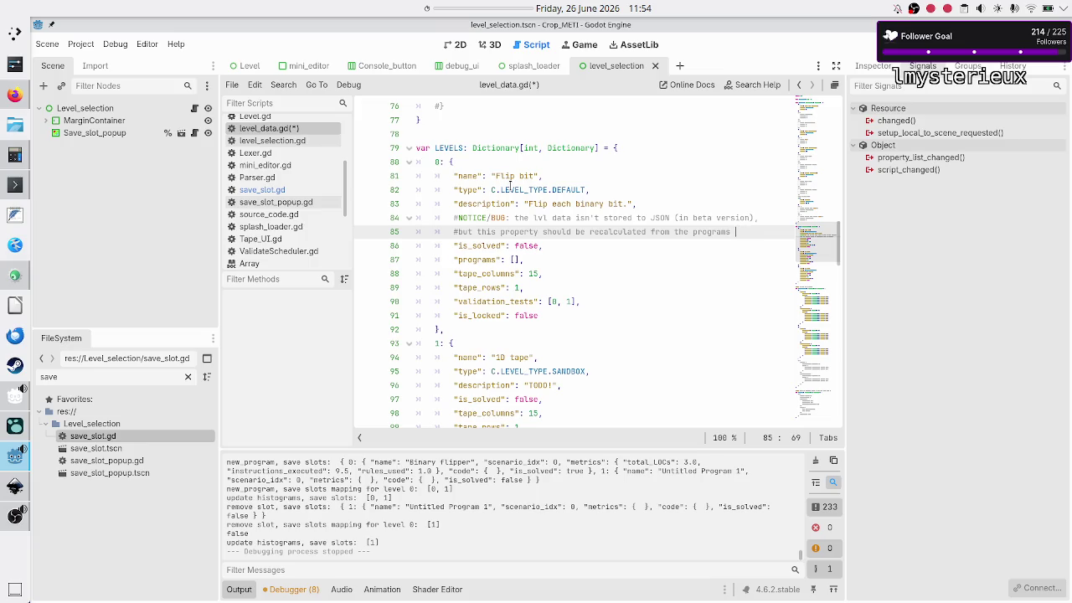
pyautogui.write('araay')
pyautogui.hotkey('ctrl', 's')
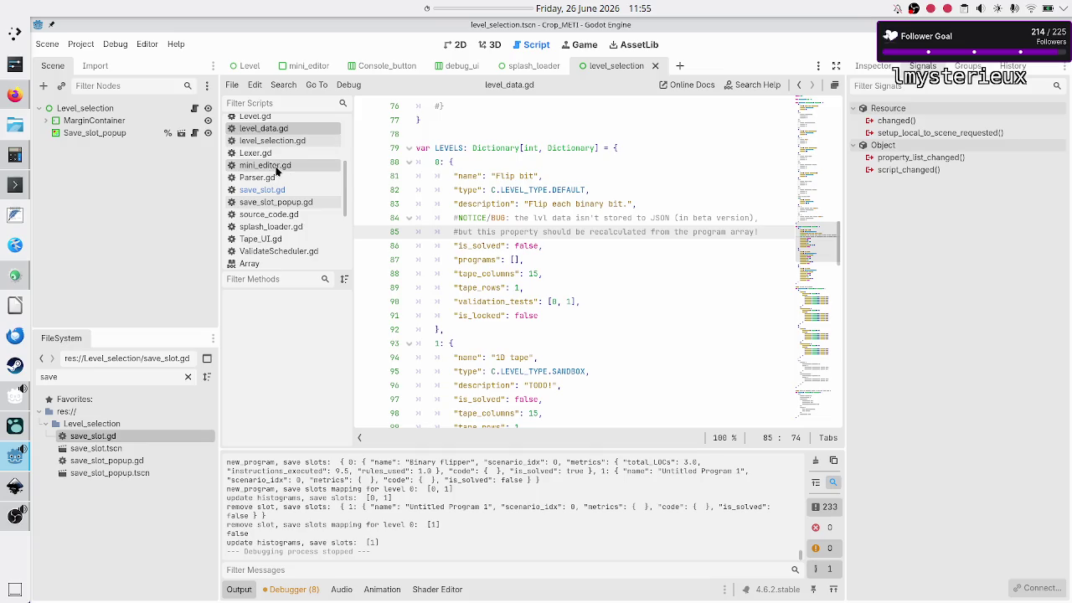
# - Switch to Execution.gd and place the caret in the write_save block above stop_execution_on_success
pyautogui.scroll(-1, 277, 171)
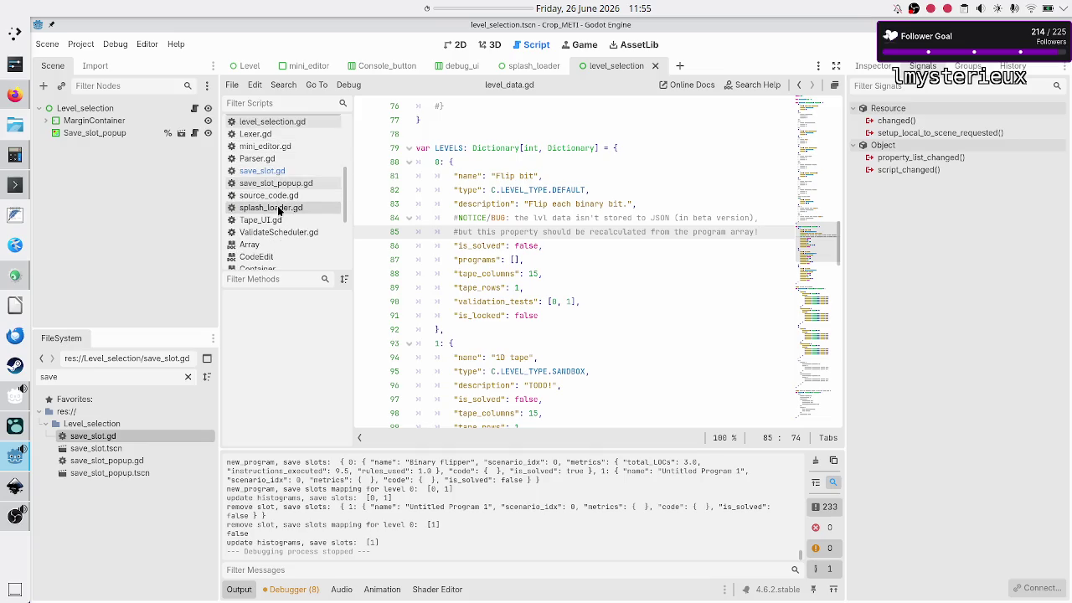
pyautogui.scroll(6, 289, 180)
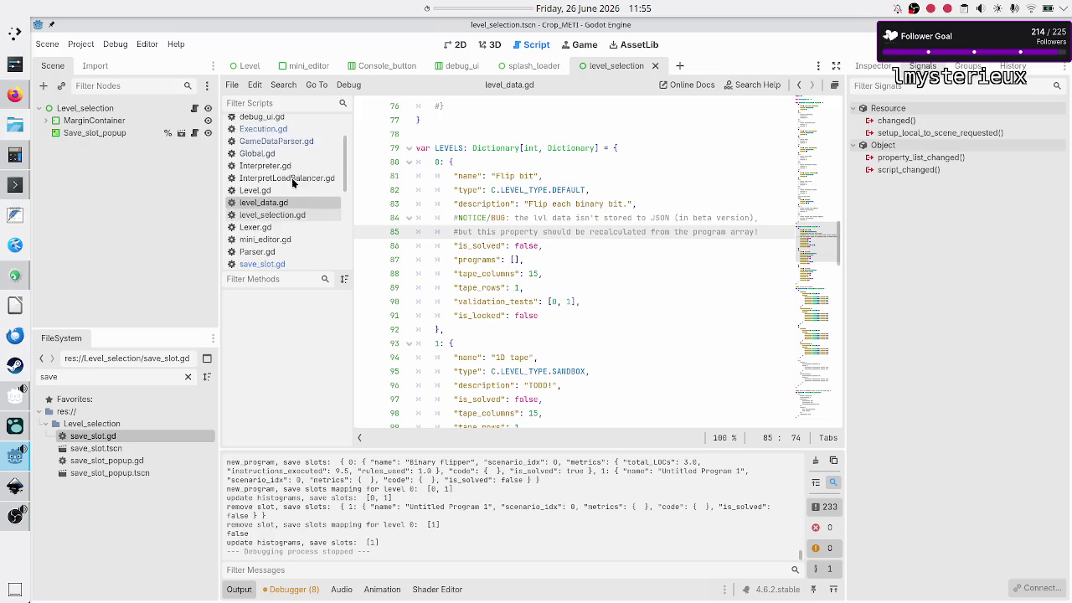
pyautogui.click(285, 167)
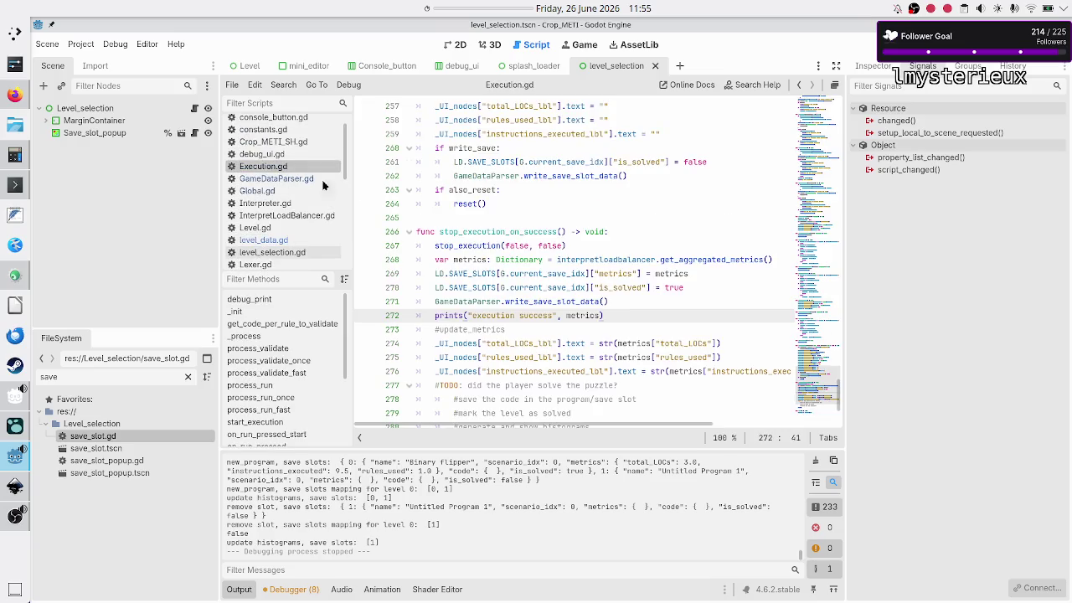
pyautogui.scroll(3, 629, 293)
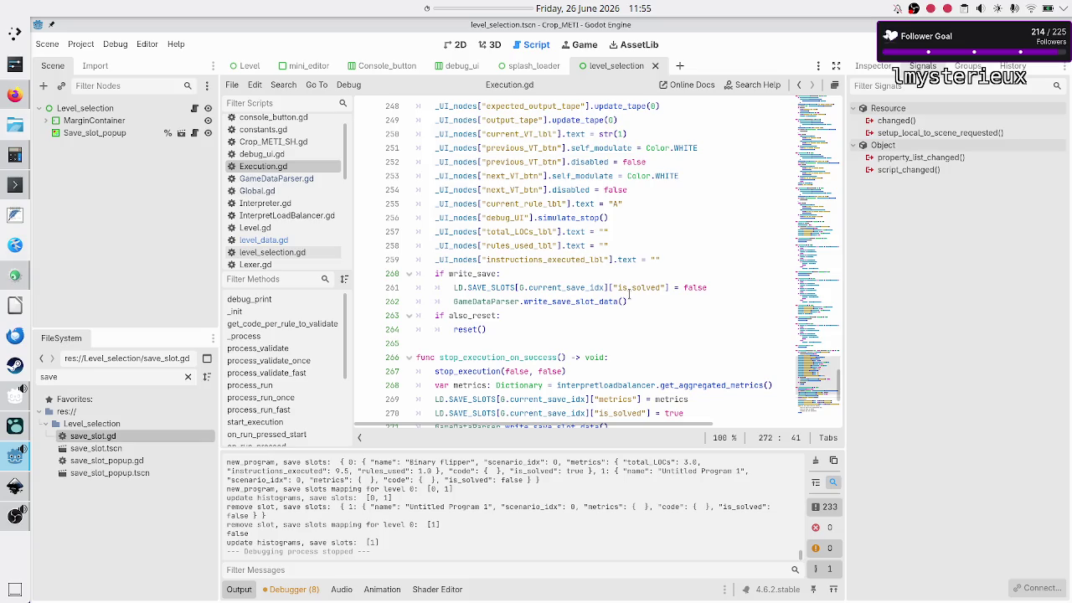
pyautogui.click(630, 293)
# - Add LD.LEVELS[G.current_lvl_idx]["is_solved"] on a new line above write_save_slot_data()
pyautogui.press('Up')
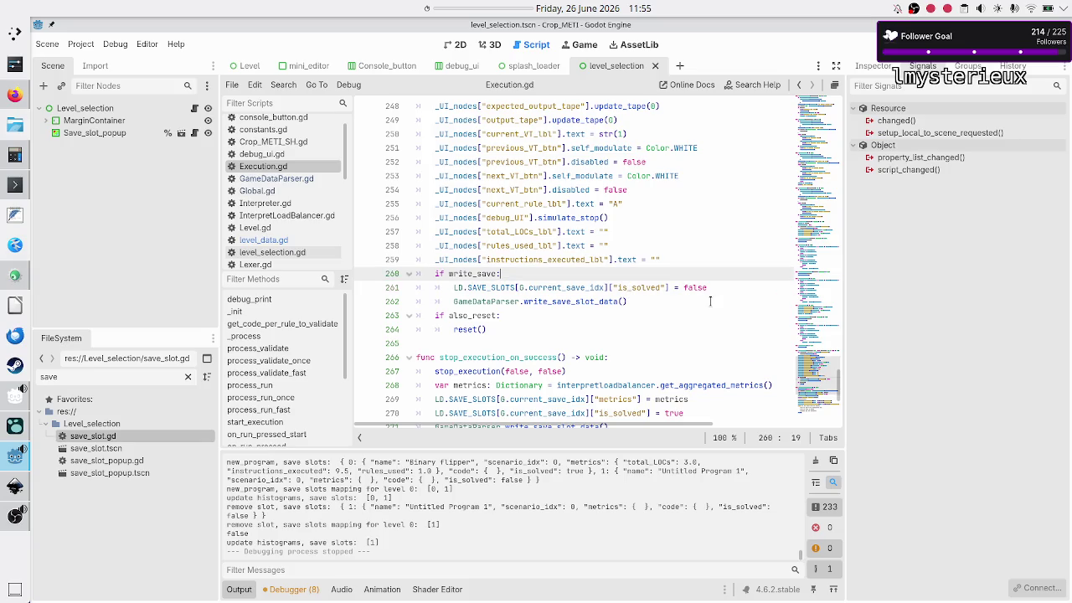
pyautogui.press('Down')
pyautogui.press('Down')
pyautogui.hotkey('ctrl', 'shift', 'Return')
pyautogui.write('LD')
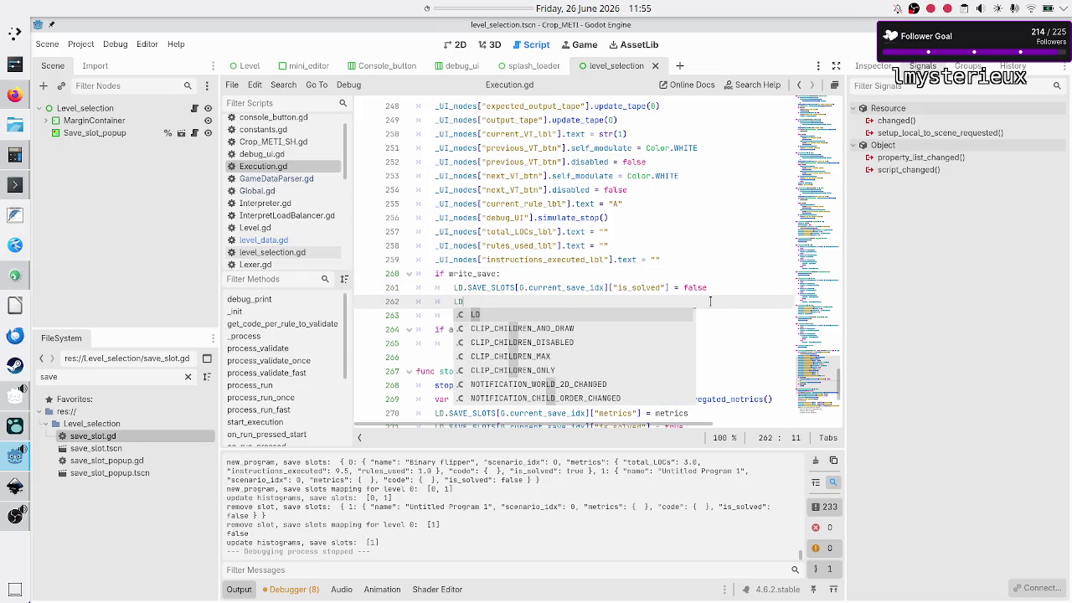
pyautogui.write('.LEVELS[G.curr')
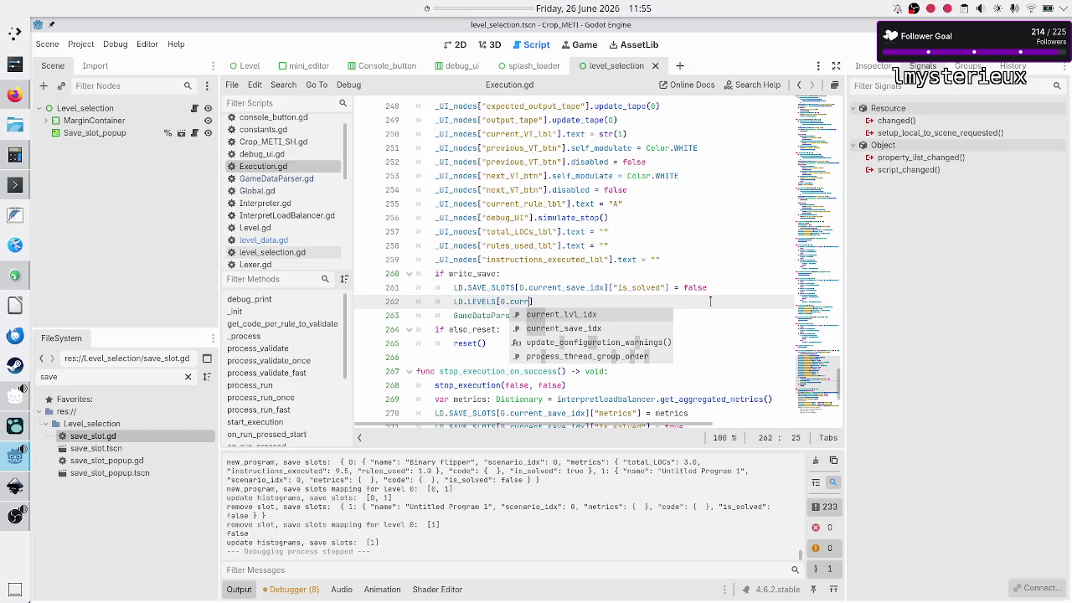
pyautogui.press('Return')
pyautogui.write('[')
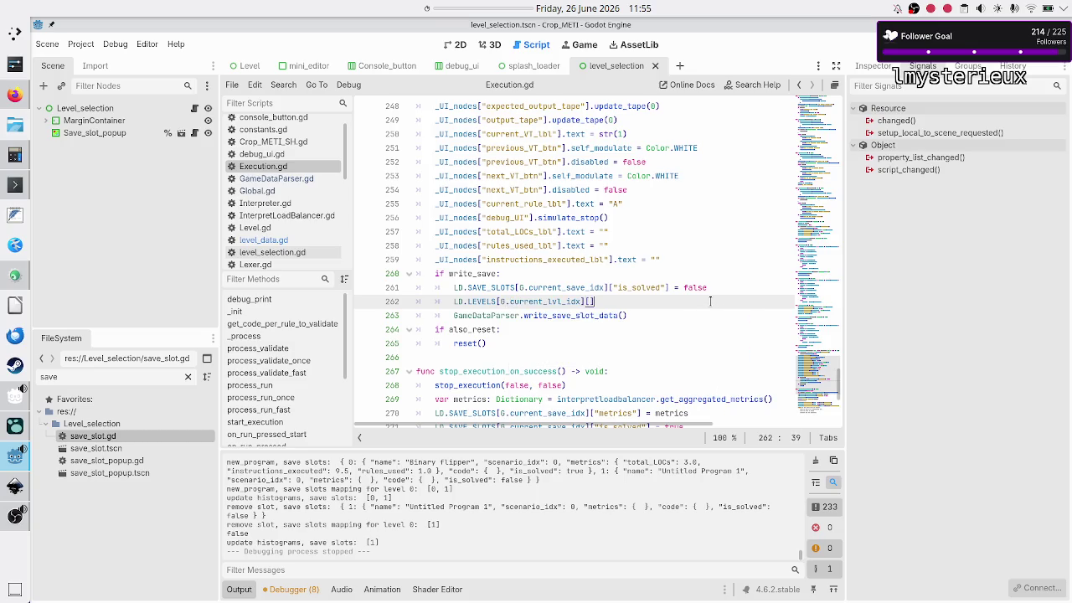
pyautogui.write('"is_solved')
pyautogui.write('"]')
# - Replace that statement with '#while this save slot isn't a solution, other saves might be'
pyautogui.press('Home')
pyautogui.press('Home')
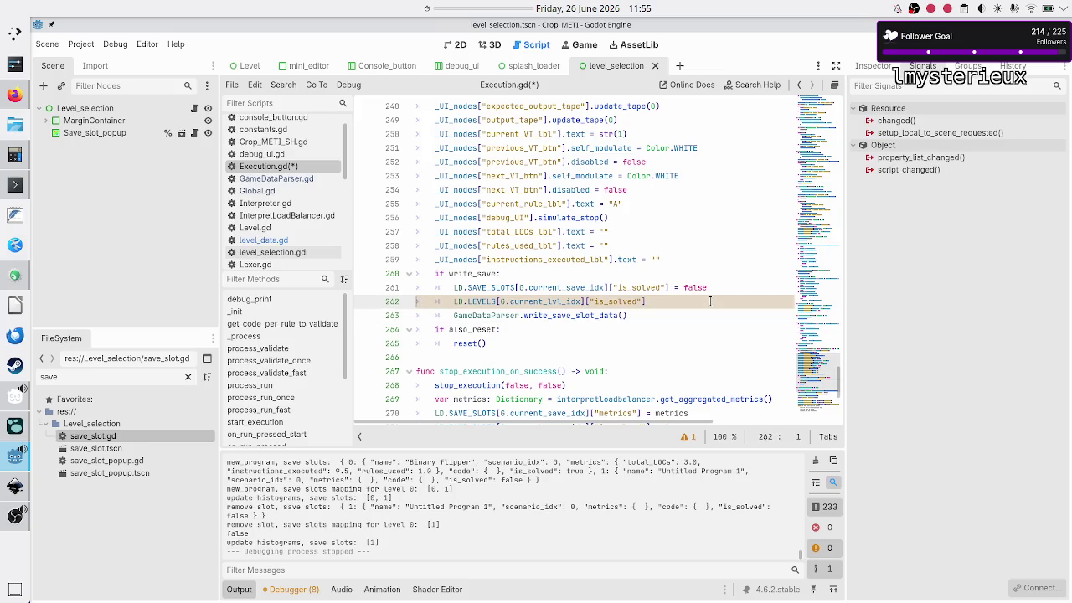
pyautogui.hotkey('shift', 'Down')
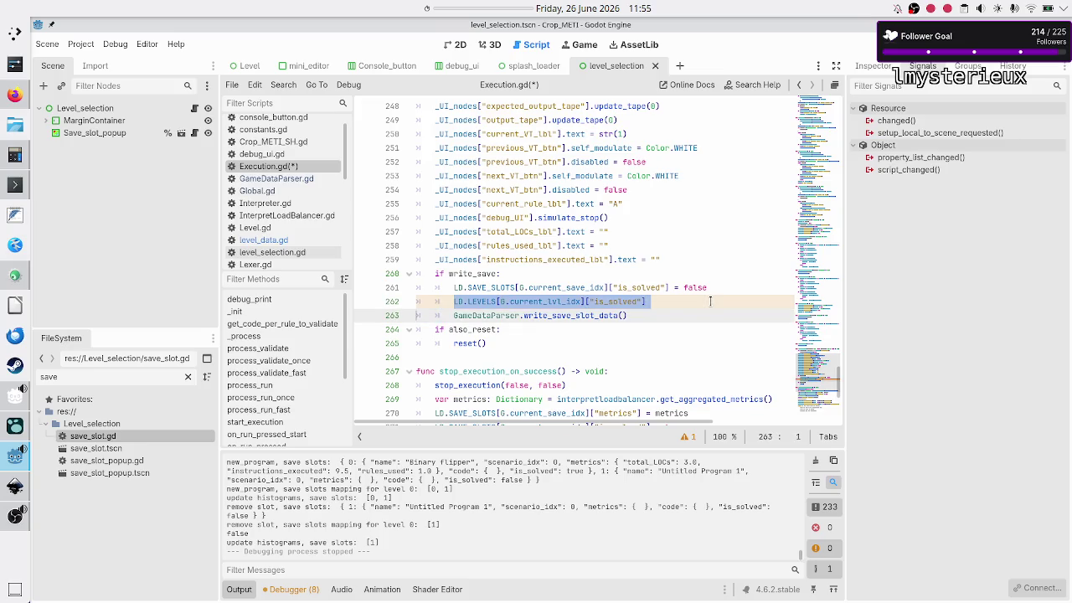
pyautogui.hotkey('shift', 'Up')
pyautogui.hotkey('shift', 'End')
pyautogui.press('BackSpace')
pyautogui.write('#while this sav')
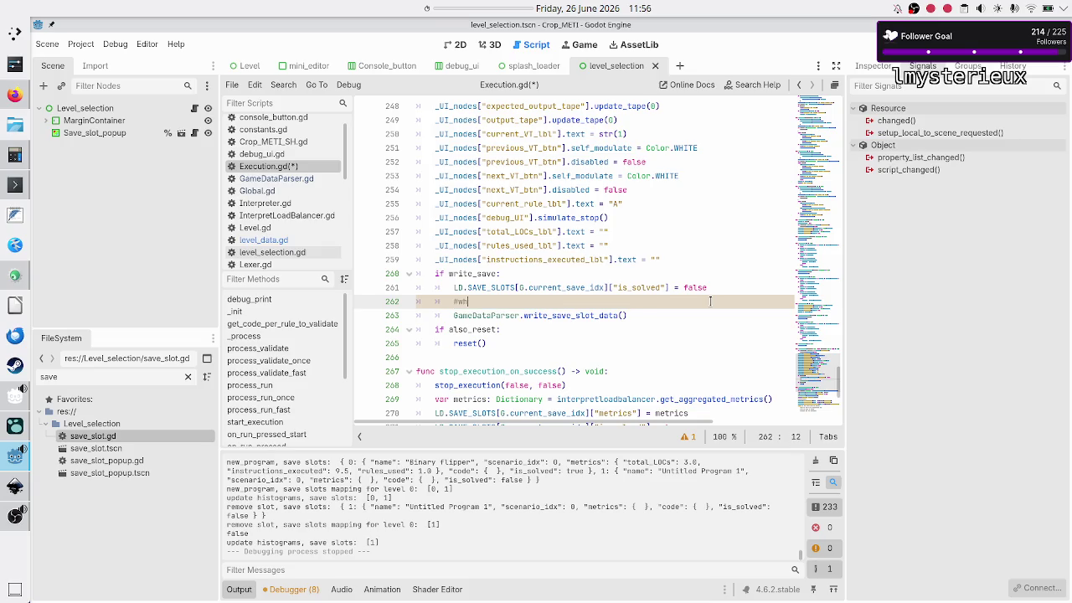
pyautogui.write('e slot ')
pyautogui.write("isn't ")
pyautogui.write('a solution, ')
pyautogui.write('other s')
pyautogui.write('aves might be')
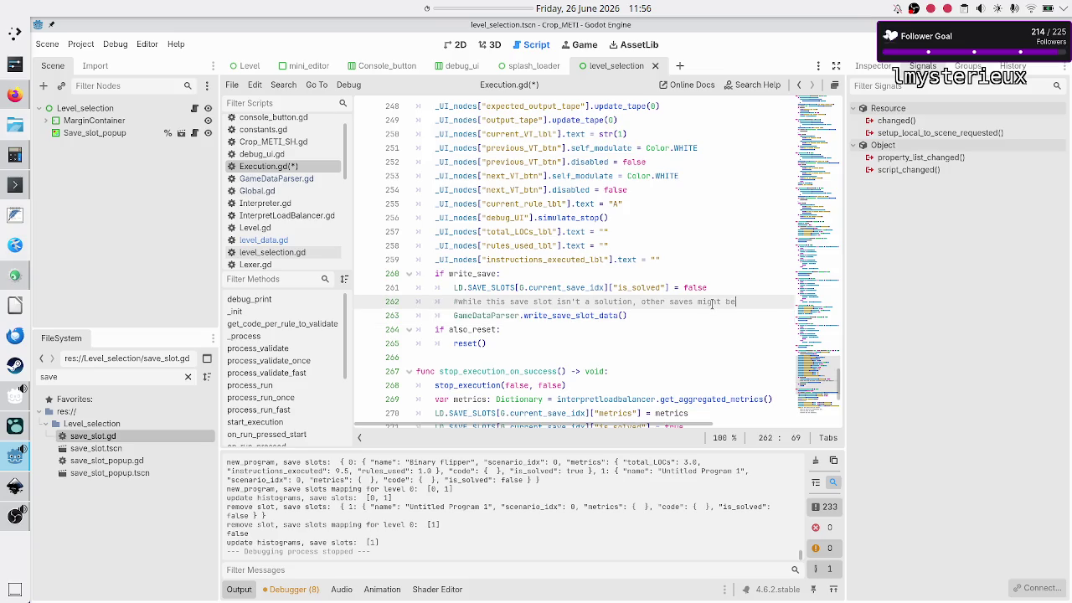
pyautogui.press('Home')
pyautogui.hotkey('shift', 'End')
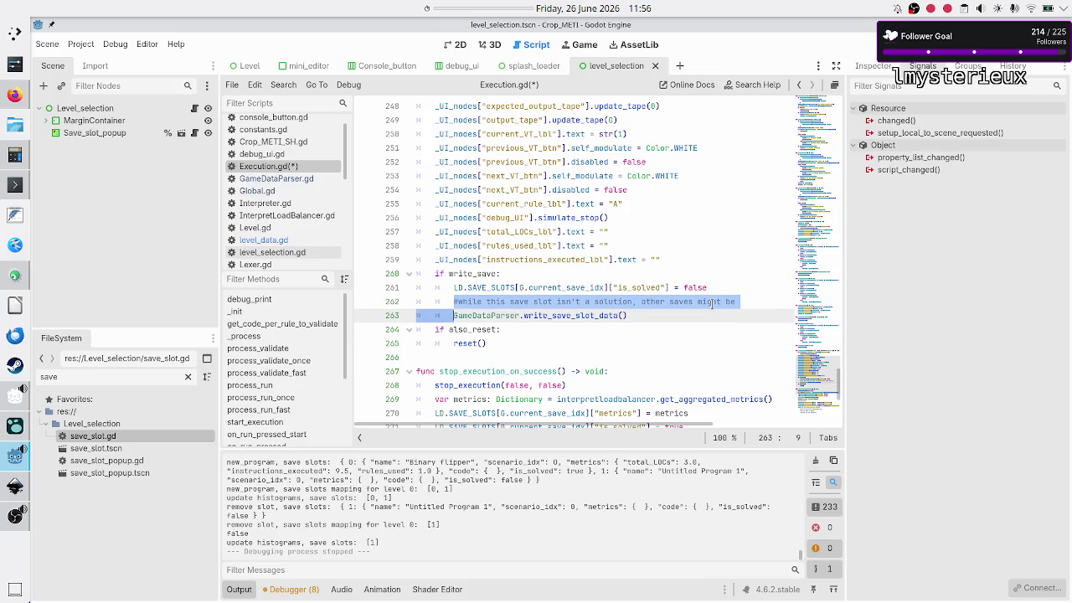